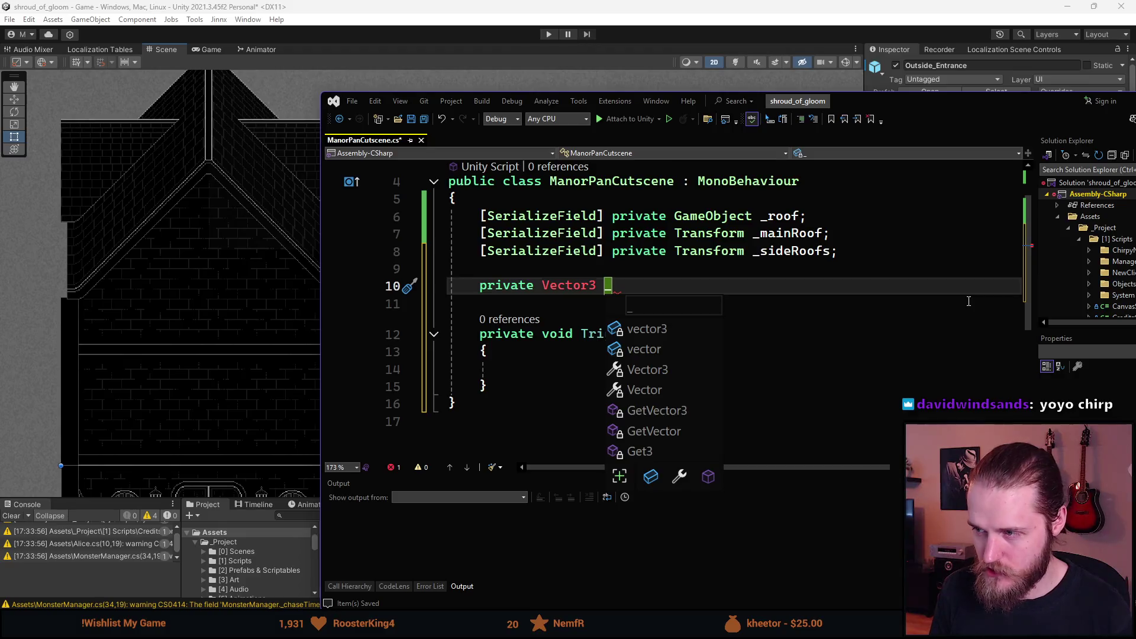
- Declare 'private Vector3 _roomStartPos;' and a duplicated _roomEndPos field below it
type("roo")
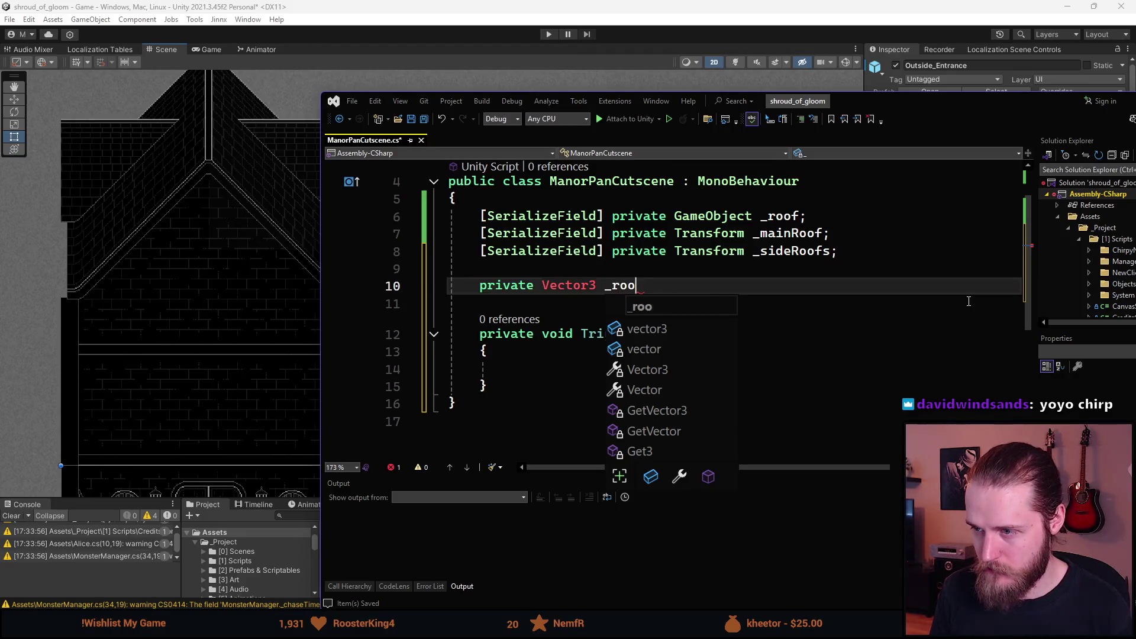
type("mStartPos;")
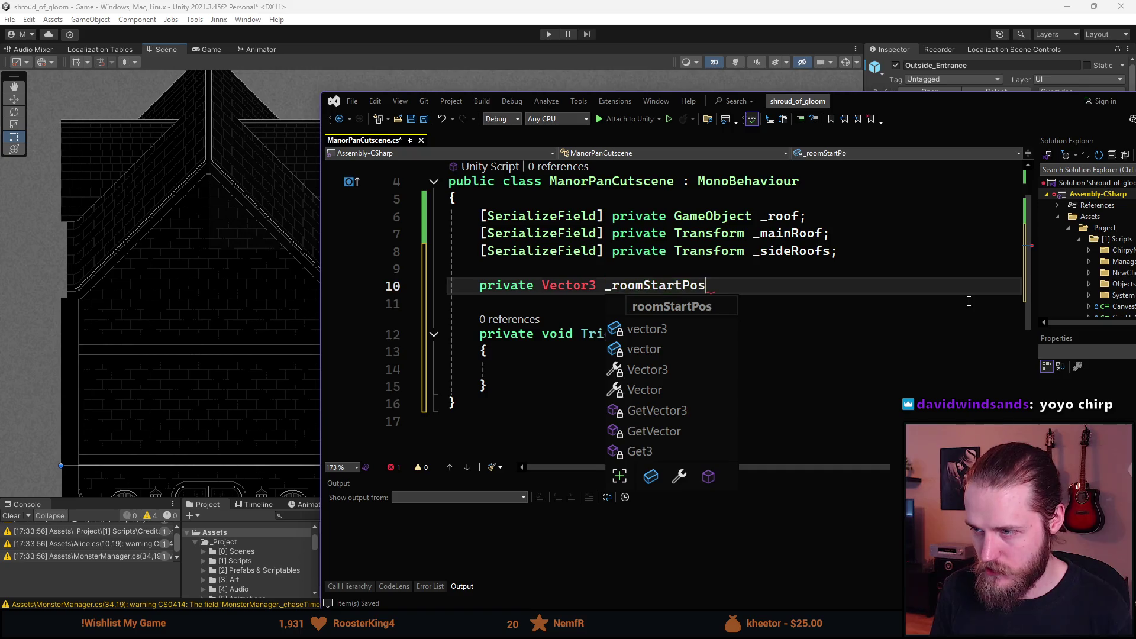
key("ctrl+d")
key("ctrl+r")
key("ctrl+r")
key("BackSpace")
key("BackSpace")
key("BackSpace")
key("BackSpace")
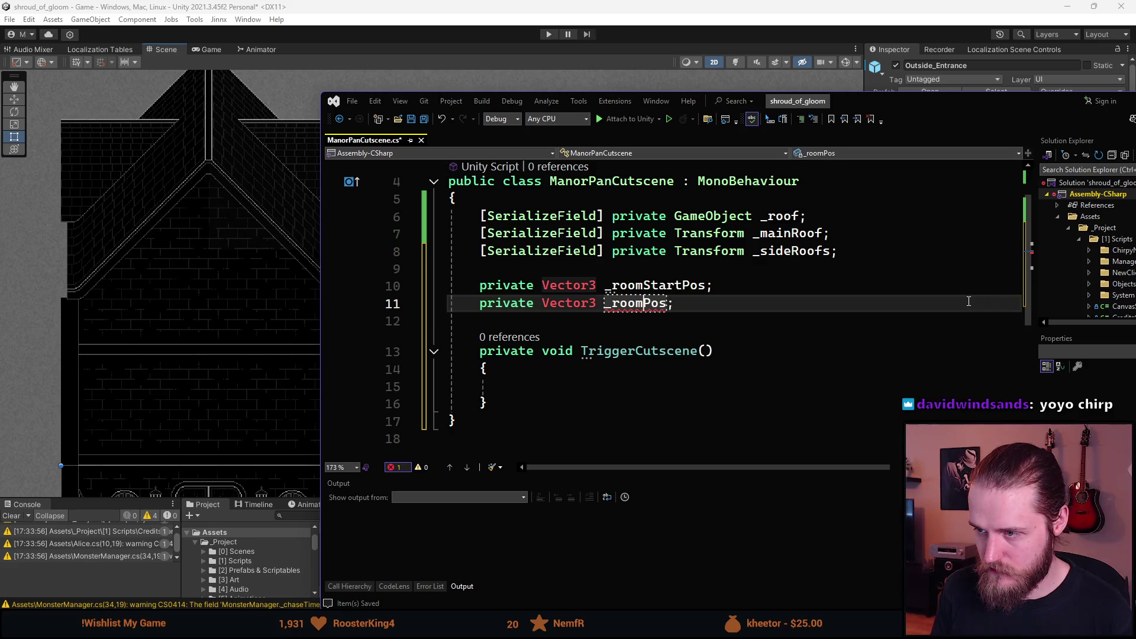
key("Return")
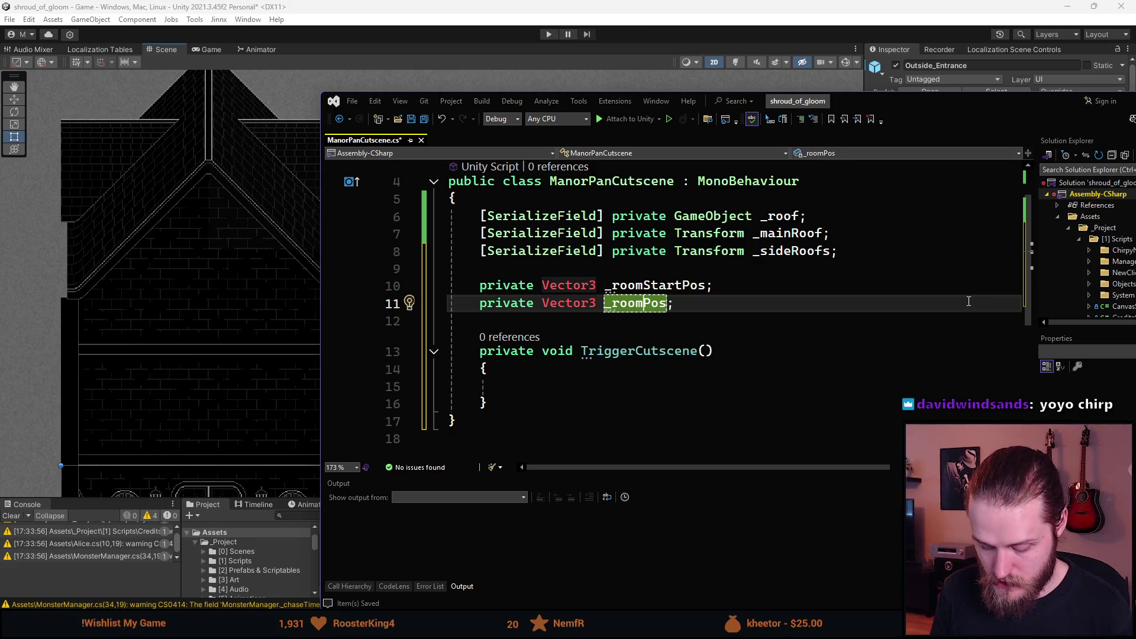
type("End")
key("Return")
- Begin a third 'private Vect' field declaration beneath _roomEndPos
key("Up")
key("Up")
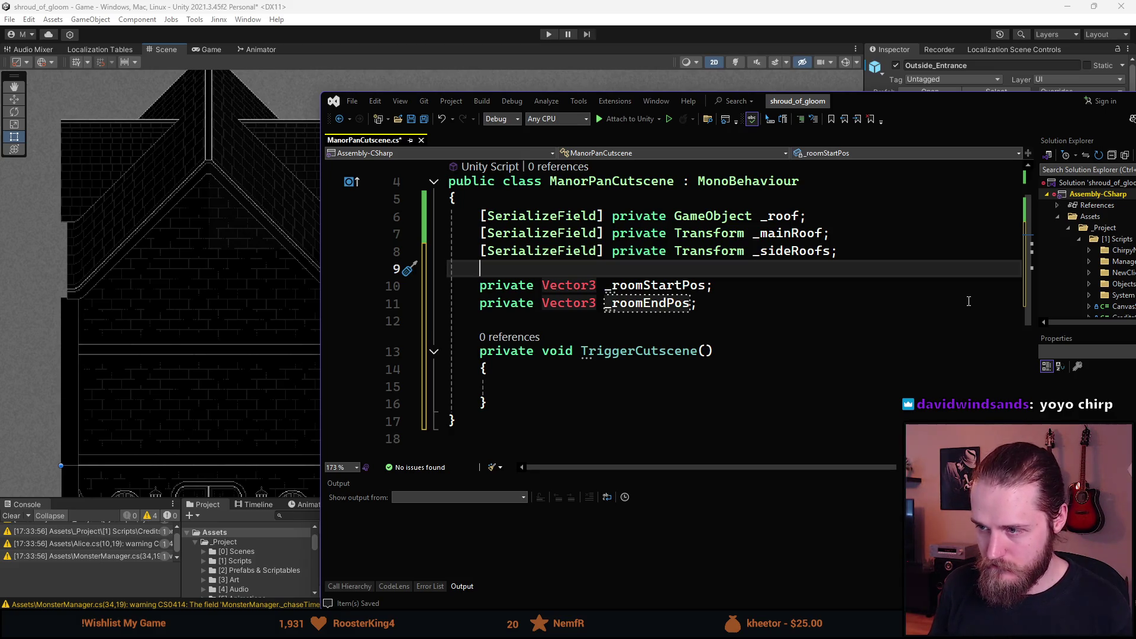
key("Down")
key("Down")
key("End")
key("Return")
type("private")
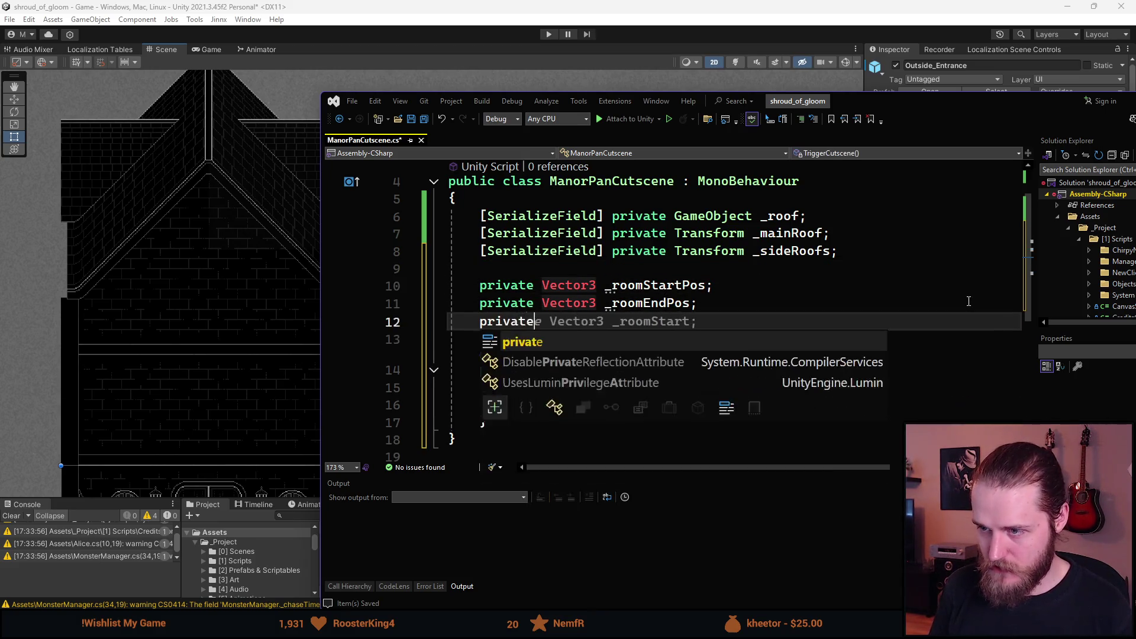
type(" Vect")
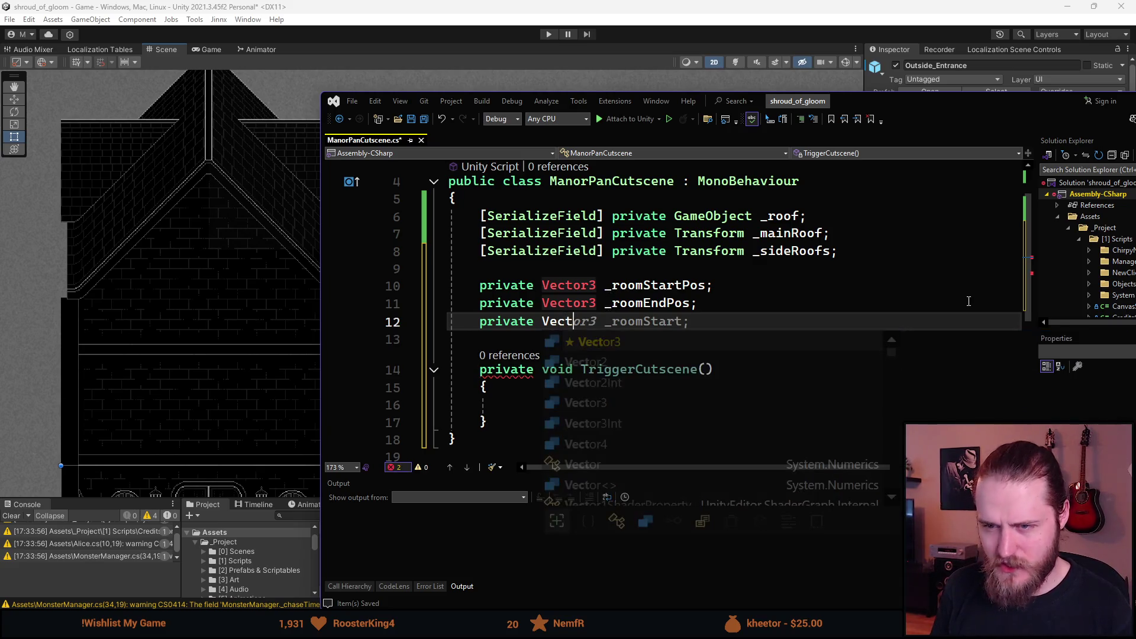
double_click(568, 285)
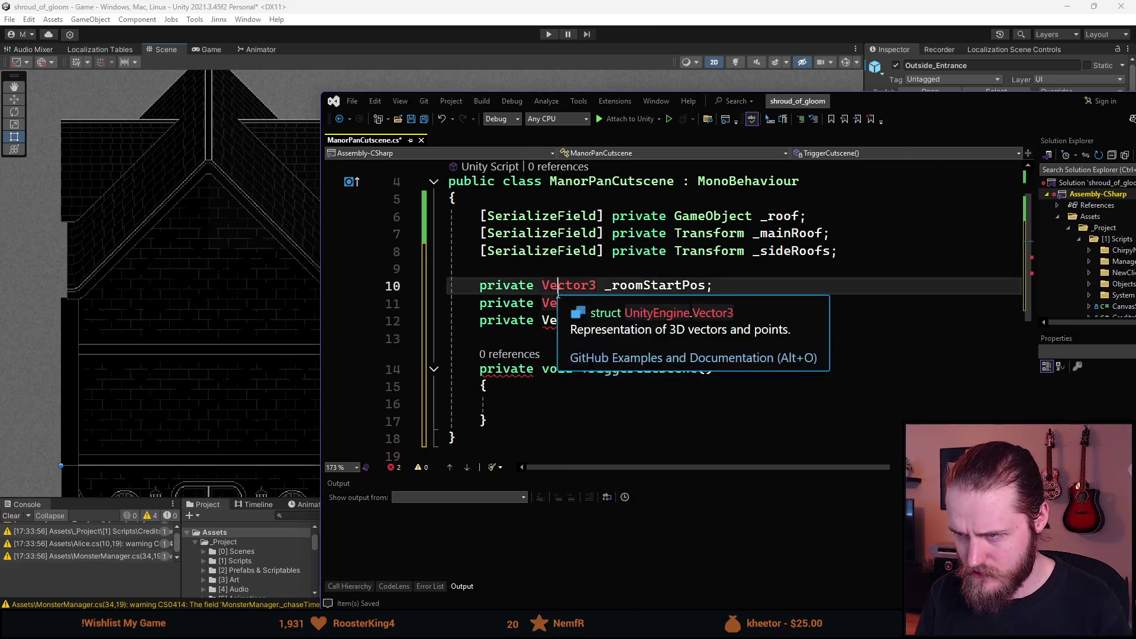
- Change the types of _roomStartPos, _roomEndPos and the unfinished third field to float
type("t")
key("BackSpace")
type("float")
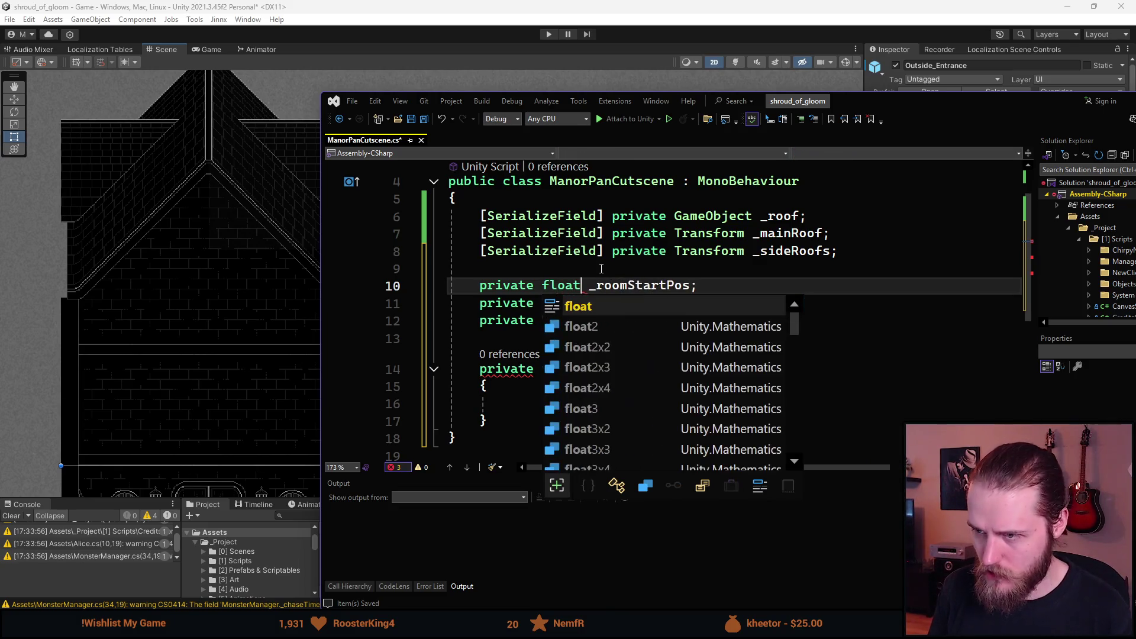
key("Escape")
key("Down")
key("ctrl+w")
key("BackSpace")
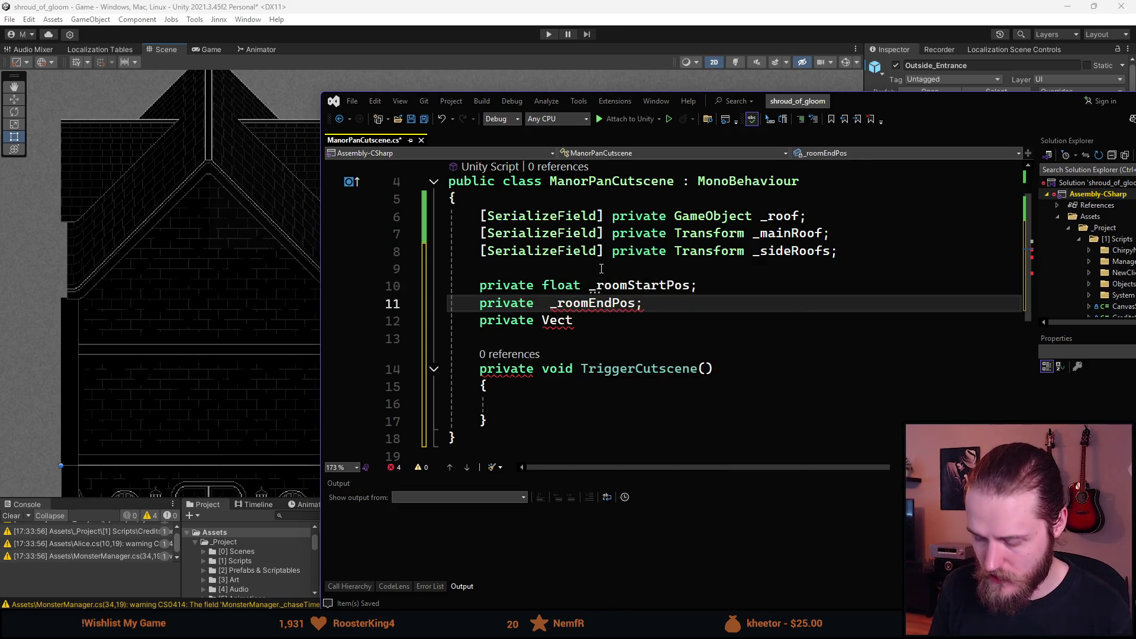
type("float")
key("Escape")
key("Down")
key("ctrl+BackSpace")
type("float")
key("Escape")
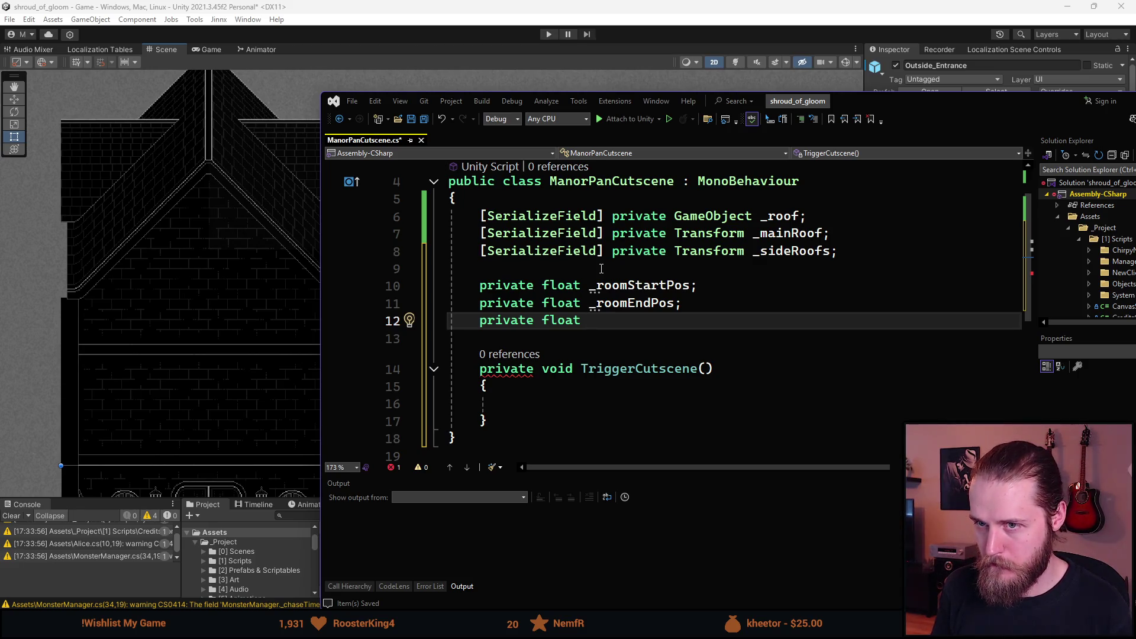
- Name the third field _mainRoofStartPos and duplicate it as float _sideRoofsStartPos
type("_mainRoof")
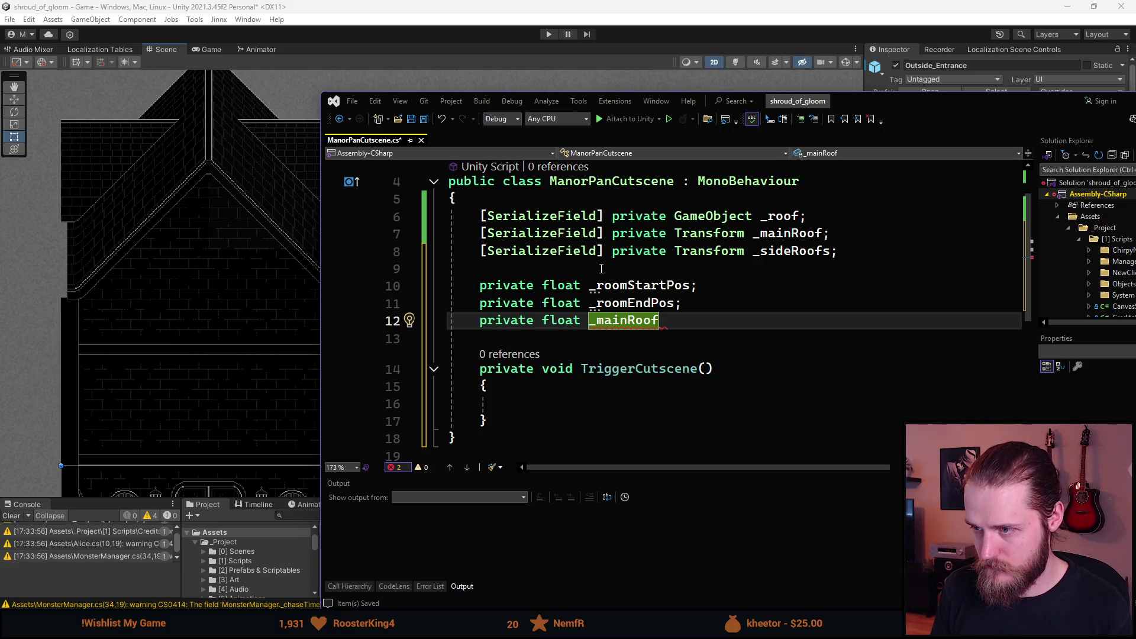
type("StartPos;")
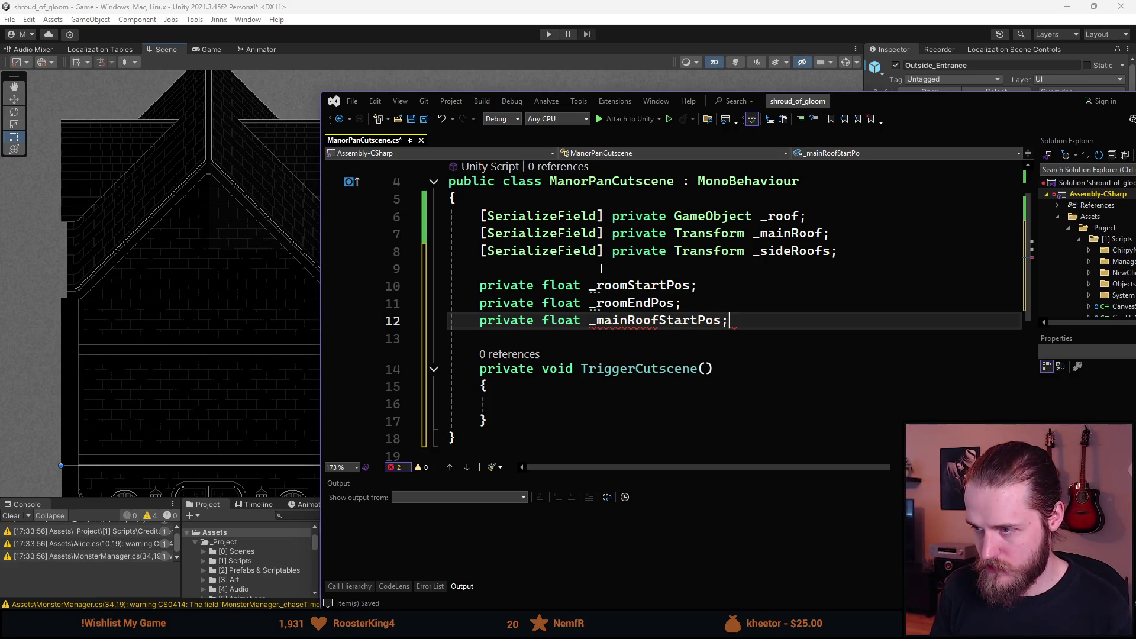
key("ctrl+d")
key("ctrl+Left")
key("Delete")
key("Delete")
key("Delete")
type("_side")
key("Right")
key("Right")
key("Right")
key("Right")
type("s")
key("Up")
key("Up")
key("Up")
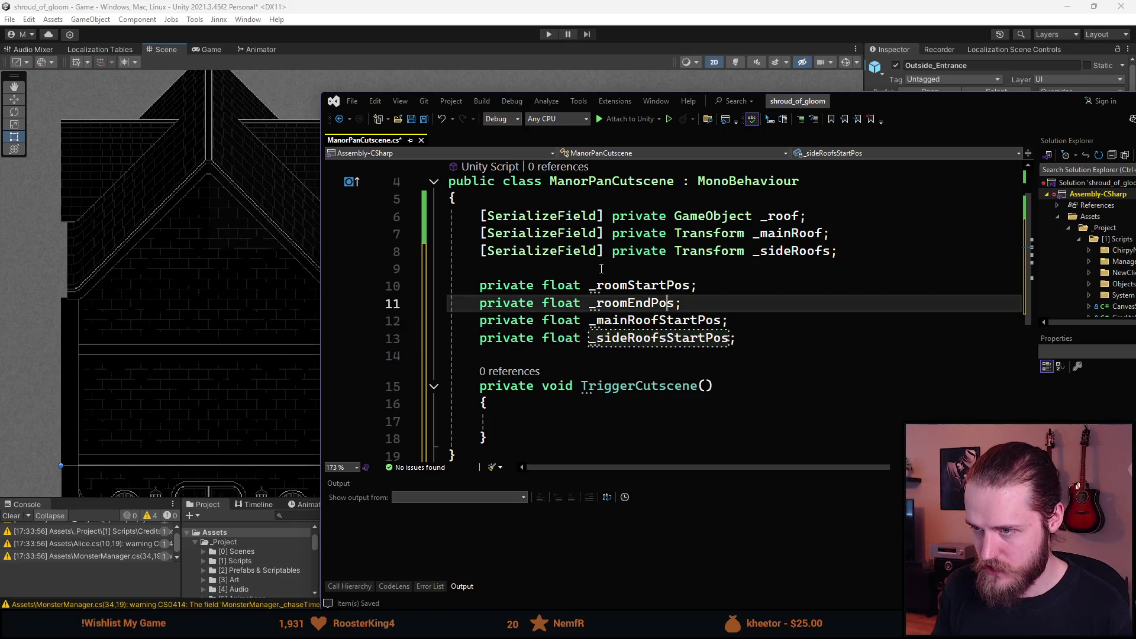
key("Return")
key("Return")
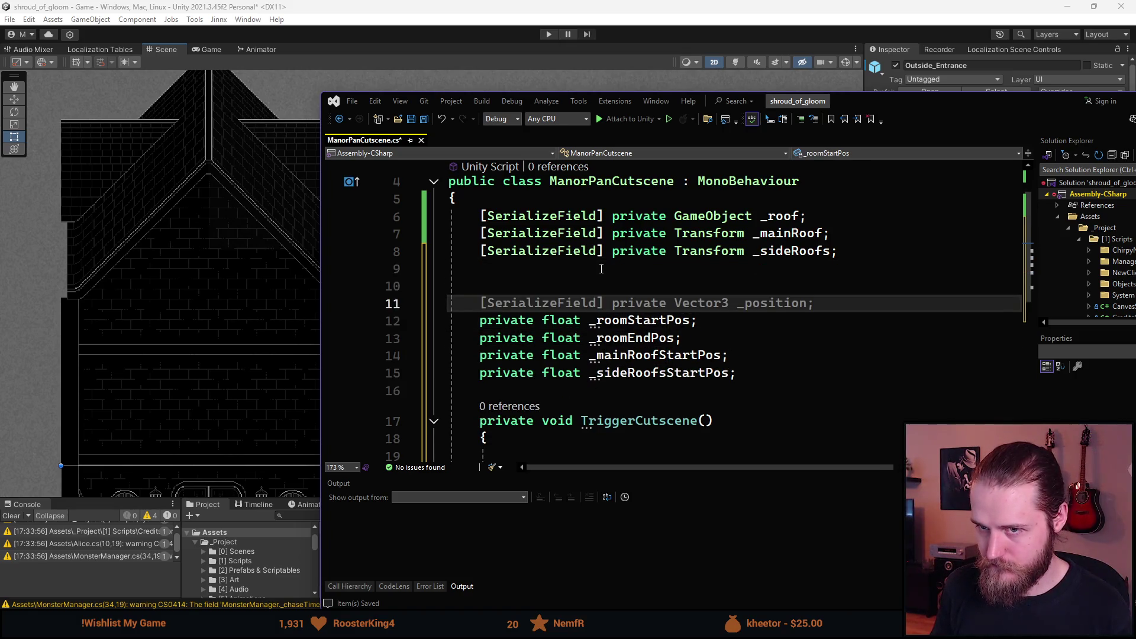
- Add '[SerializeField] private float _mainRoofEndPos;' using the fpr snippet
key("Up")
key("Up")
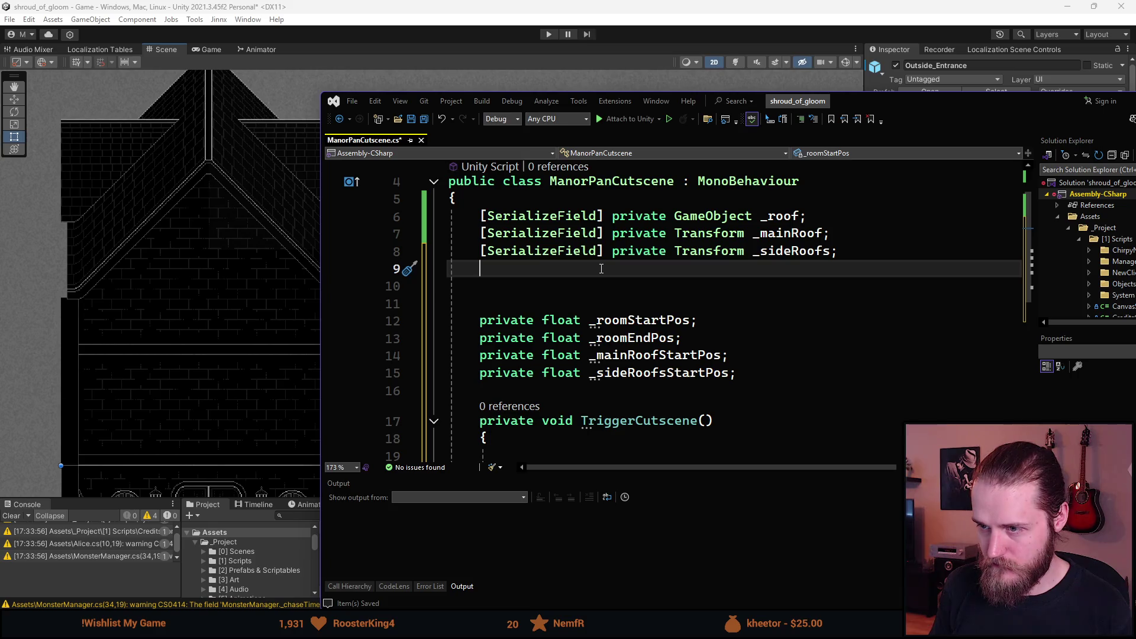
key("Down")
type("fpr")
key("Tab")
type("float _")
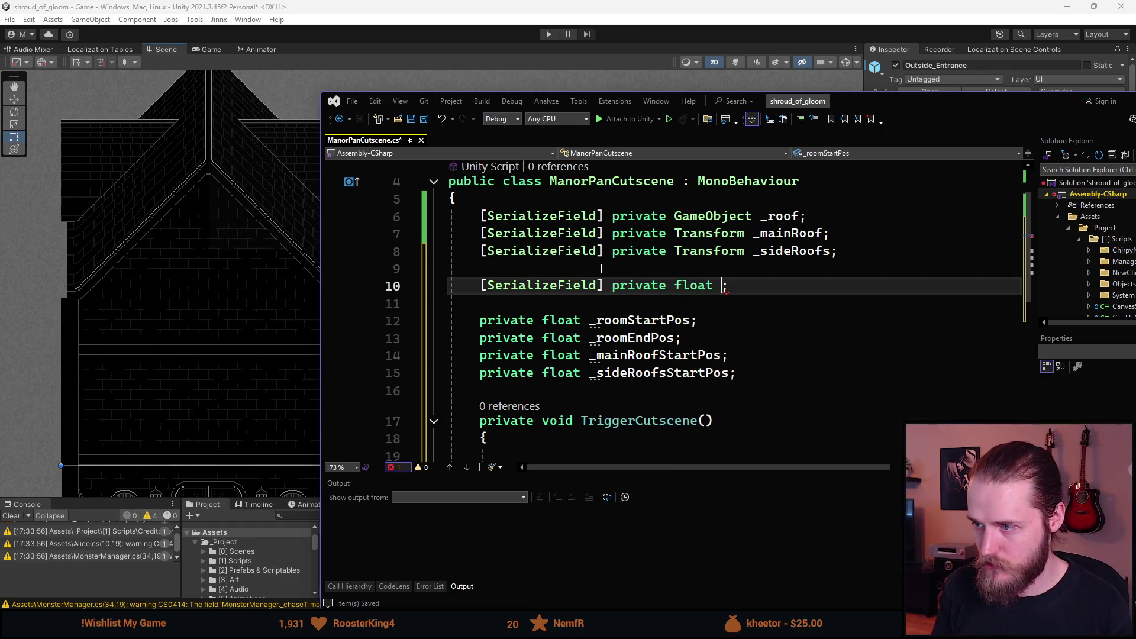
type("mainRoofEnd")
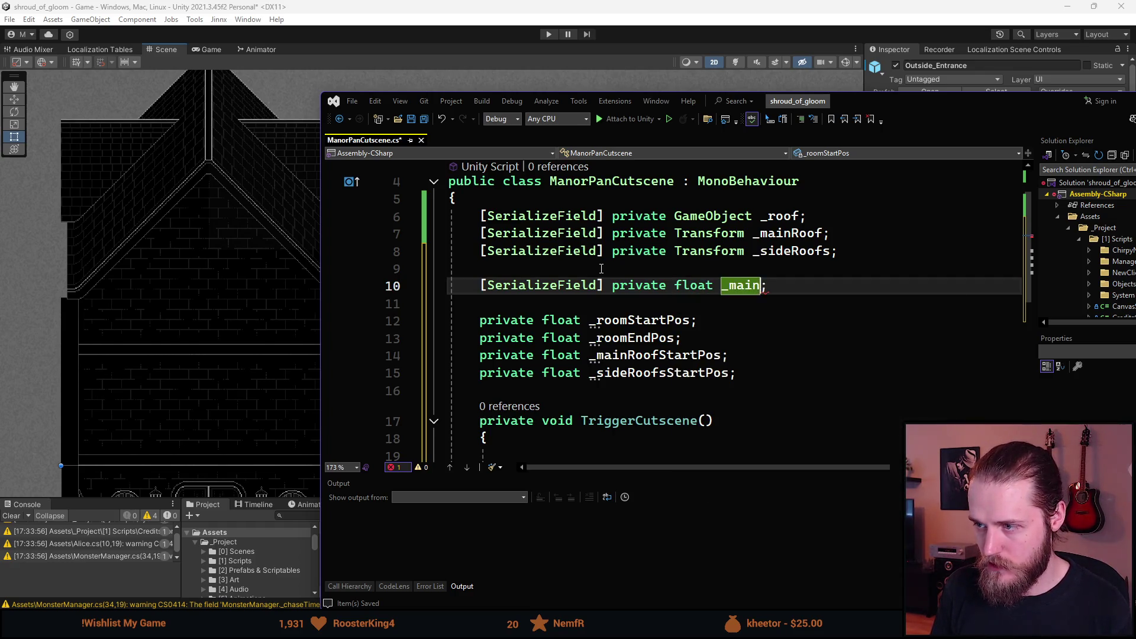
type("Pos")
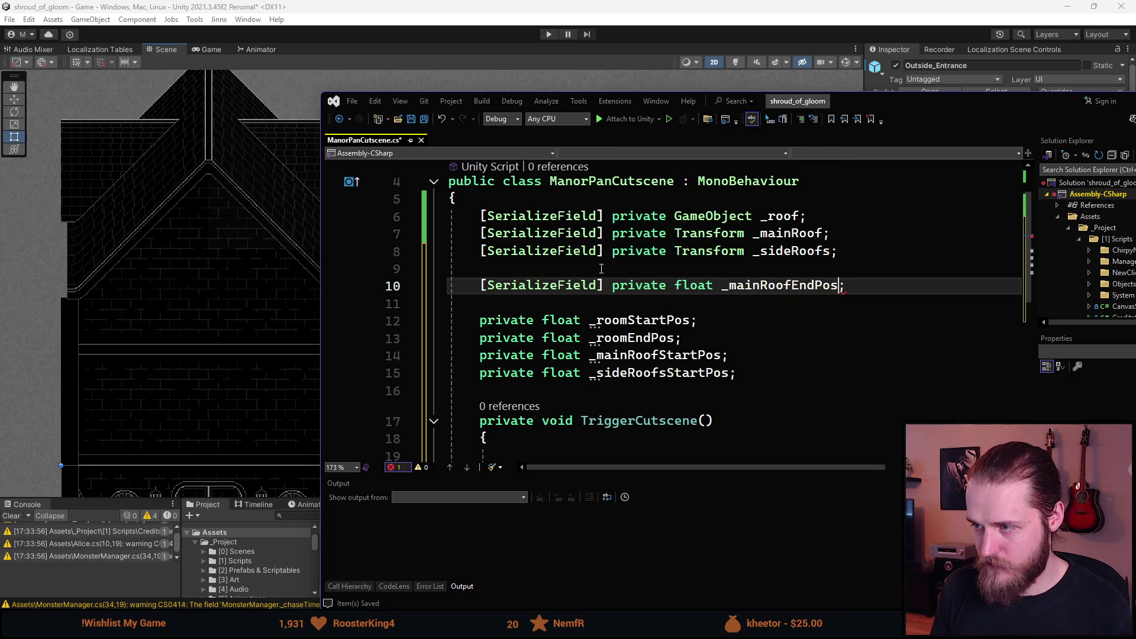
- Duplicate that declaration as the serialized float _sideRoofsEndPos
key("ctrl+d")
key("ctrl+Left")
key("Right")
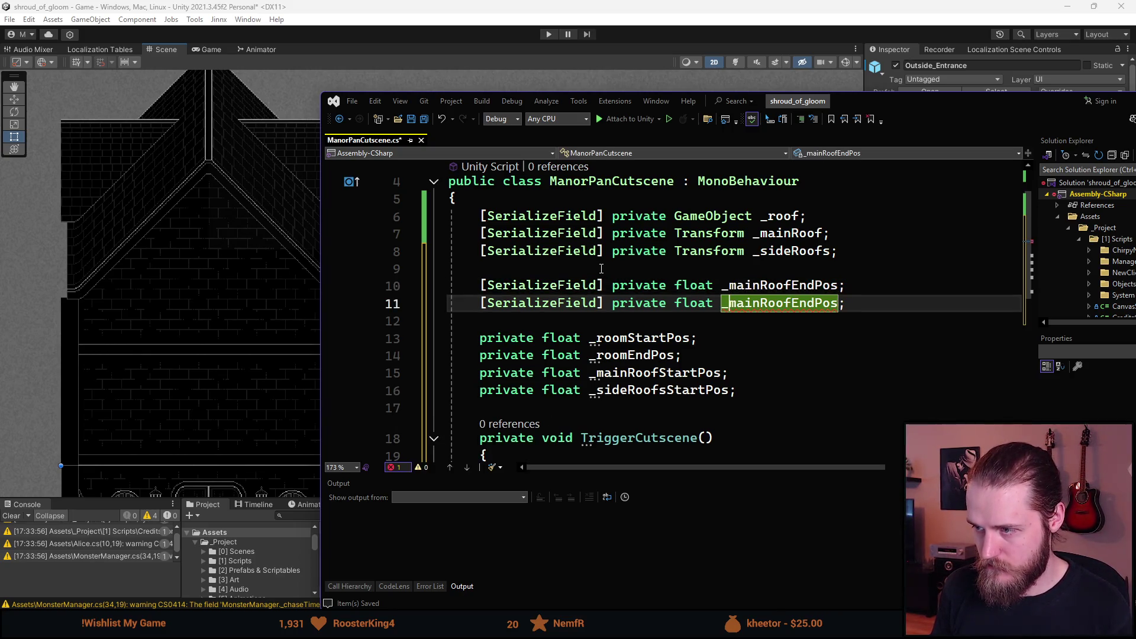
key("Delete")
key("Delete")
key("Delete")
type("side")
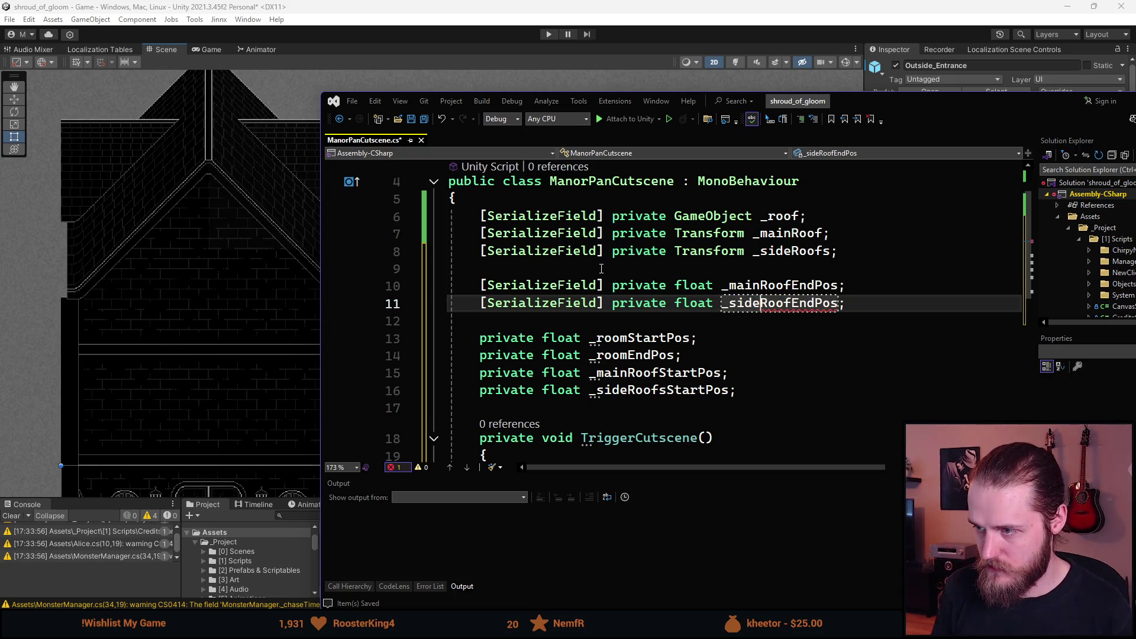
key("Right")
key("Right")
type("s")
key("End")
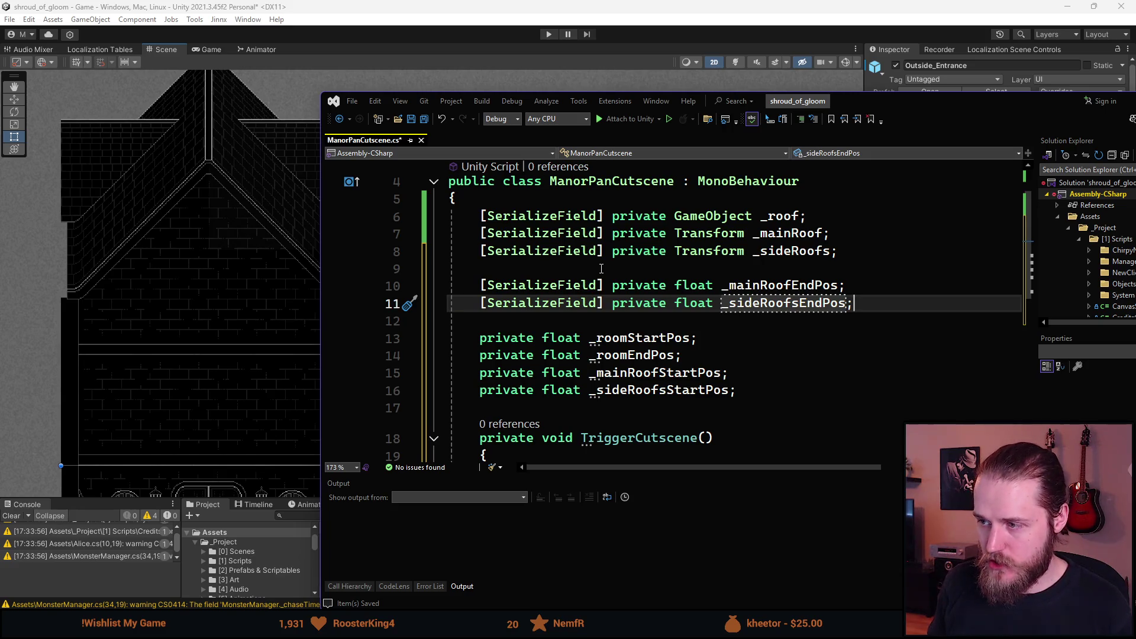
- Duplicate it again as the serialized float _fullPanDuration
key("ctrl+d")
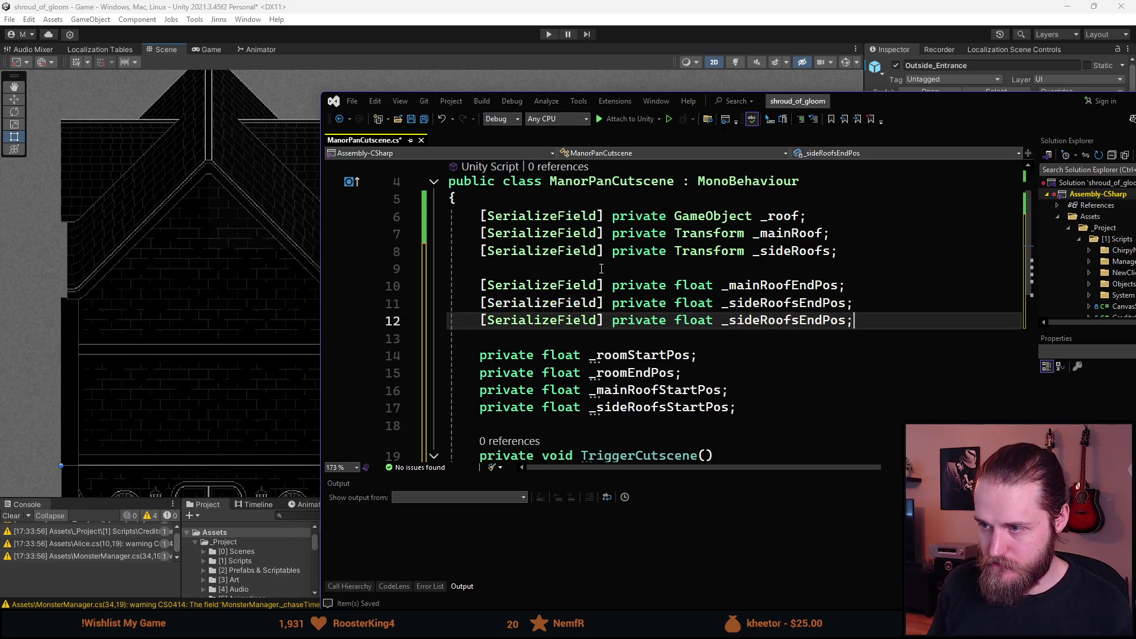
key("Left")
key("ctrl+BackSpace")
type("_")
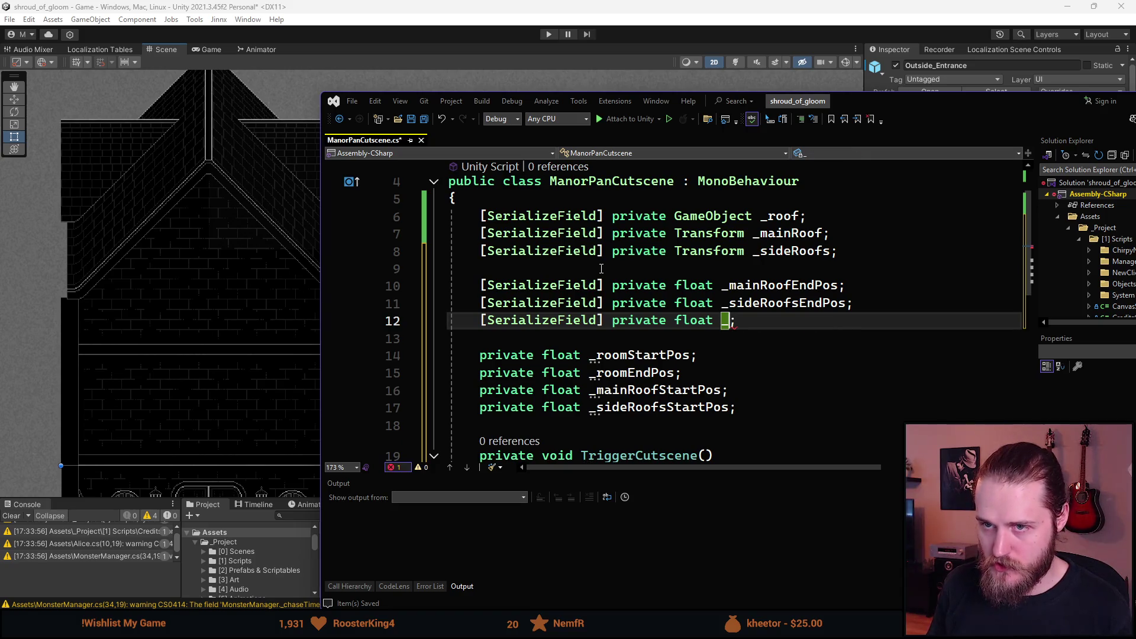
type("fullPan")
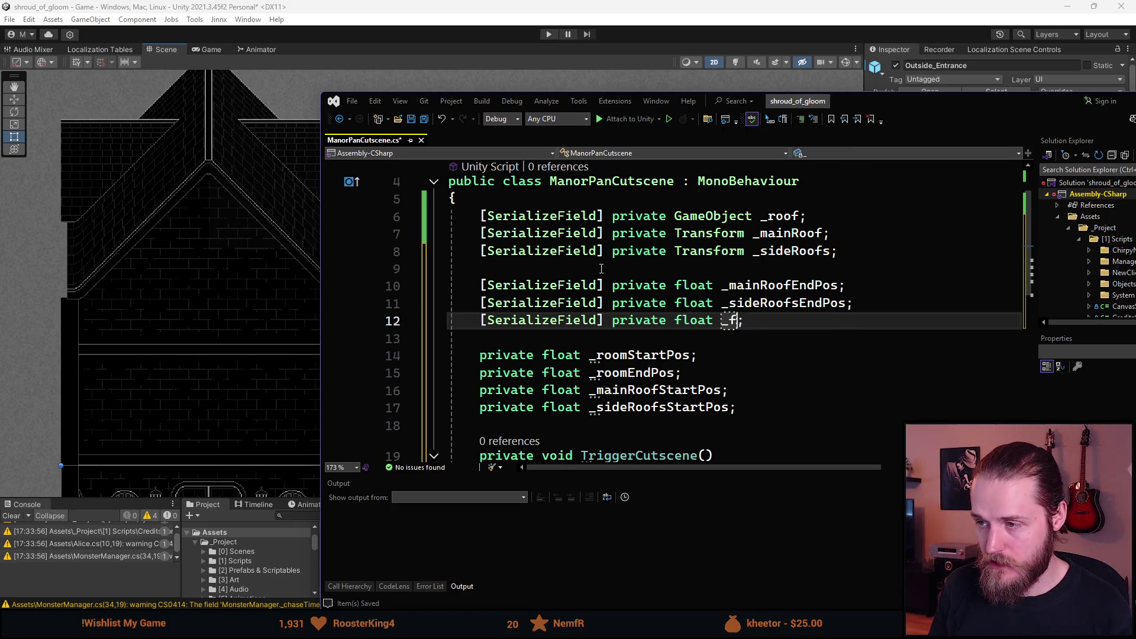
type("Duration")
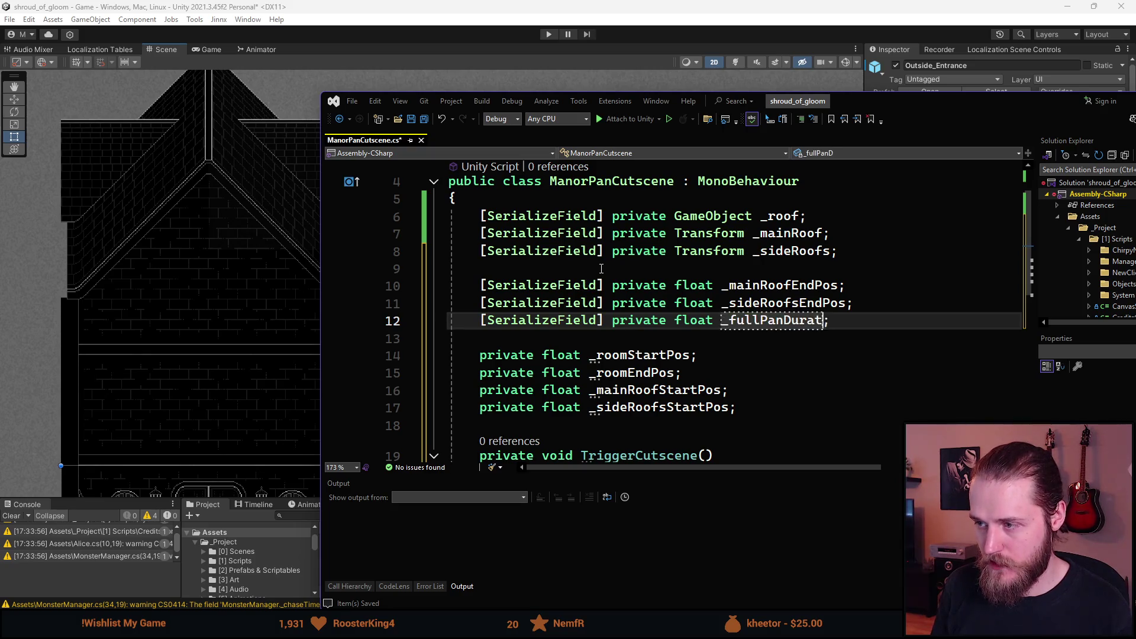
key("End")
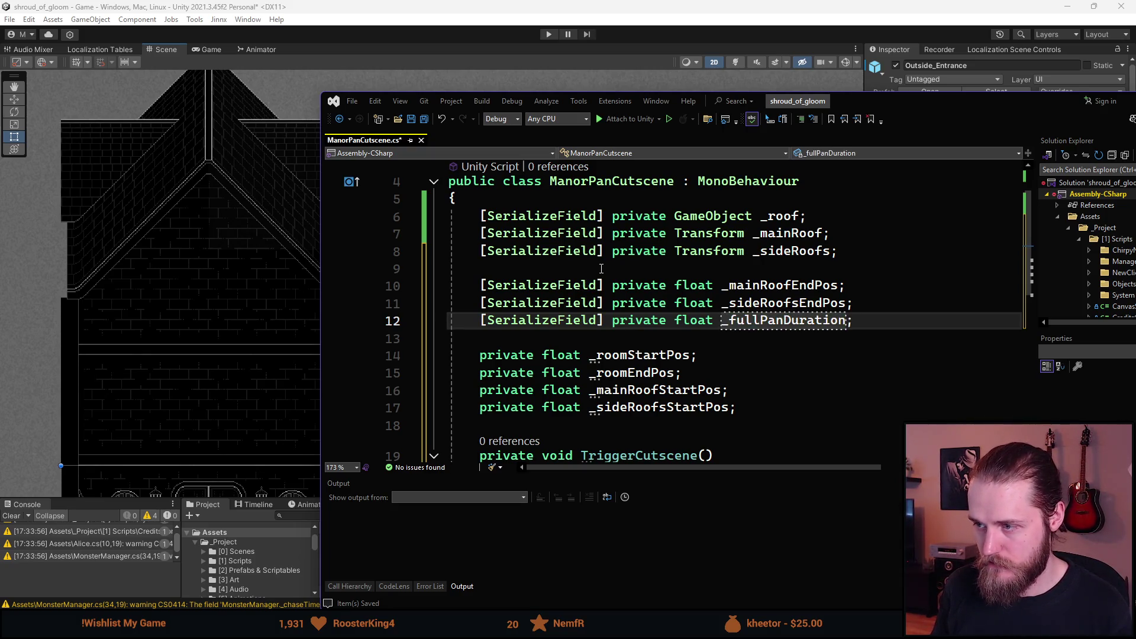
key("ctrl+d")
- Turn the copied line into _mainRoofDur and duplicate it as _sideRoofsDur
key("ctrl+BackSpace")
type("_")
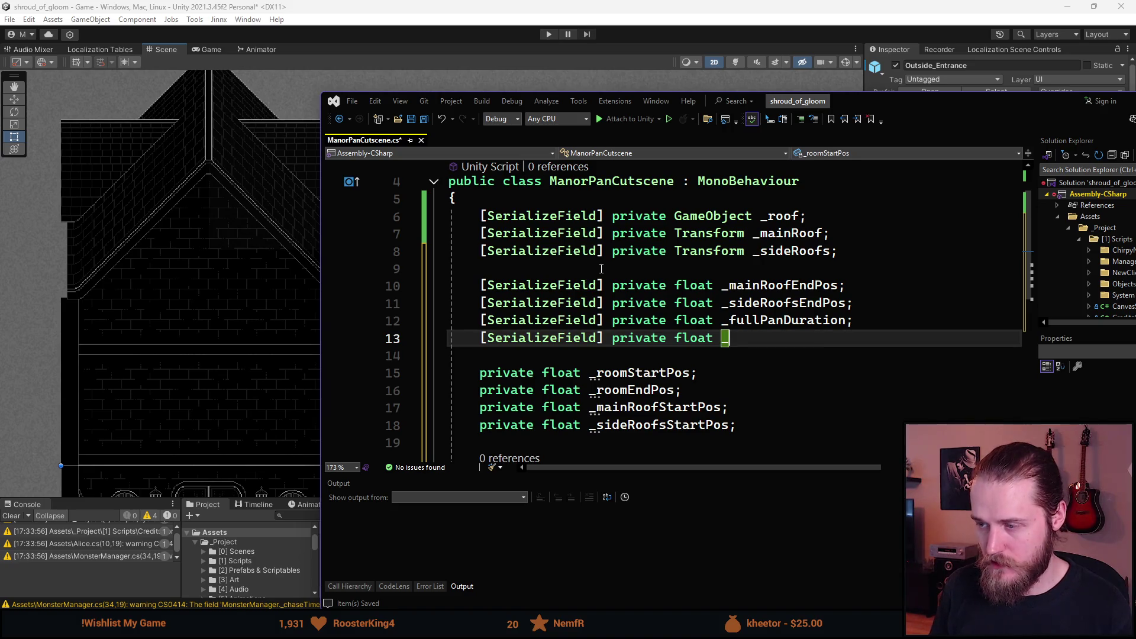
type("mainRoo")
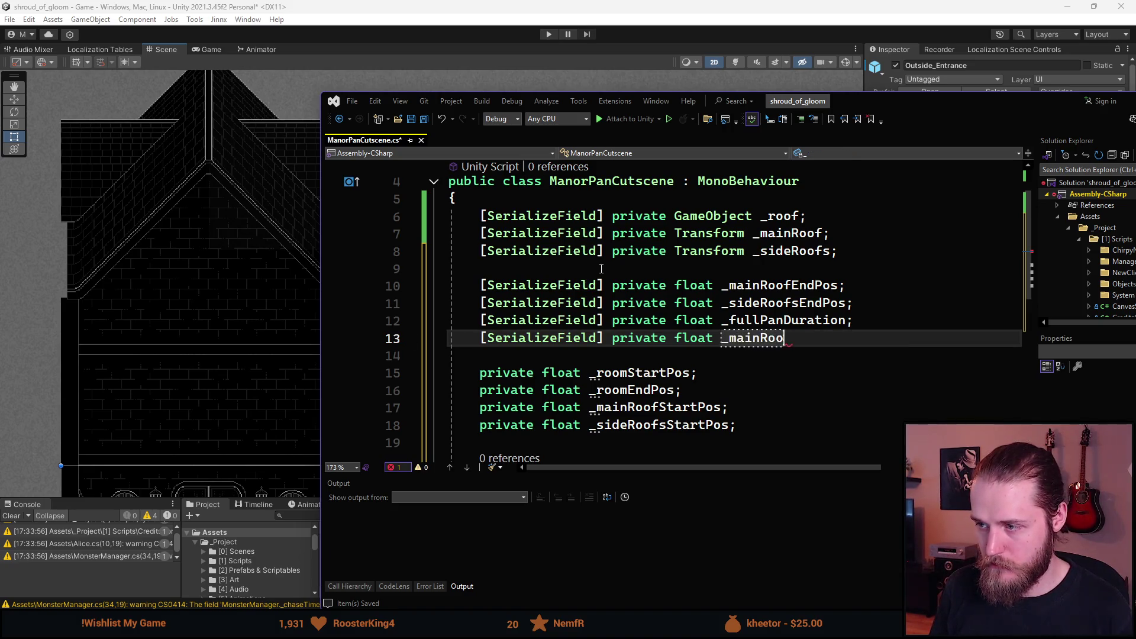
type("fDur;")
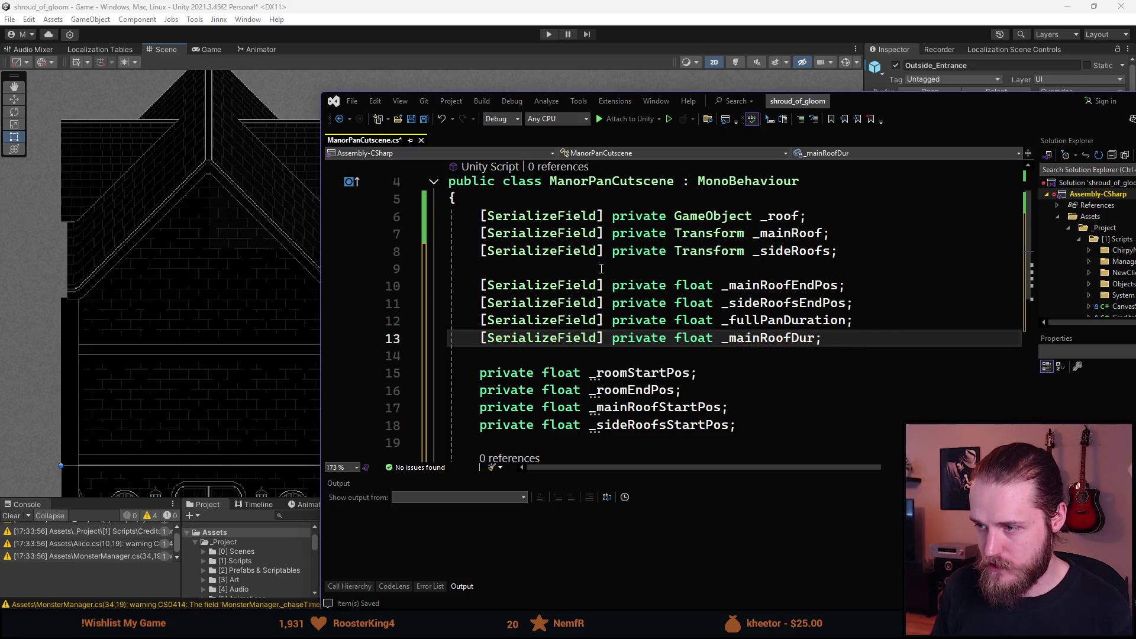
key("ctrl+d")
key("Left")
key("Left")
key("Left")
type("s")
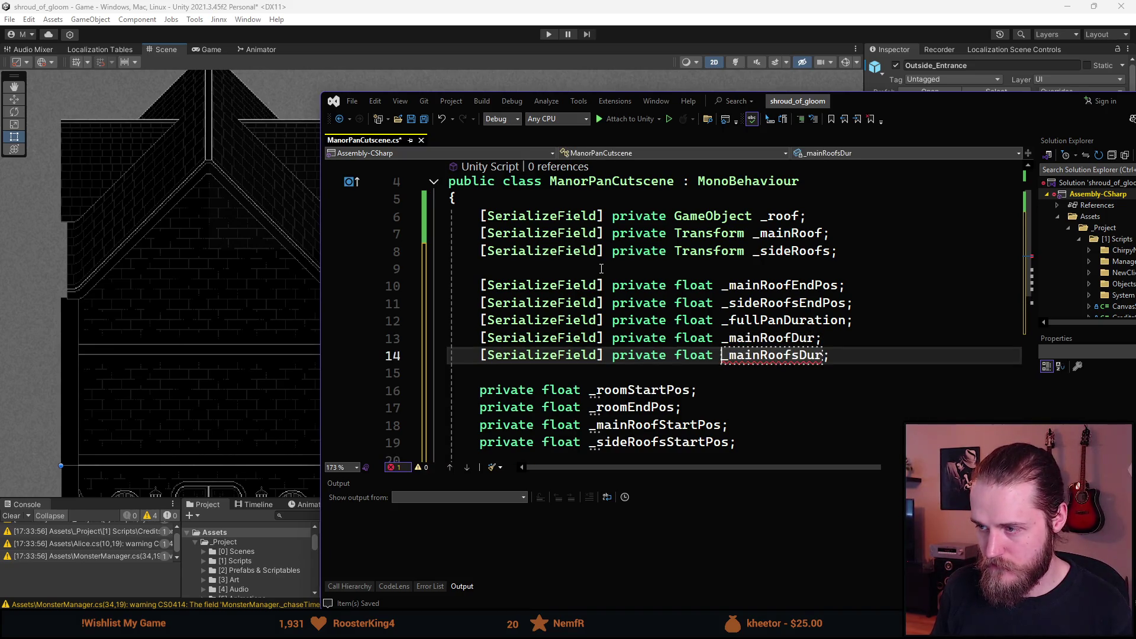
key("Left")
key("Left")
key("Left")
key("BackSpace")
key("BackSpace")
key("BackSpace")
type("_side")
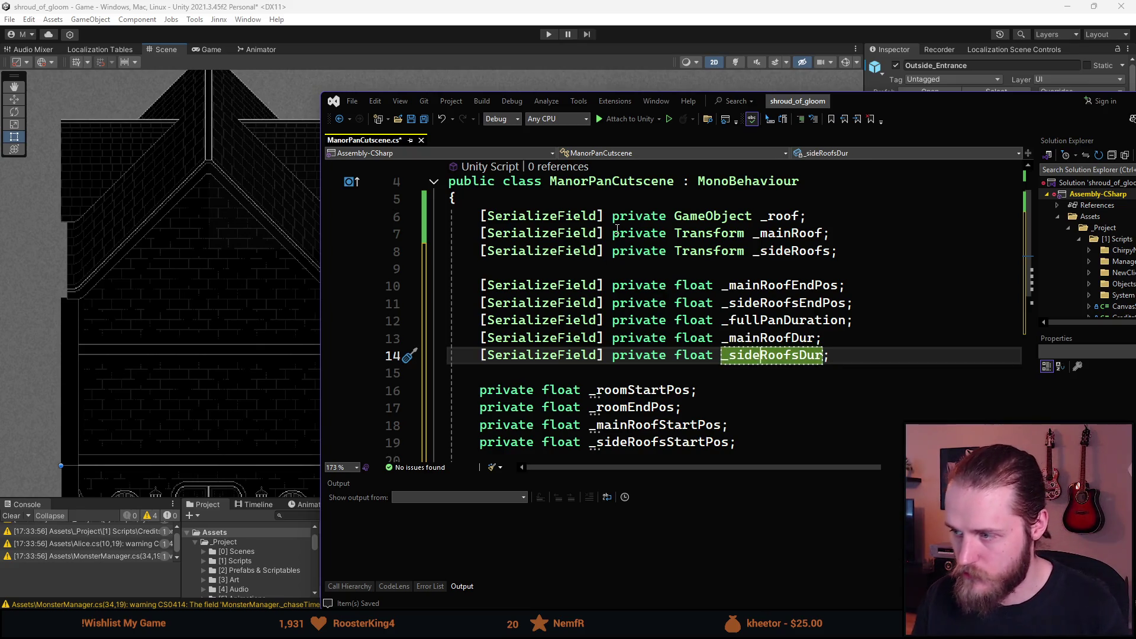
- Lengthen the names to _mainRoofDuration and _sideRoofsDuration, then save ManorPanCutscene.cs
left_click(815, 339)
type("ation")
key("Down")
key("Left")
type("ation")
key("ctrl+s")
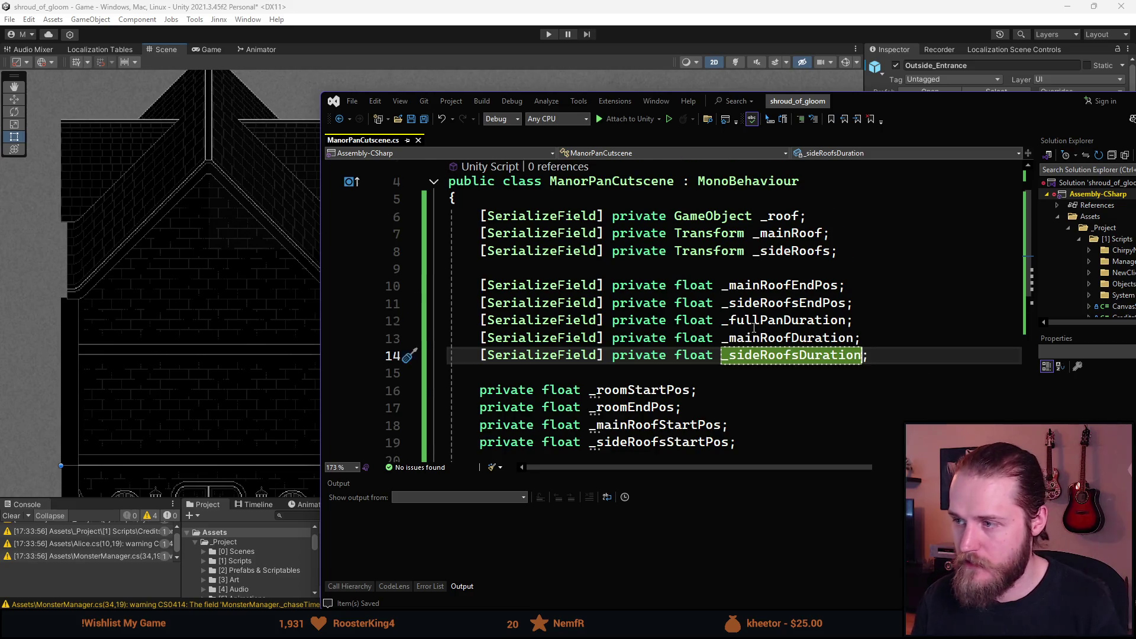
scroll(664, 247, "down", 4)
scroll(664, 247, "up", 2)
scroll(596, 365, "down", 2)
scroll(596, 365, "up", 2)
scroll(528, 350, "down", 2)
double_click(621, 283)
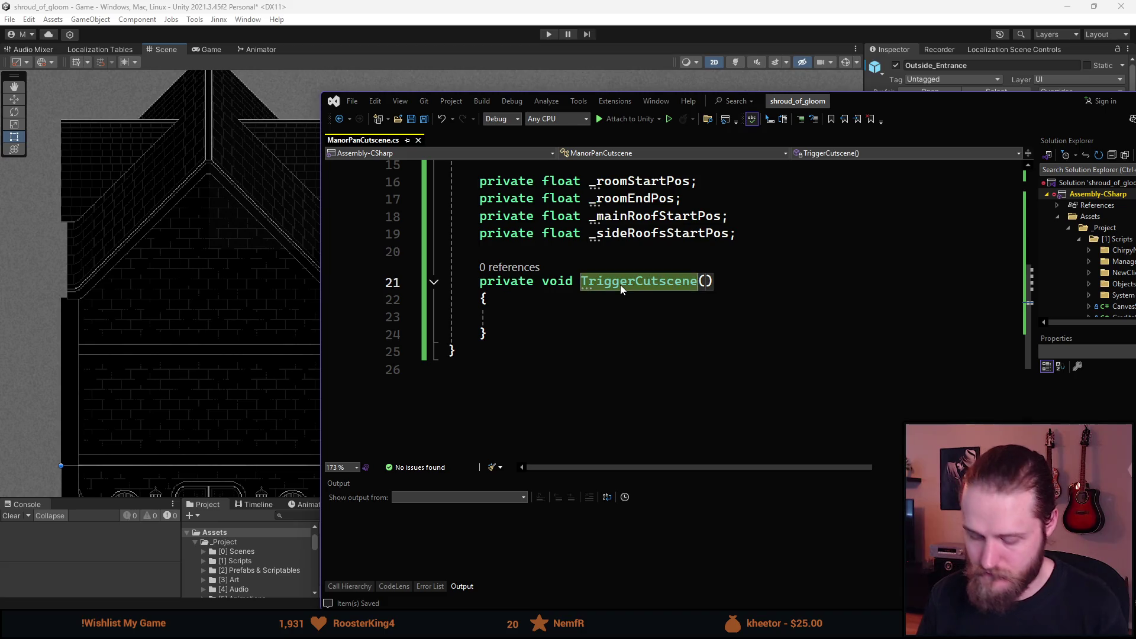
- Rename the TriggerCutscene method to StartCutscene
type("StartCutscene")
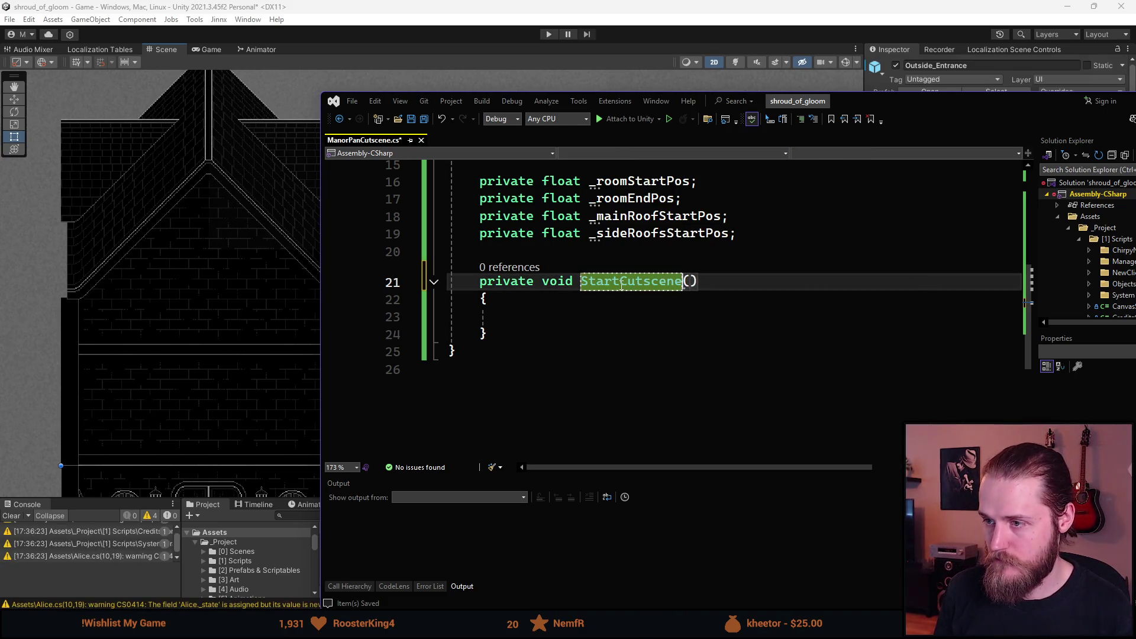
left_click(611, 314)
scroll(611, 309, "up", 3)
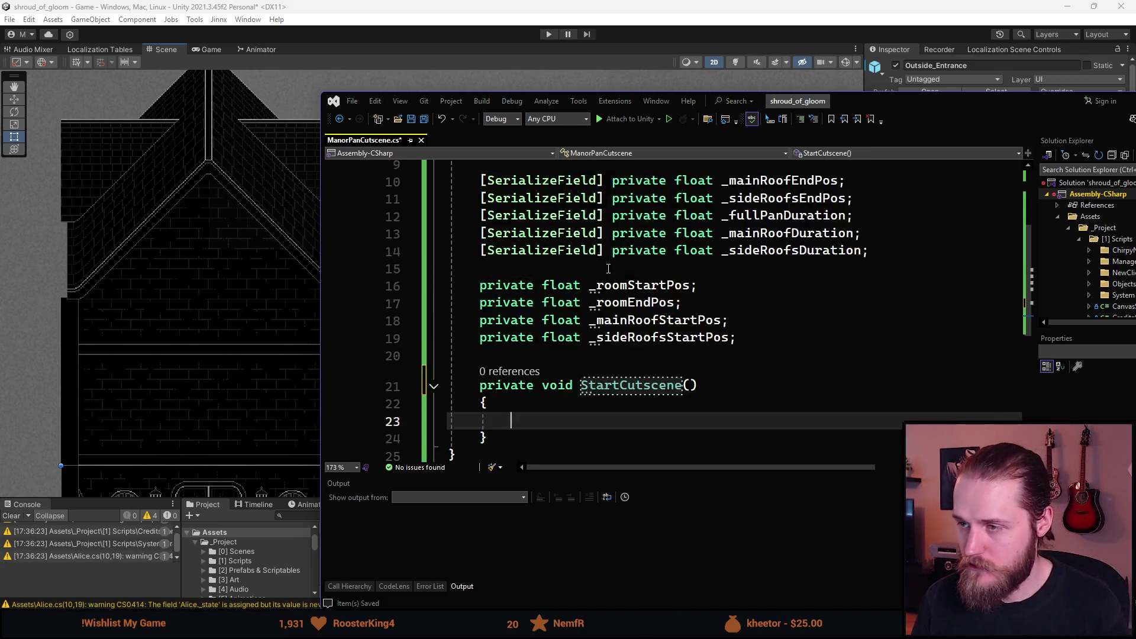
scroll(611, 308, "up", 1)
scroll(611, 311, "down", 2)
scroll(612, 312, "up", 2)
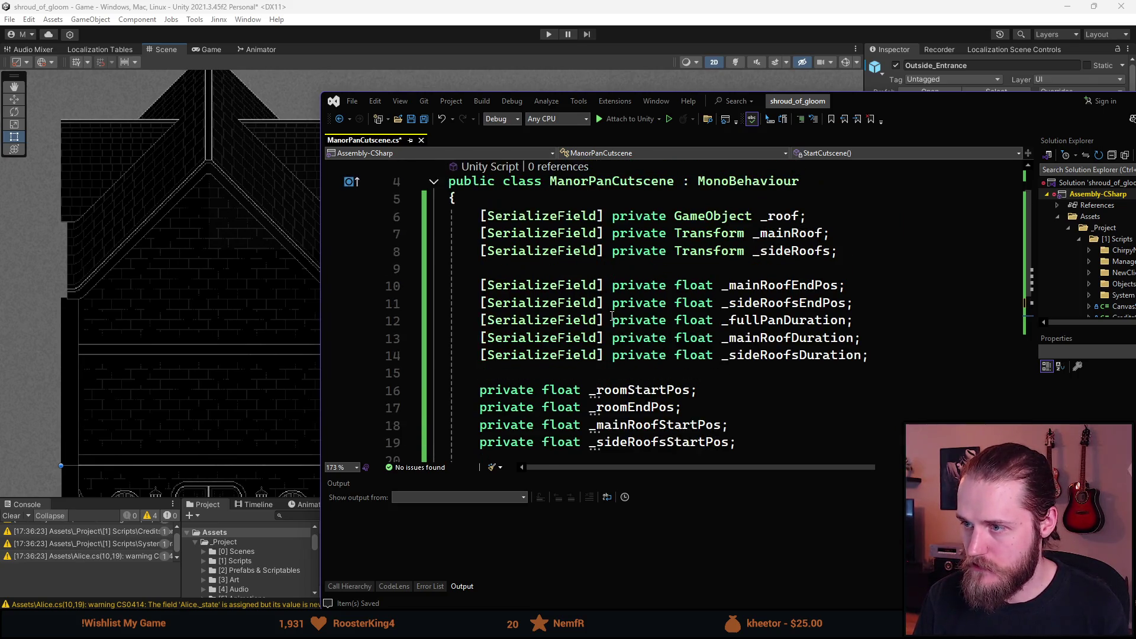
scroll(612, 315, "down", 2)
scroll(611, 316, "down", 2)
left_click(524, 252)
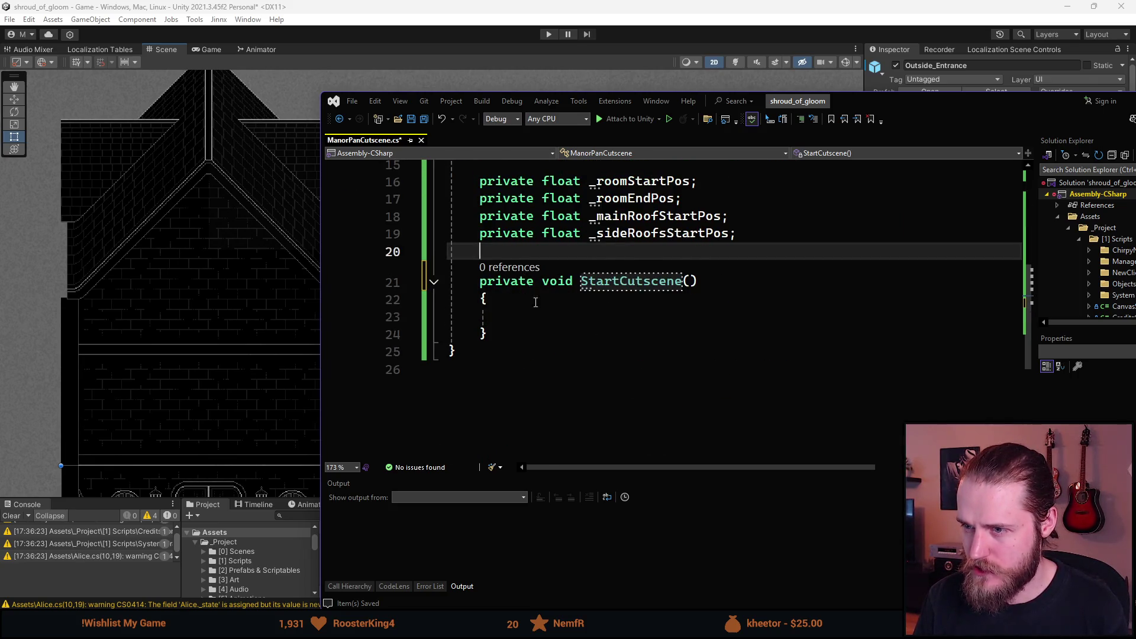
scroll(641, 373, "up", 4)
scroll(641, 373, "down", 1)
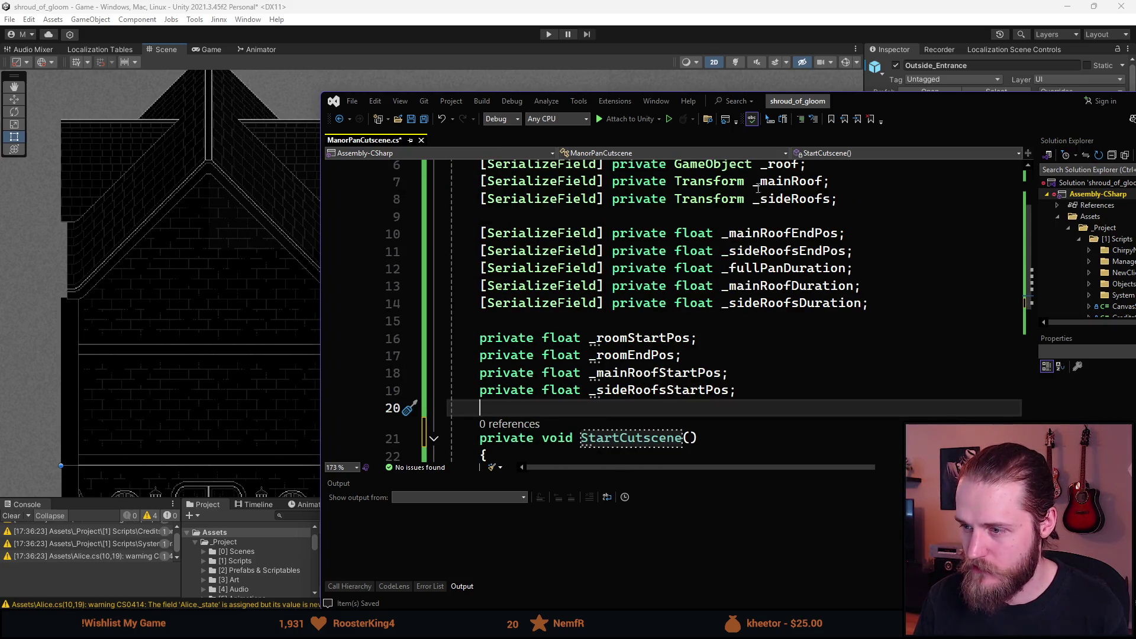
- Move the code window up-left and stretch it to full screen height
left_click_drag(923, 106, 911, 47)
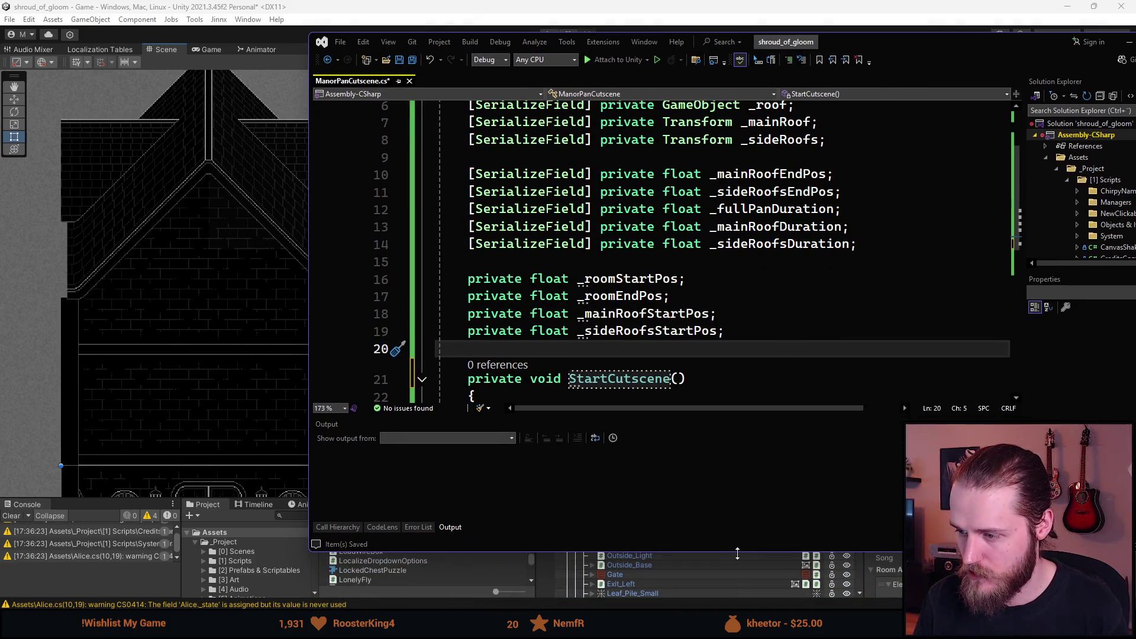
double_click(738, 553)
scroll(551, 387, "down", 2)
scroll(551, 387, "up", 2)
left_click(551, 386)
scroll(609, 381, "up", 1)
scroll(639, 386, "down", 1)
scroll(641, 387, "up", 1)
- In StartCutscene, store 'Vector3 currentPos = transform.localPosition;'
scroll(641, 387, "down", 1)
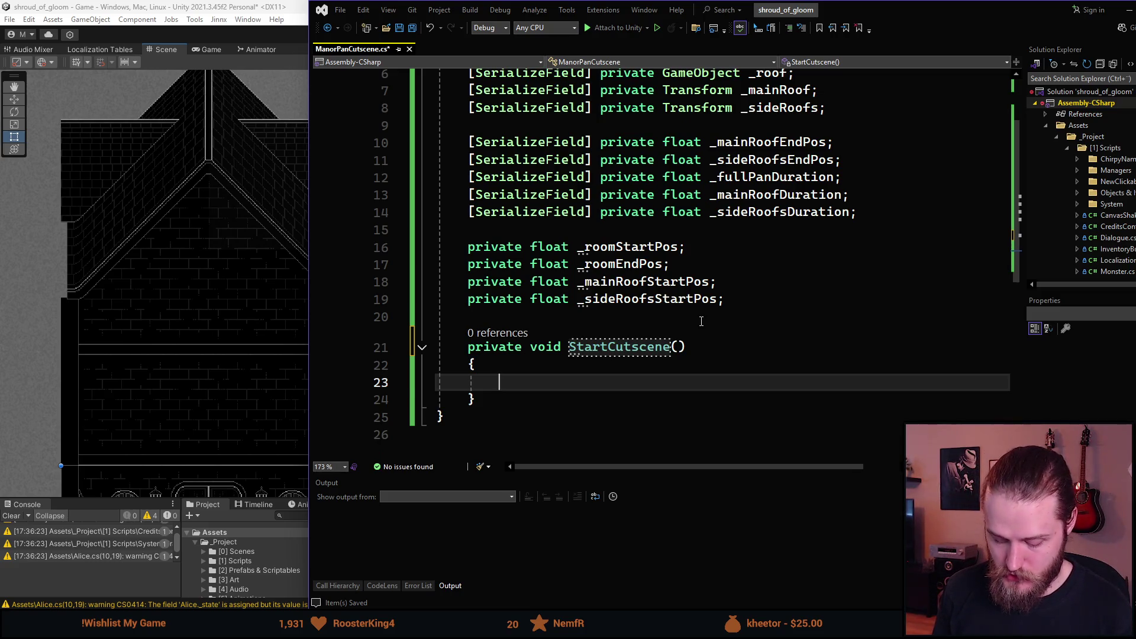
type("Vector3 currentPos")
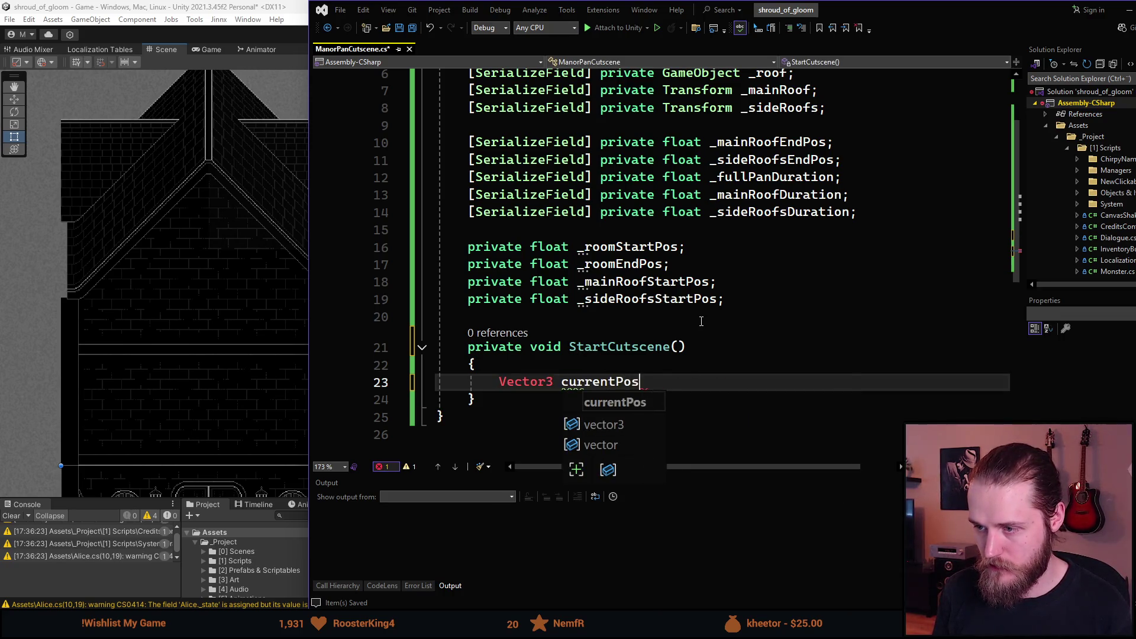
type(" = transform.")
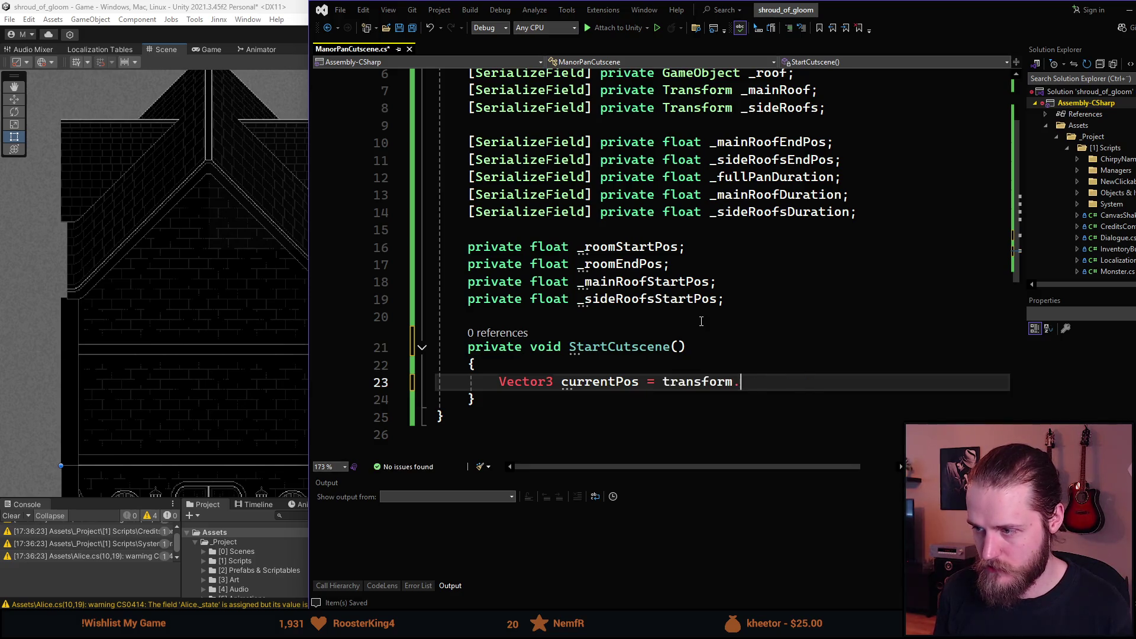
type("localPosition;")
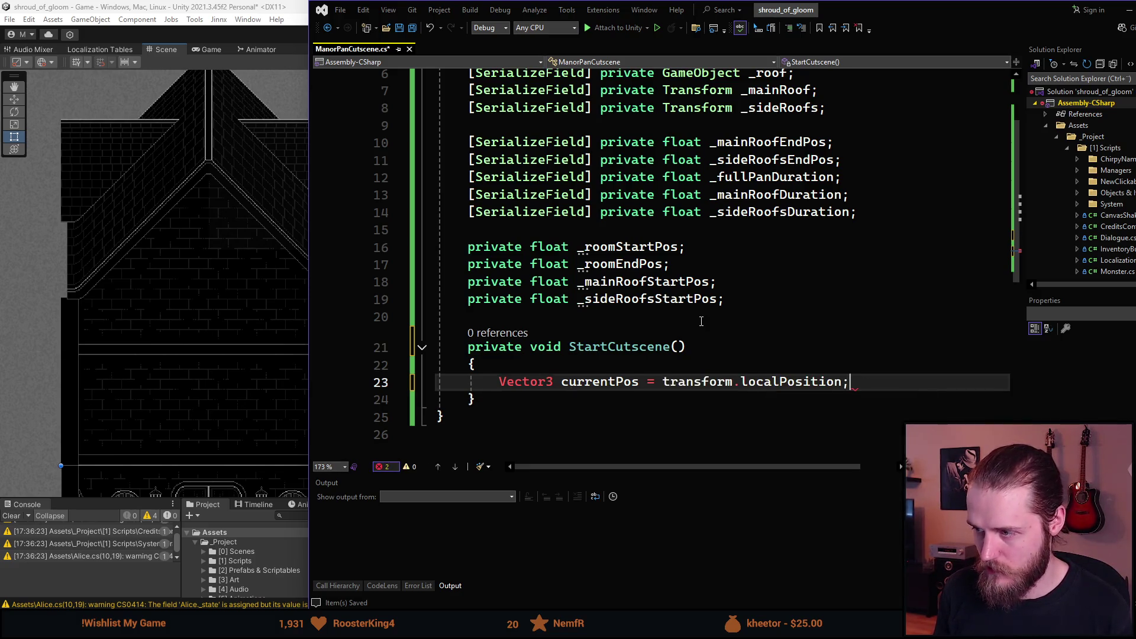
key("Return")
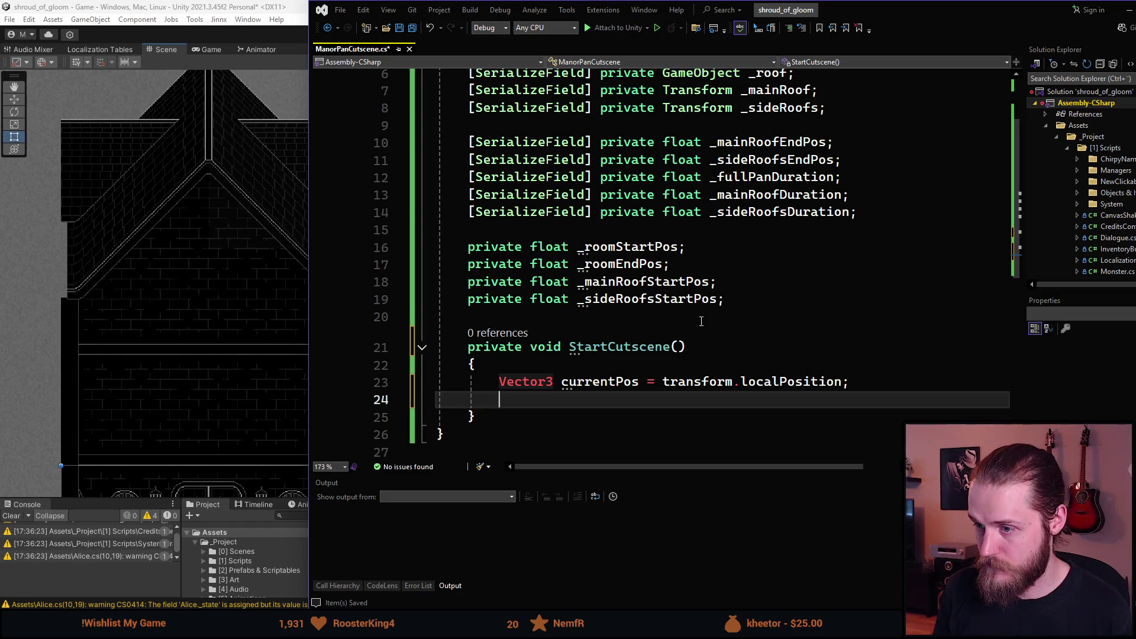
- Assign transform.localPosition = new Vector3(currentPos.x, _roomStartPos, currentPos.z)
type("transform.")
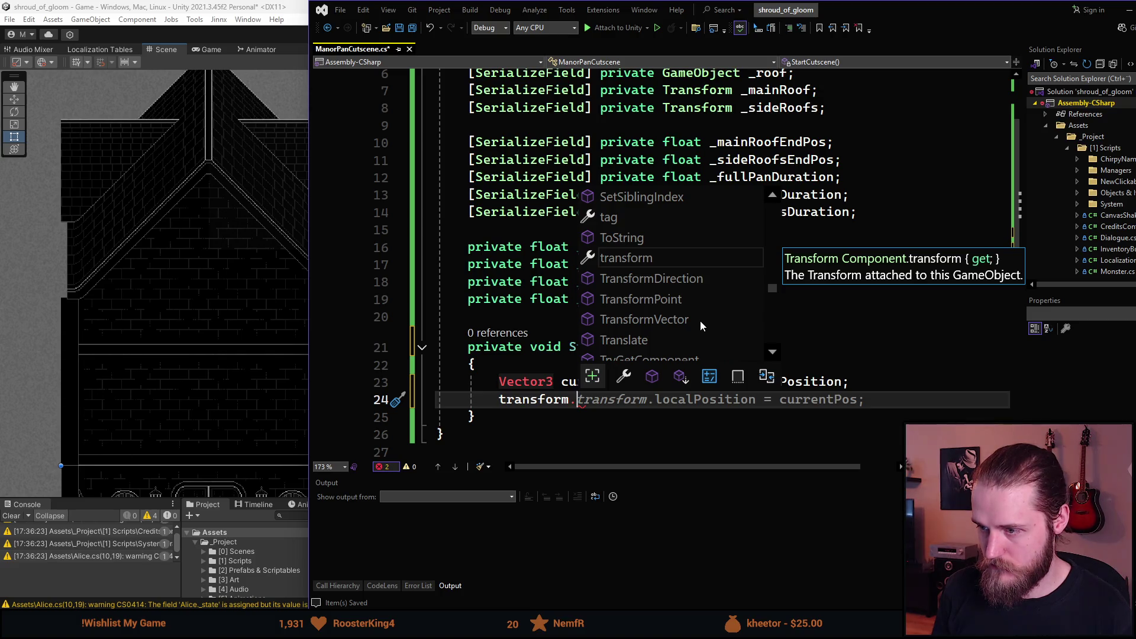
type("loca")
key("space")
type("= (")
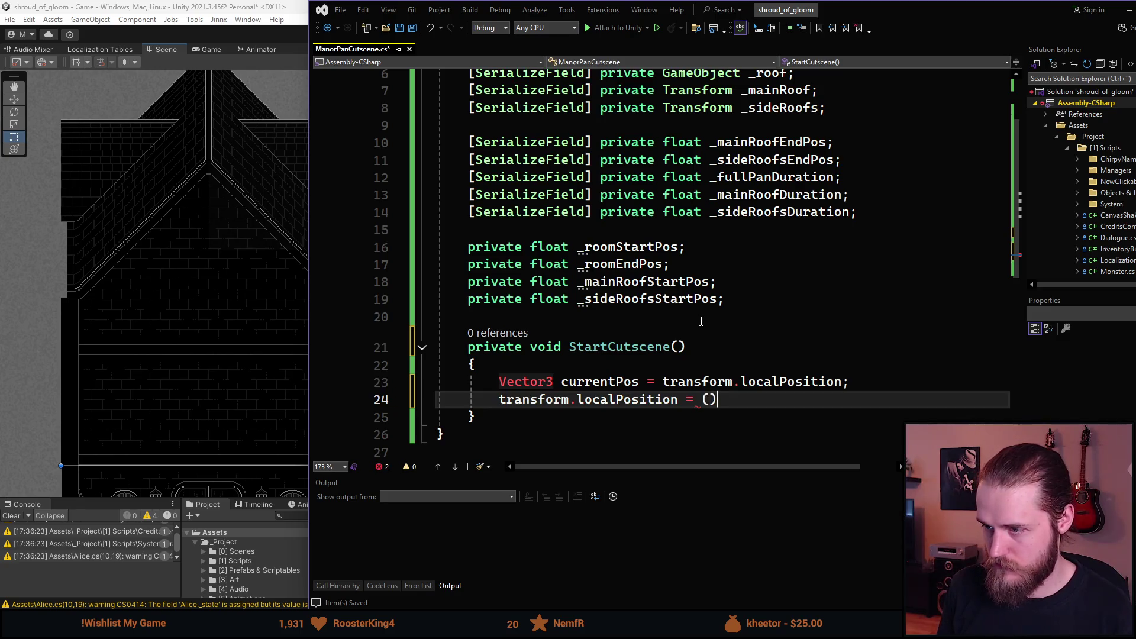
type("currentPos.")
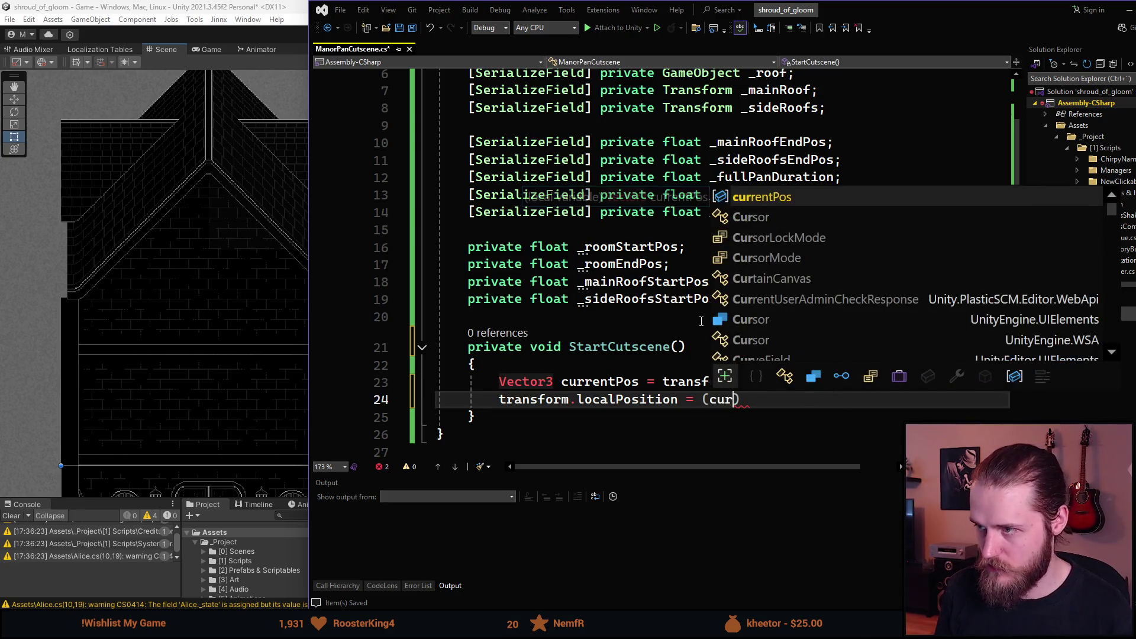
type("x, ")
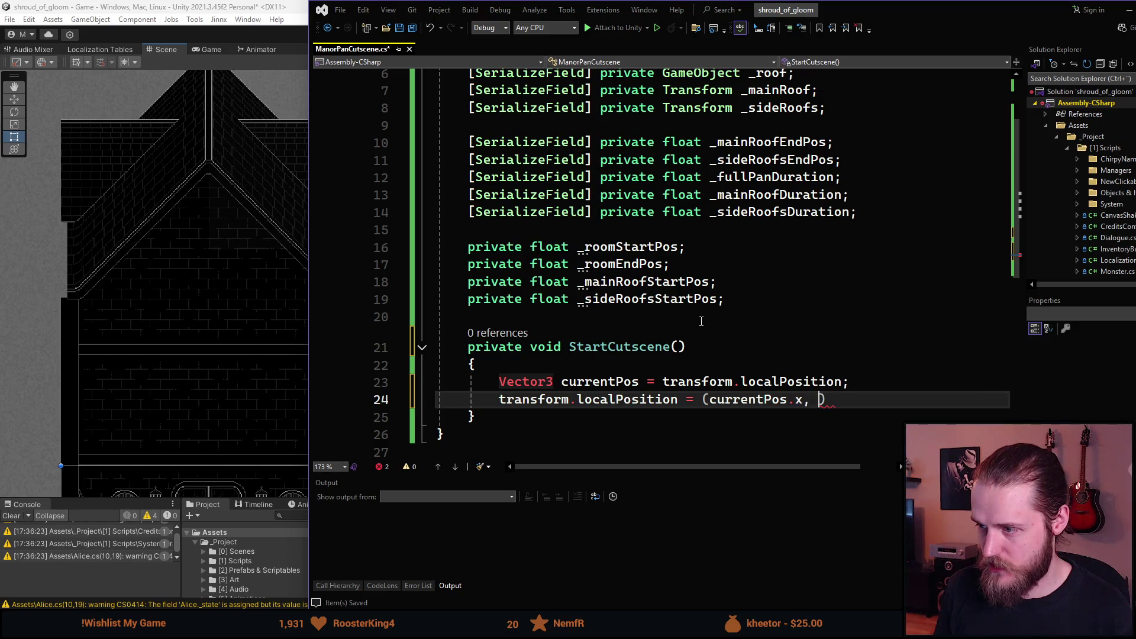
type("_room")
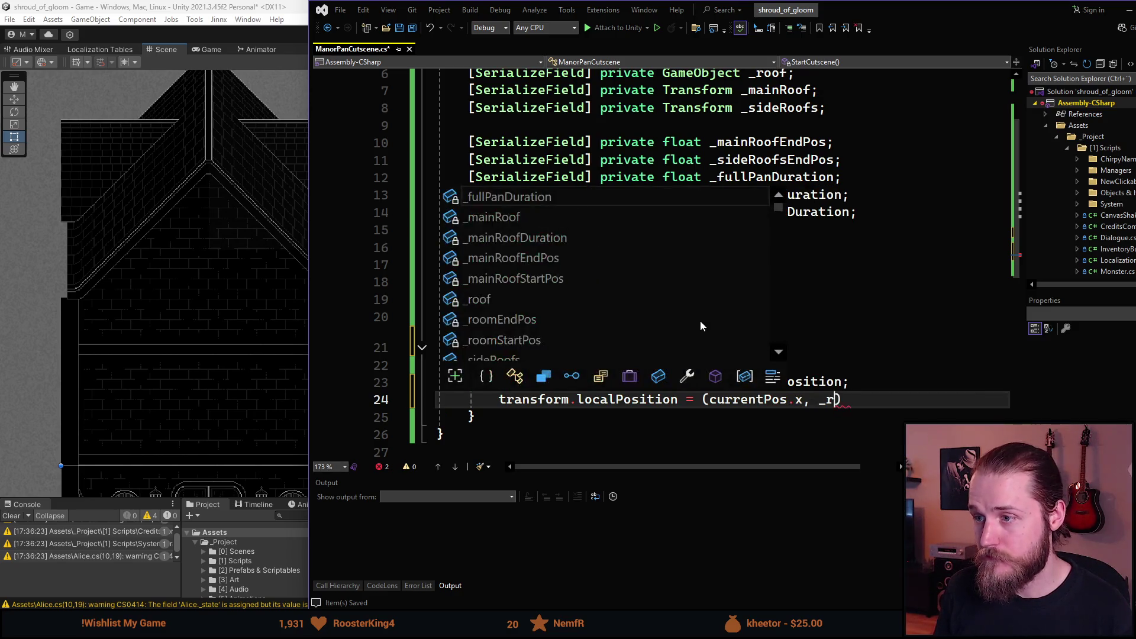
key("Tab")
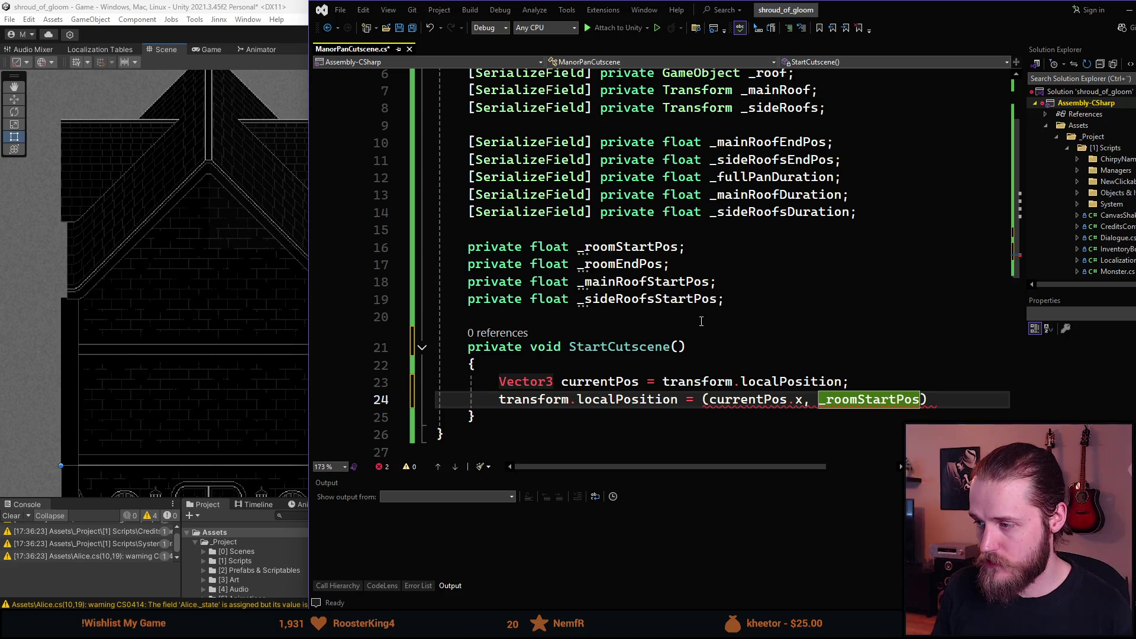
type(", c")
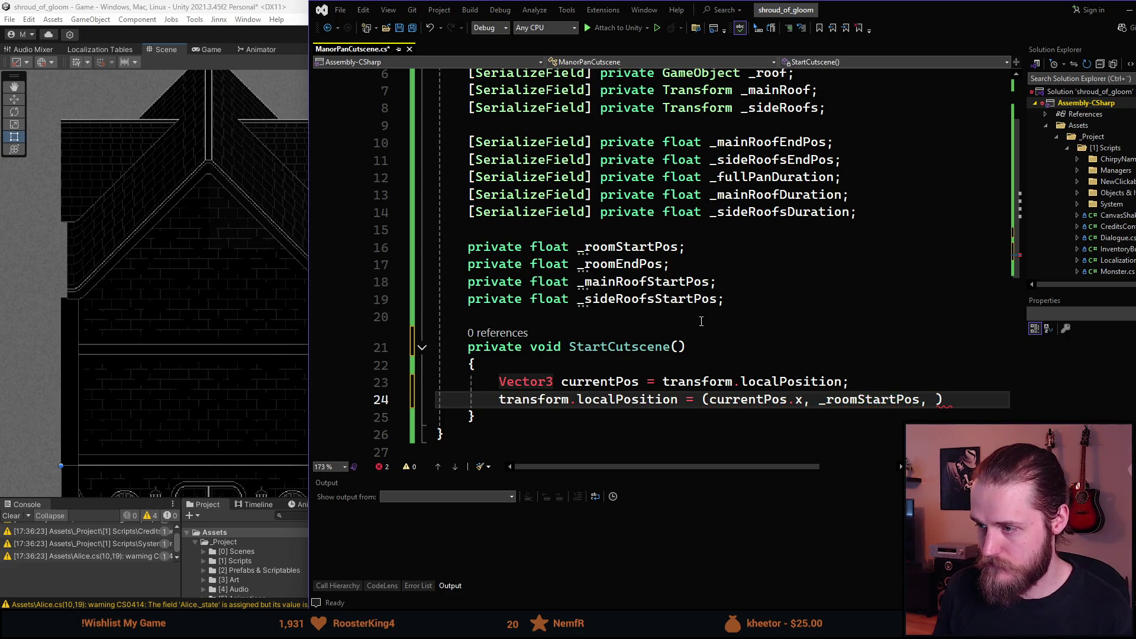
type("ur")
key("Tab")
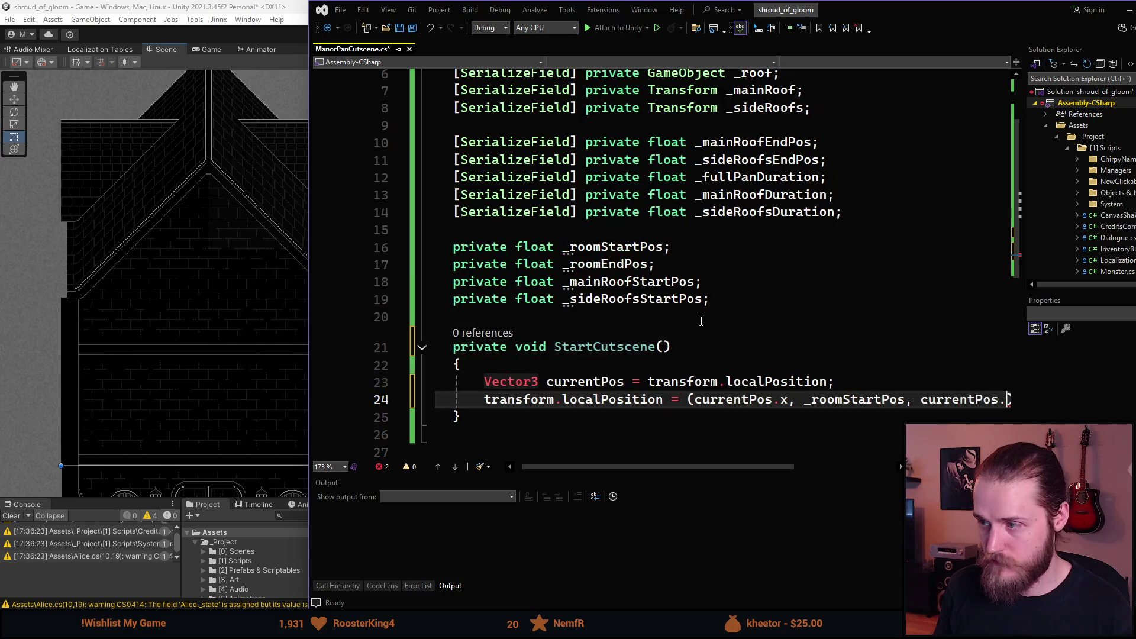
type(".z);")
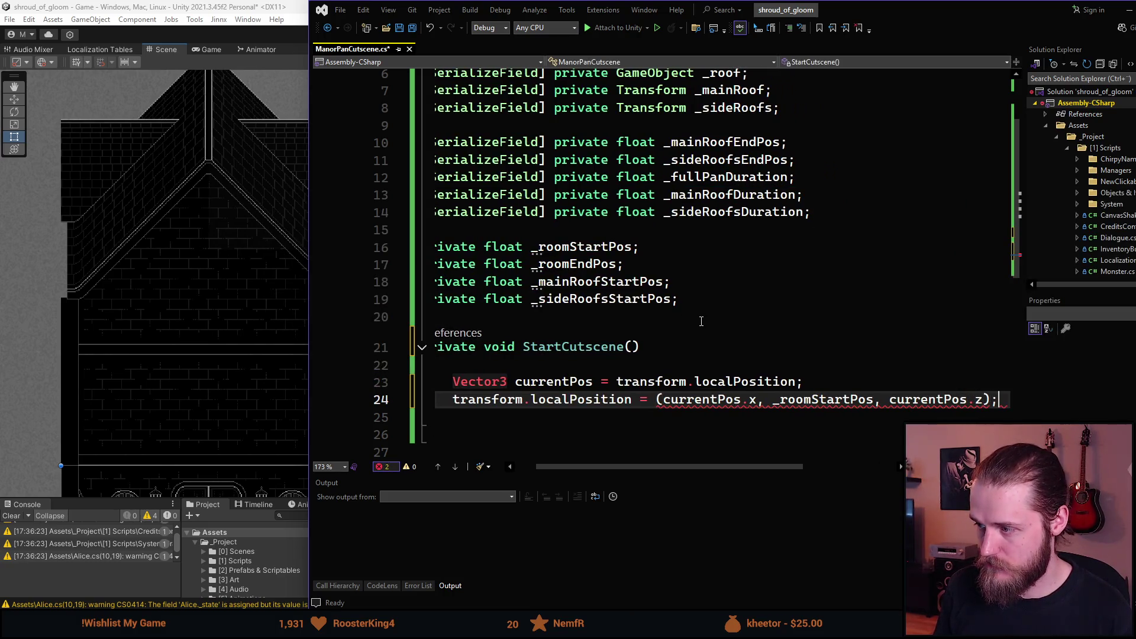
left_click(656, 400)
type("new Vector3")
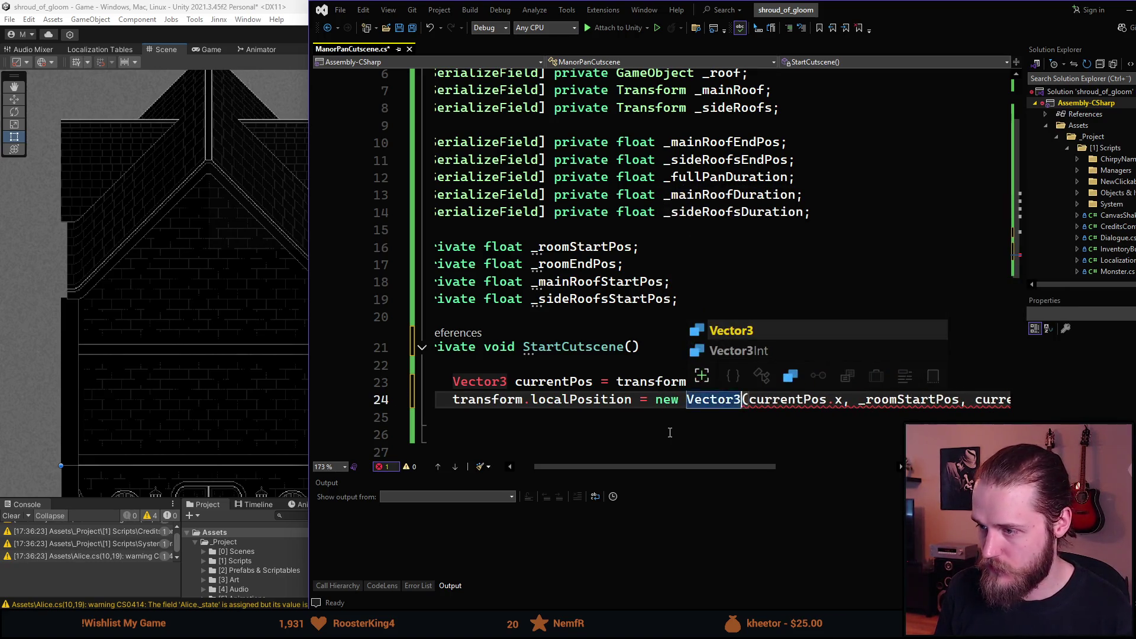
left_click(697, 435)
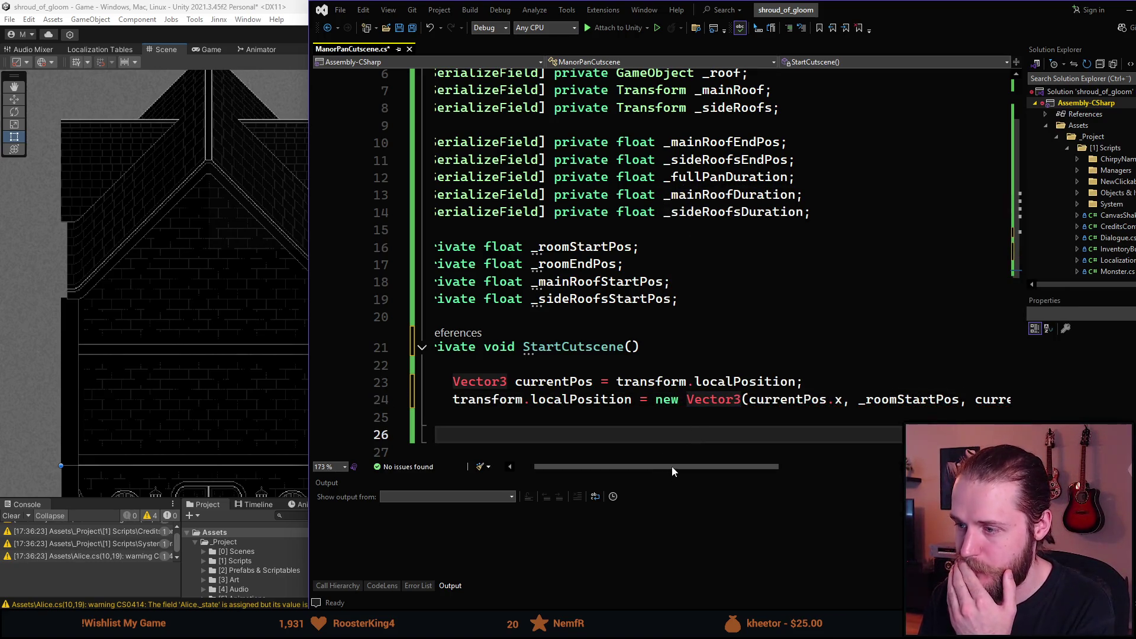
scroll(672, 466, "left", 3)
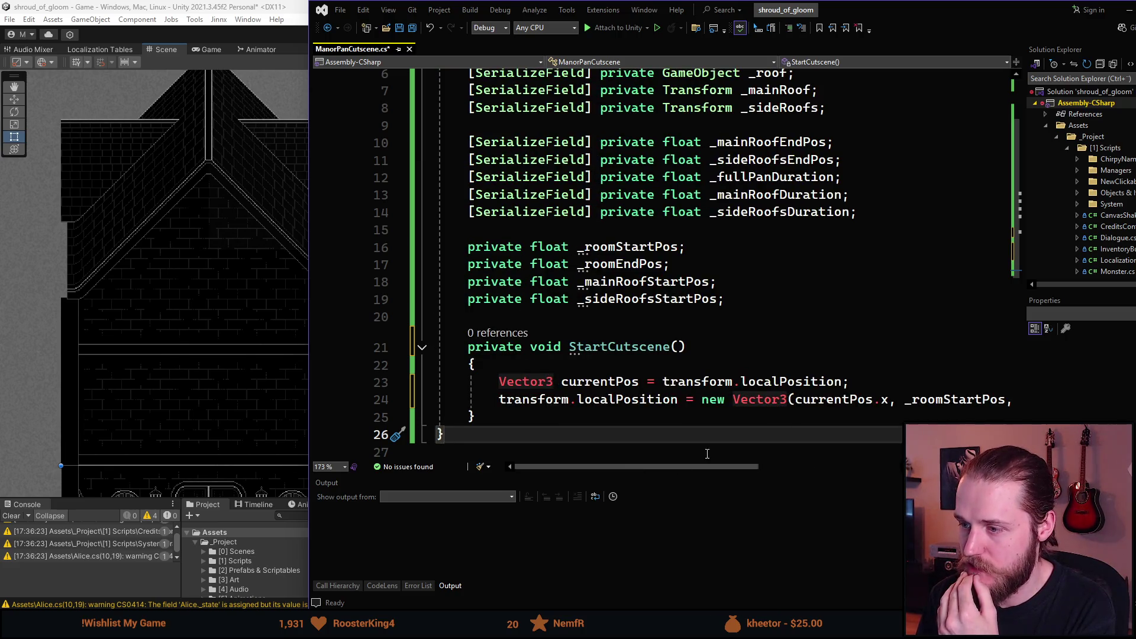
left_click(600, 382)
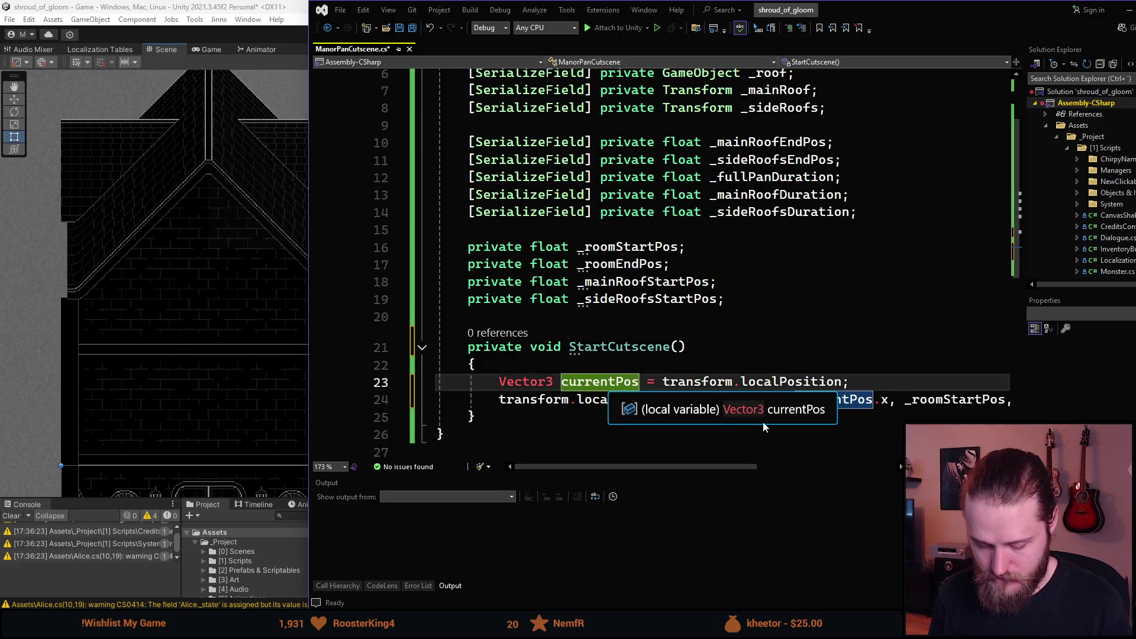
- Rename the local variable currentPos to roomPos
key("ctrl+r")
key("ctrl+r")
type("roomPos")
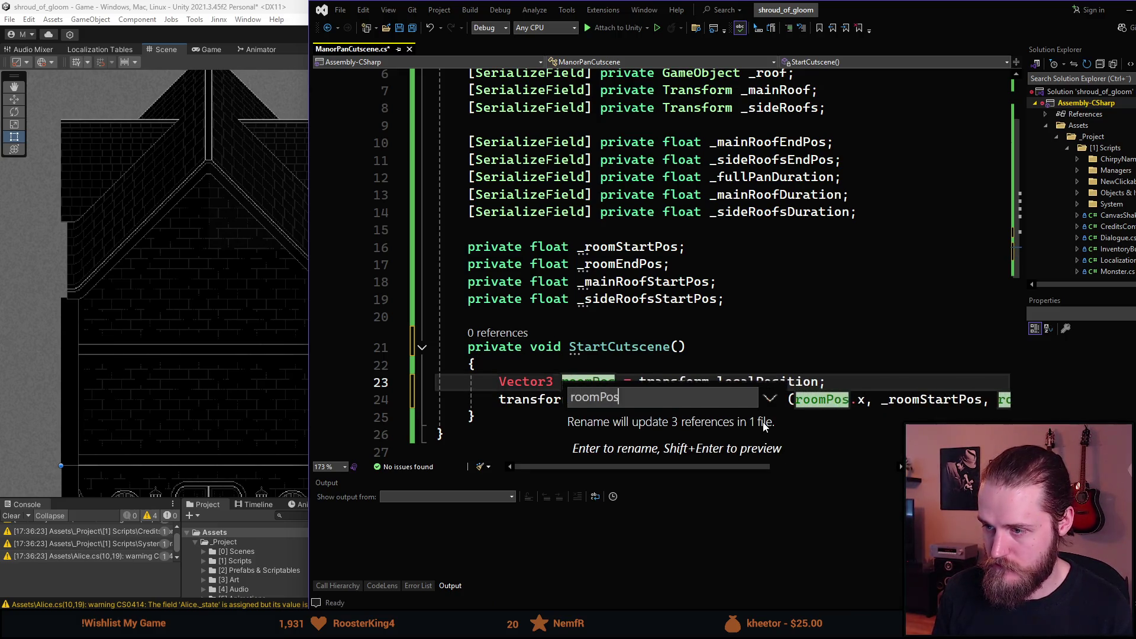
key("Return")
left_click_drag(692, 468, 763, 471)
scroll(788, 379, "down", 1, "ctrl")
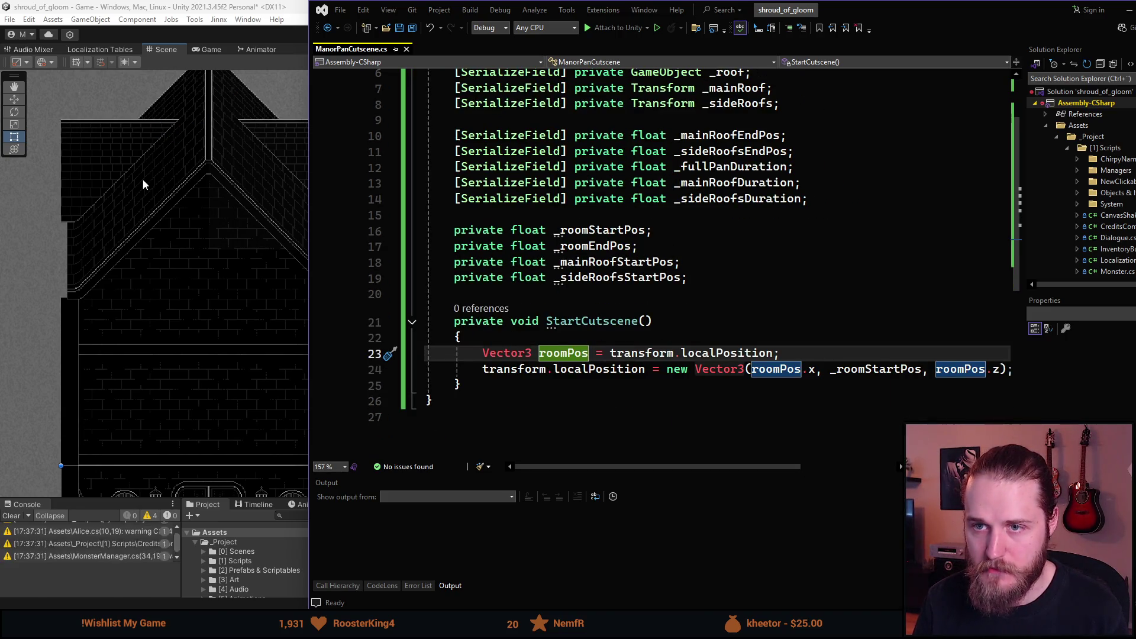
left_click_drag(715, 467, 748, 467)
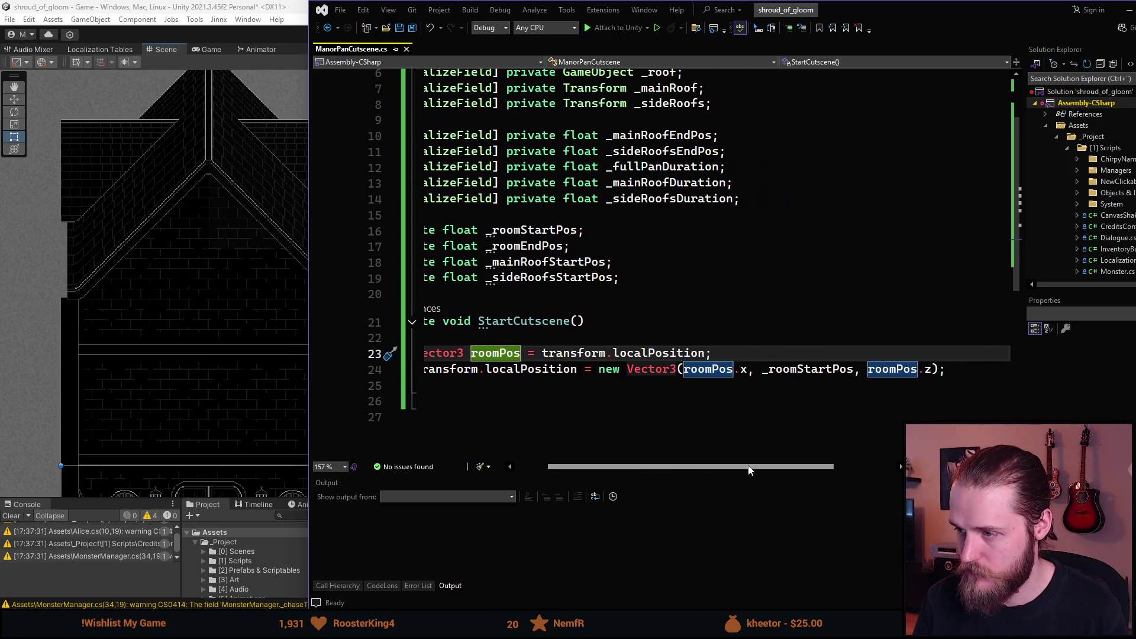
- Insert lines below the position assignment and start typing a new 'Ve' declaration
left_click(968, 378)
key("Return")
key("Return")
type("Ve")
scroll(858, 384, "up", 1)
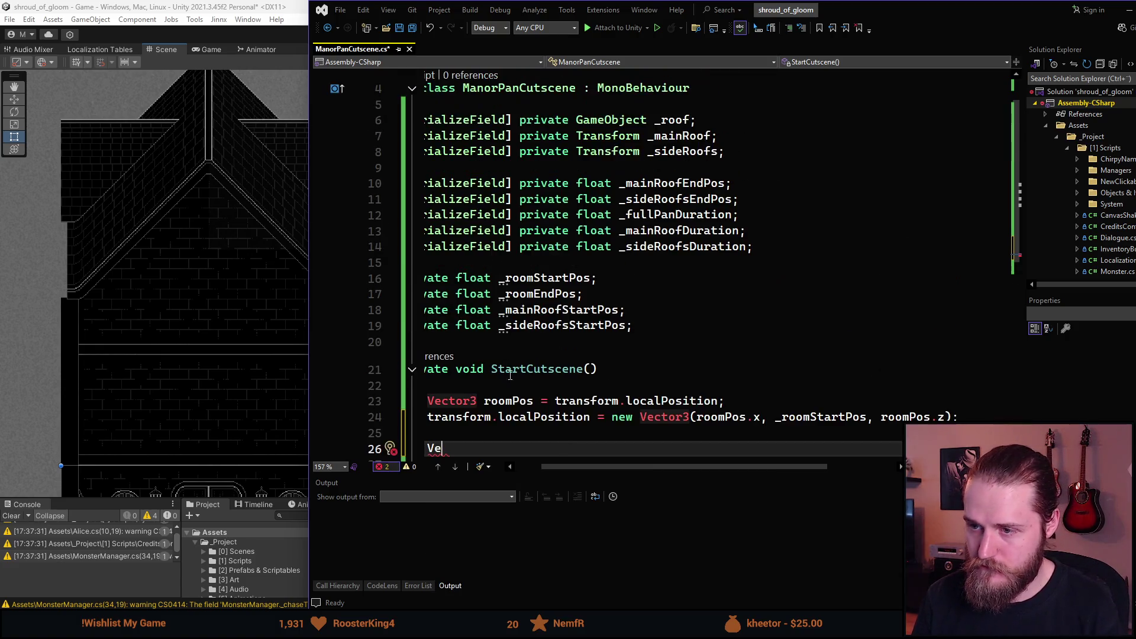
scroll(658, 468, "left", 2)
scroll(499, 310, "down", 3)
- Replace the stray text with a 'private void SetYPos(Transform t, float yPos)' method below StartCutscene
key("ctrl+shift+l")
key("Return")
key("Return")
type("pr")
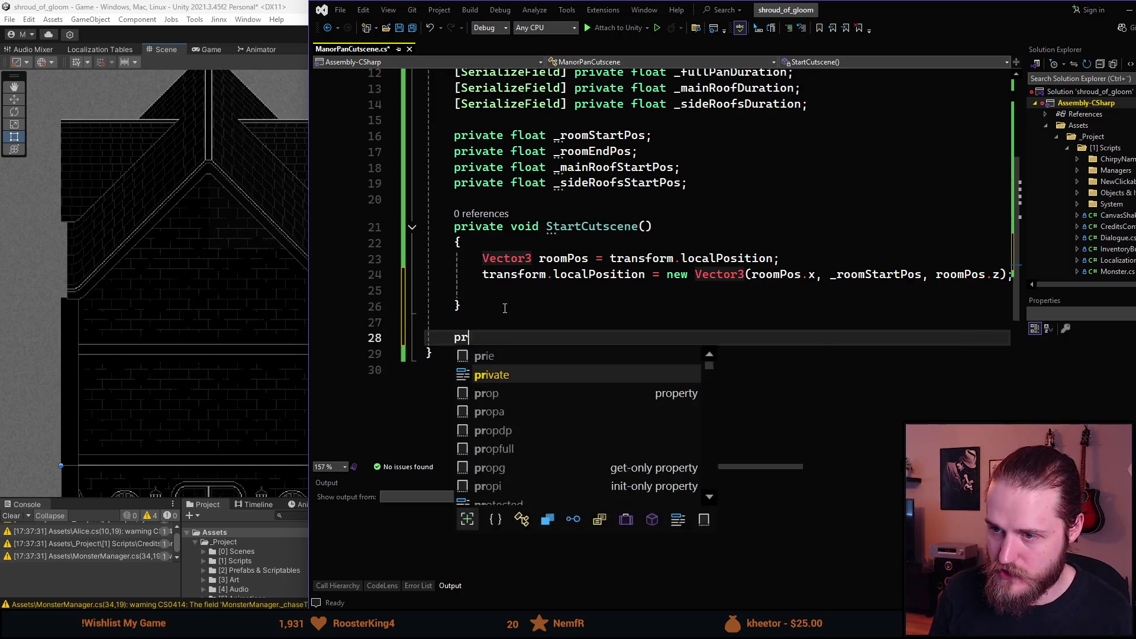
type("ivate void S")
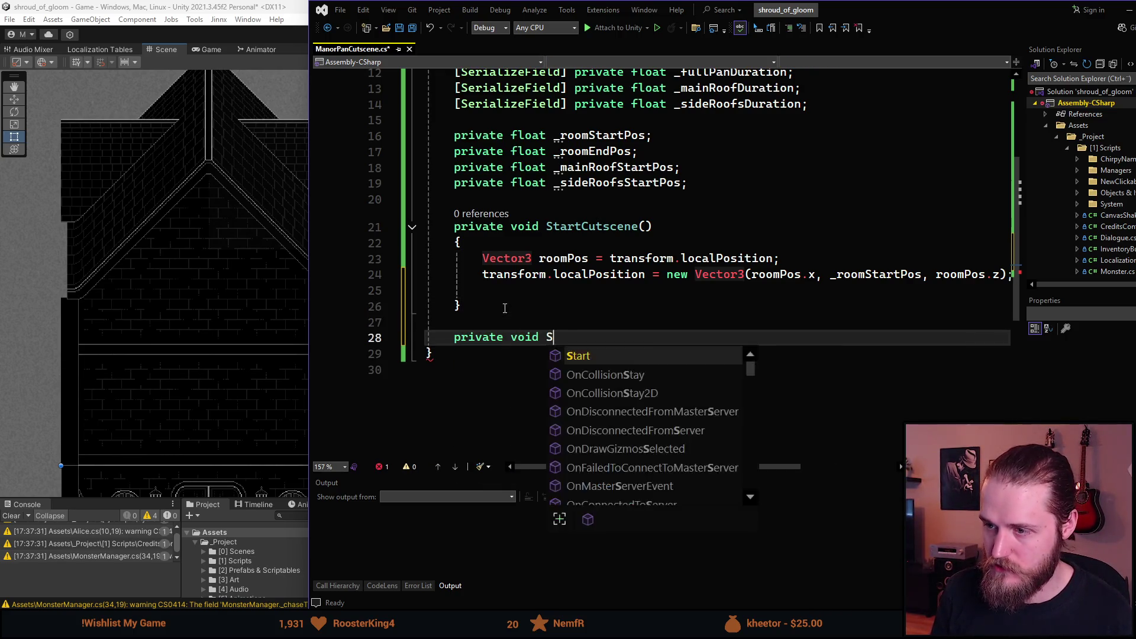
type("etYPos")
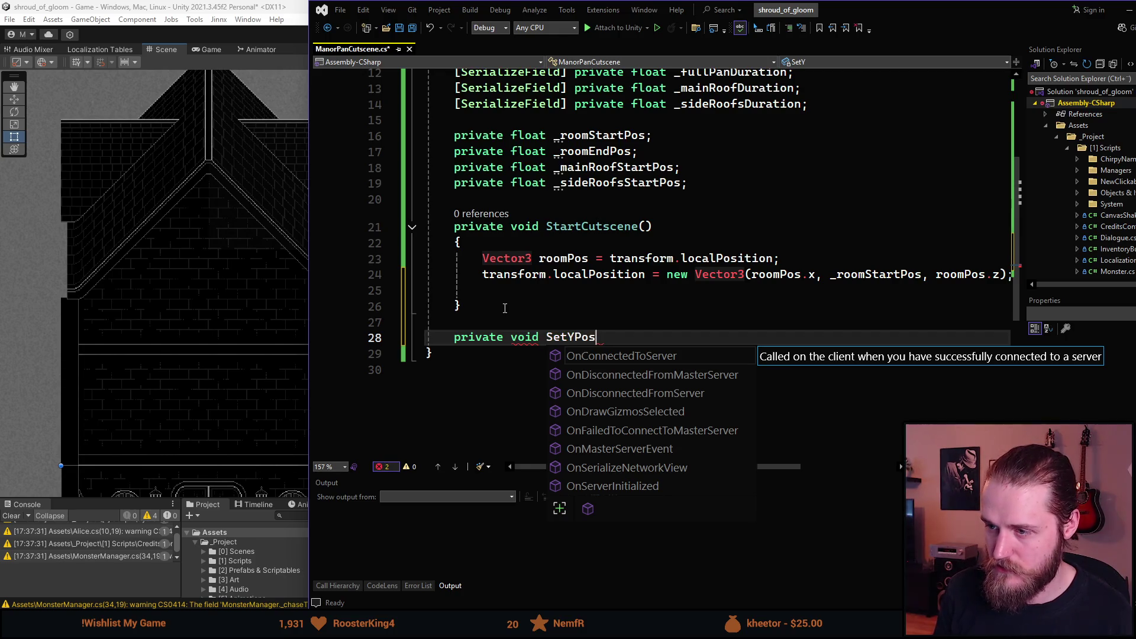
type("();")
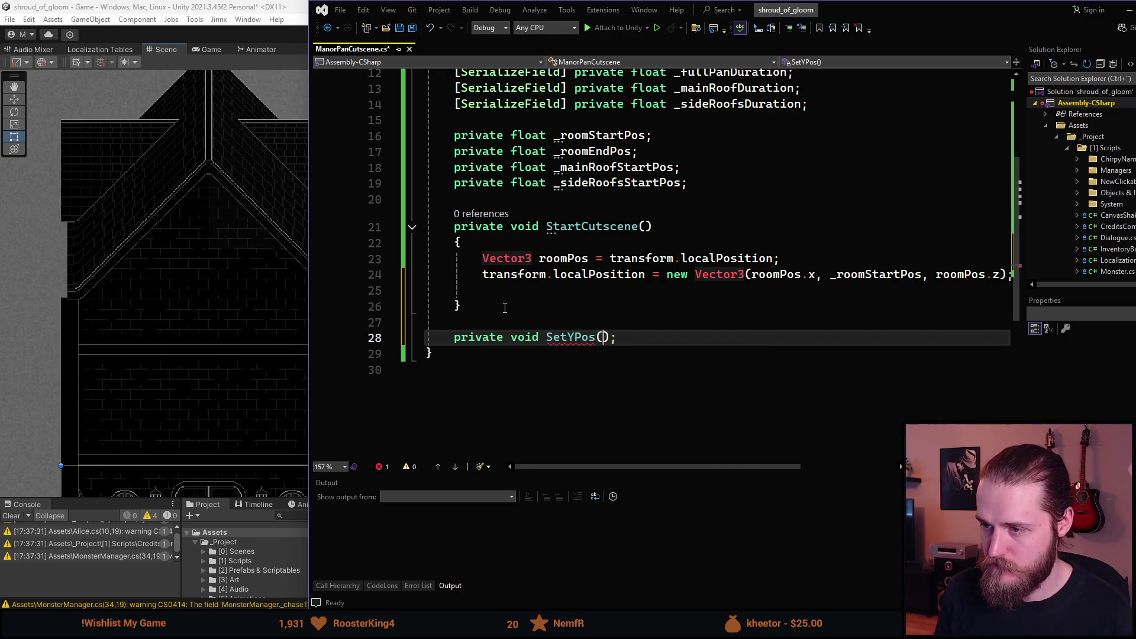
key("Return")
type("fl")
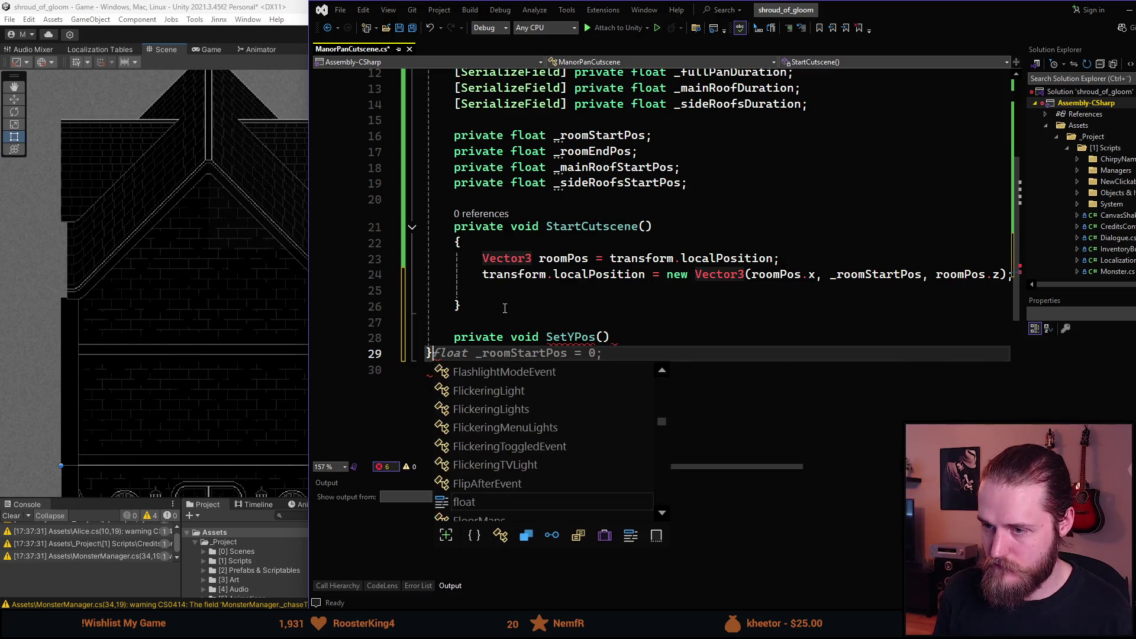
key("BackSpace")
key("BackSpace")
key("BackSpace")
key("Left")
type("float y")
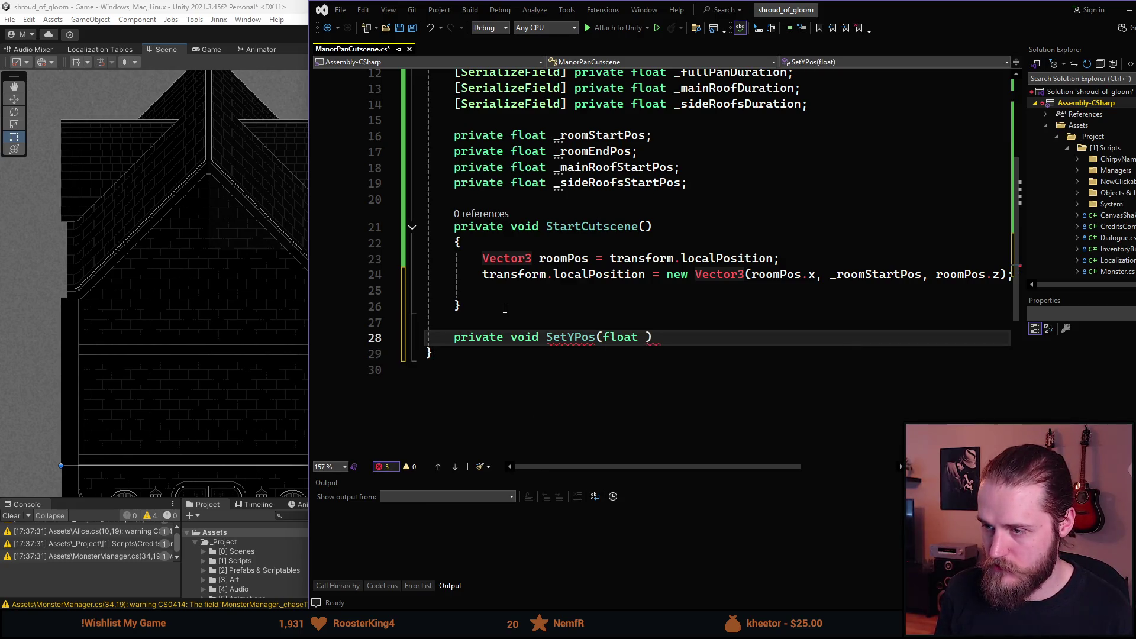
type("Pos")
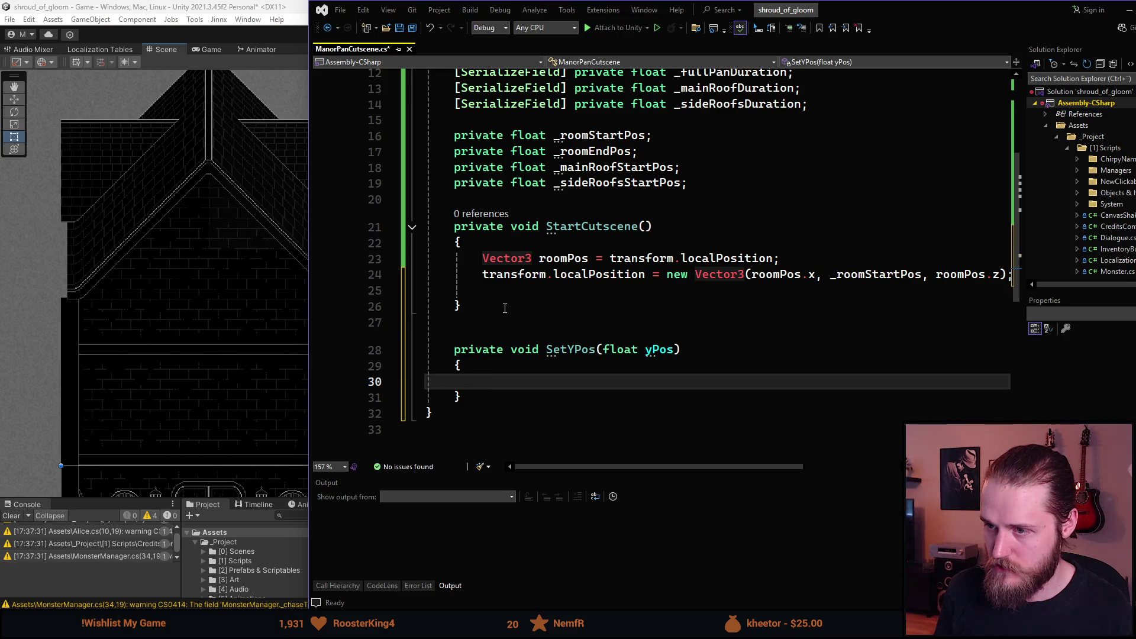
left_click(602, 349)
type("tYPos(T")
type("ransform t")
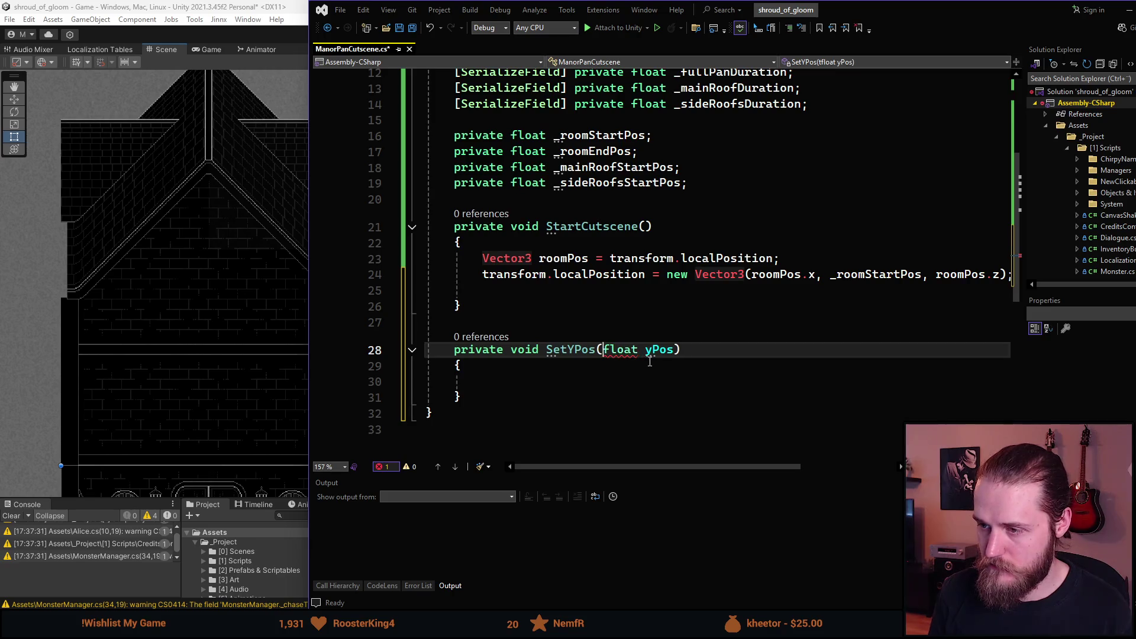
type(",")
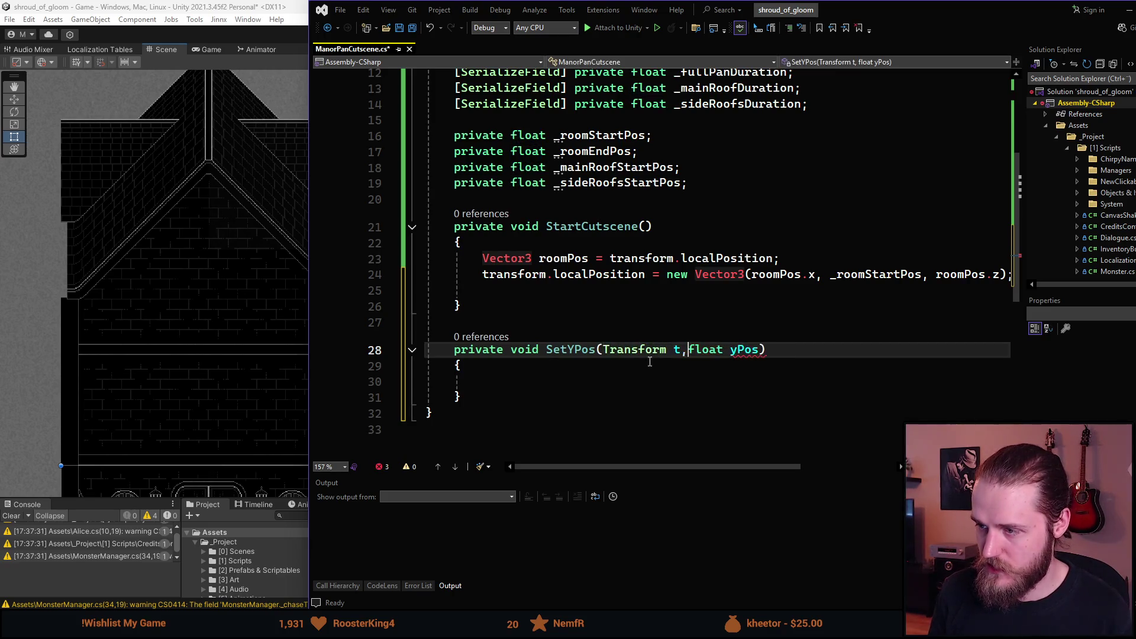
- Begin a Vector3 line inside the SetYPos body
key("Down")
key("Down")
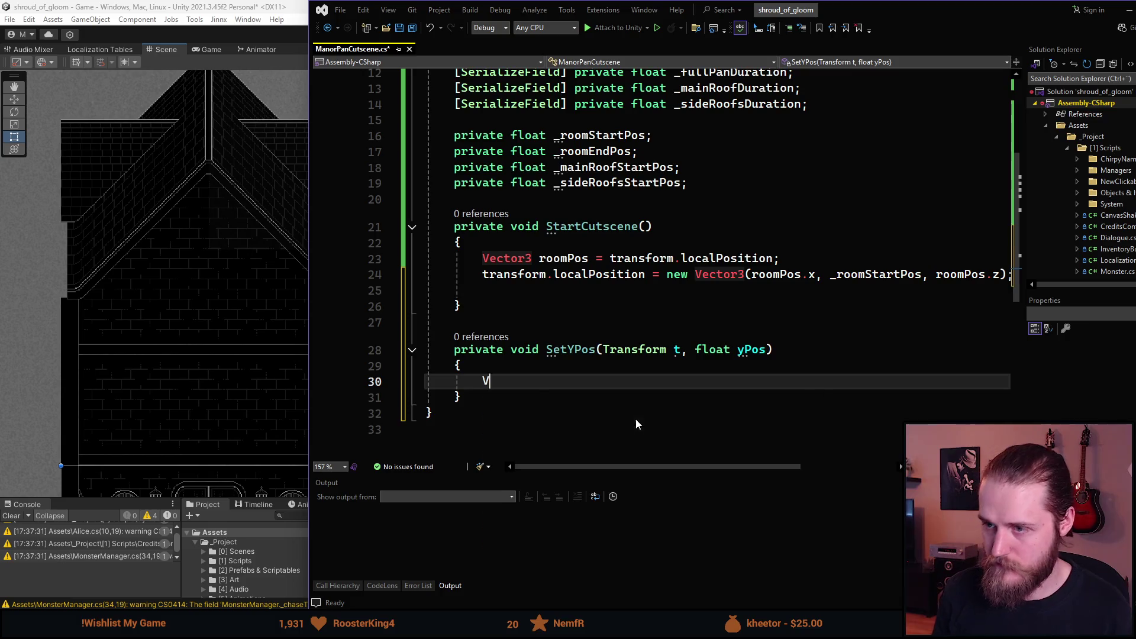
type("ector3")
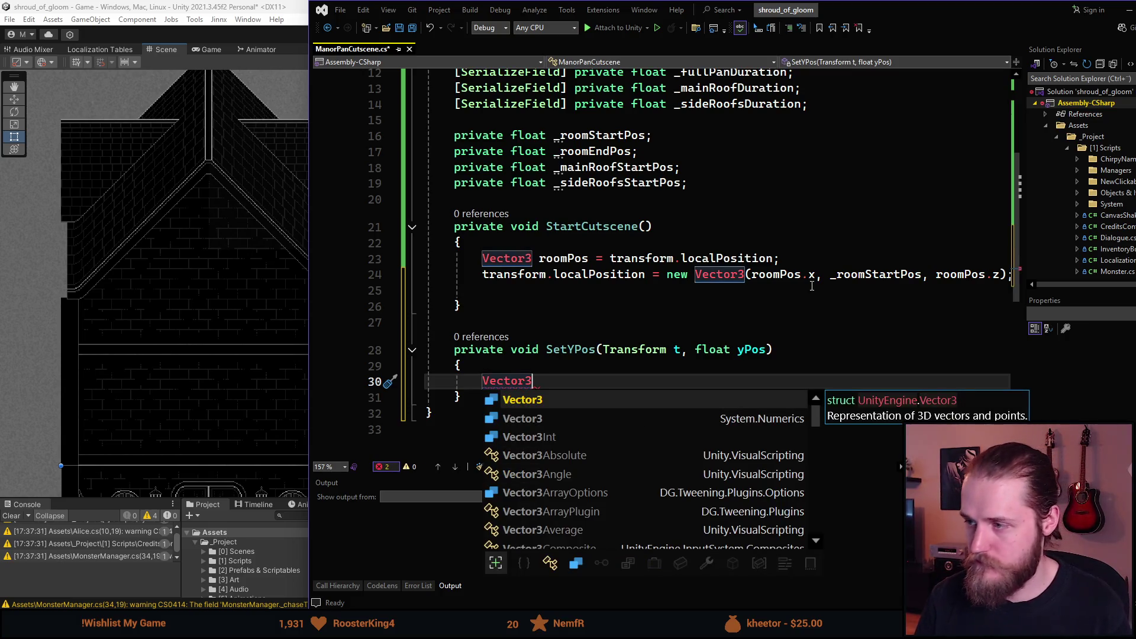
left_click(828, 258)
- Move the two position lines from StartCutscene into SetYPos, renaming roomPos to pos
left_click_drag(1010, 275, 450, 258)
key("ctrl+c")
key("Delete")
left_click(559, 365)
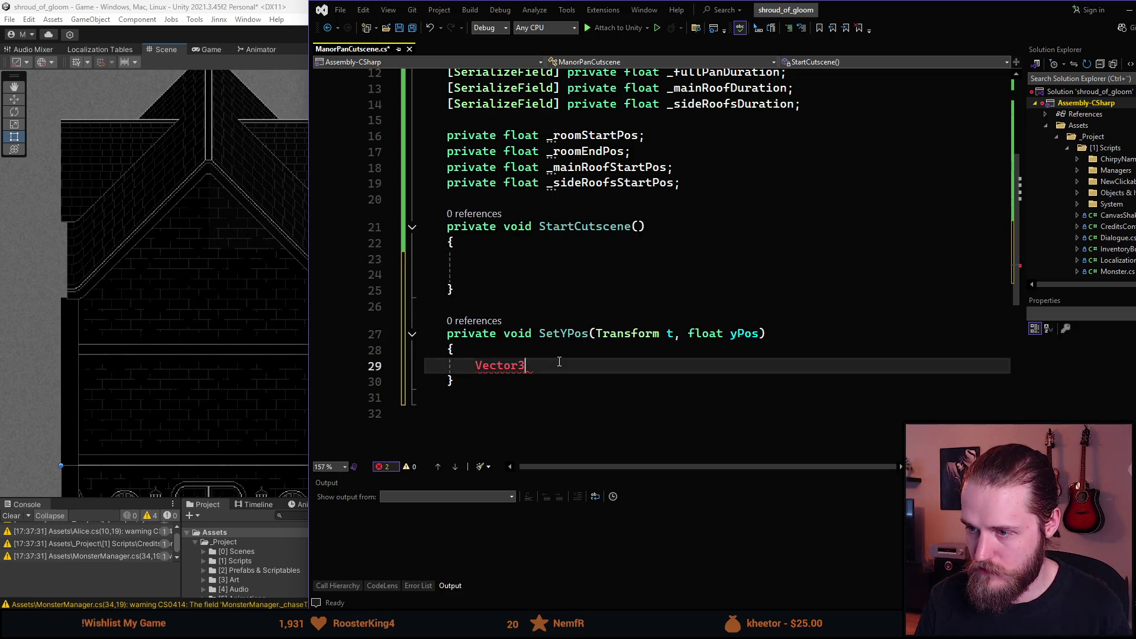
key("ctrl+v")
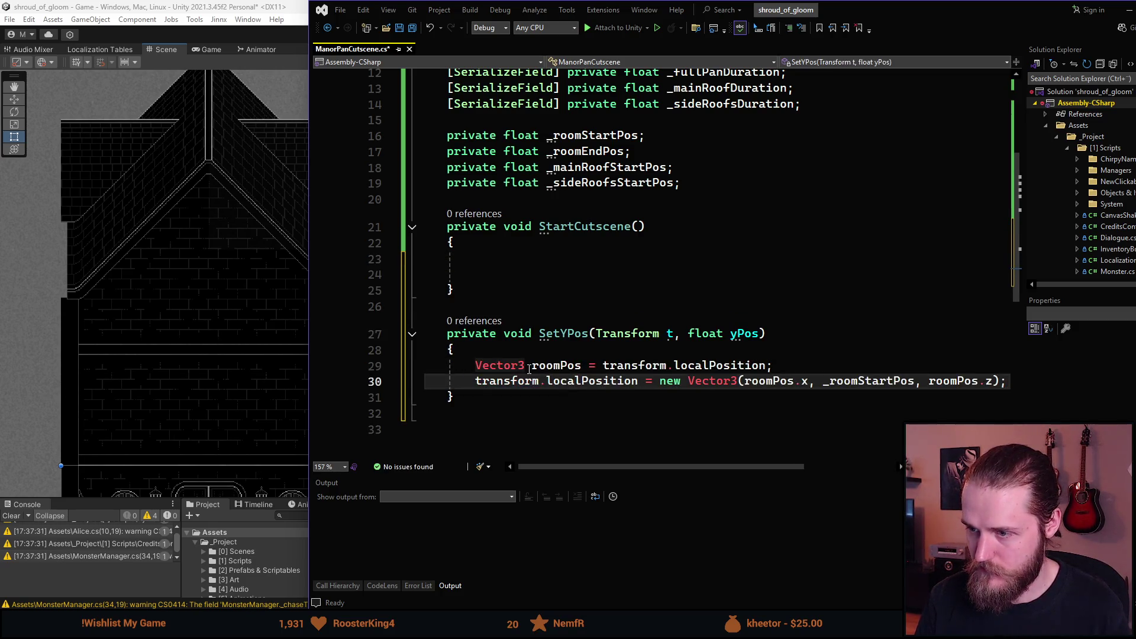
left_click(530, 366)
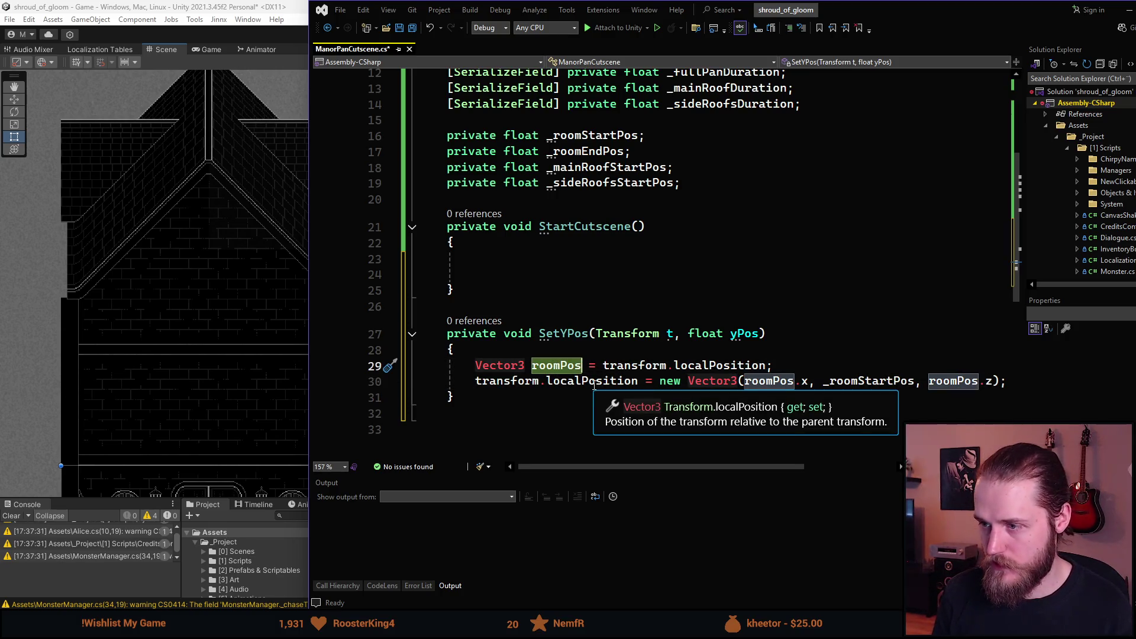
key("ctrl+BackSpace")
type("pos")
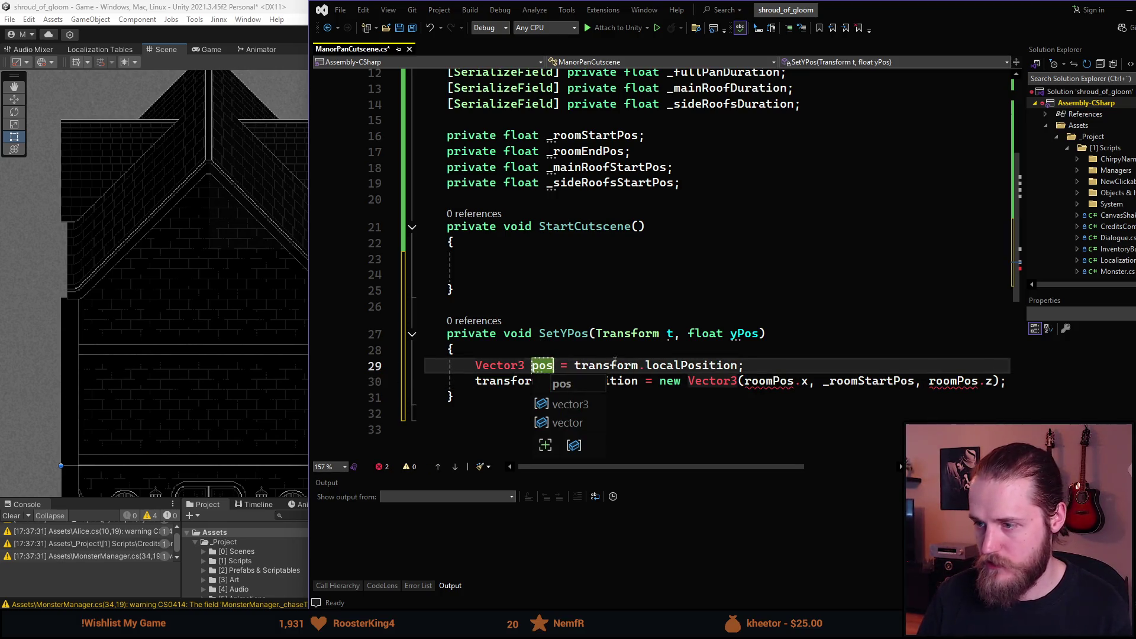
- Make both moved lines use t instead of transform
double_click(606, 365)
type("t")
left_click(592, 366)
scroll(598, 366, "down", 1)
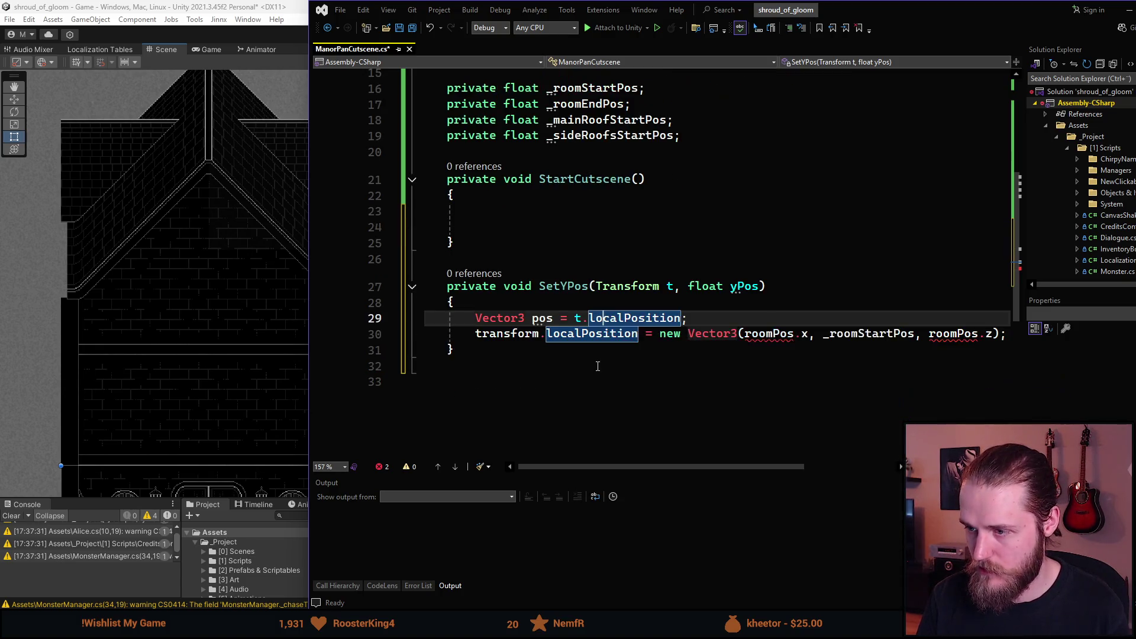
double_click(507, 335)
type("t")
key("Escape")
key("Up")
key("Up")
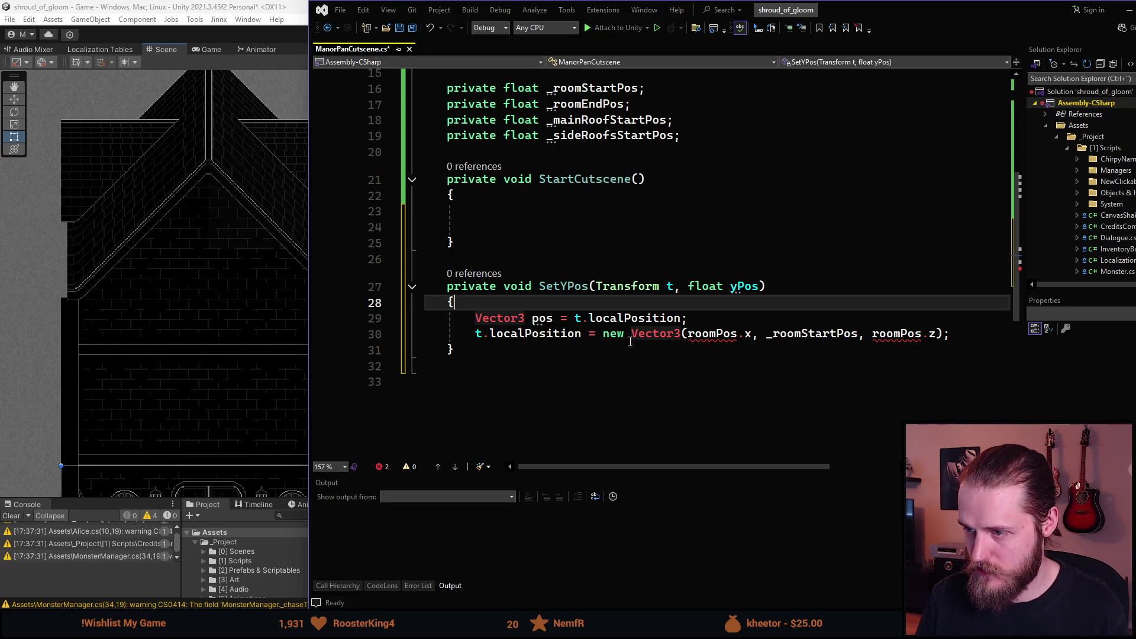
- Rewrite the new Vector3 so its y component is yPos
double_click(698, 335)
type("t")
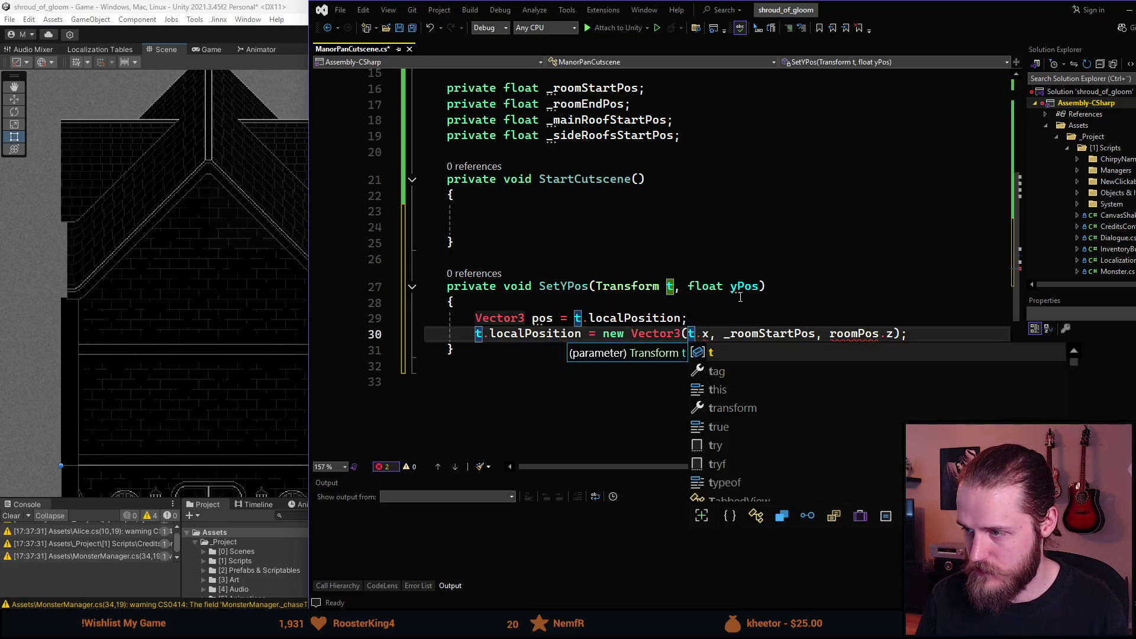
key("Escape")
key("Up")
key("Up")
double_click(769, 334)
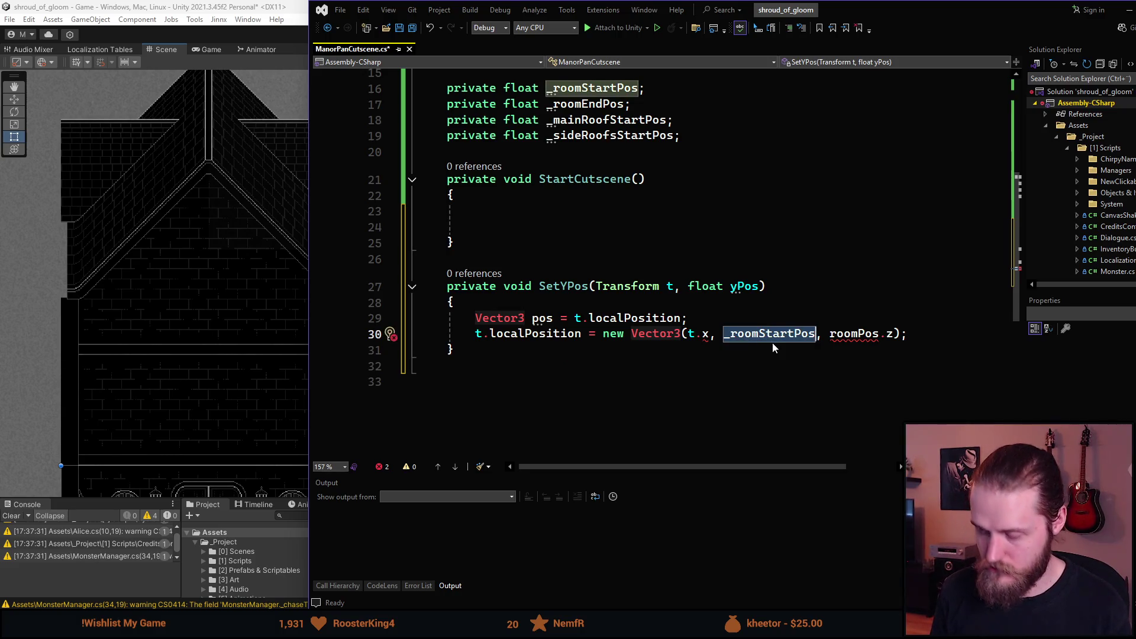
type("yPos")
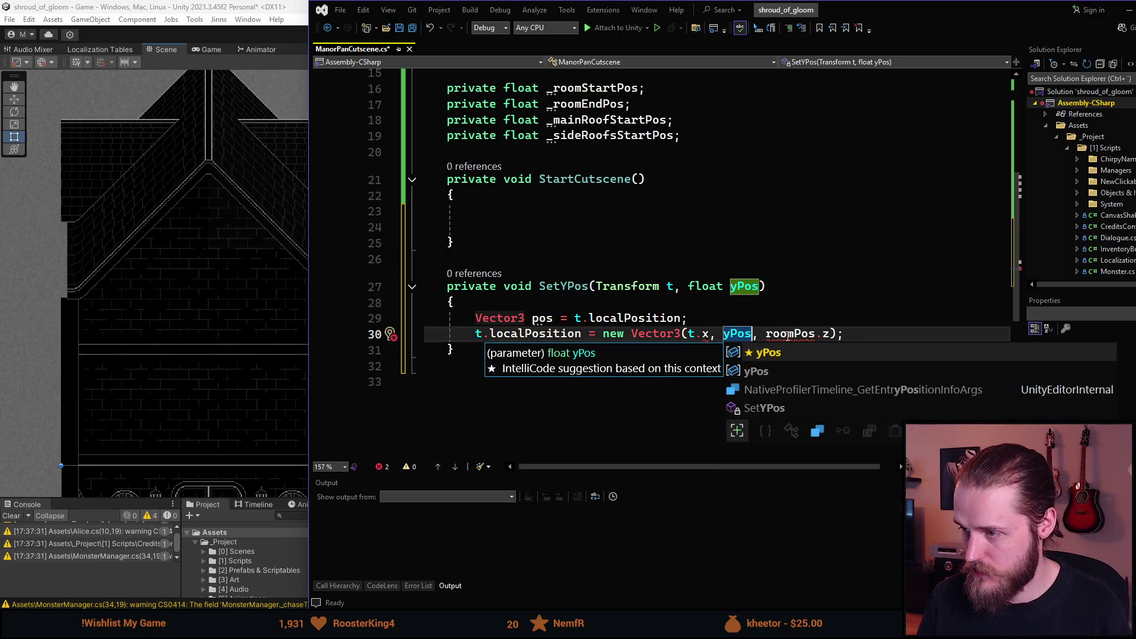
double_click(775, 333)
type("t")
left_click(621, 391)
scroll(621, 390, "up", 2)
scroll(620, 393, "down", 2)
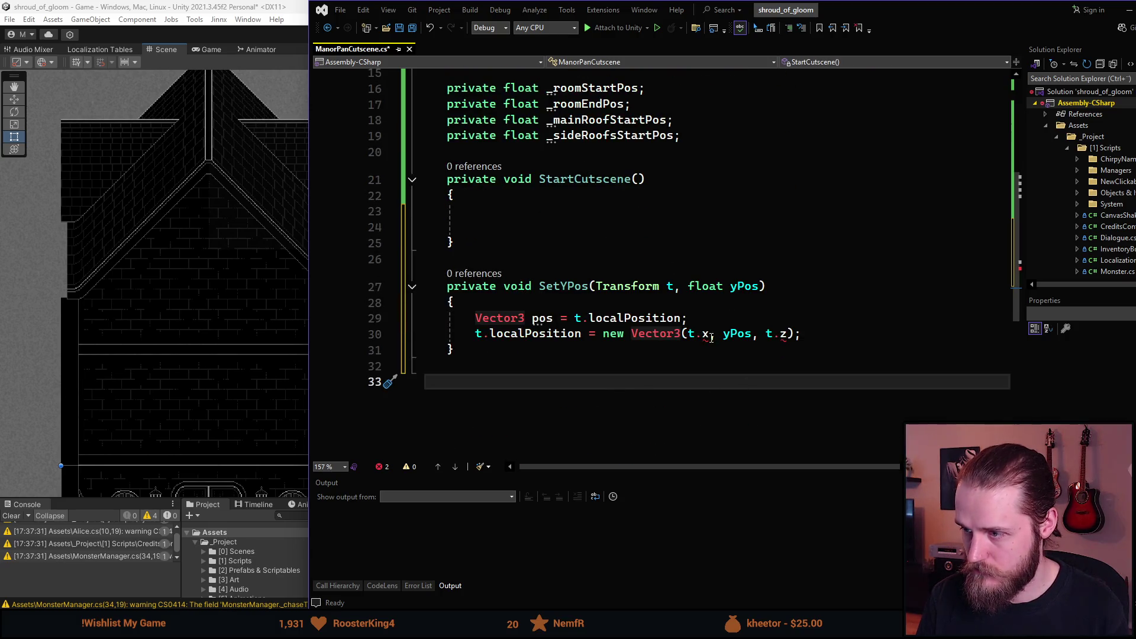
mouse_move(706, 337)
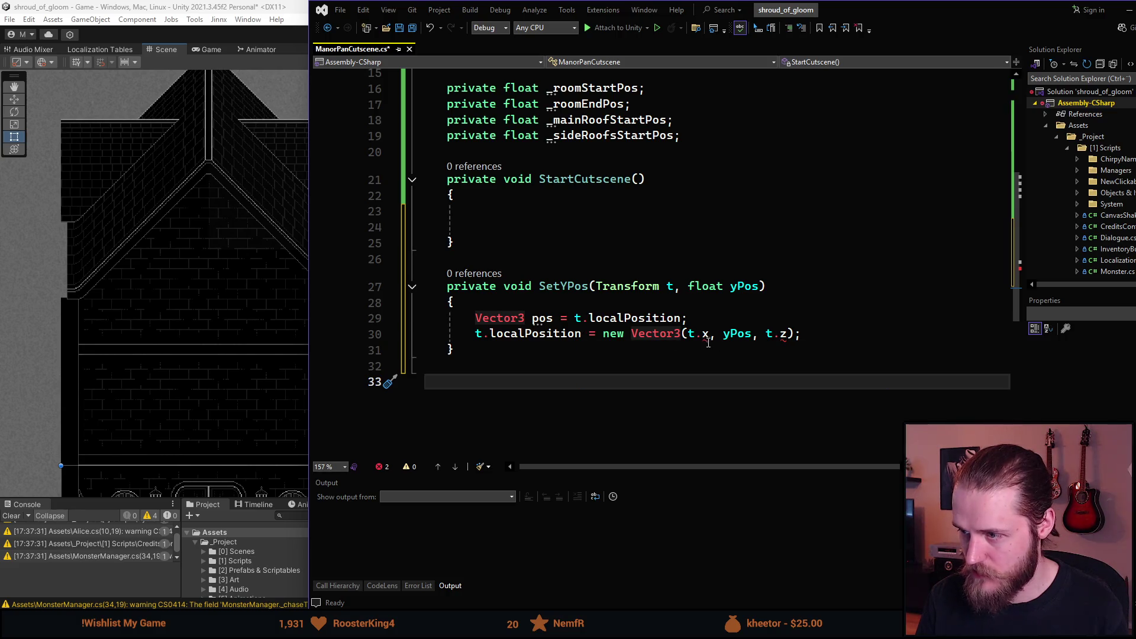
- Use pos.x and pos.z for the other components and save the script
left_click(543, 319)
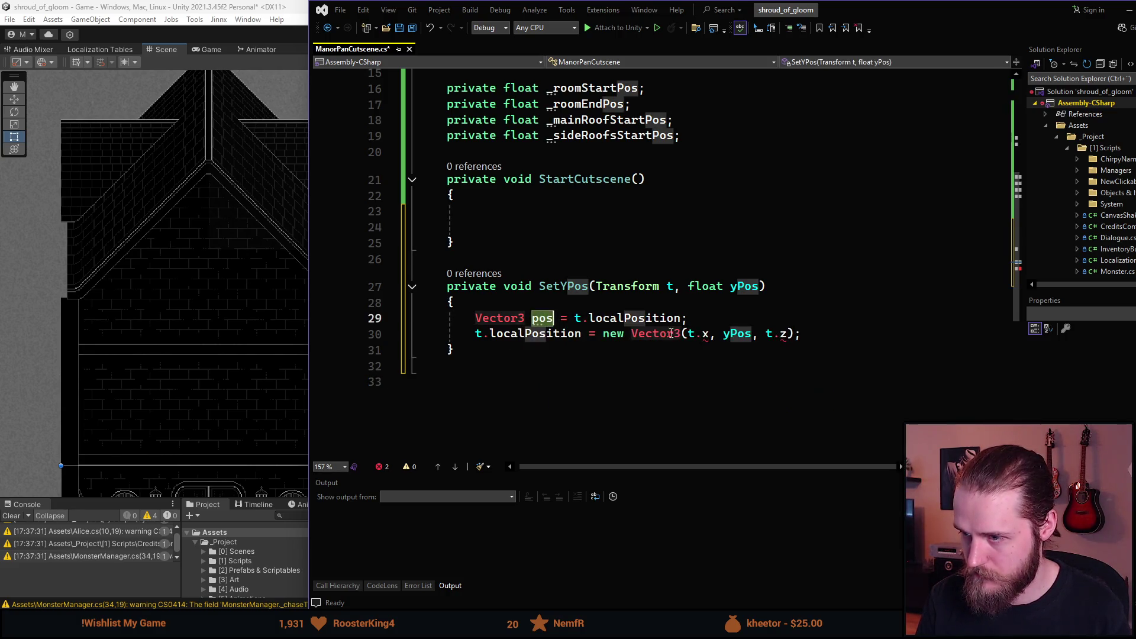
left_click(690, 335)
double_click(690, 335)
type("pos")
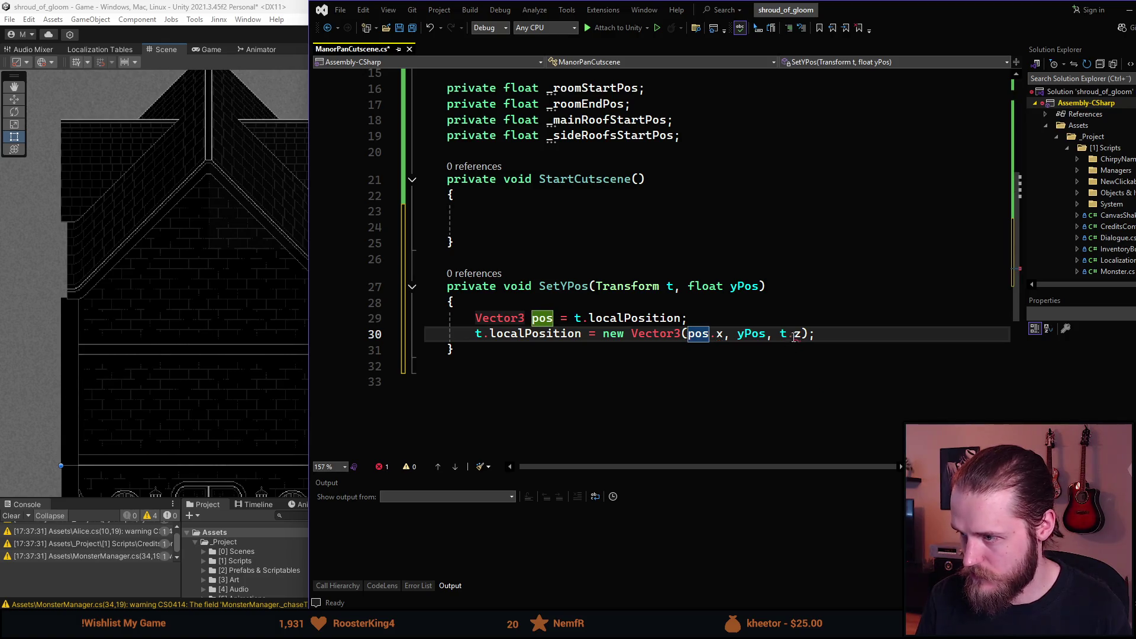
double_click(782, 335)
type("pos")
left_click(745, 362)
key("ctrl+s")
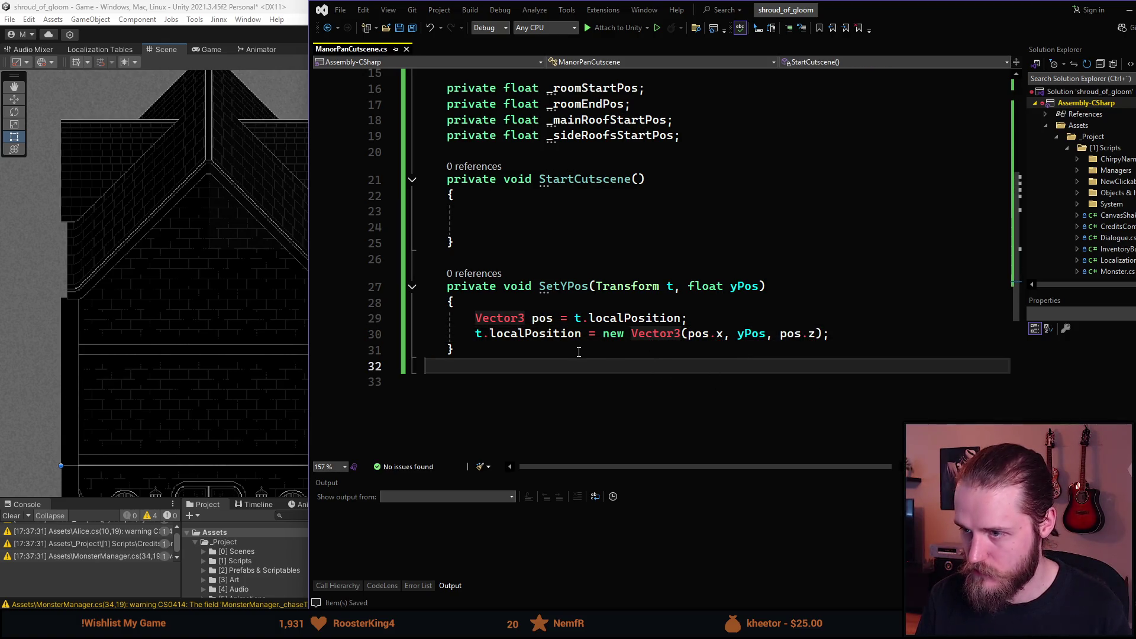
scroll(538, 318, "up", 2)
left_click(538, 317)
left_click(570, 300)
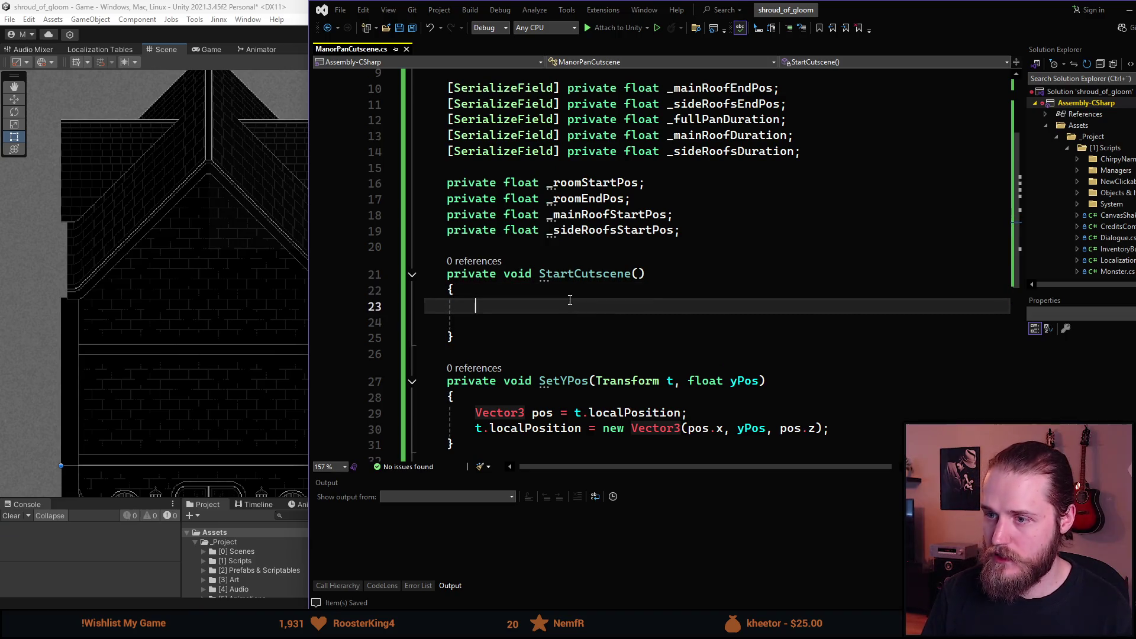
- Add SetYPos(transform, _roomStartPos); as the first line of StartCutscene
type("SetY")
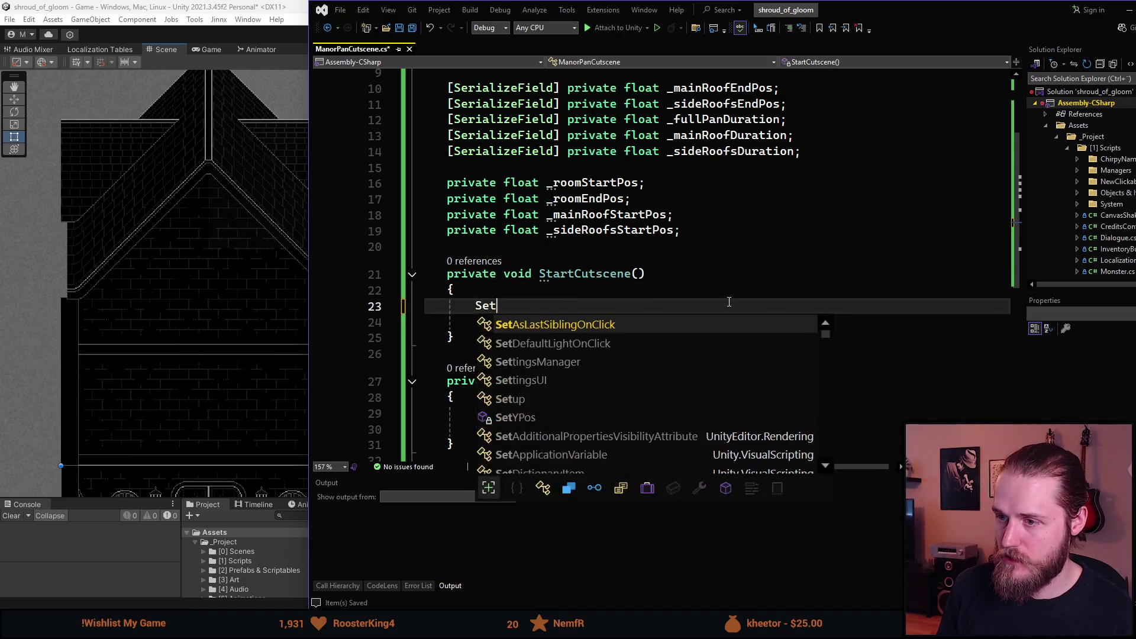
key("Tab")
type("()")
key("Left")
type("transform, _")
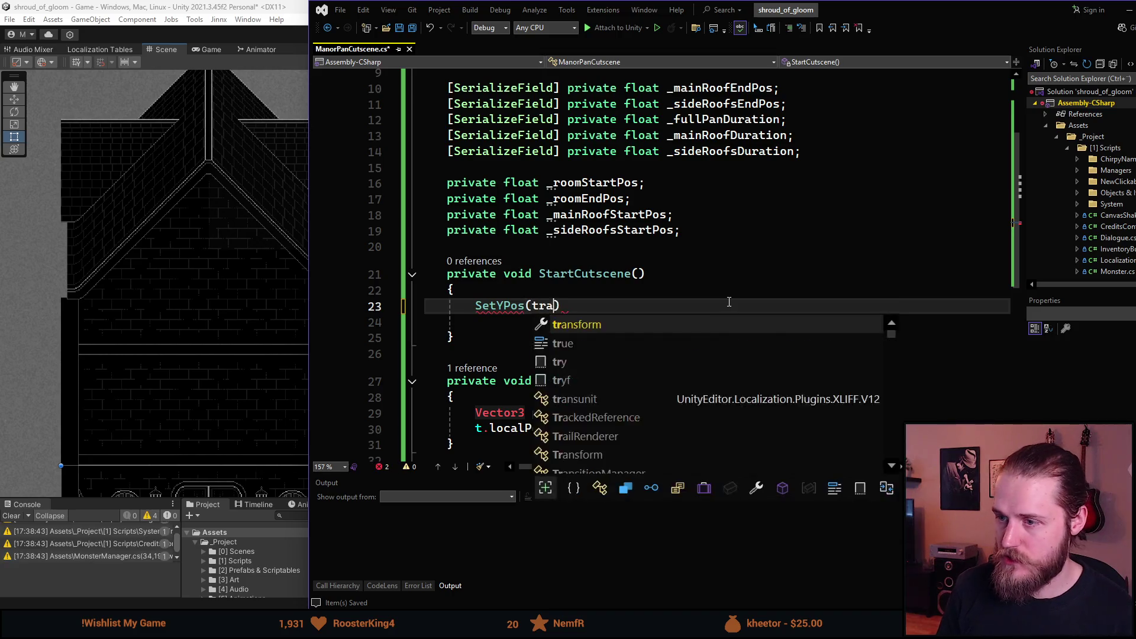
type("room")
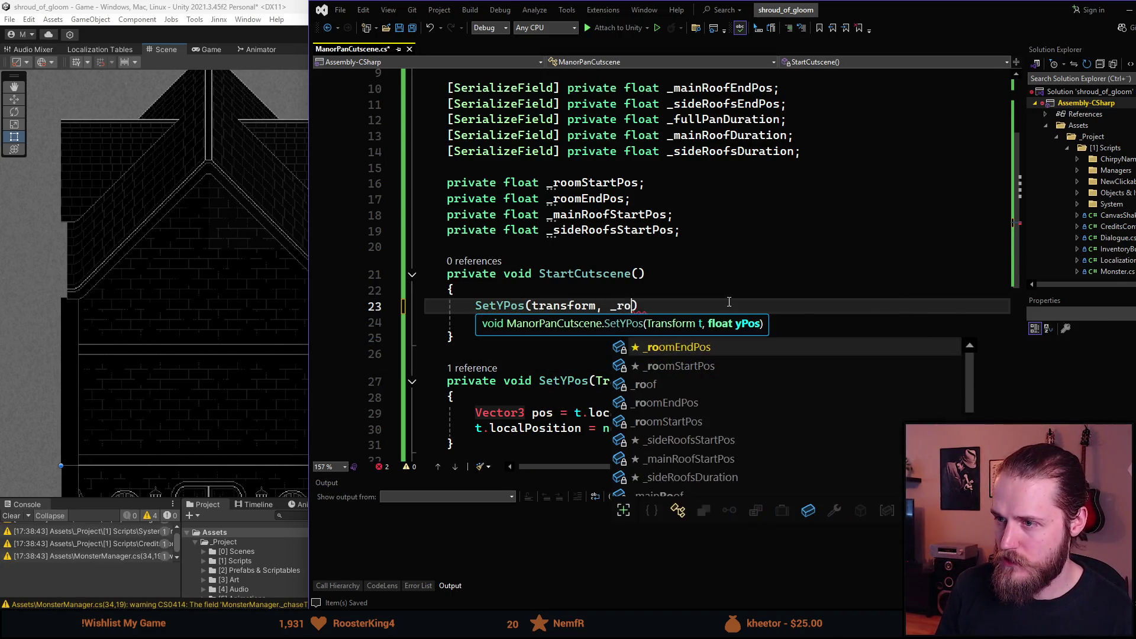
key("Tab")
type(");")
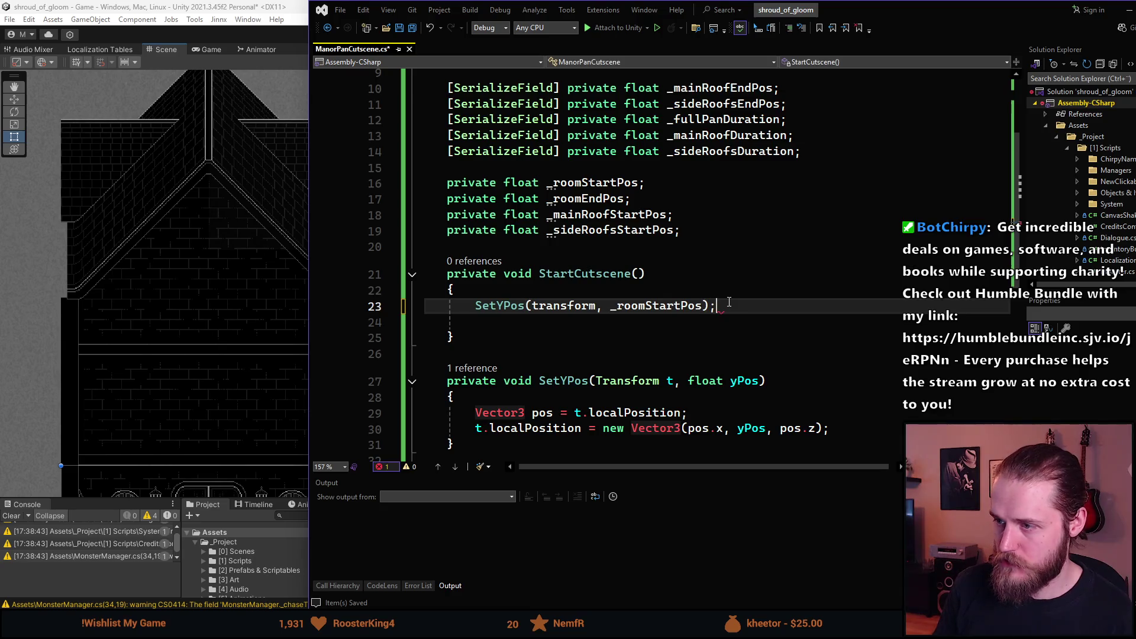
- Add a duplicate call SetYPos(_mainRoof, _mainRoofStartPos);
key("ctrl+d")
key("ctrl+Left")
key("ctrl+Left")
key("ctrl+BackSpace")
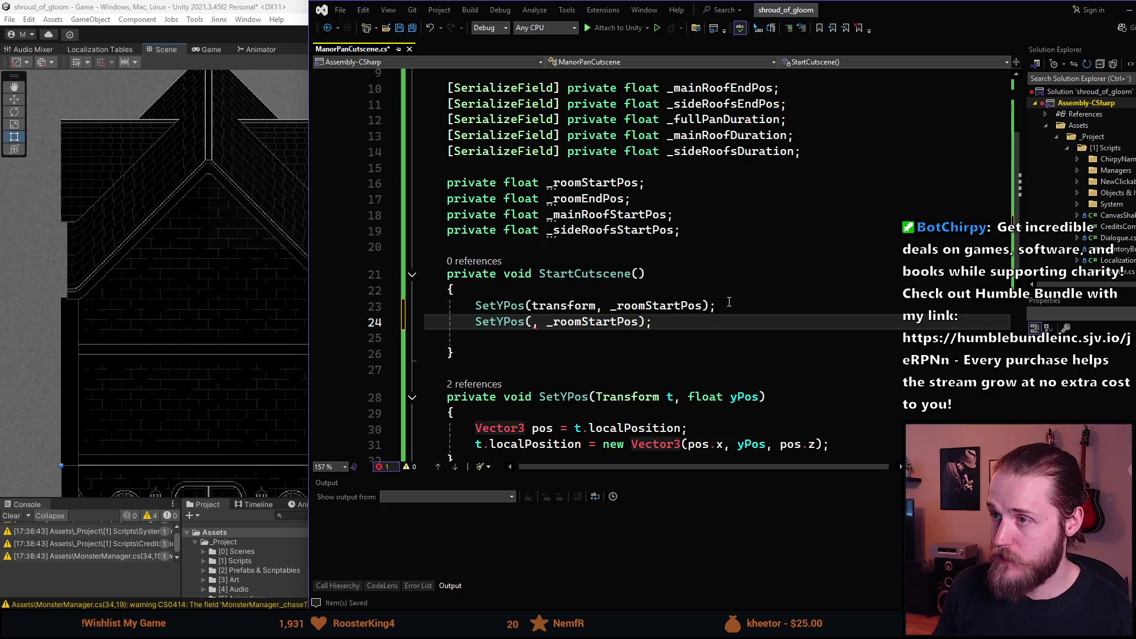
type("_main")
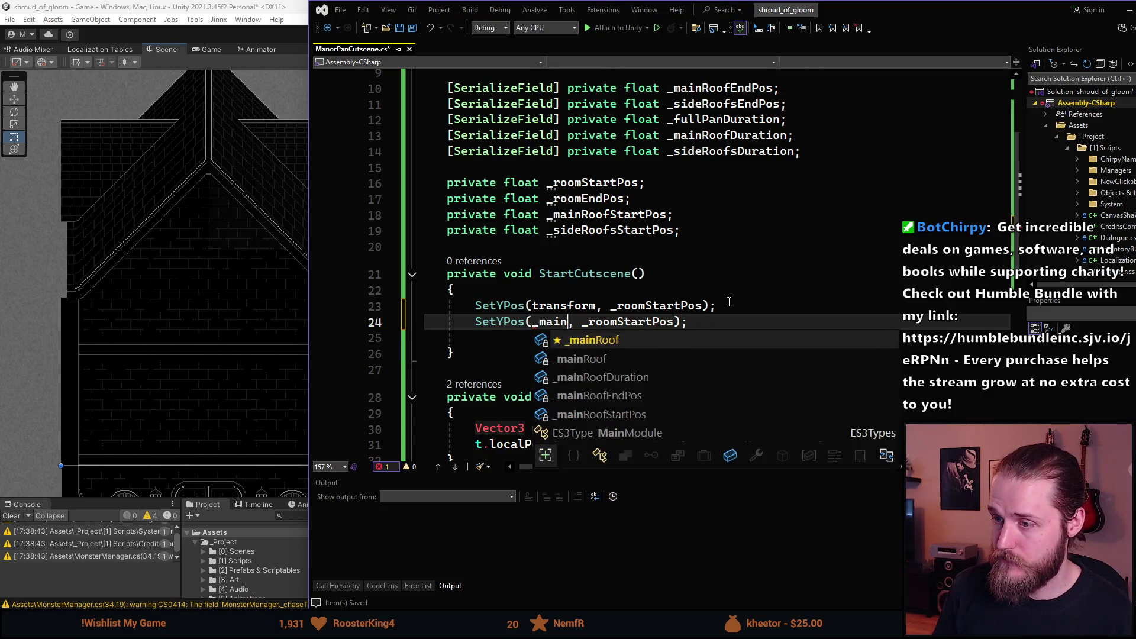
key("Tab")
key("ctrl+Delete")
type("_main")
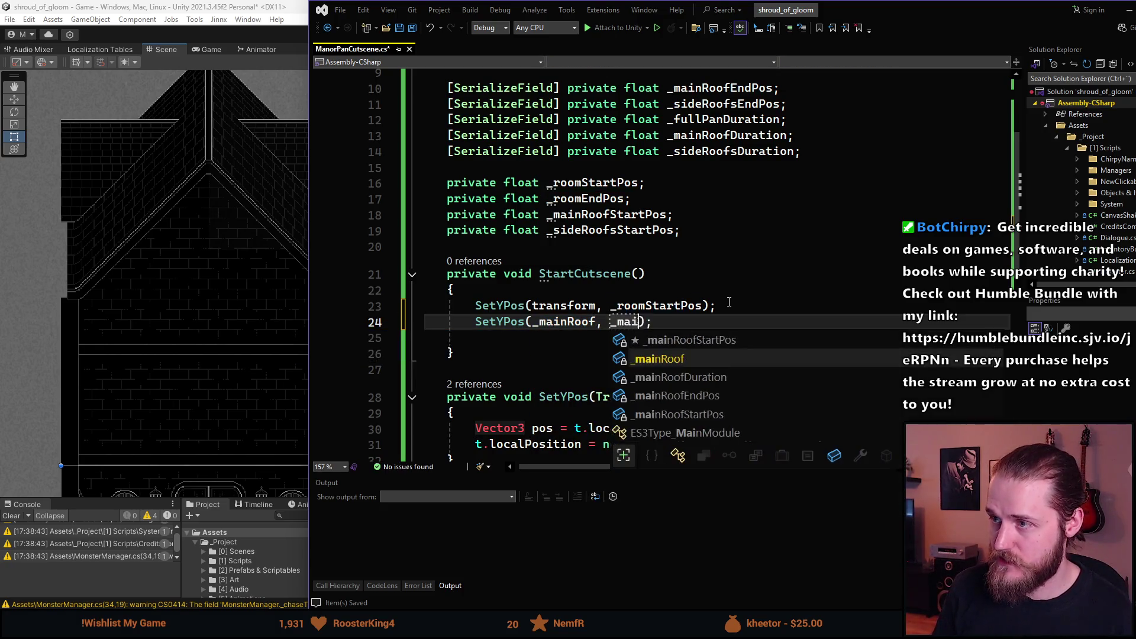
key("Up")
key("Tab")
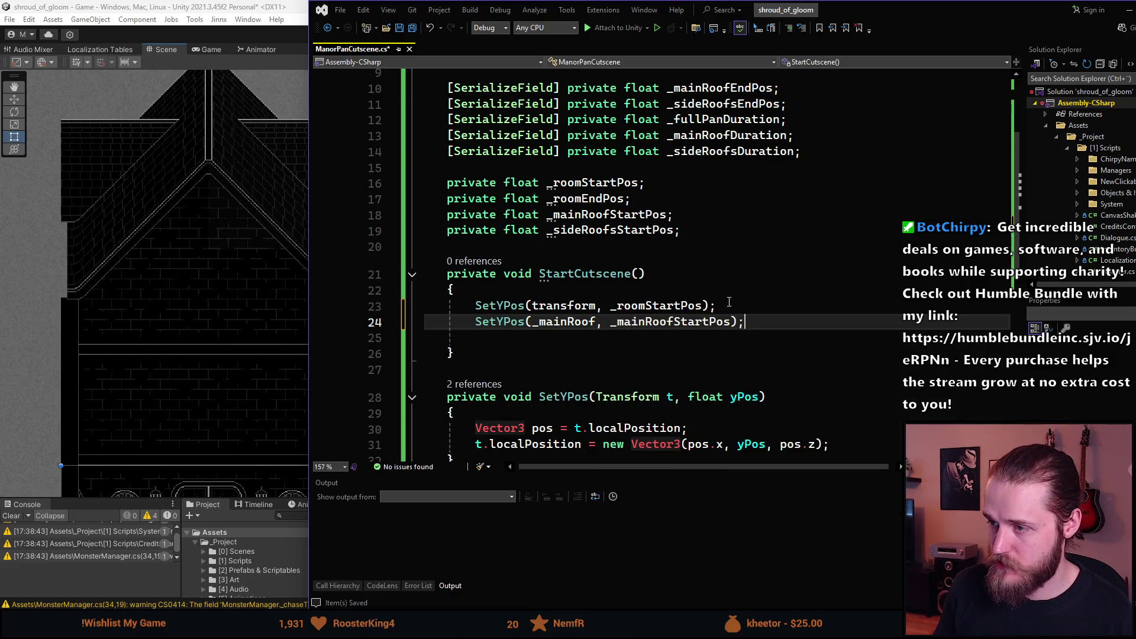
- Add SetYPos(_sideRoofs, _sideRoofsStartPos); and save the script
key("ctrl+d")
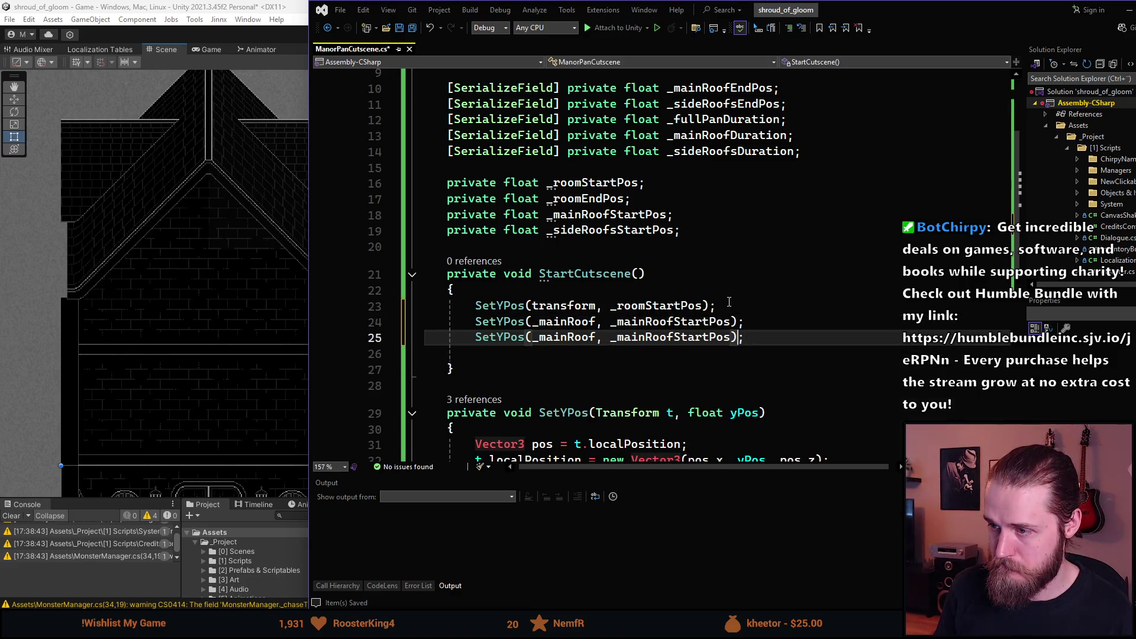
key("ctrl+BackSpace")
type("_s")
key("Tab")
key("ctrl+Left")
key("ctrl+Left")
key("ctrl+BackSpace")
type("_s")
key("Tab")
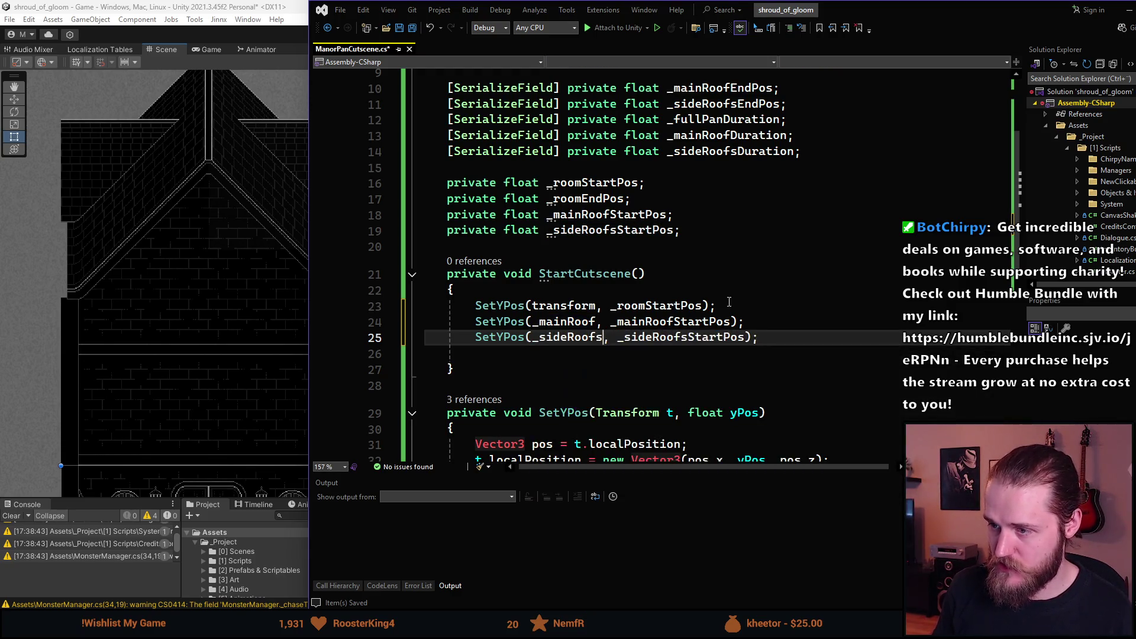
key("ctrl+s")
scroll(641, 343, "up", 2)
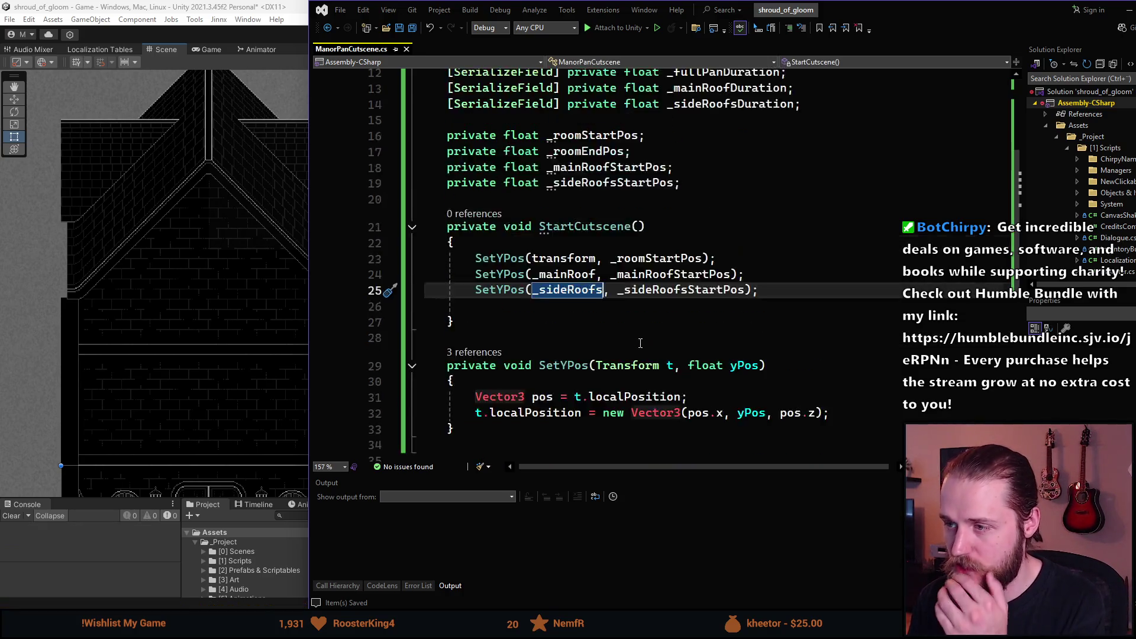
scroll(640, 343, "down", 4)
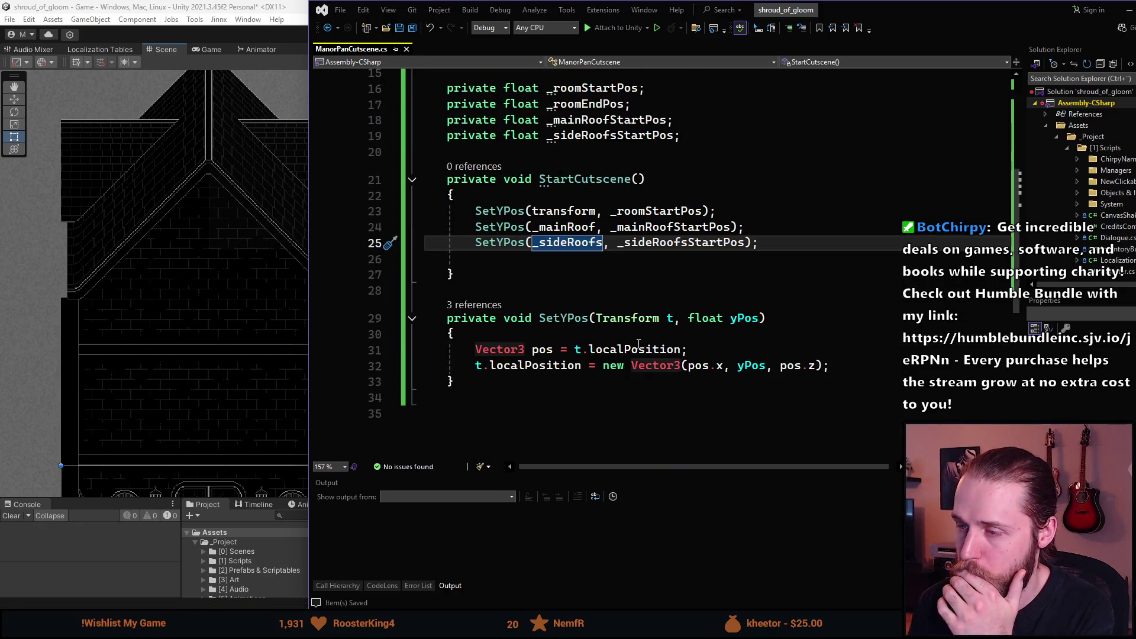
scroll(613, 353, "up", 3)
left_click(514, 293)
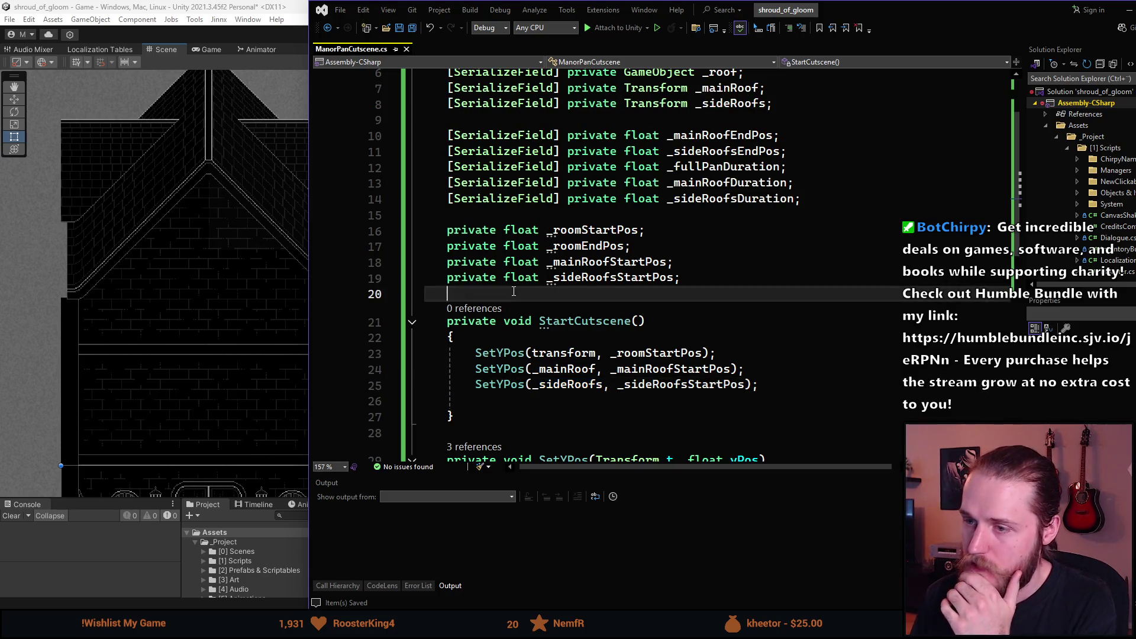
- Add a private Update method with an if checking Input.GetKeyDown(KeyCode.Space)
key("Return")
type("private void Upda")
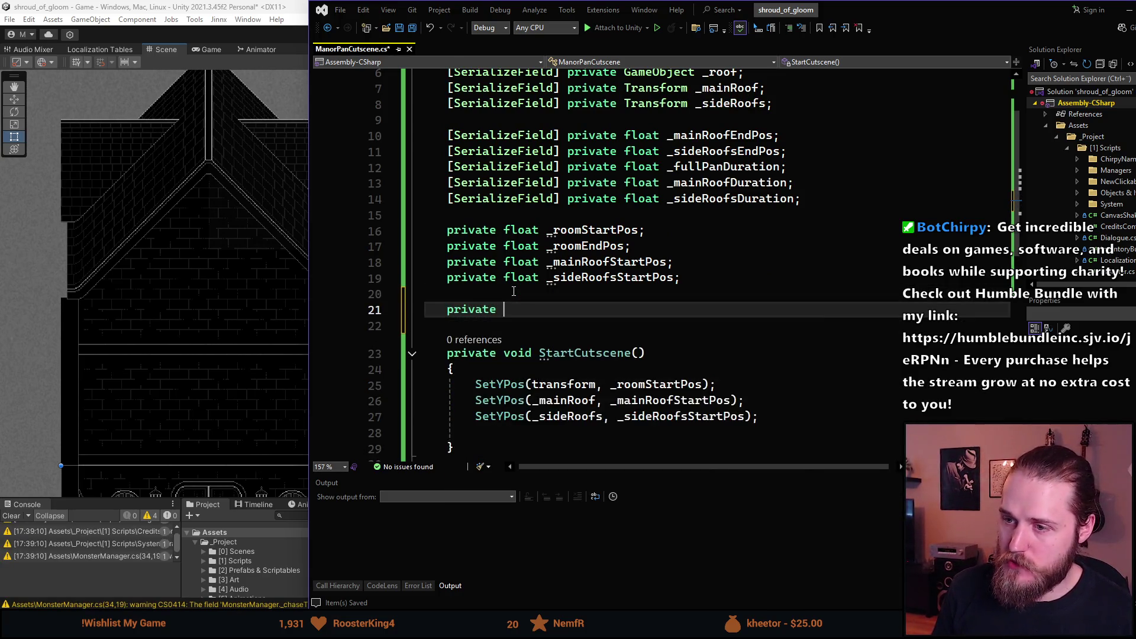
key("Tab")
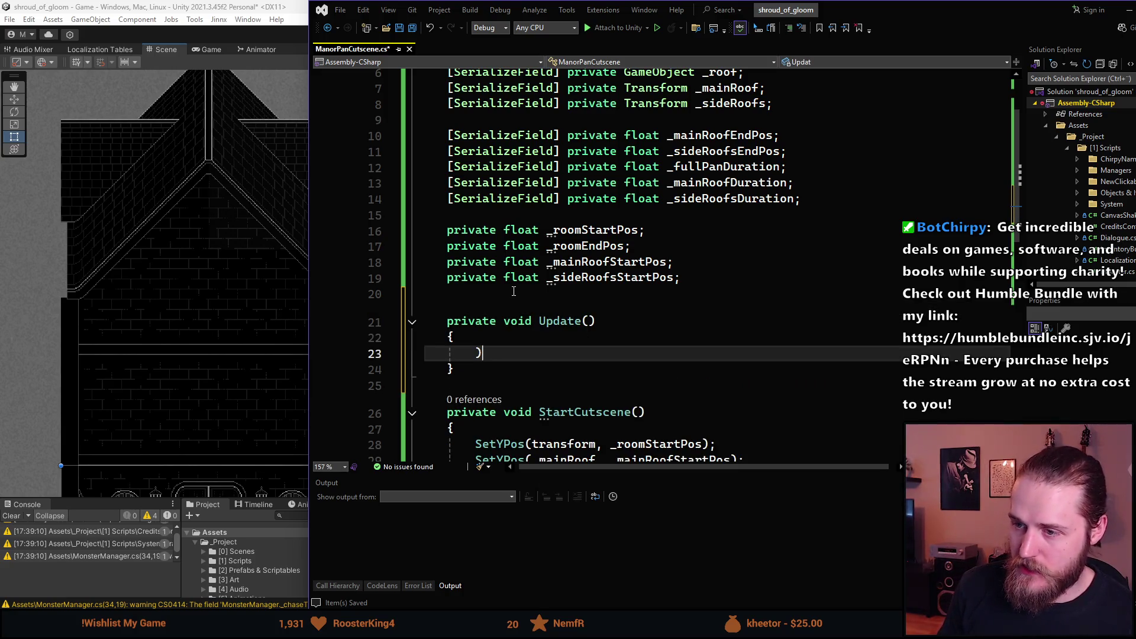
type("()")
type("nput.")
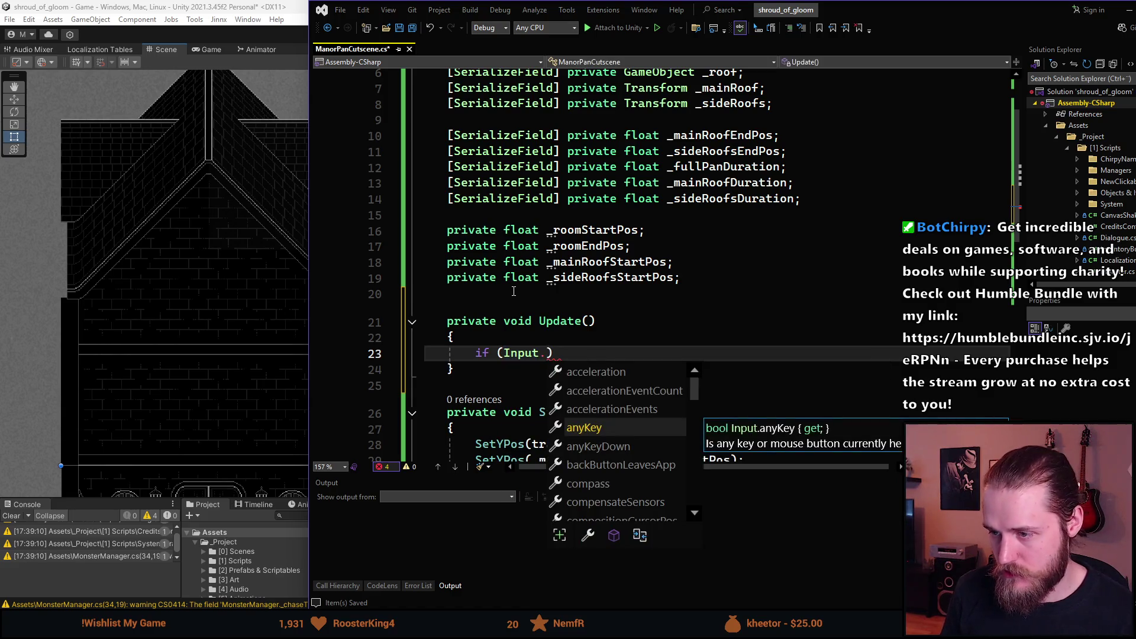
type("getK")
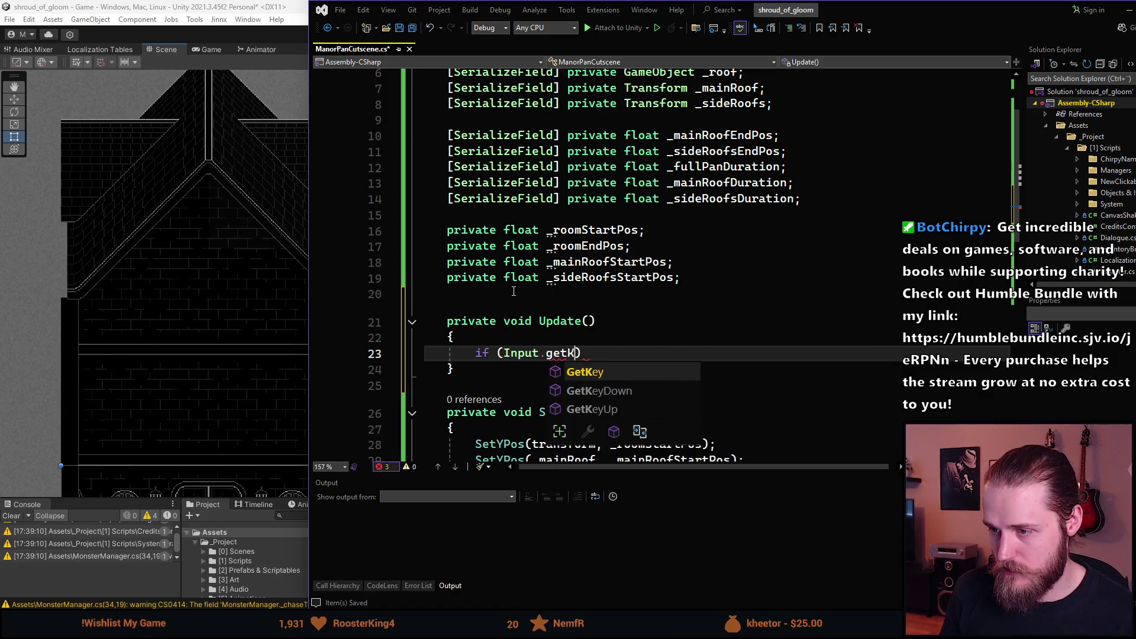
type("D")
key("Tab")
type("(Keyc")
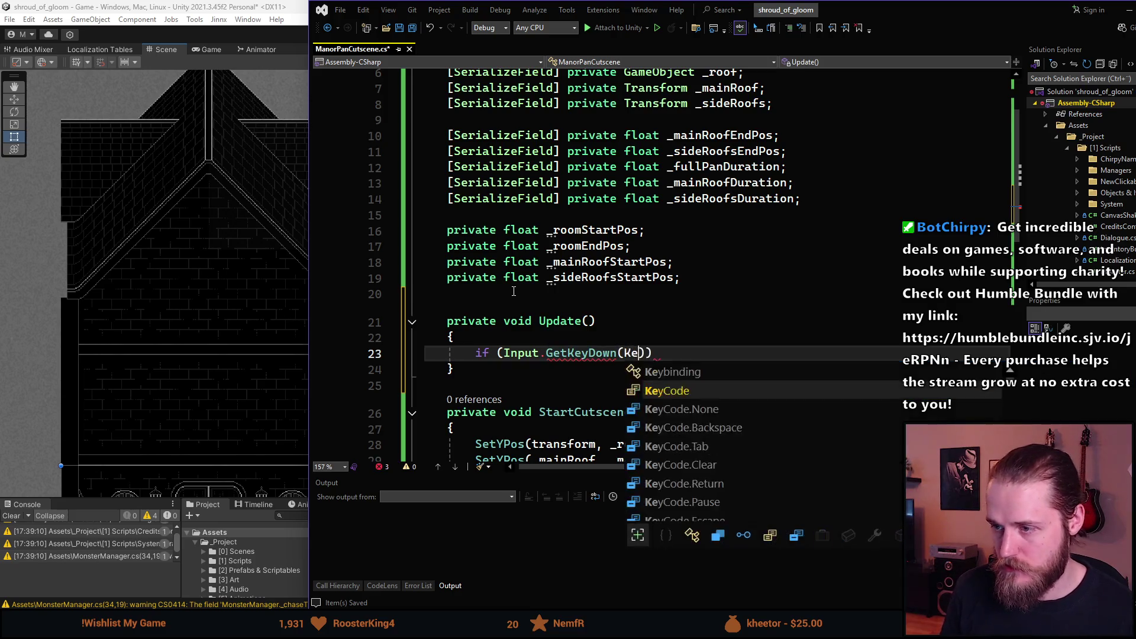
key("Tab")
type(".sp")
key("Tab")
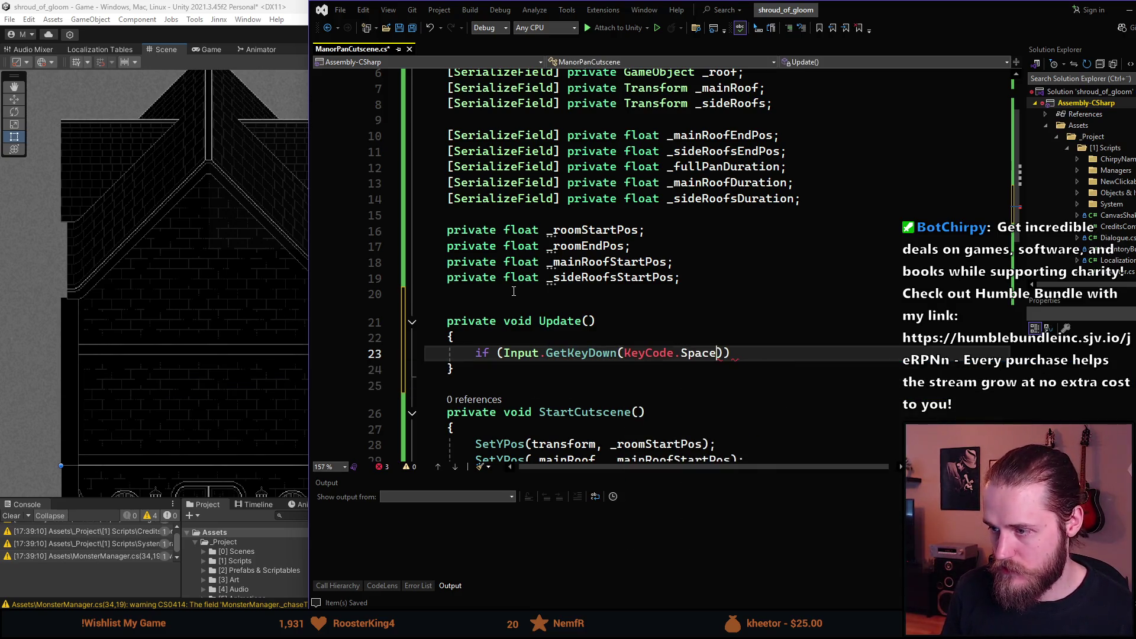
- Call StartCutscene() inside the if block
key("Return")
type("{")
key("Return")
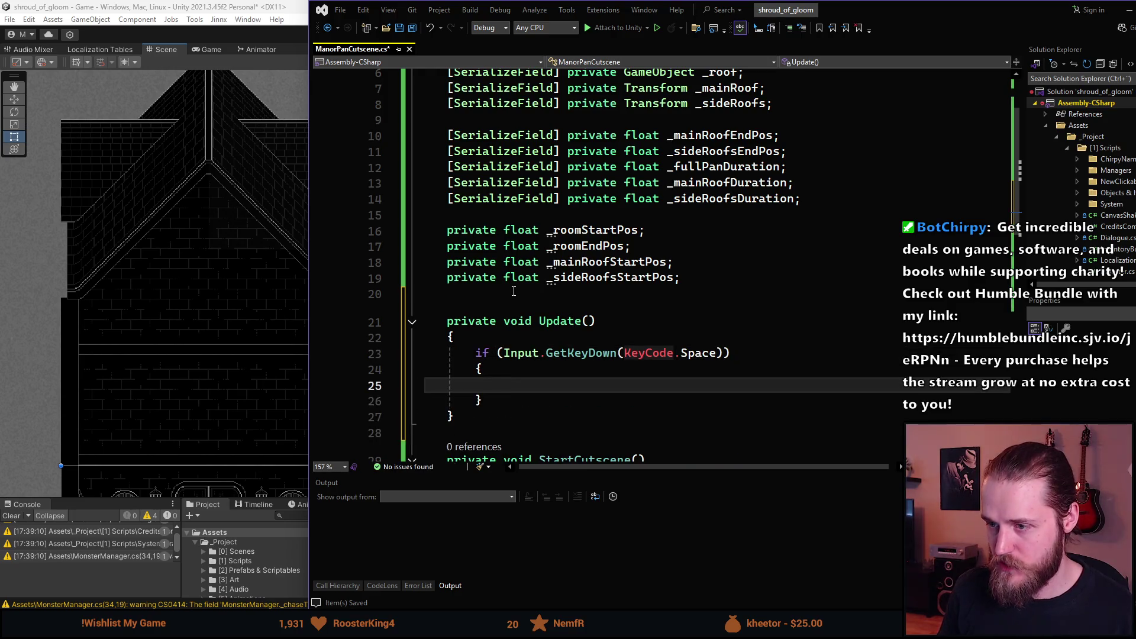
type("StartCut")
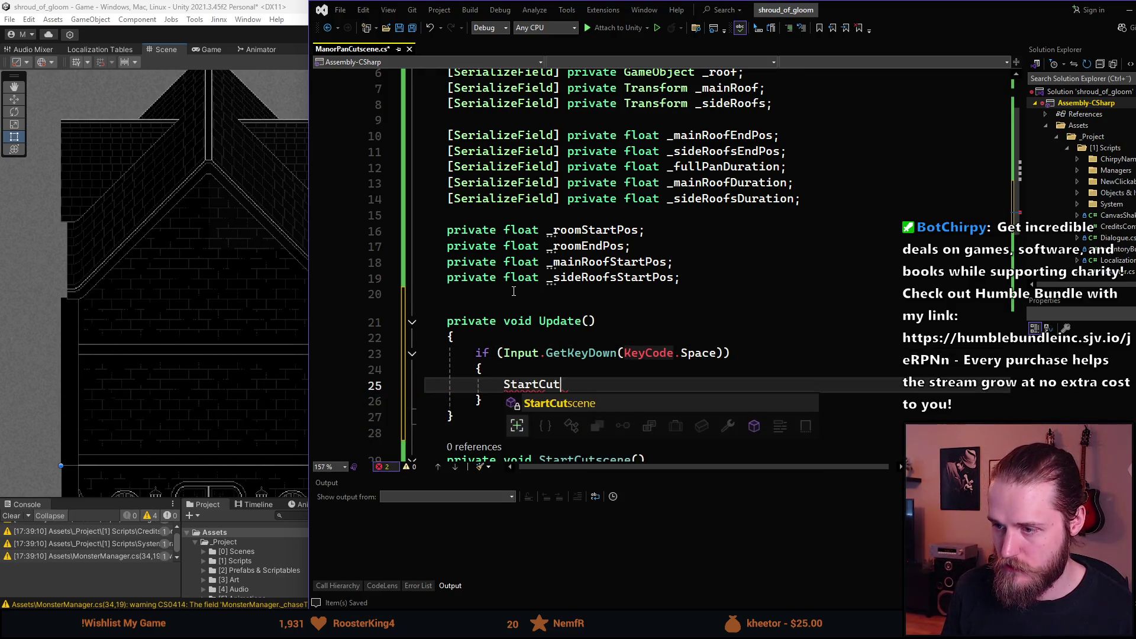
key("Tab")
type("(")
scroll(592, 290, "down", 2)
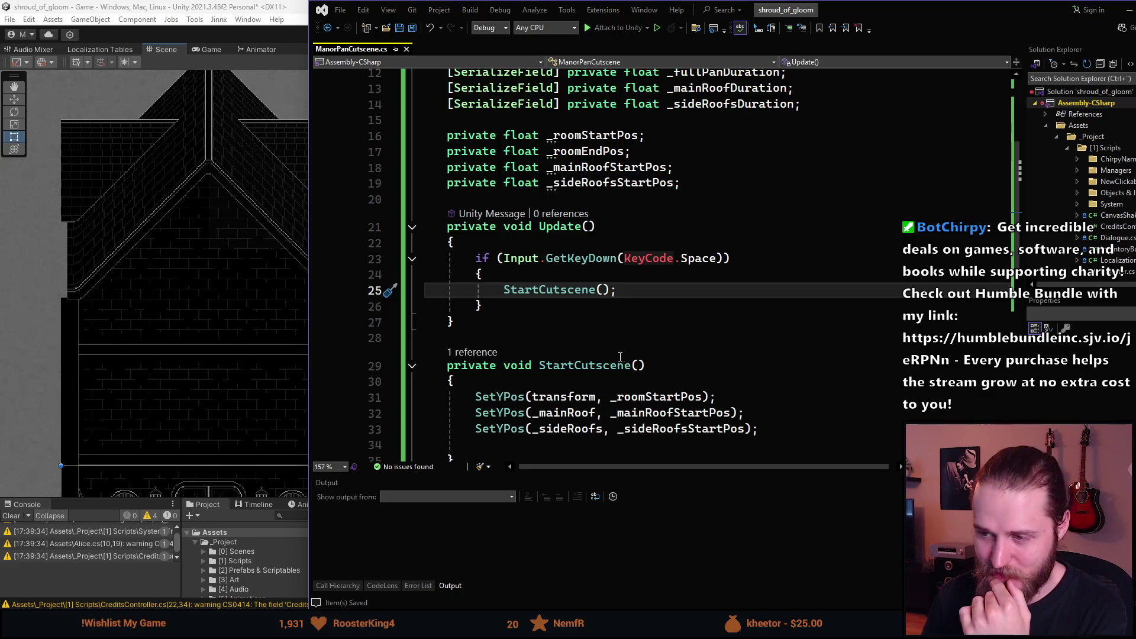
scroll(620, 357, "down", 4)
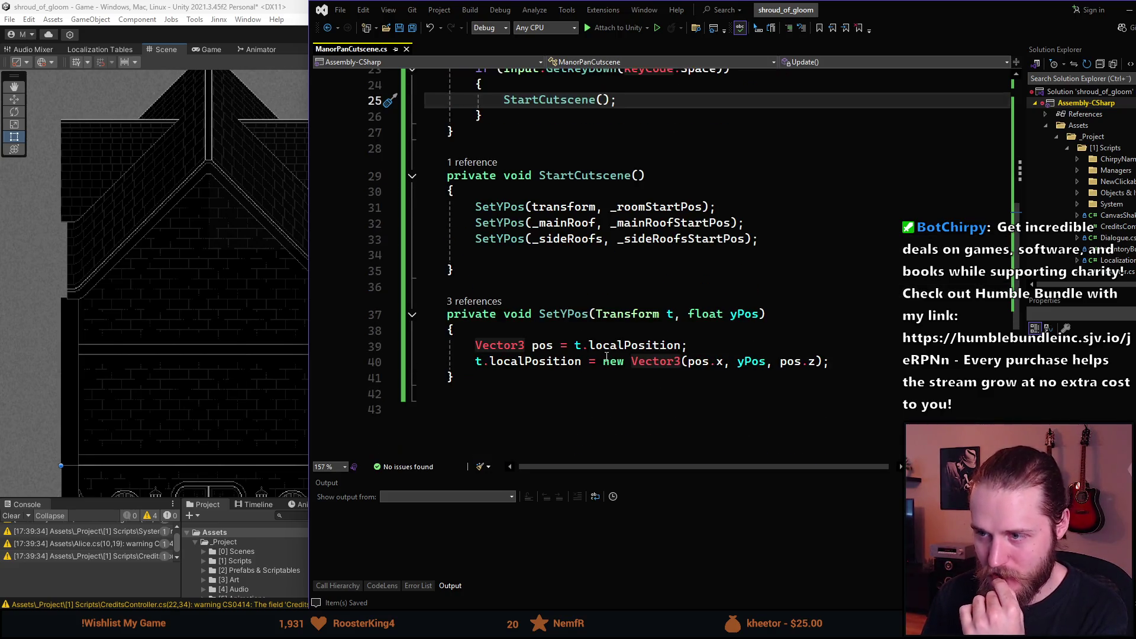
scroll(604, 357, "down", 1)
scroll(468, 366, "down", 1)
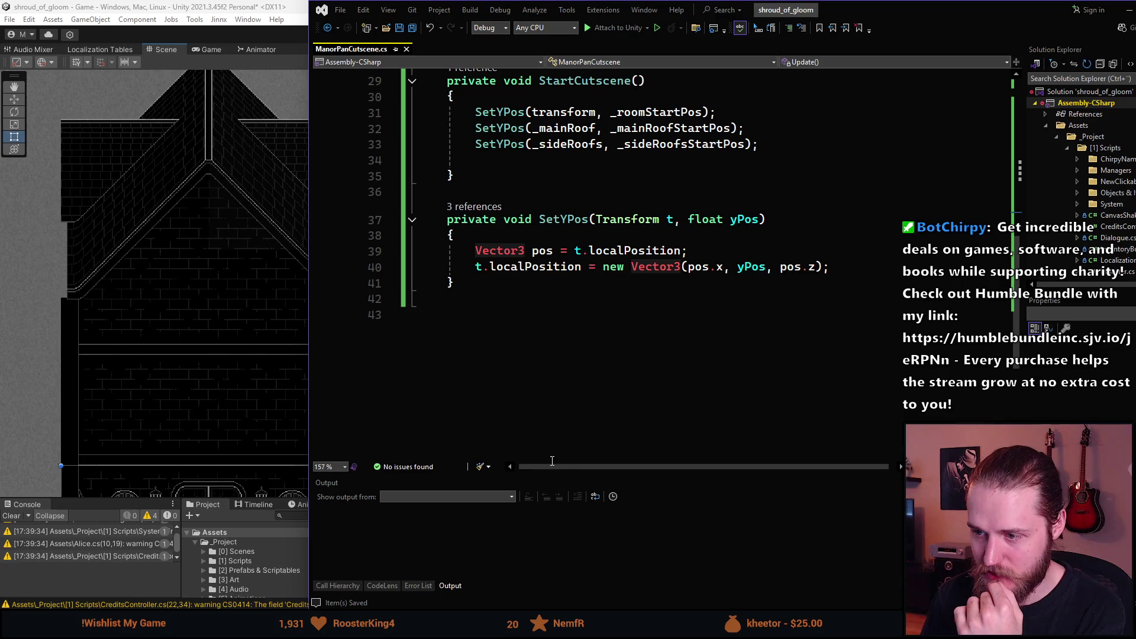
scroll(502, 361, "up", 5)
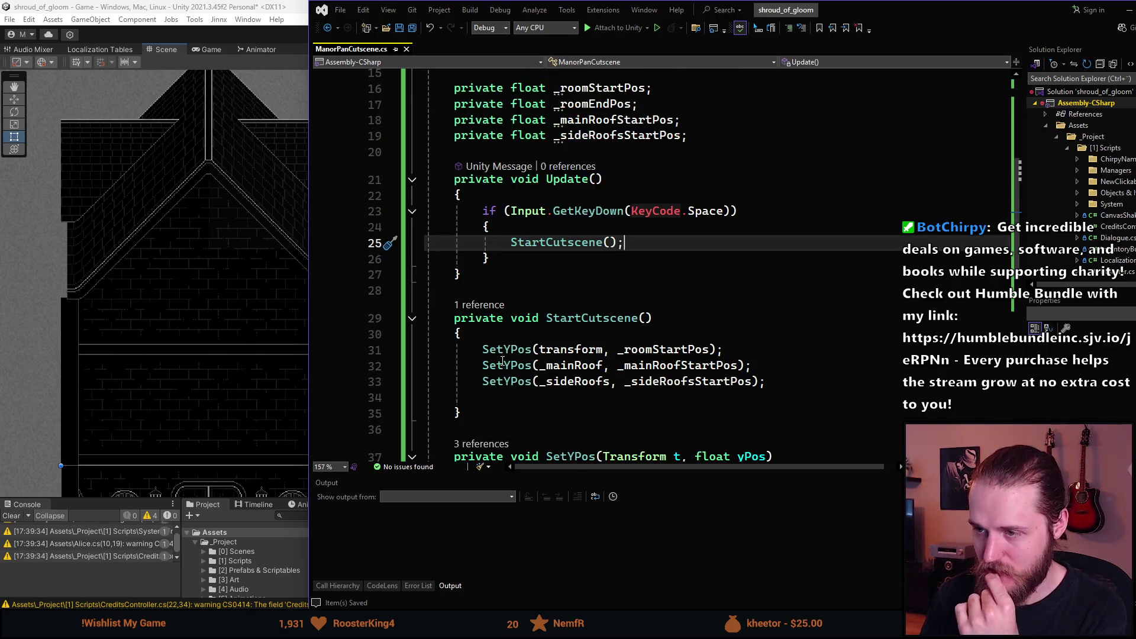
scroll(502, 361, "up", 2)
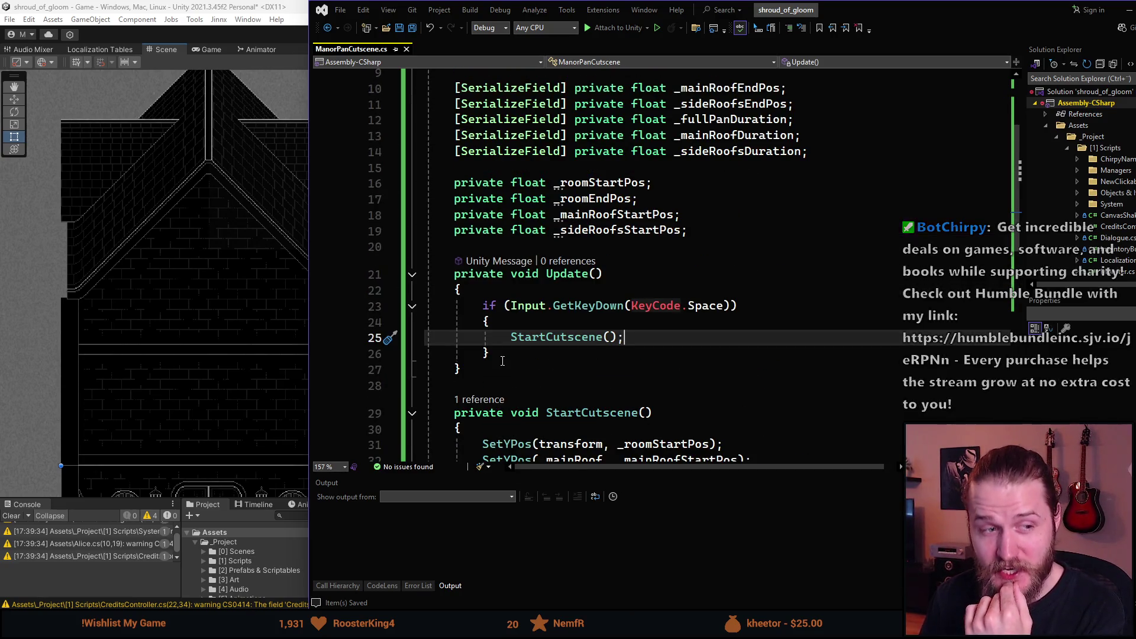
scroll(619, 319, "up", 3)
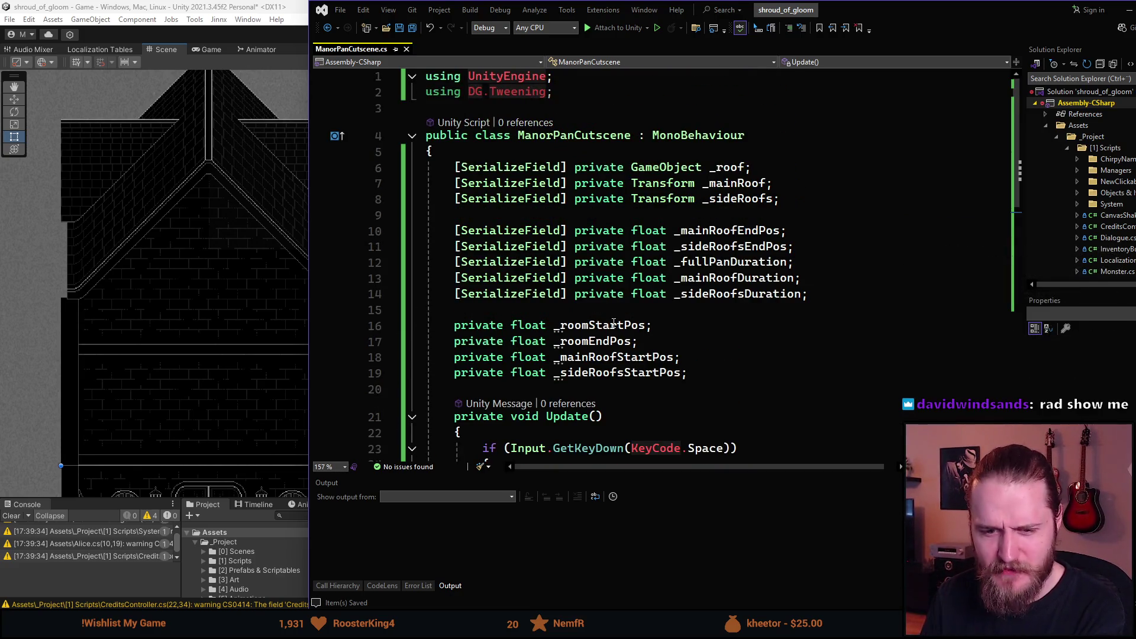
scroll(613, 323, "down", 8)
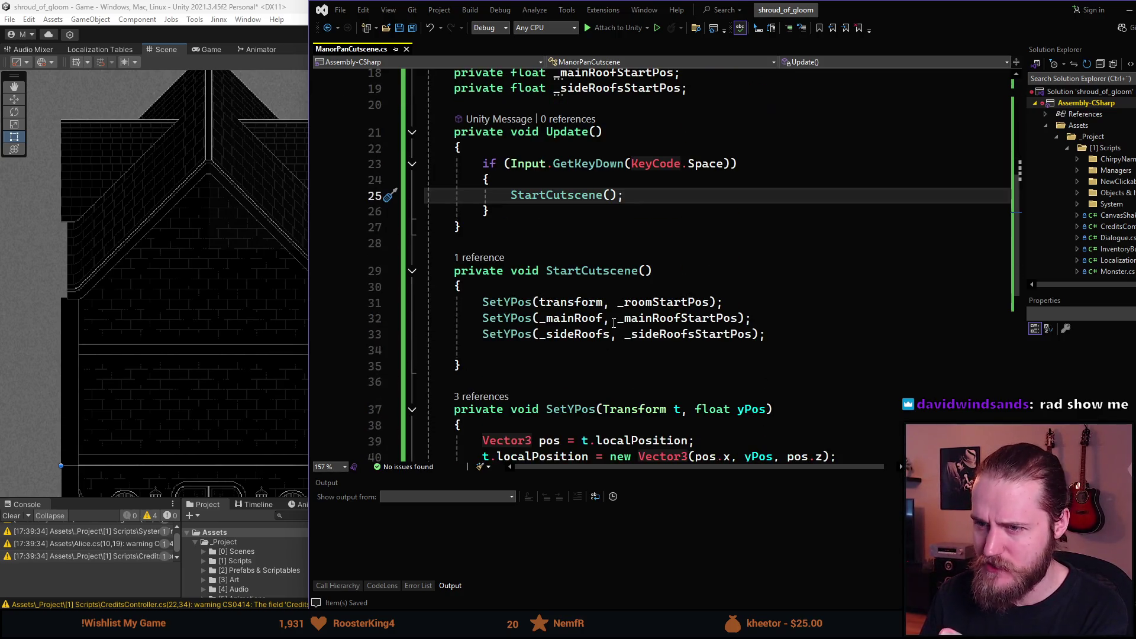
scroll(613, 323, "up", 2)
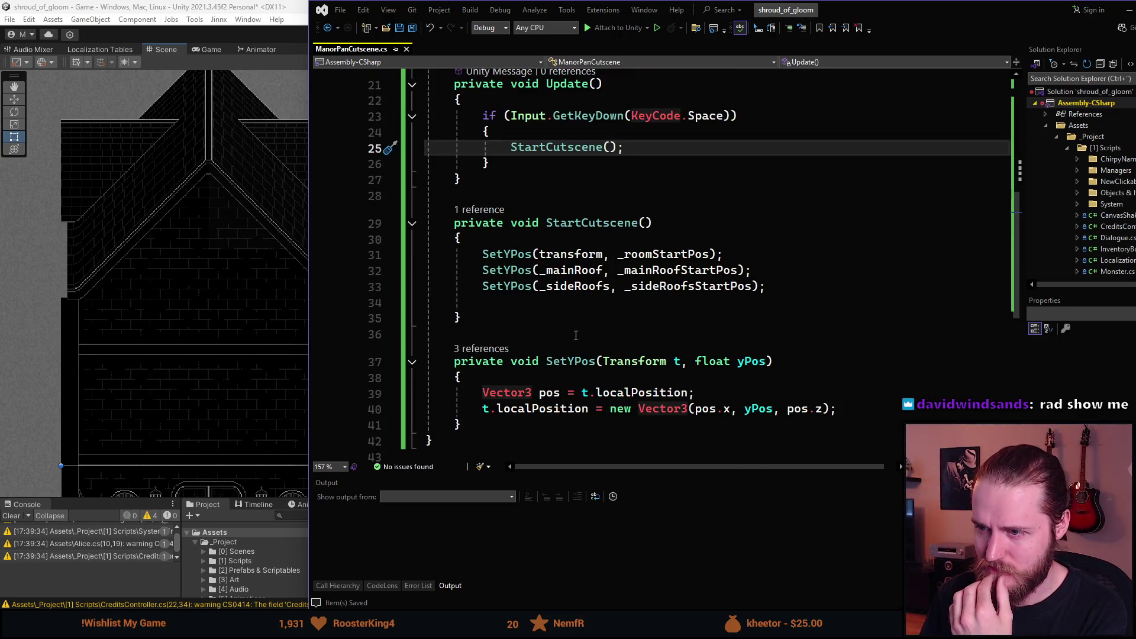
left_click(514, 311)
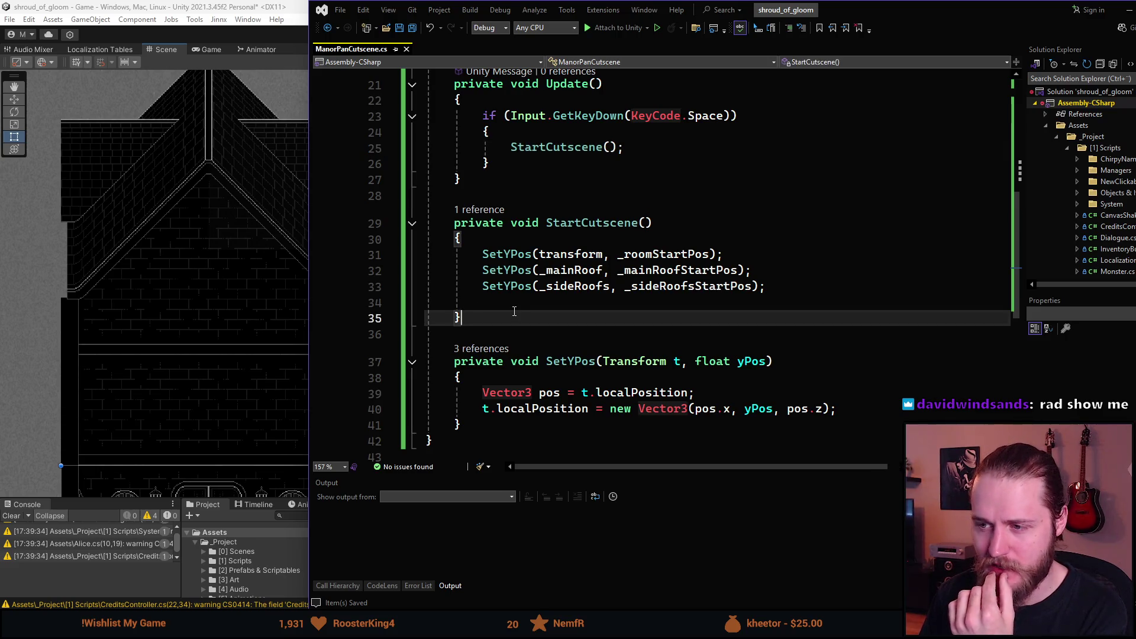
left_click(519, 303)
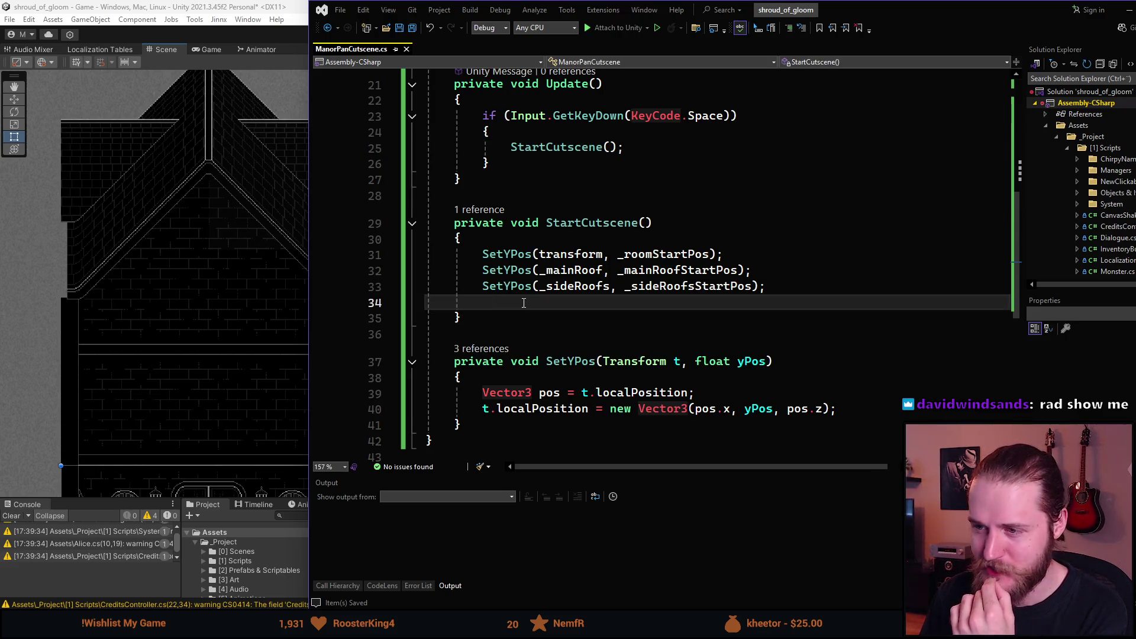
scroll(524, 303, "up", 6)
scroll(568, 315, "down", 6)
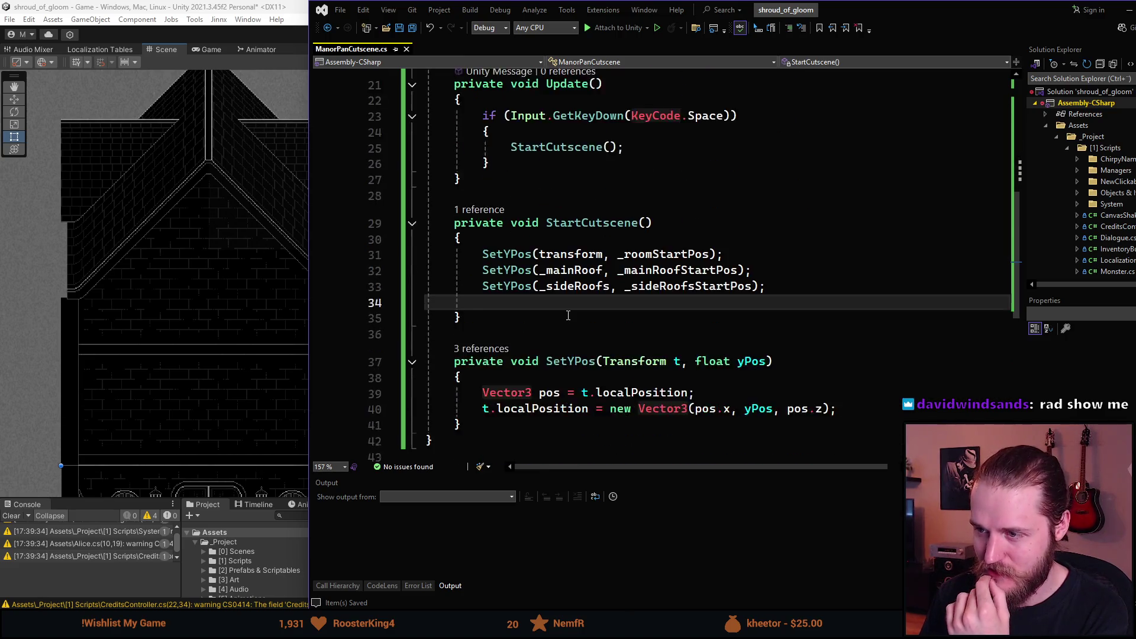
scroll(568, 315, "down", 1)
scroll(568, 316, "up", 7)
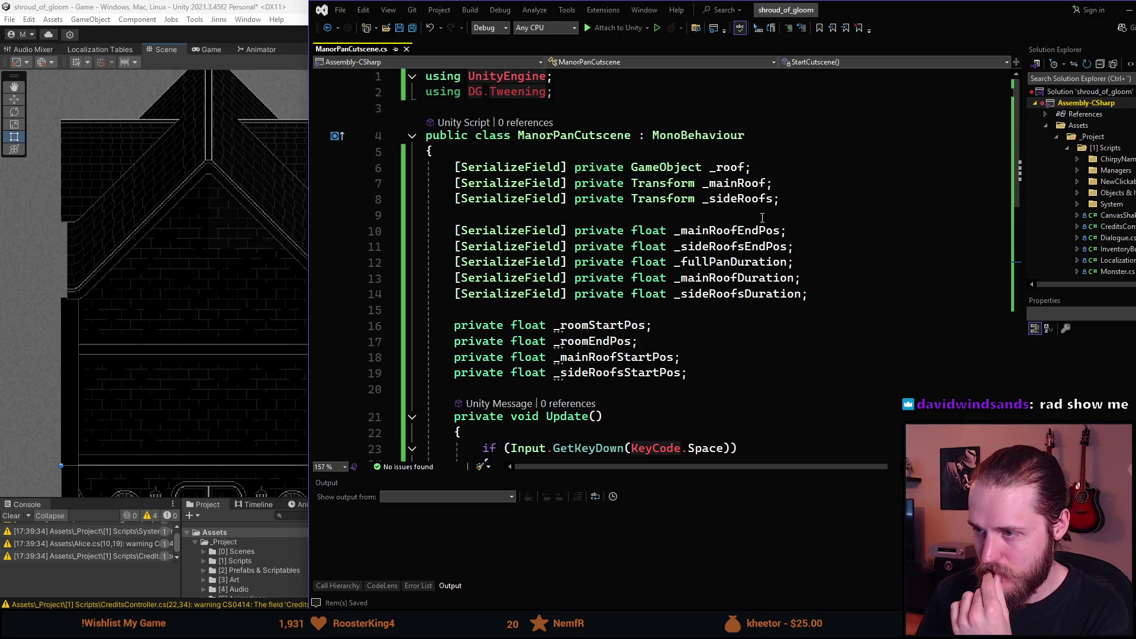
- Declare [SerializeField] private Ease _ease; below the Transform fields and save
left_click(610, 217)
key("Return")
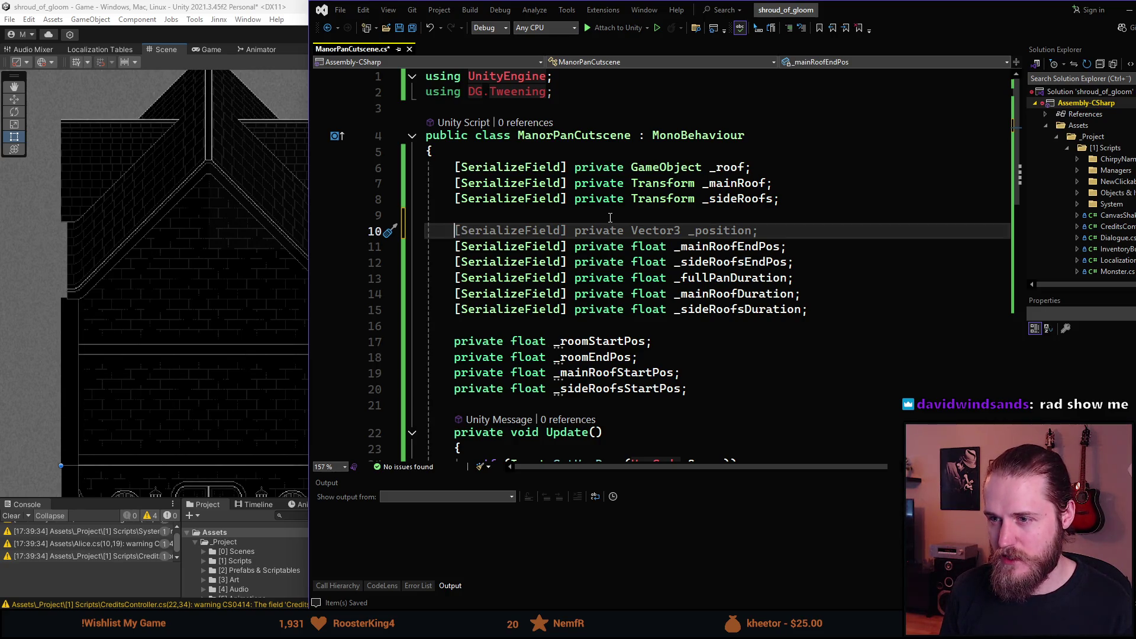
type("sf")
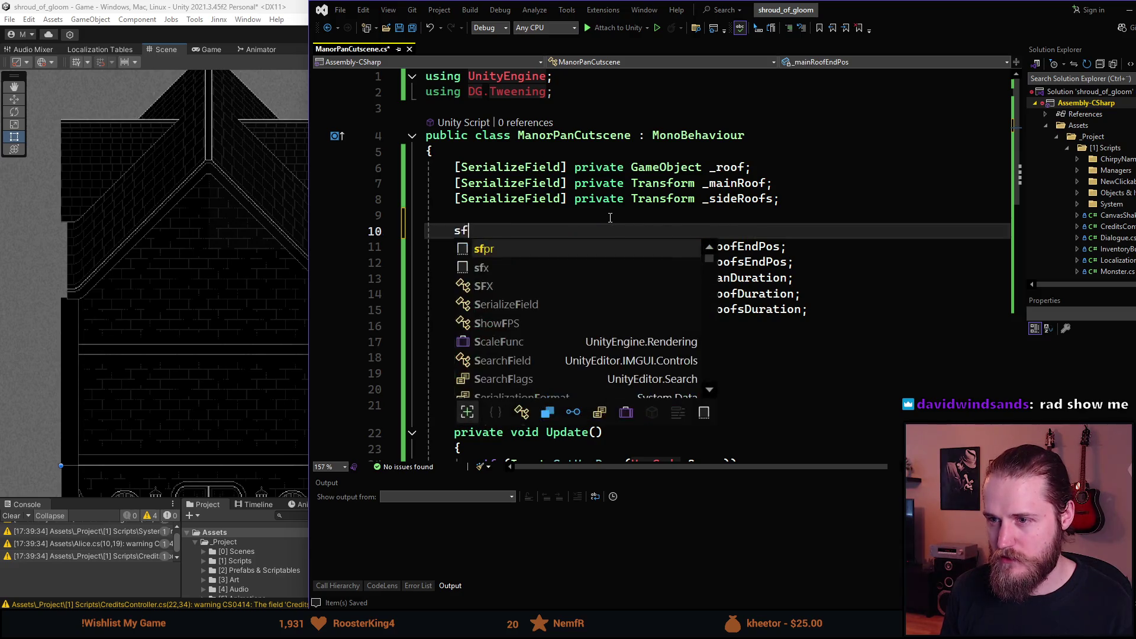
key("Tab")
key("Tab")
type("Ease _")
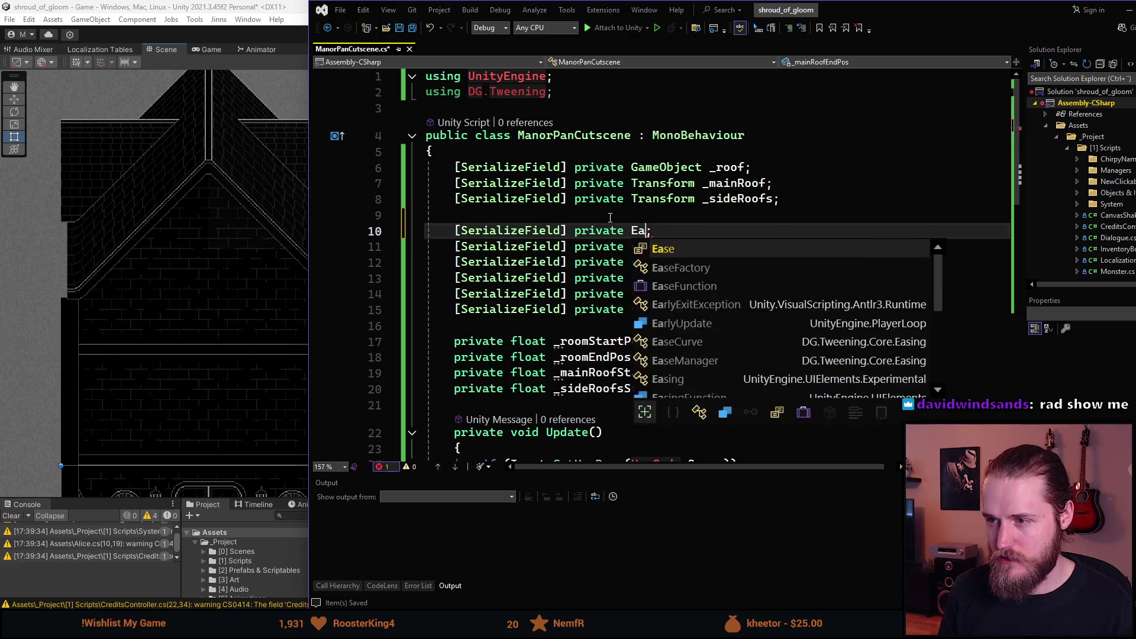
type("e")
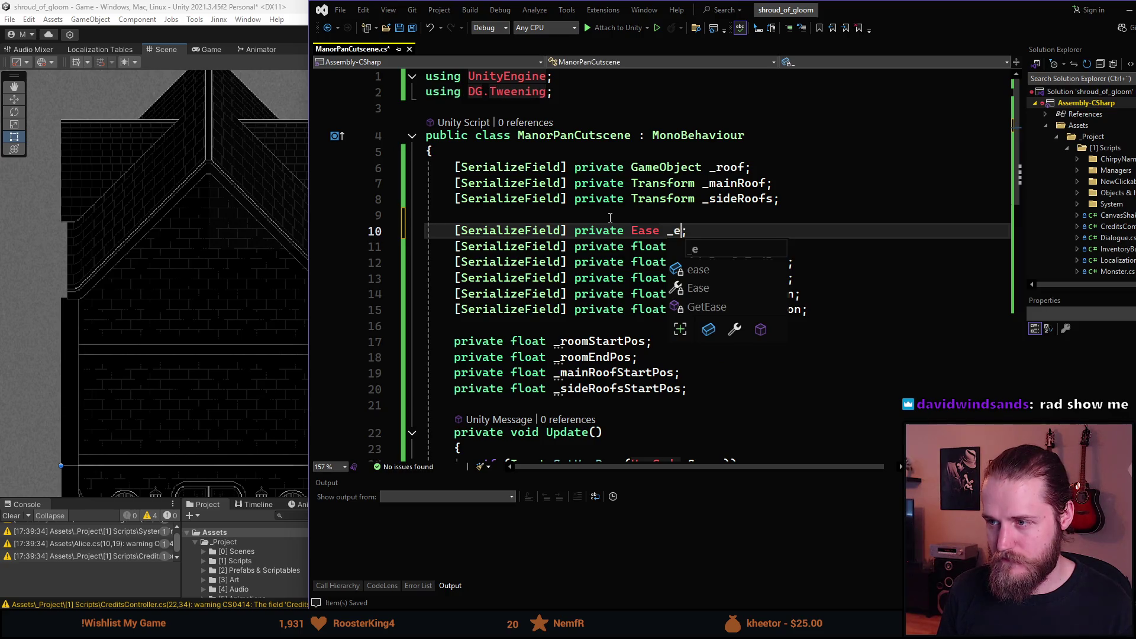
key("ctrl+s")
scroll(559, 89, "down", 2)
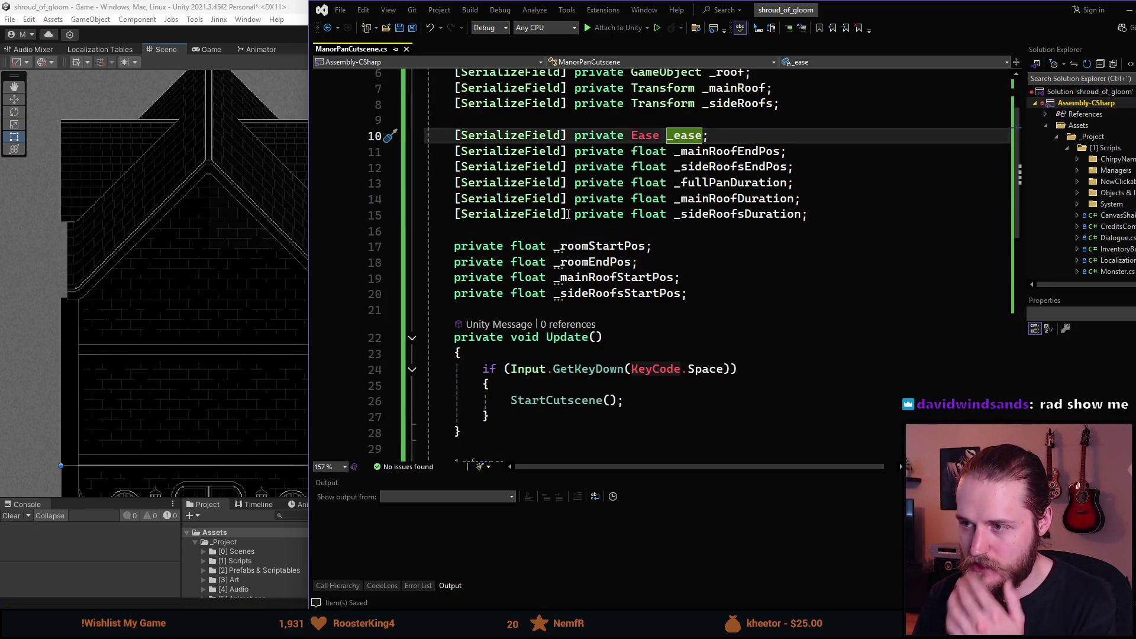
scroll(689, 189, "up", 2)
scroll(559, 308, "down", 5)
scroll(559, 308, "down", 4)
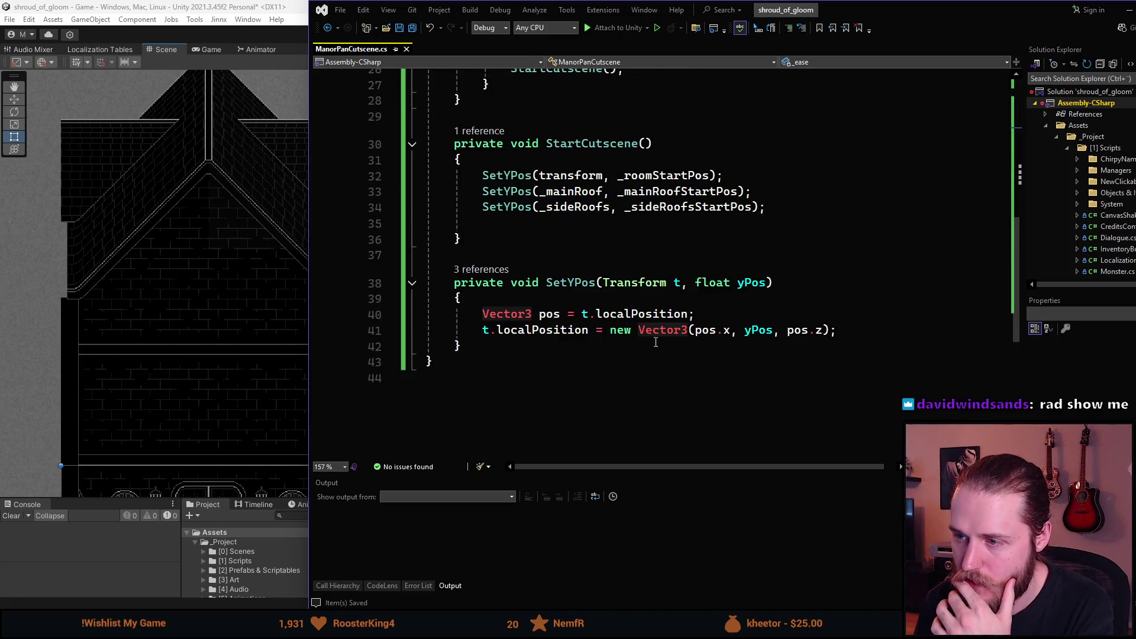
scroll(600, 320, "up", 1)
- Start a transform.DOLocalMoveY tween in StartCutscene targeting _roomEndPos
left_click(571, 271)
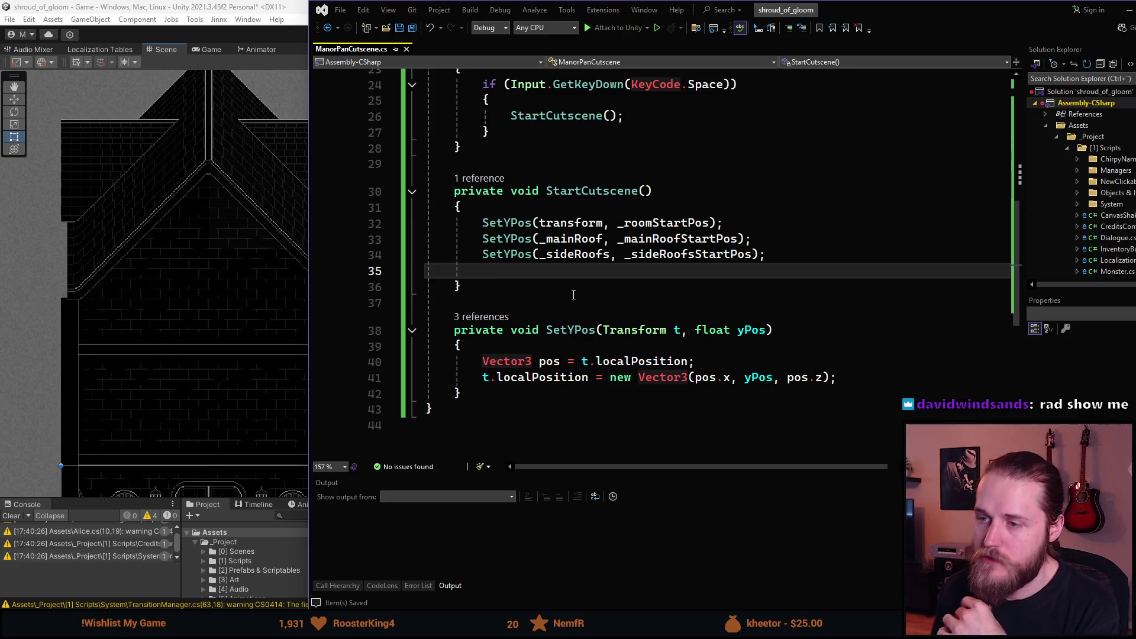
key("Return")
type("tra")
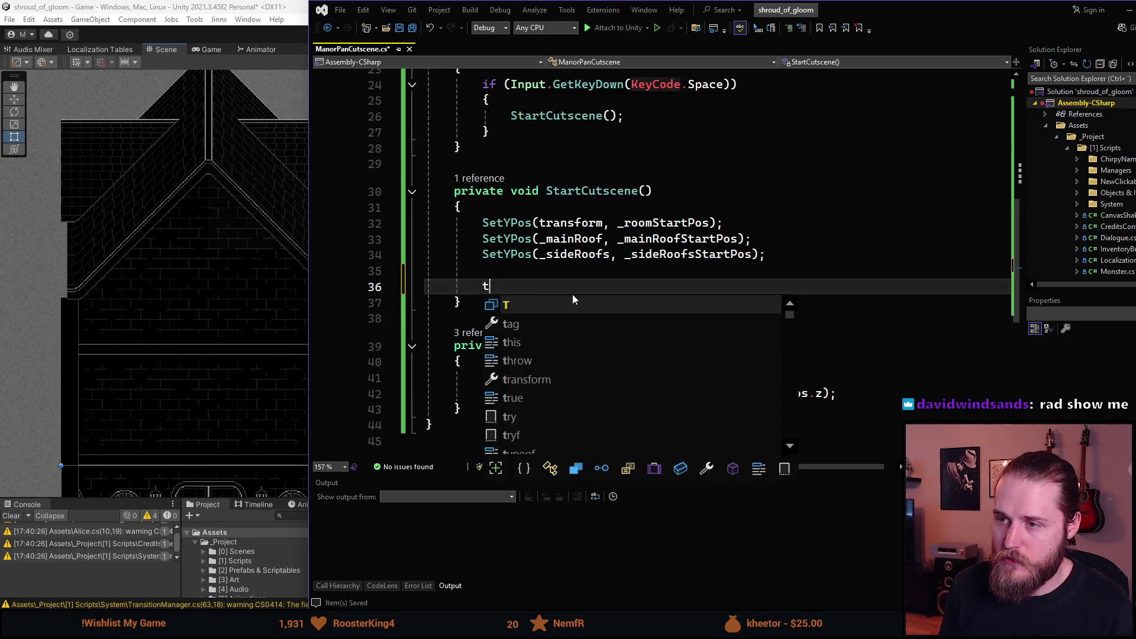
key("Tab")
type(".")
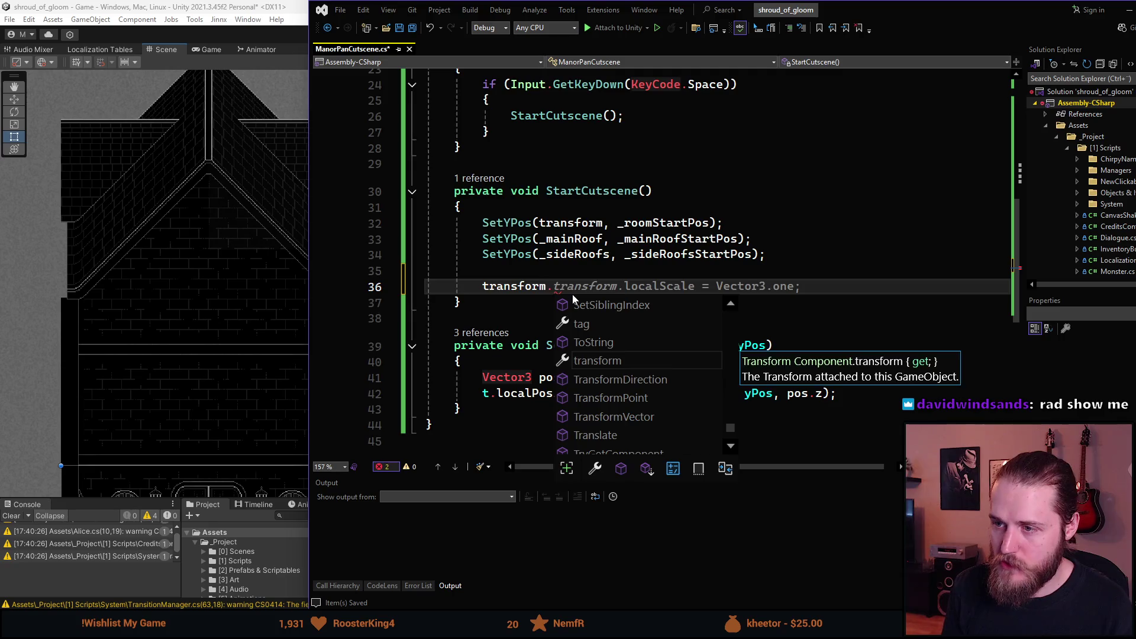
type("DOLO")
key("Down")
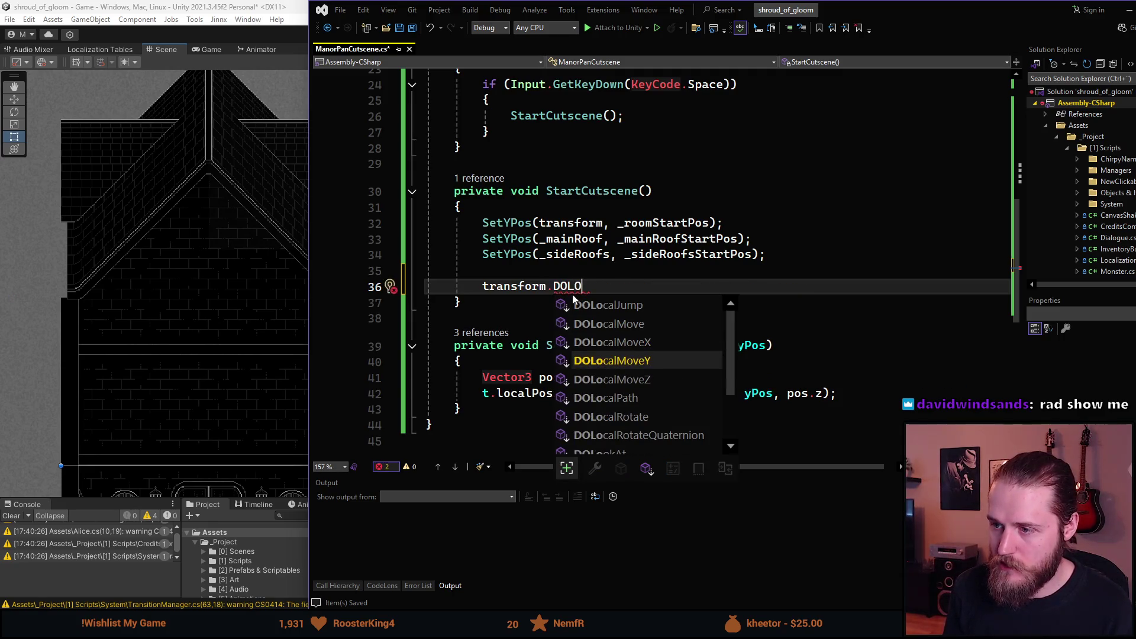
type("(_ro")
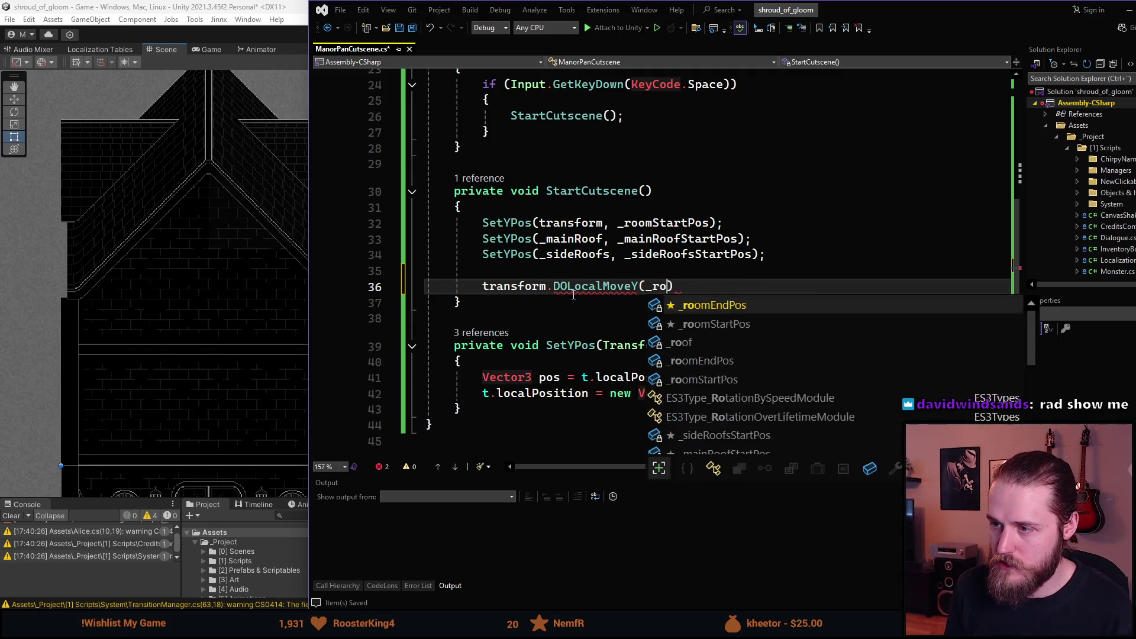
key("Tab")
- Give the room tween _fullPanDuration and SetEase(_ease), then begin a _mainRoof.DOLocalMoveY line
type(", ")
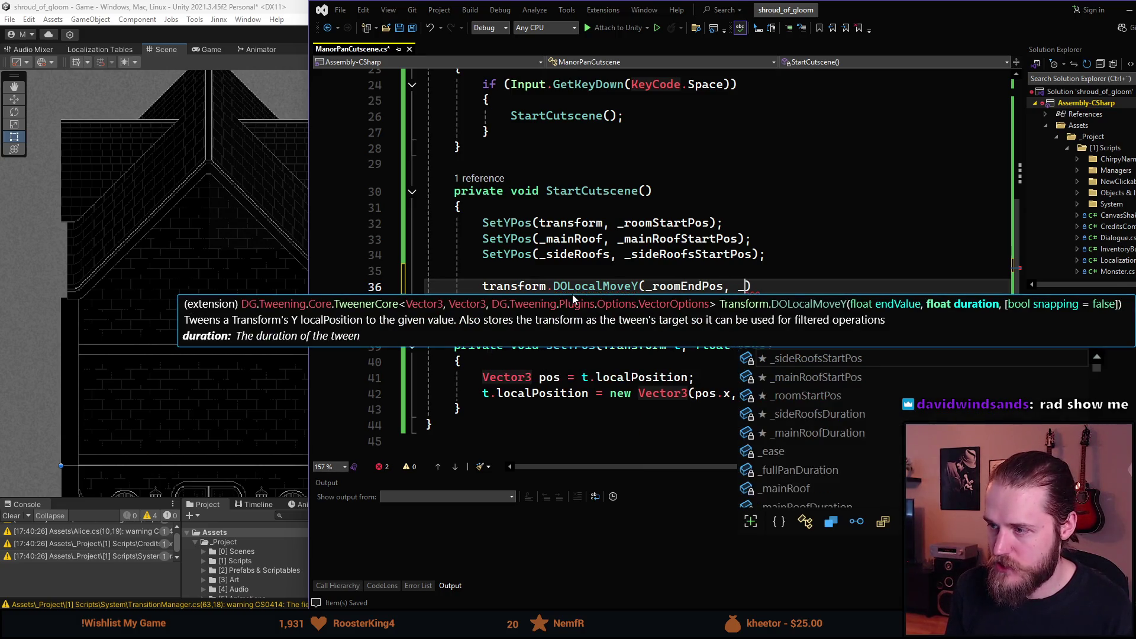
type("_ro")
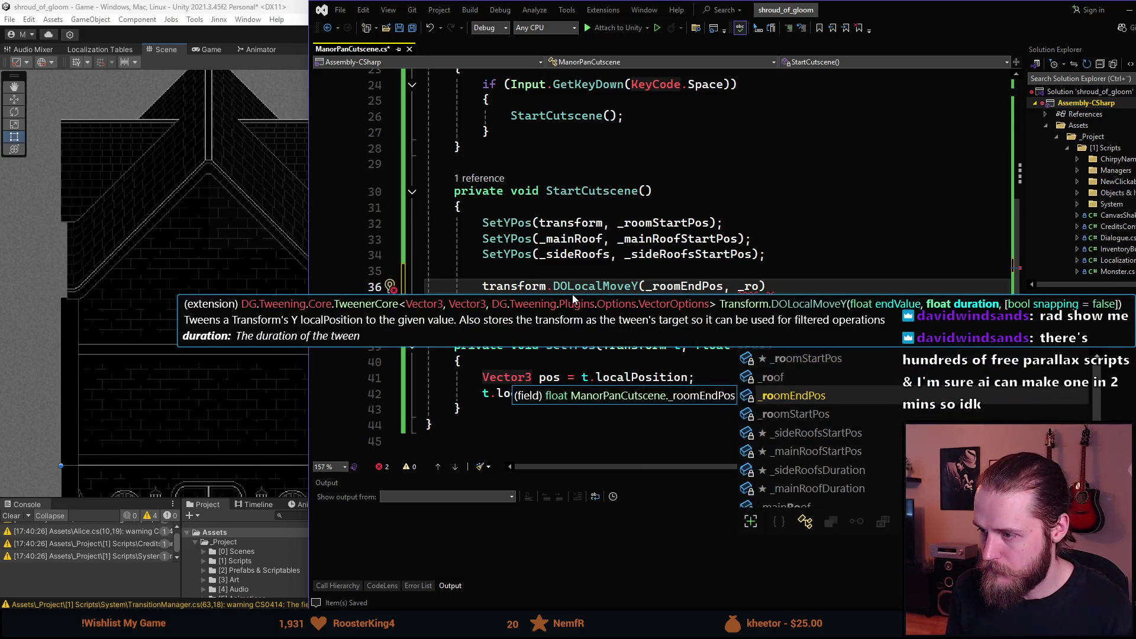
key("Up")
key("Up")
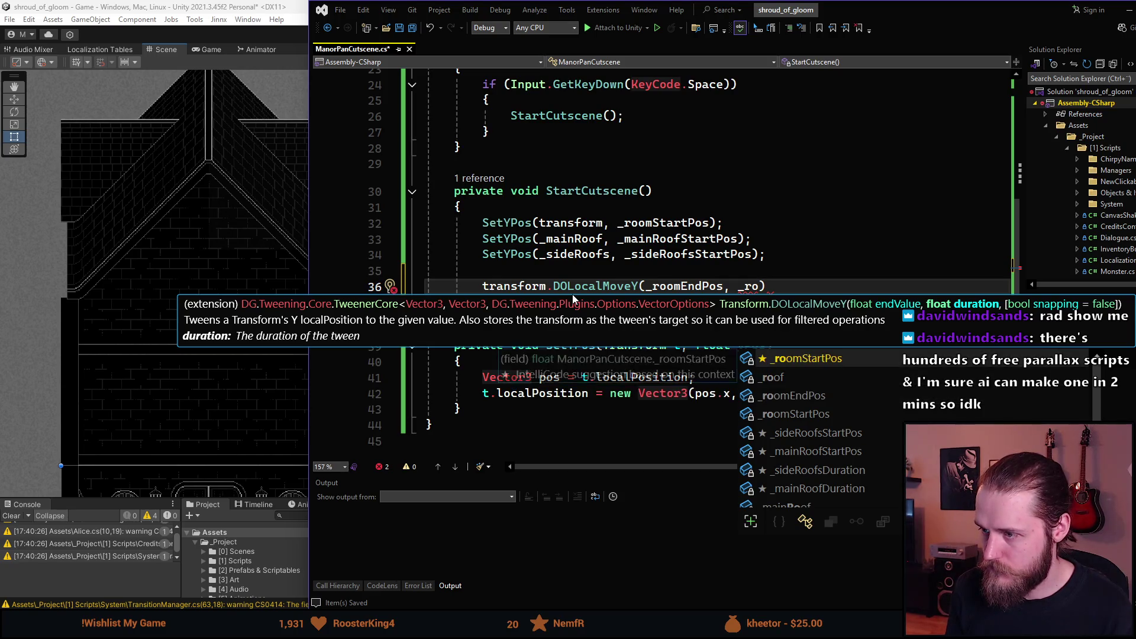
key("Down")
key("Down")
key("Down")
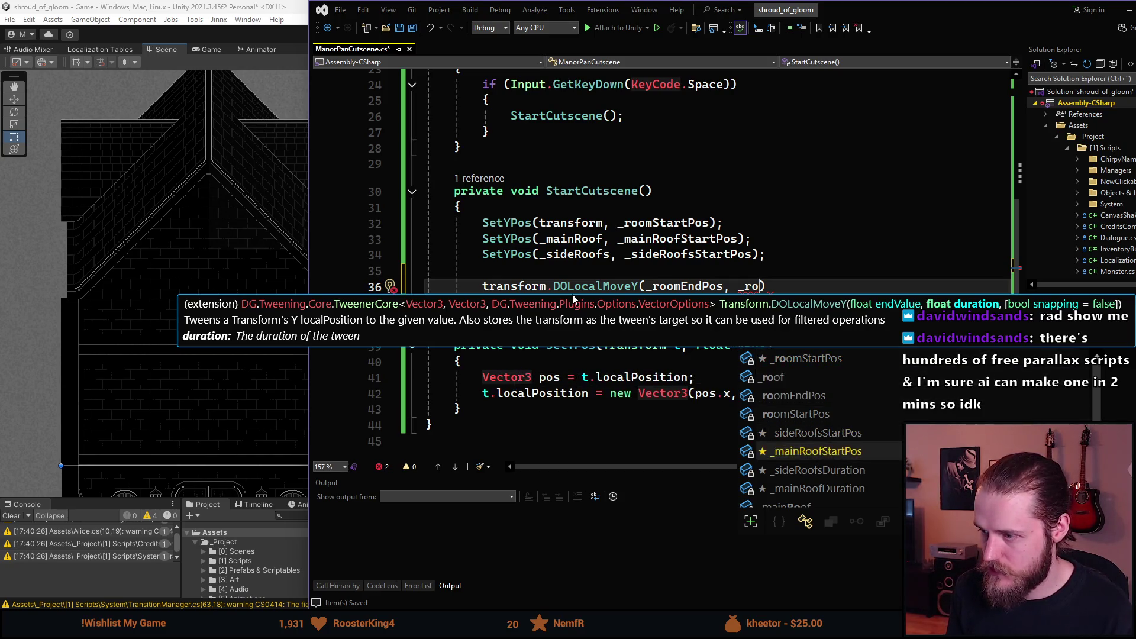
key("BackSpace")
key("BackSpace")
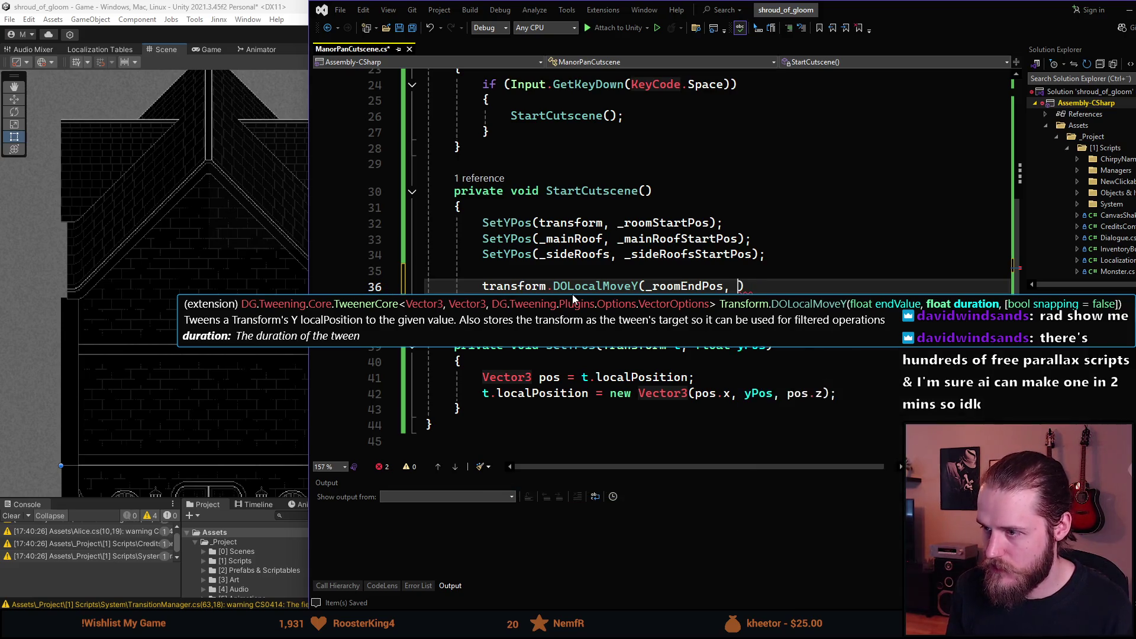
type("_full")
key("Tab")
type(")")
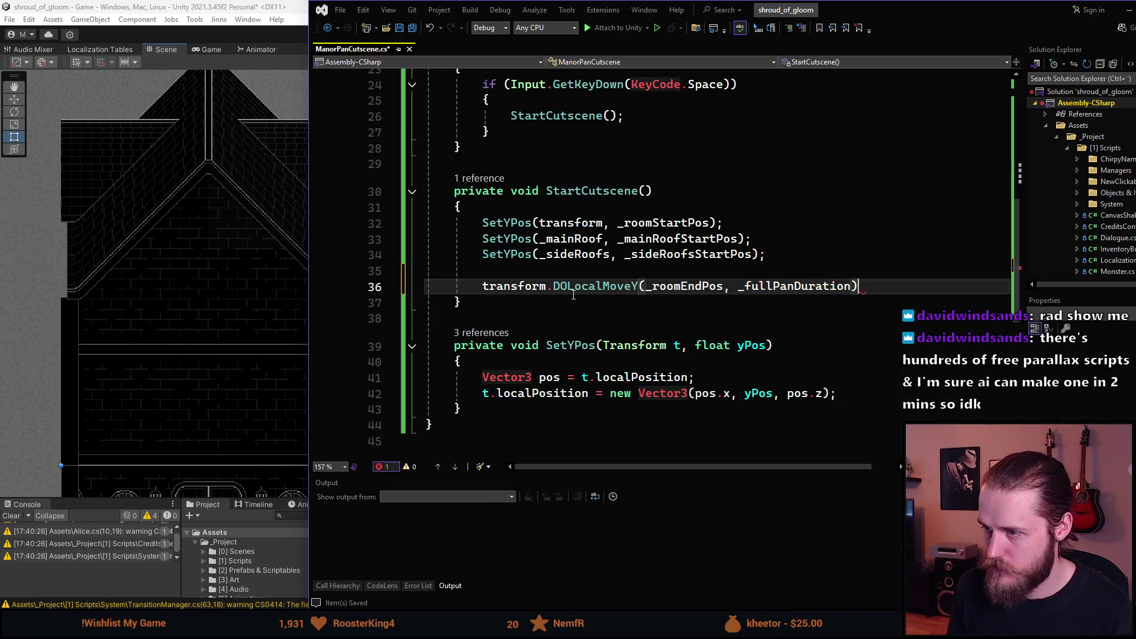
type(".SetEase")
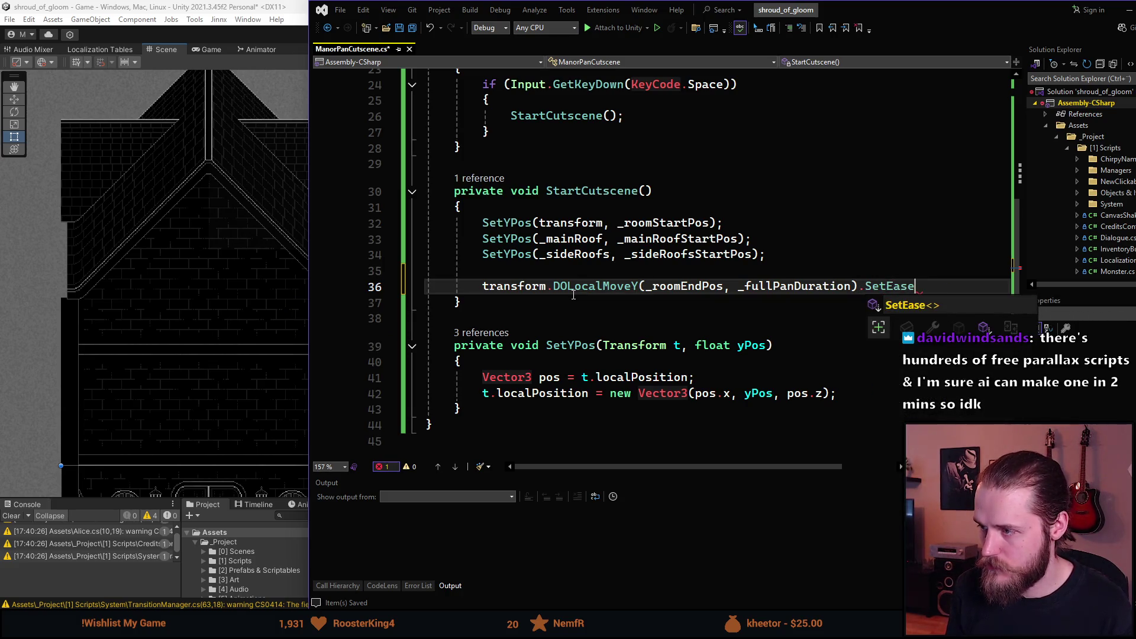
type("(_ease")
key("Tab")
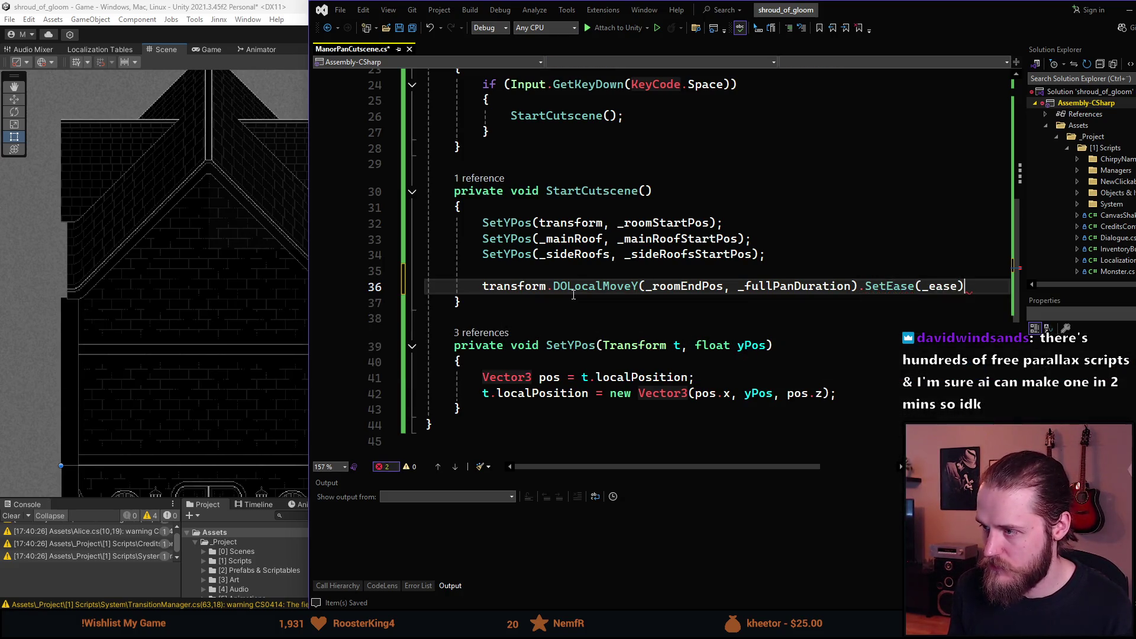
type(");")
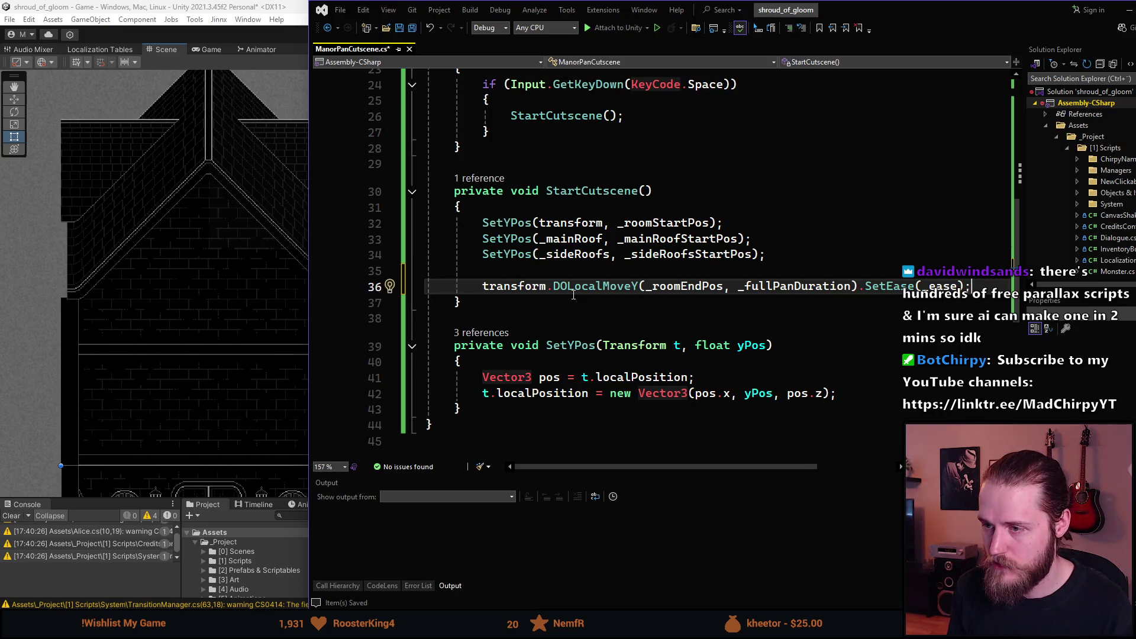
key("Return")
type("_")
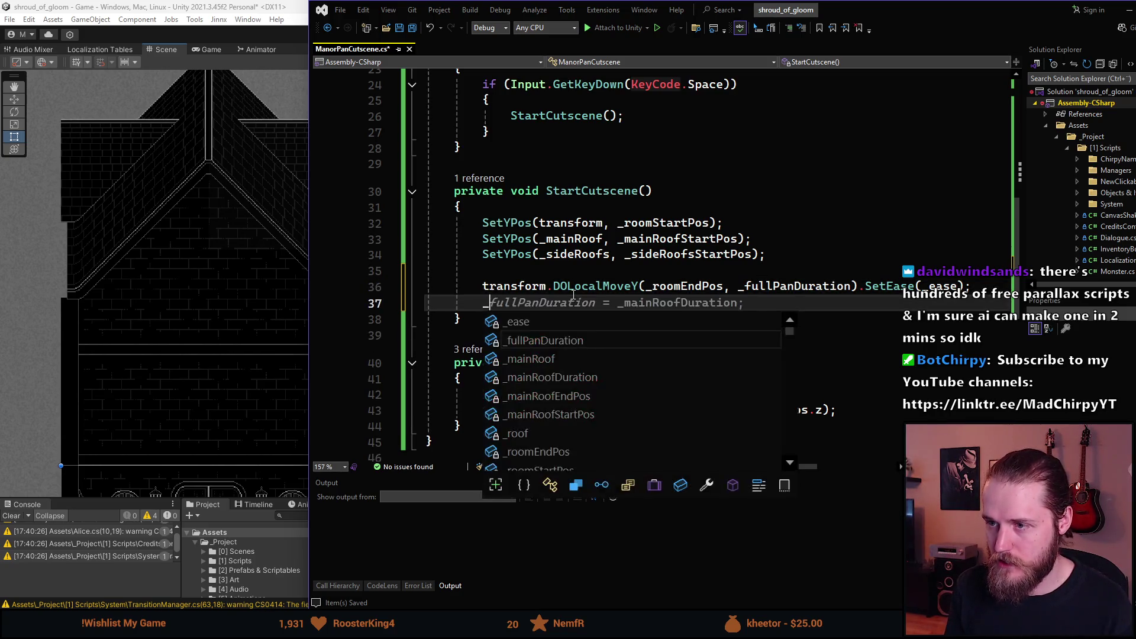
type("mainRoof.DOLoca")
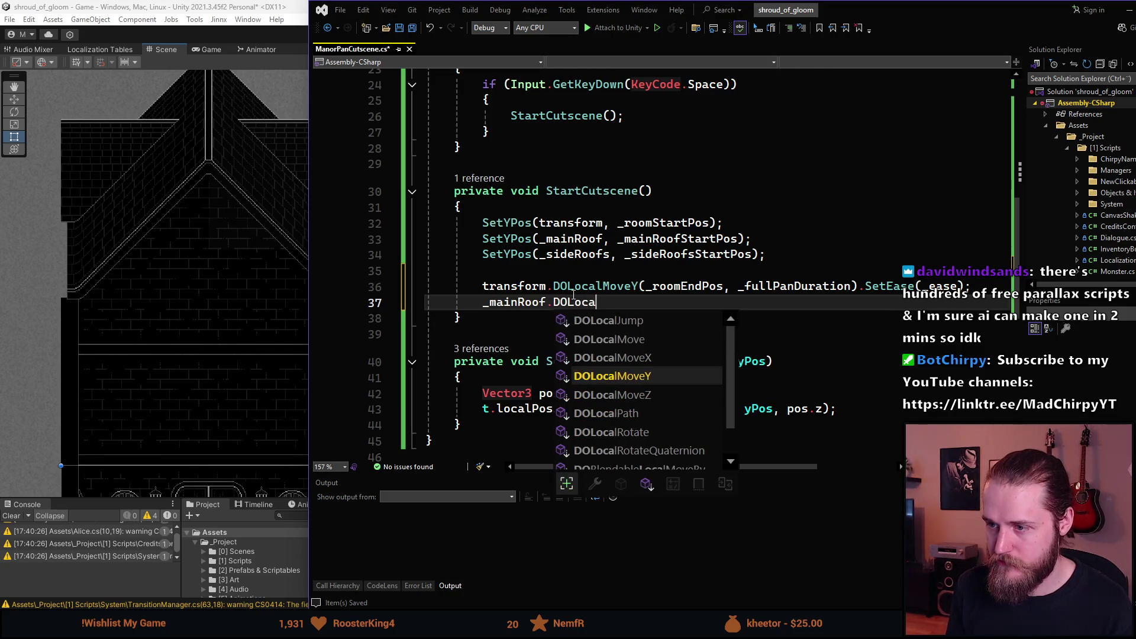
type("lMoveY(_main")
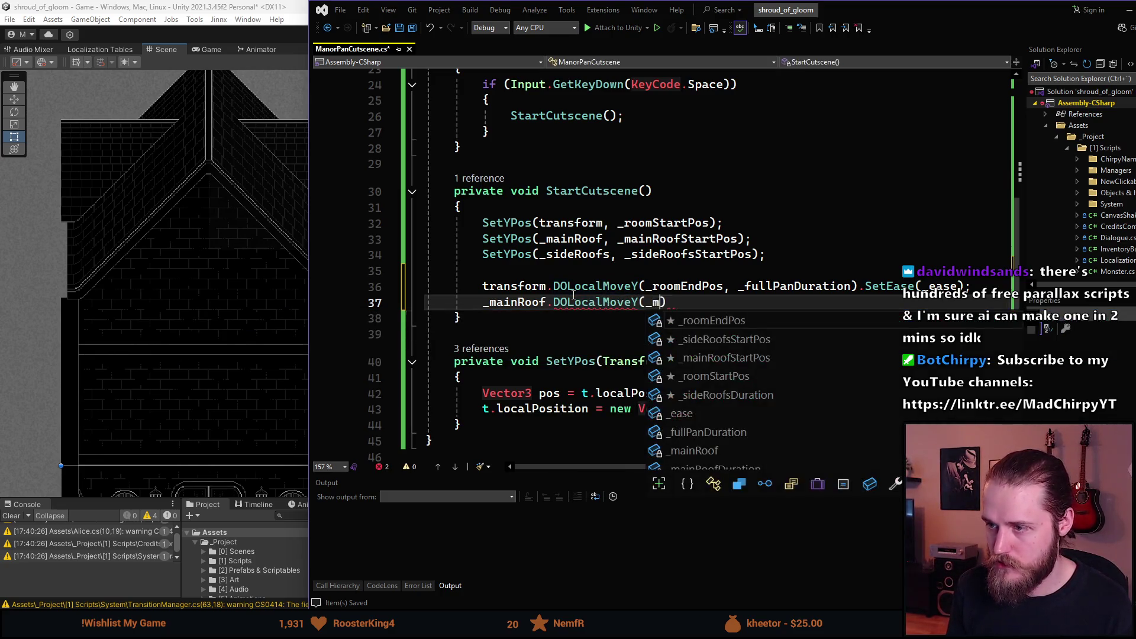
- Complete the main roof tween with _mainRoofEndPos, _mainRoofDuration and the _ease easing
key("Down")
key("Down")
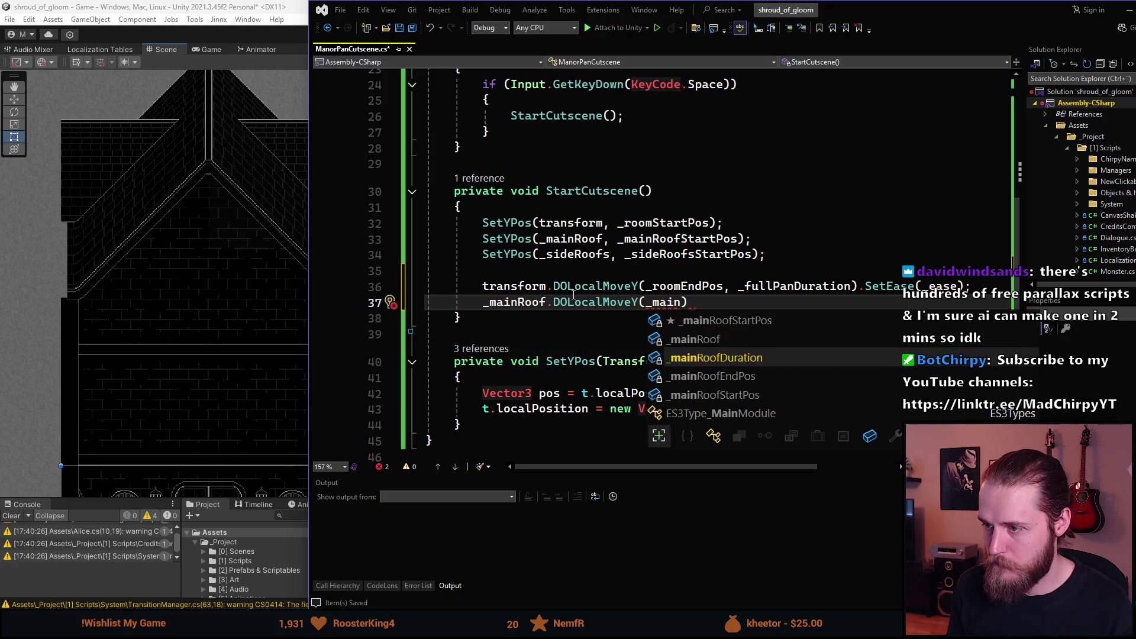
key("Tab")
type(", ")
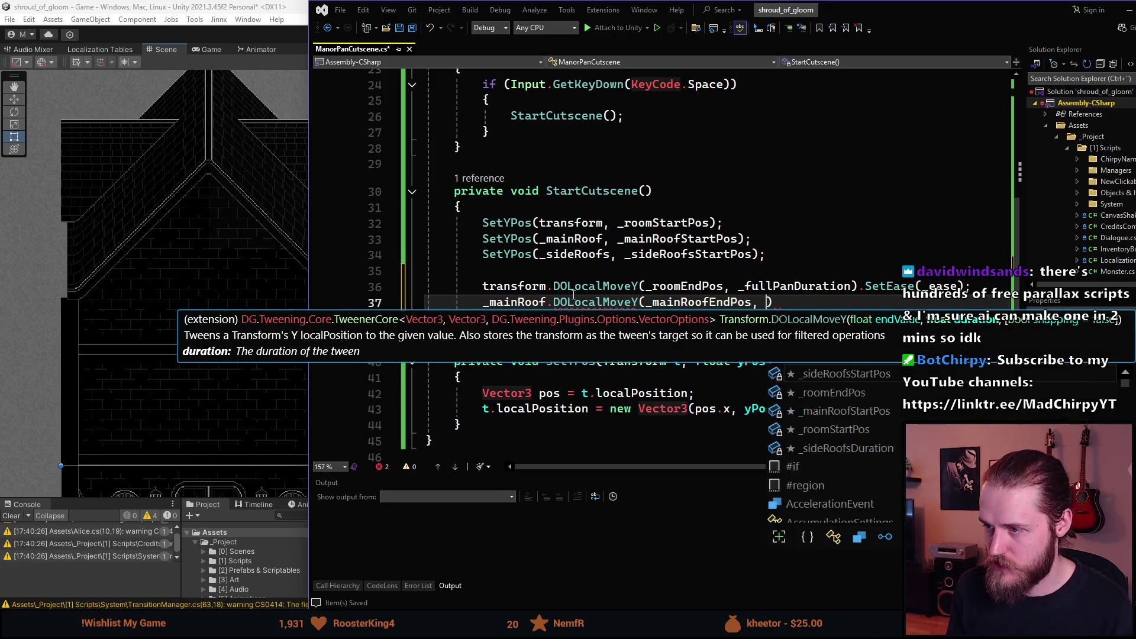
type("_main")
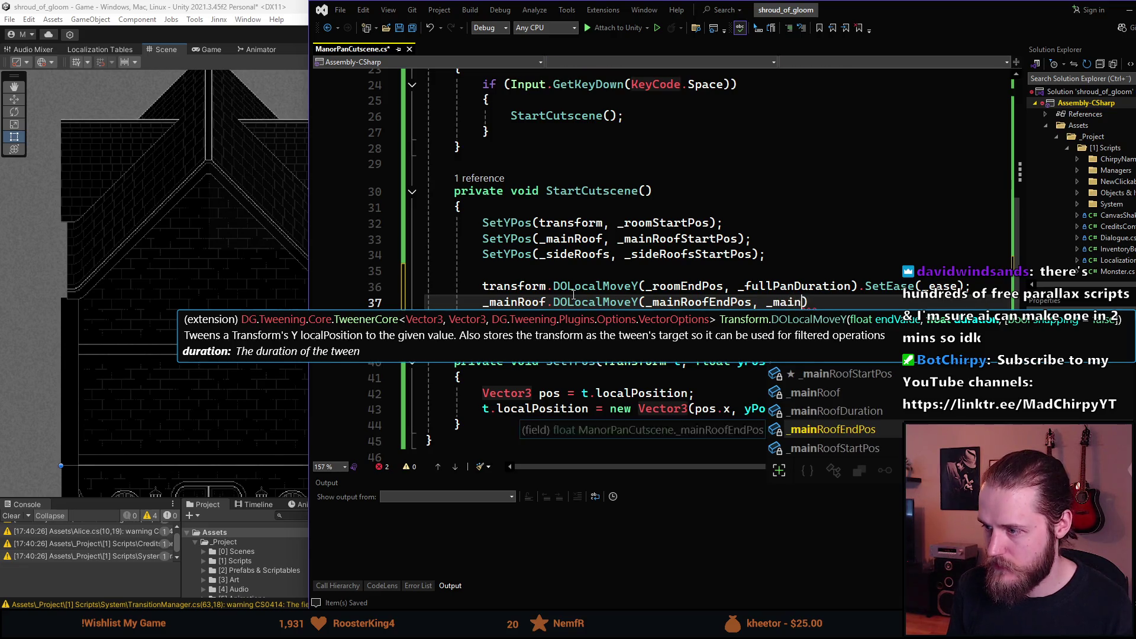
key("Tab")
type(".SetEase(_ease);")
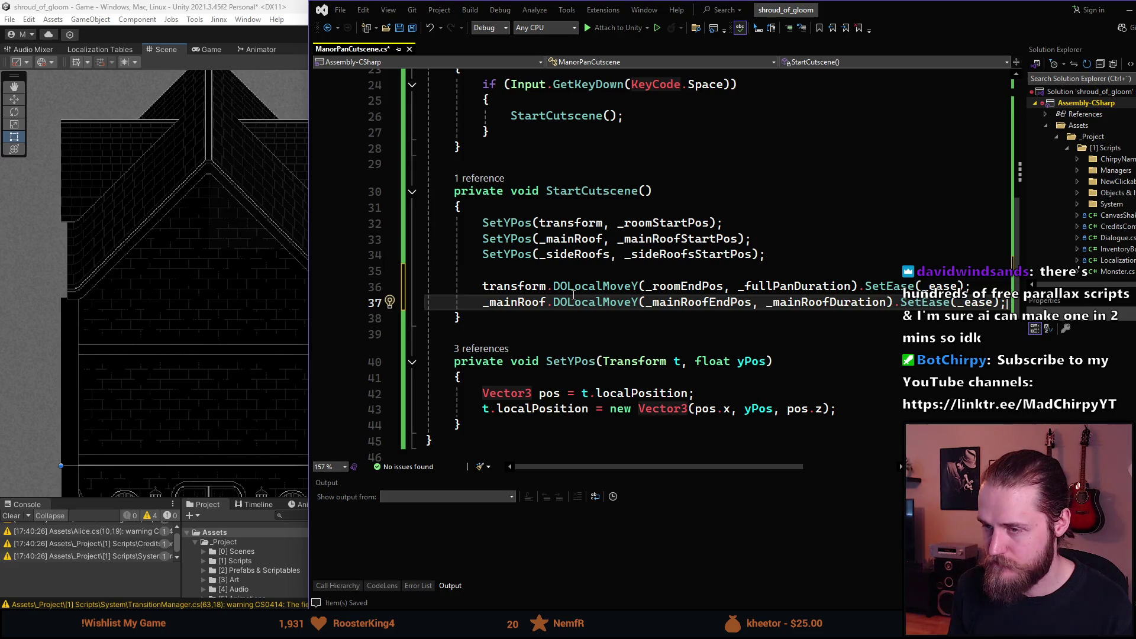
- Duplicate the tween for _sideRoofs, targeting _sideRoofsEndPos
key("ctrl+d")
key("Home")
key("Home")
key("ctrl+shift+Right")
type("_sid")
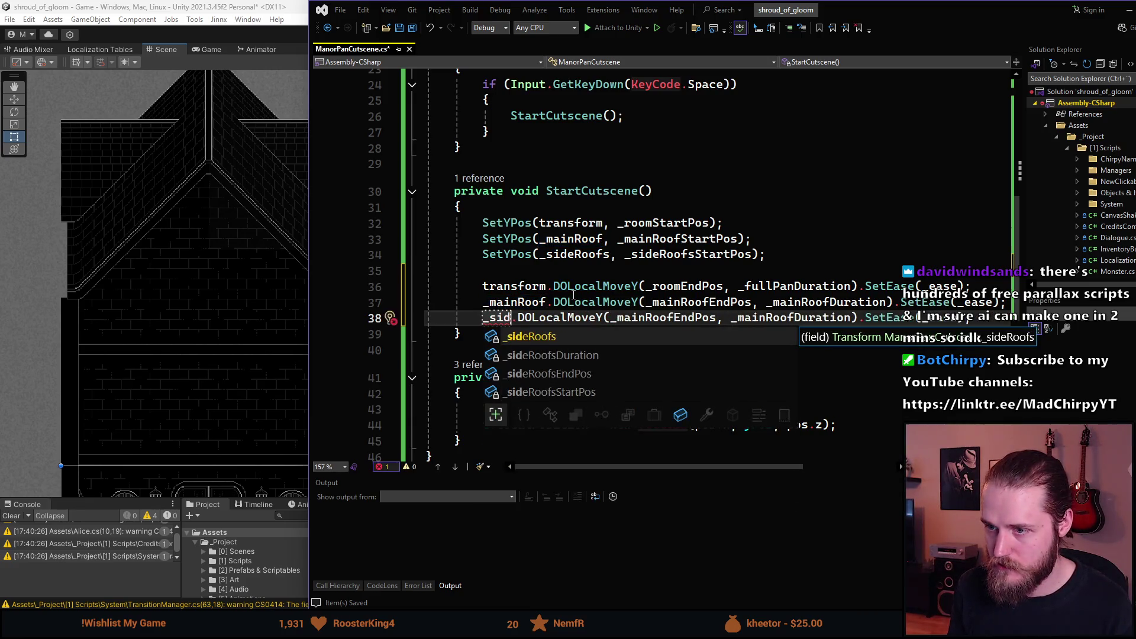
key("Tab")
key("ctrl+Right")
key("ctrl+Right")
key("ctrl+Right")
key("ctrl+shift+Right")
type("_si")
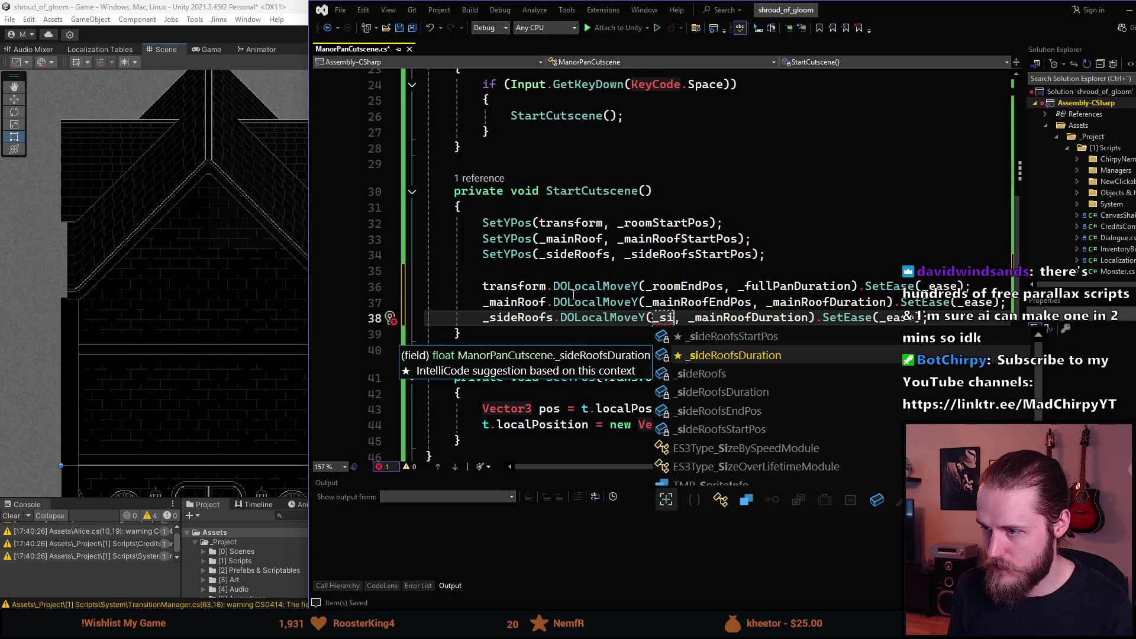
key("Down")
key("Down")
key("Down")
key("Tab")
- Use _sideRoofsDuration as the side roofs tween duration
key("ctrl+Right")
key("ctrl+shift+Right")
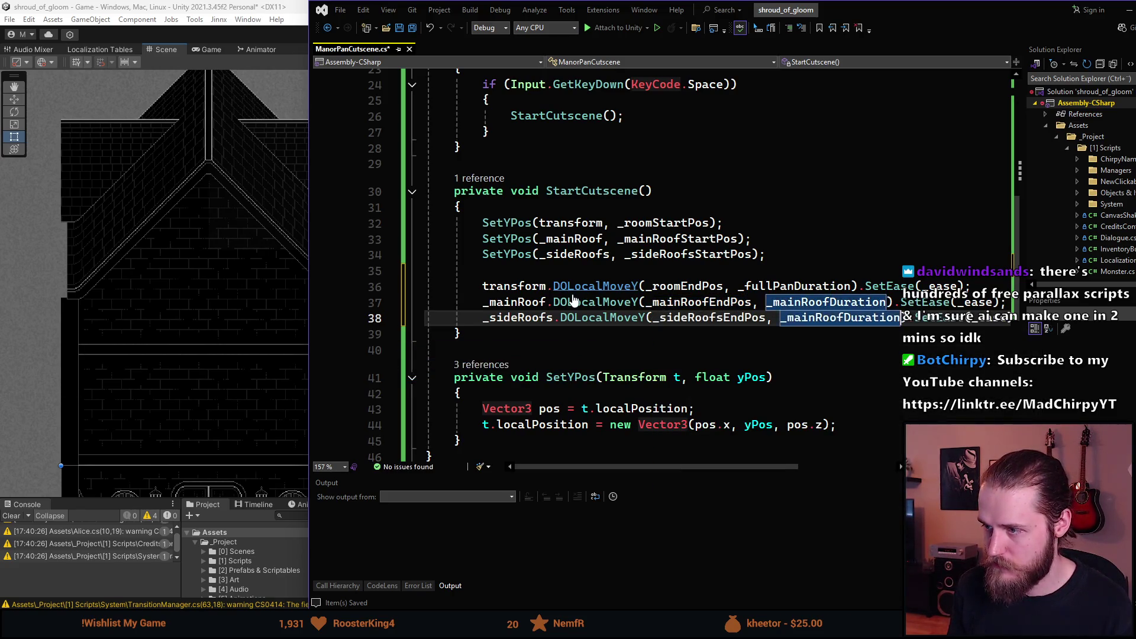
type("_side")
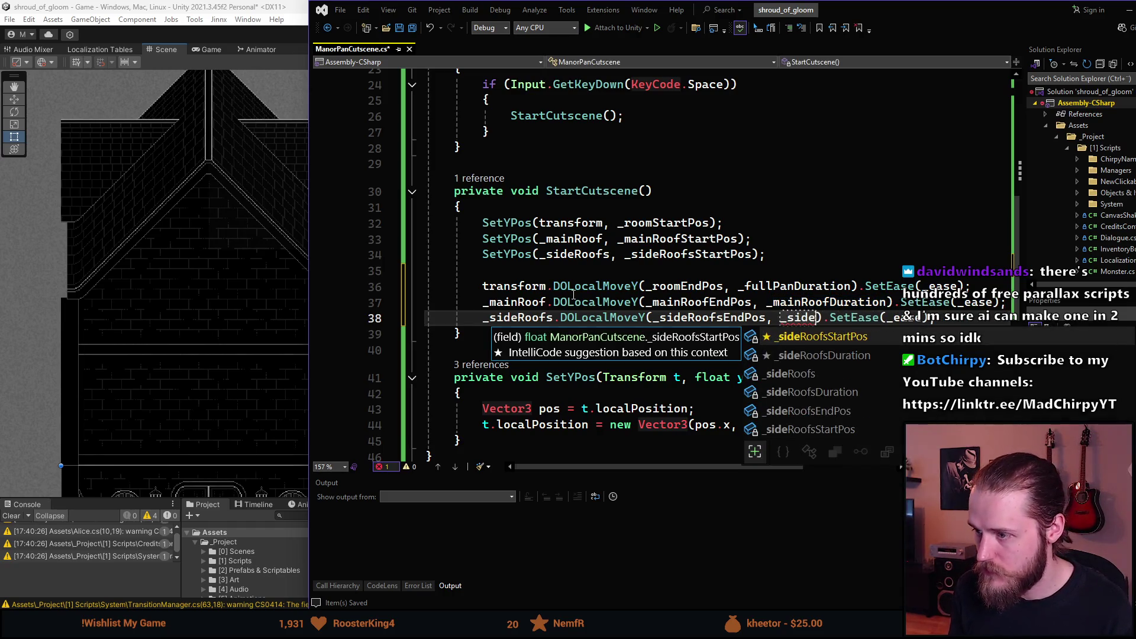
key("Down")
key("Tab")
key("ctrl+Right")
key("ctrl+Right")
key("ctrl+Right")
- Review the finished script and switch back to the Unity editor
scroll(573, 294, "up", 2)
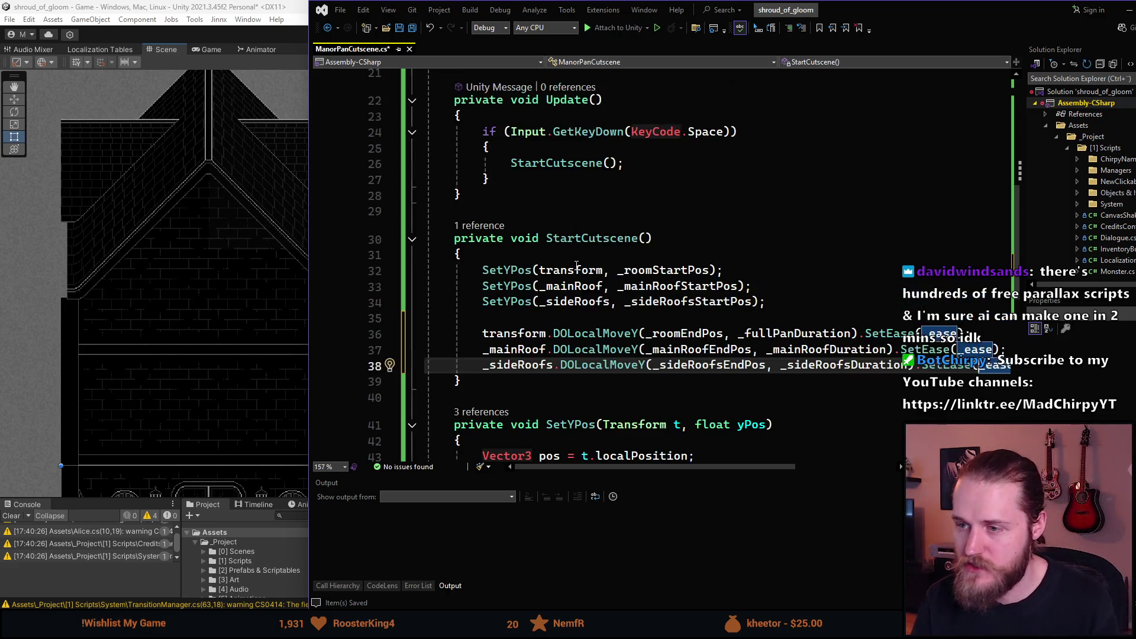
scroll(612, 379, "down", 2)
scroll(612, 379, "down", 1)
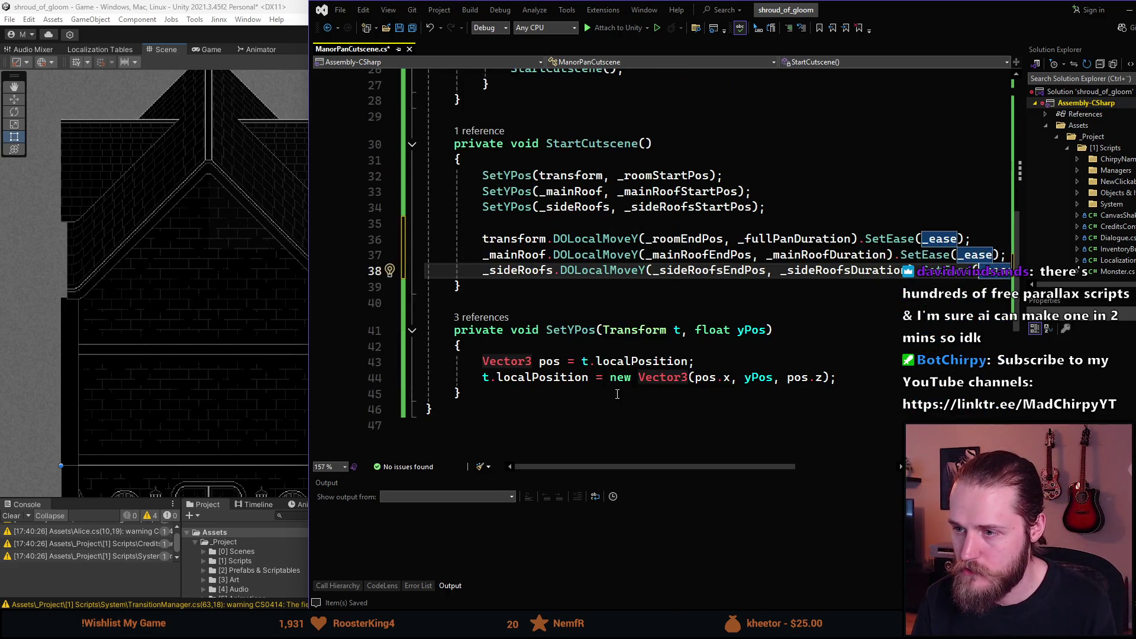
scroll(616, 383, "up", 3)
scroll(617, 385, "up", 6)
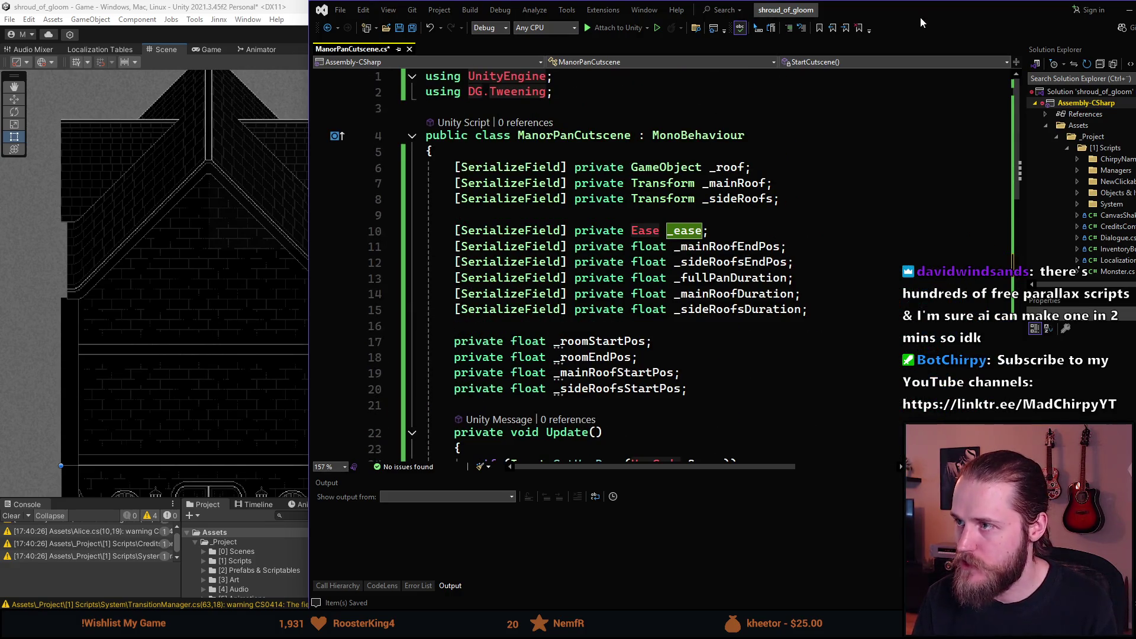
key("alt+Tab")
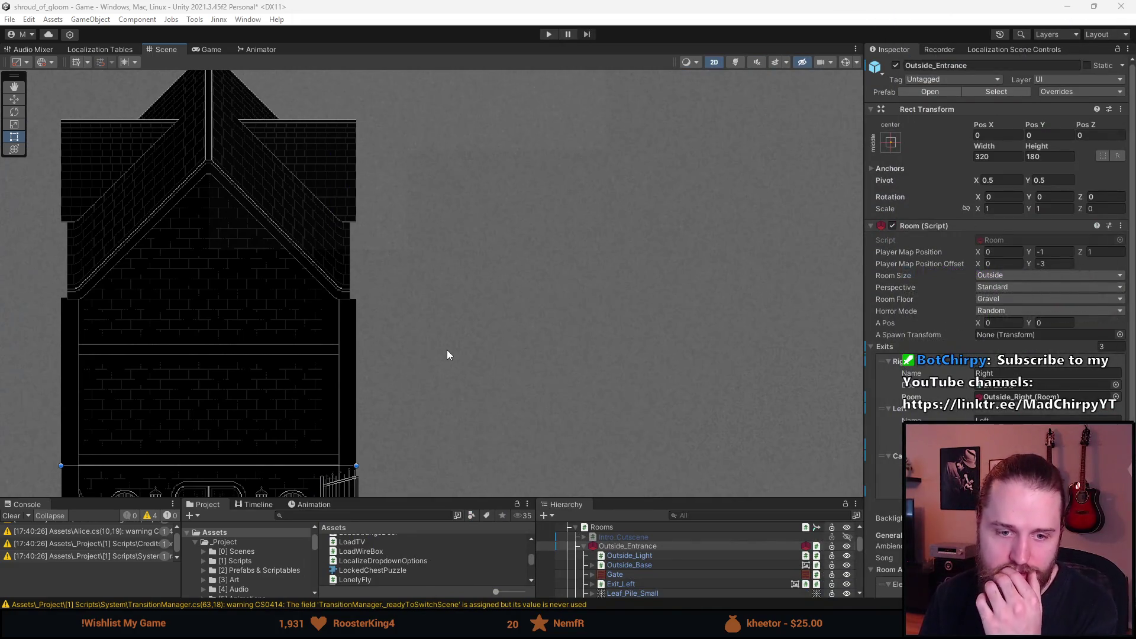
- Centre the entrance building in the Scene view and clear the console warnings
scroll(306, 364, "down", 1)
scroll(249, 312, "up", 2)
mouse_move(249, 312)
left_mouse_down()
mouse_move(343, 383)
mouse_move(360, 374)
left_mouse_up()
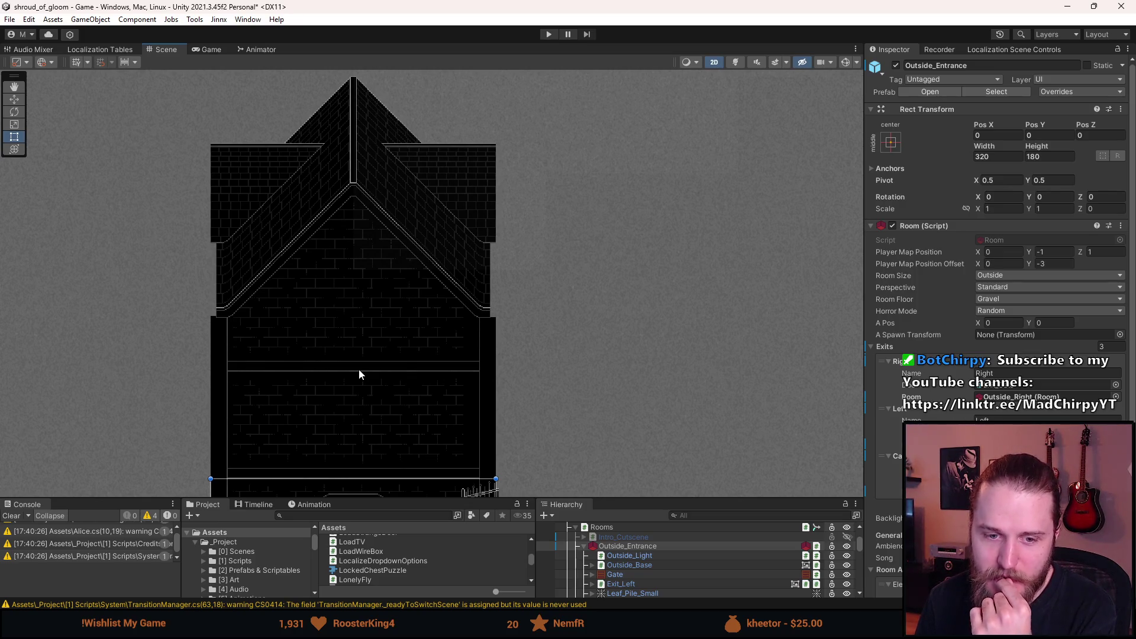
scroll(357, 352, "up", 1)
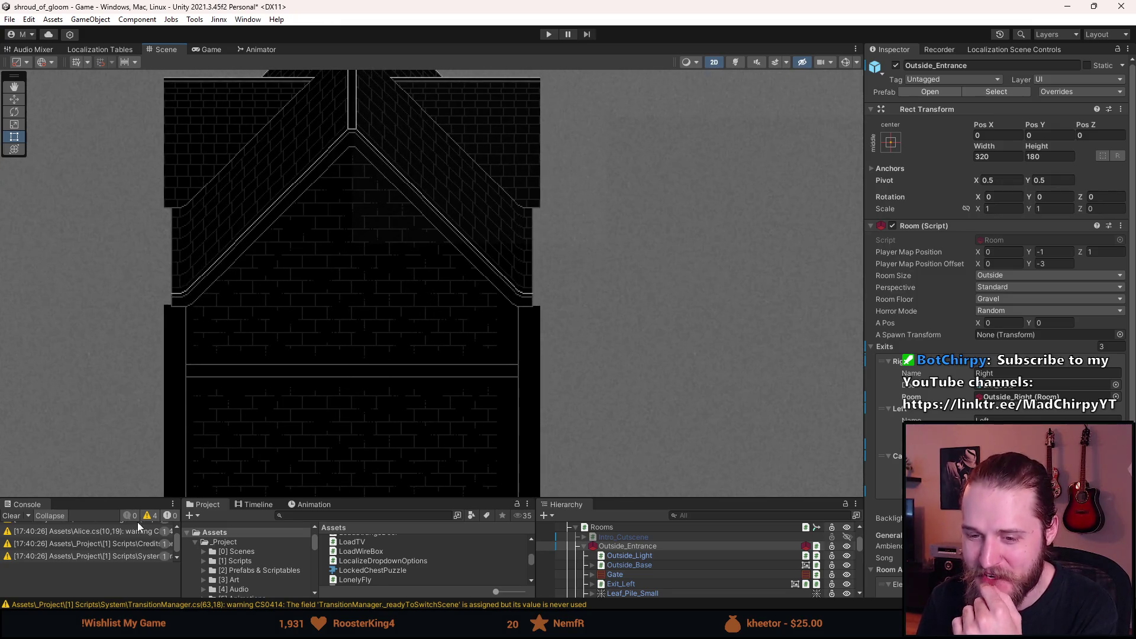
left_click(11, 516)
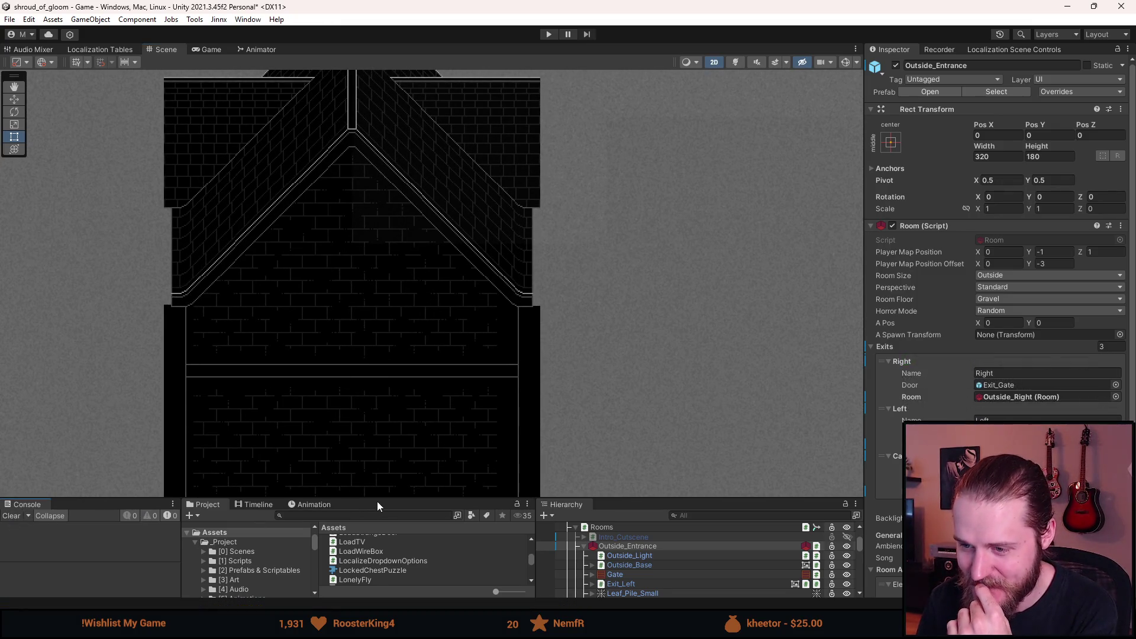
- Raise the splitter so the Project and Hierarchy panels get more height
left_click_drag(377, 501, 374, 385)
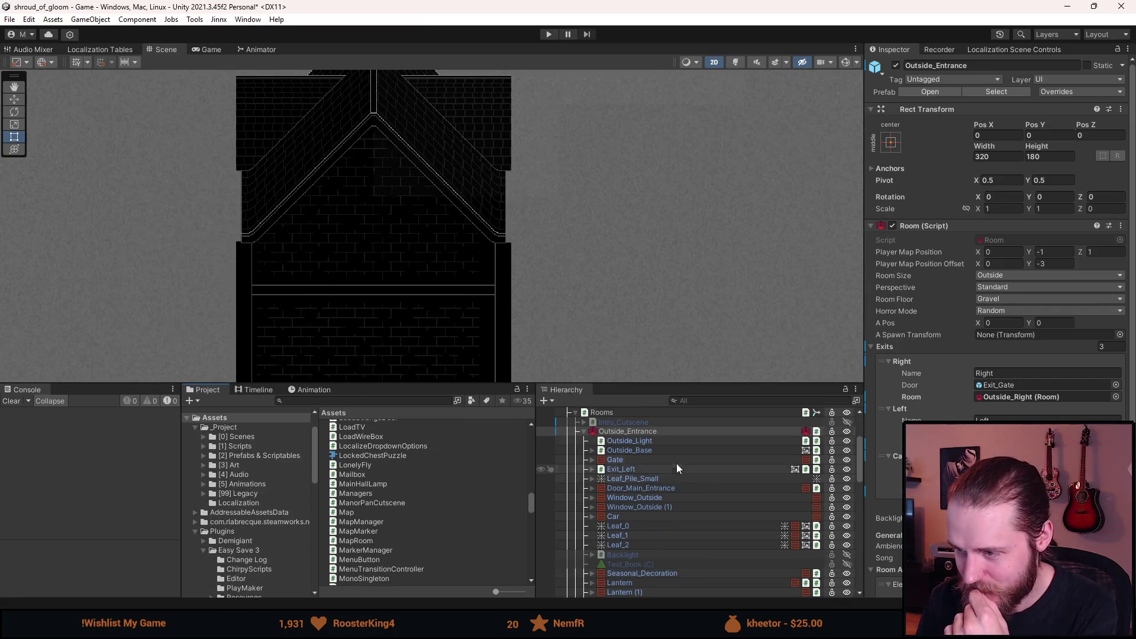
scroll(503, 270, "down", 1)
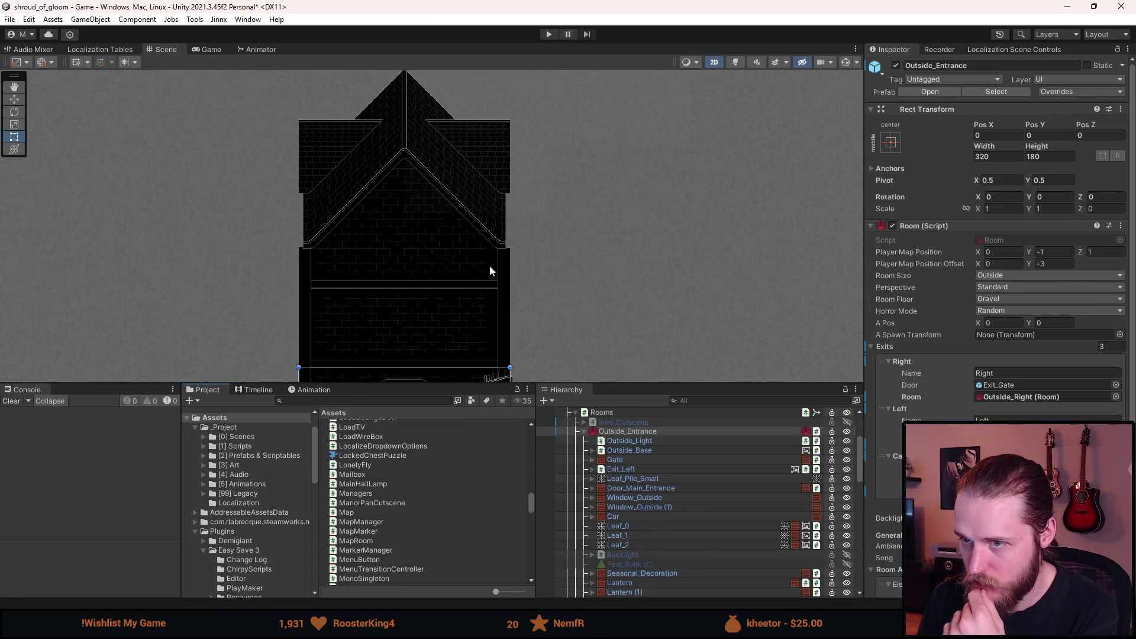
scroll(489, 265, "down", 1)
scroll(524, 148, "up", 1)
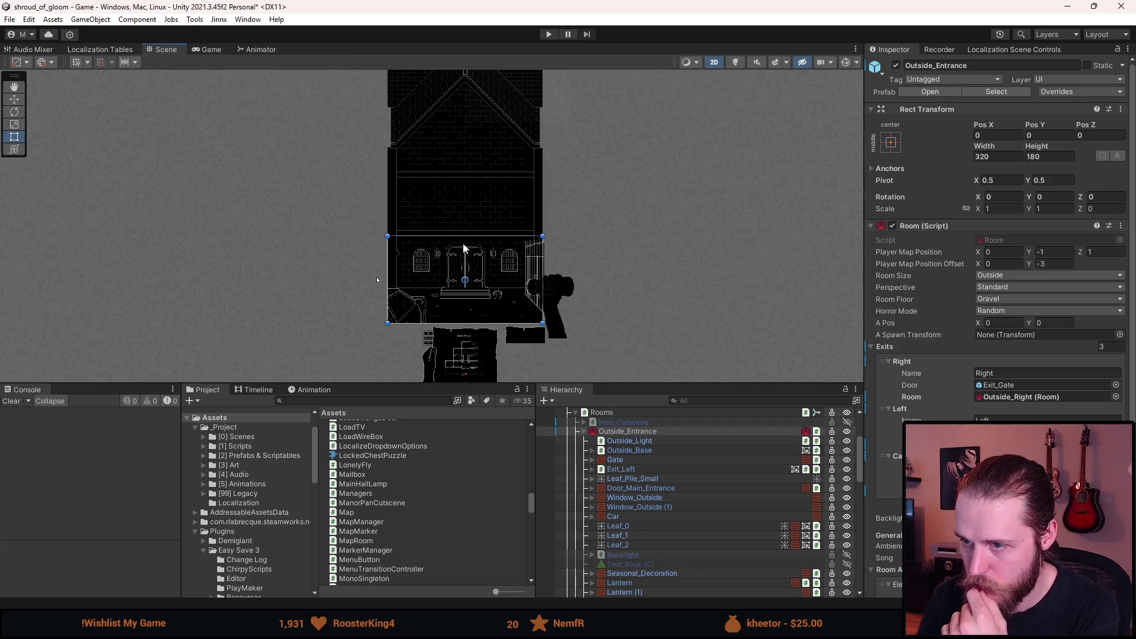
key("alt+Tab")
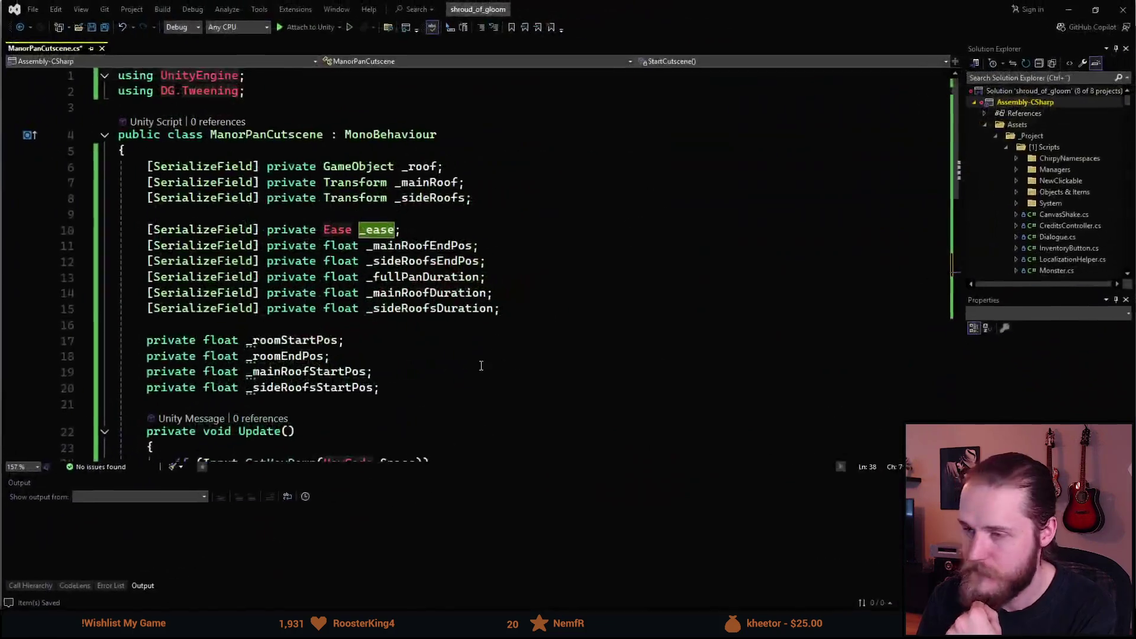
- Initialise _roomStartPos to 0f on line 17
key("alt+Tab")
key("alt+Tab")
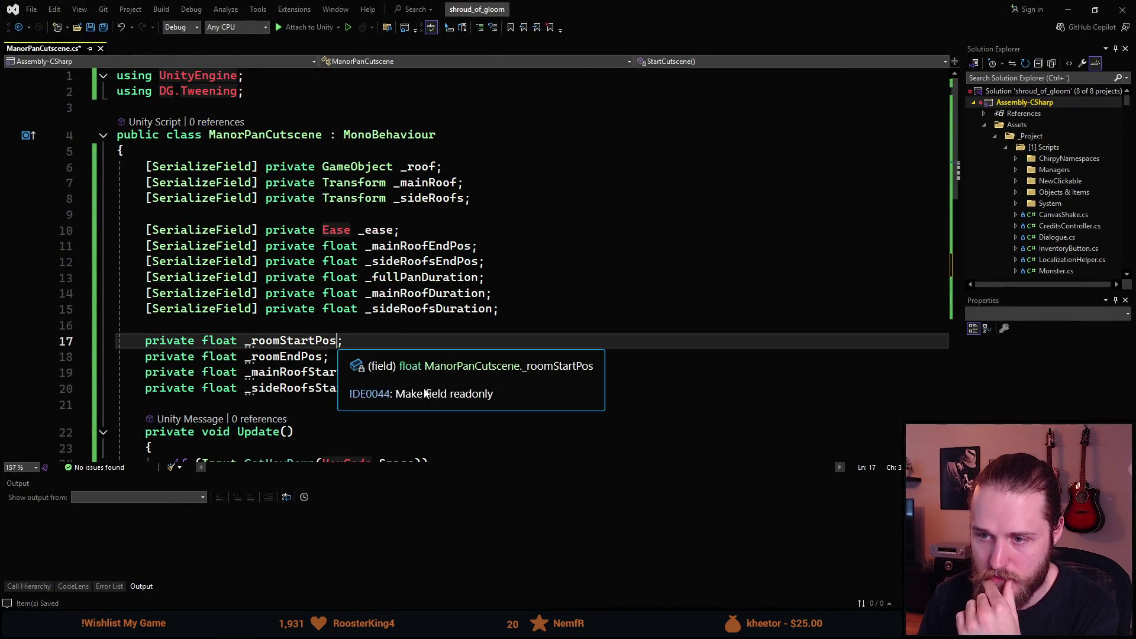
left_click(336, 342)
type("= 0f")
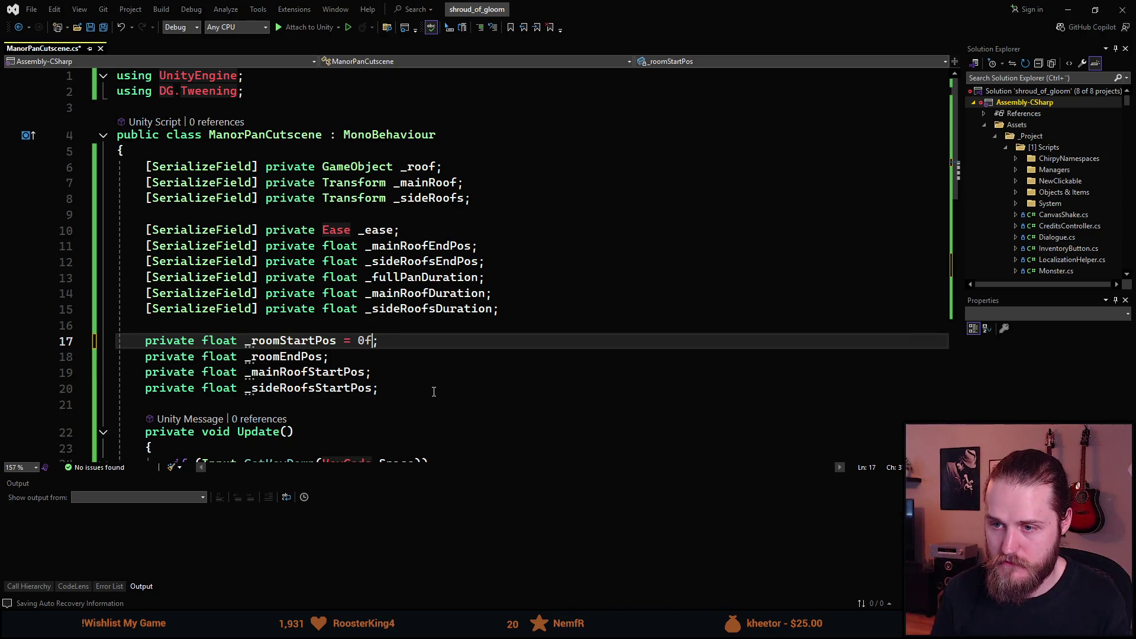
key("alt+Tab")
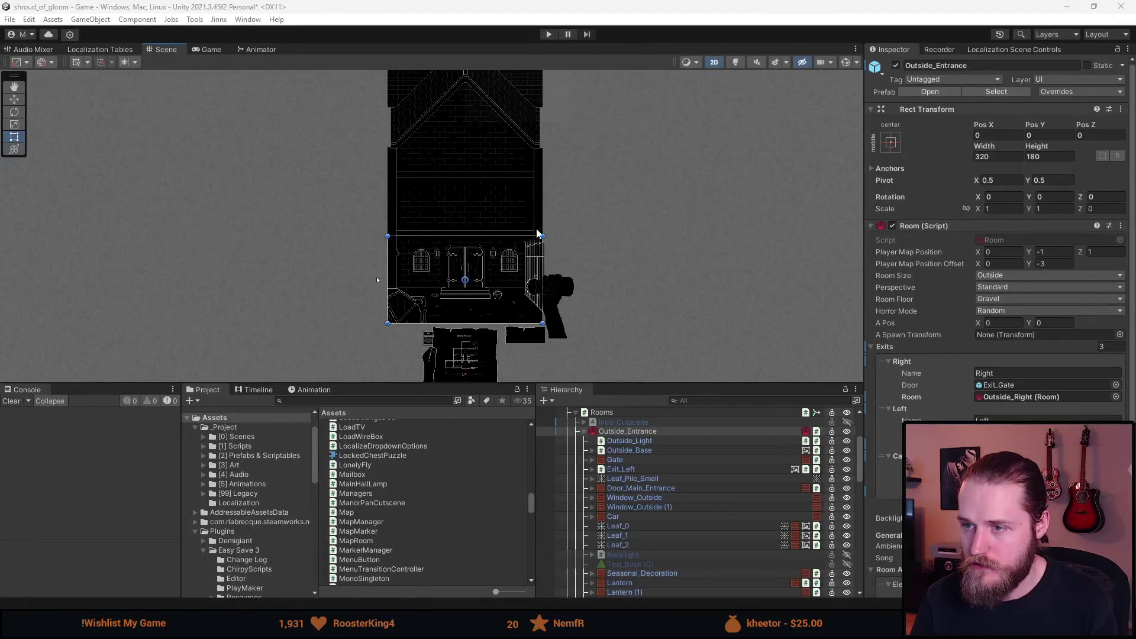
key("alt+Tab")
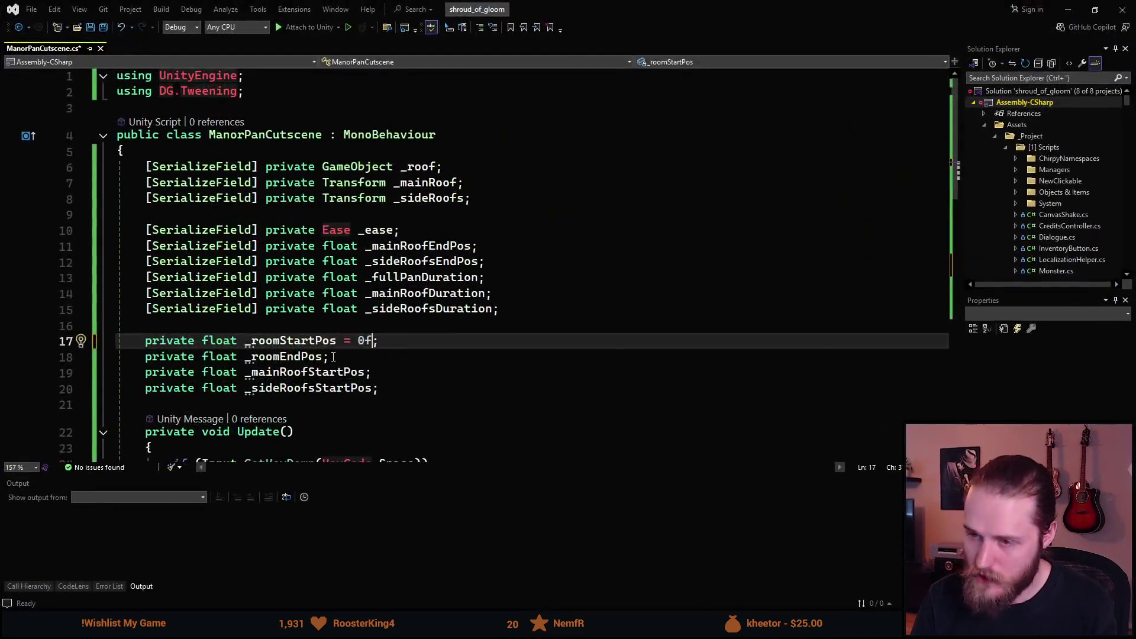
key("ctrl+Left")
key("ctrl+Left")
key("ctrl+Left")
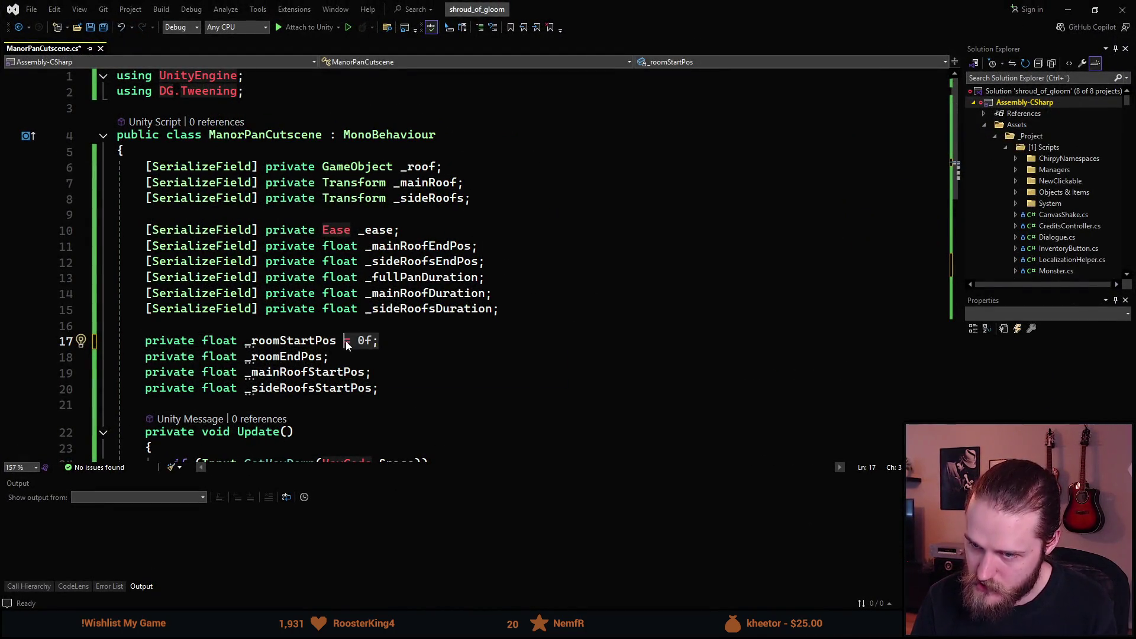
key("ctrl+shift+Right")
key("ctrl+x")
key("ctrl+z")
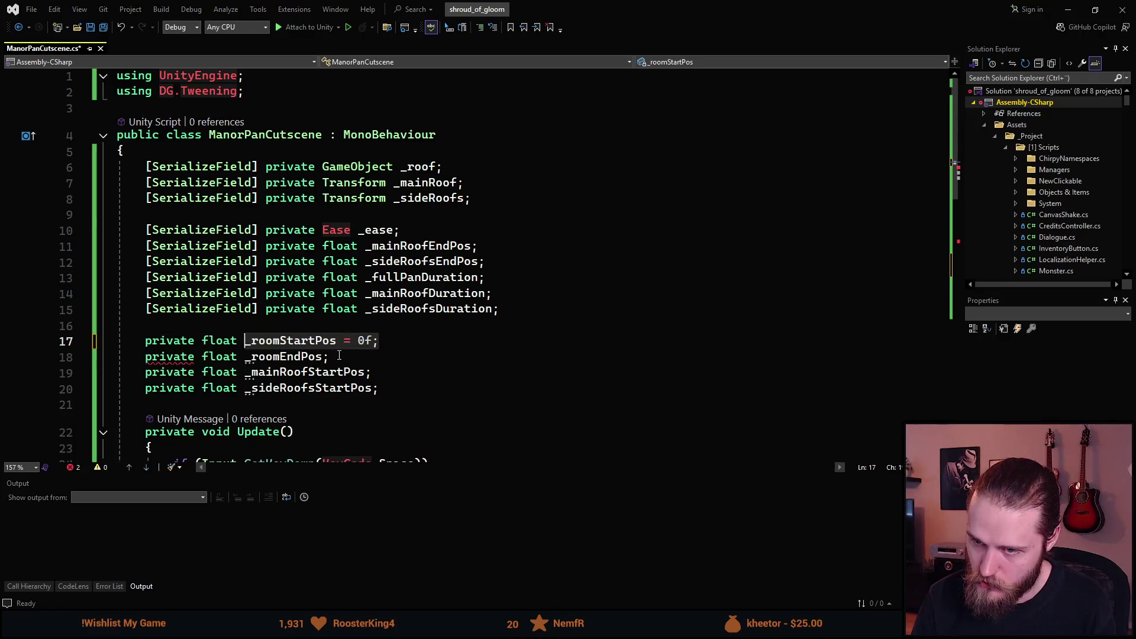
- Initialise _roomEndPos to 0f on line 18
left_click(325, 357)
type("= 0f")
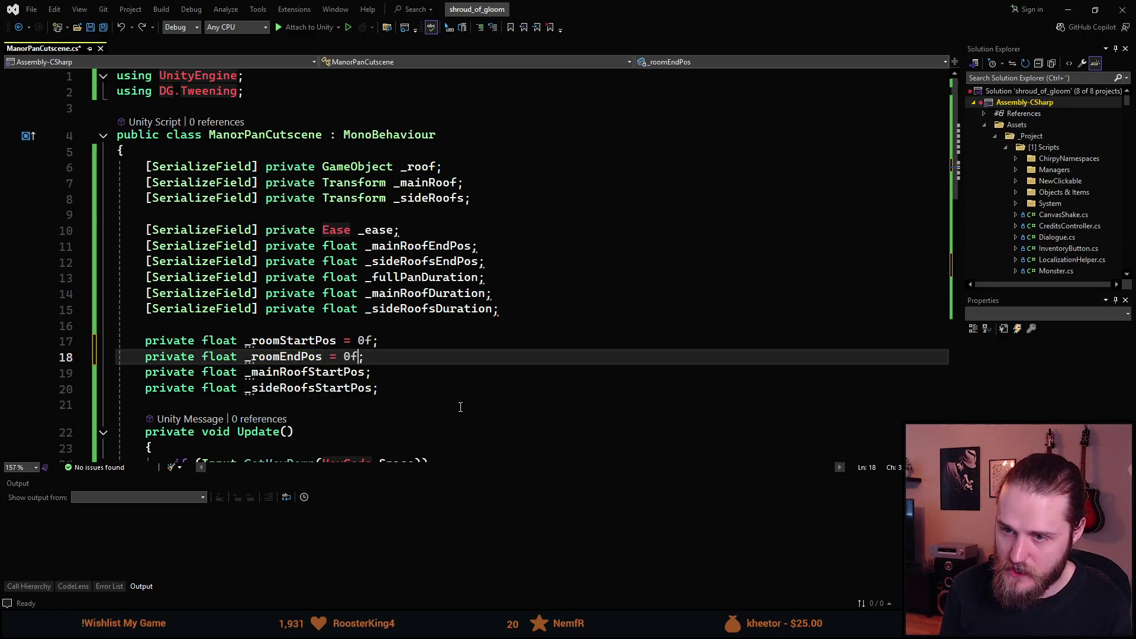
key("alt+Tab")
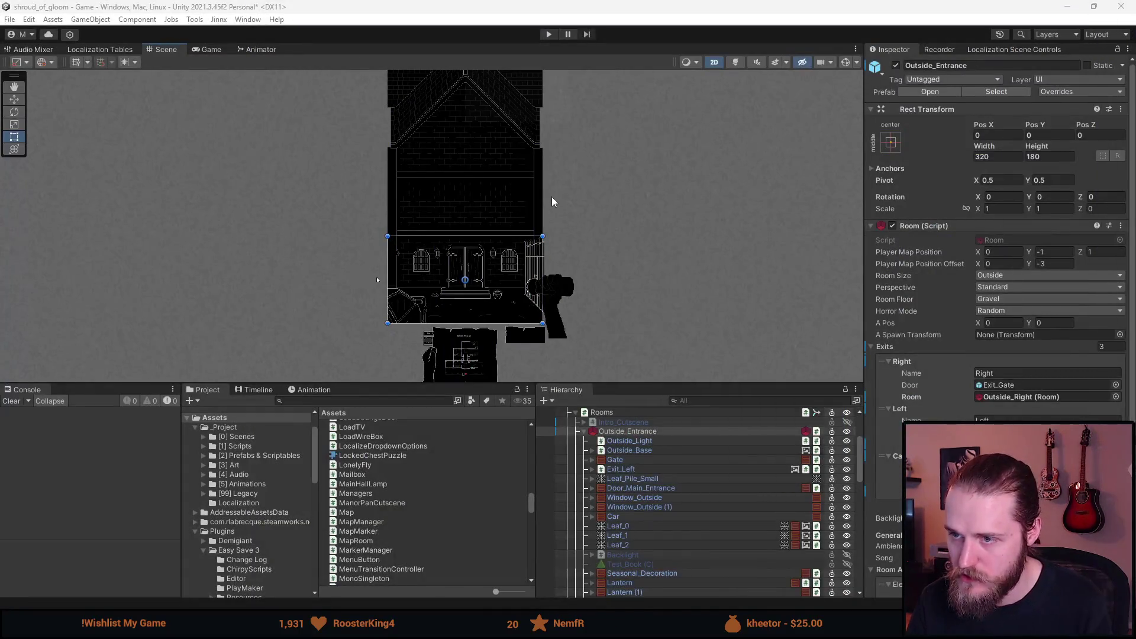
- Move the Outside_Entrance room down along Y to about Pos Y -640
left_click(659, 430)
key("f")
key("w")
mouse_move(484, 230)
left_mouse_down()
mouse_move(484, 442)
mouse_move(488, 420)
left_mouse_up()
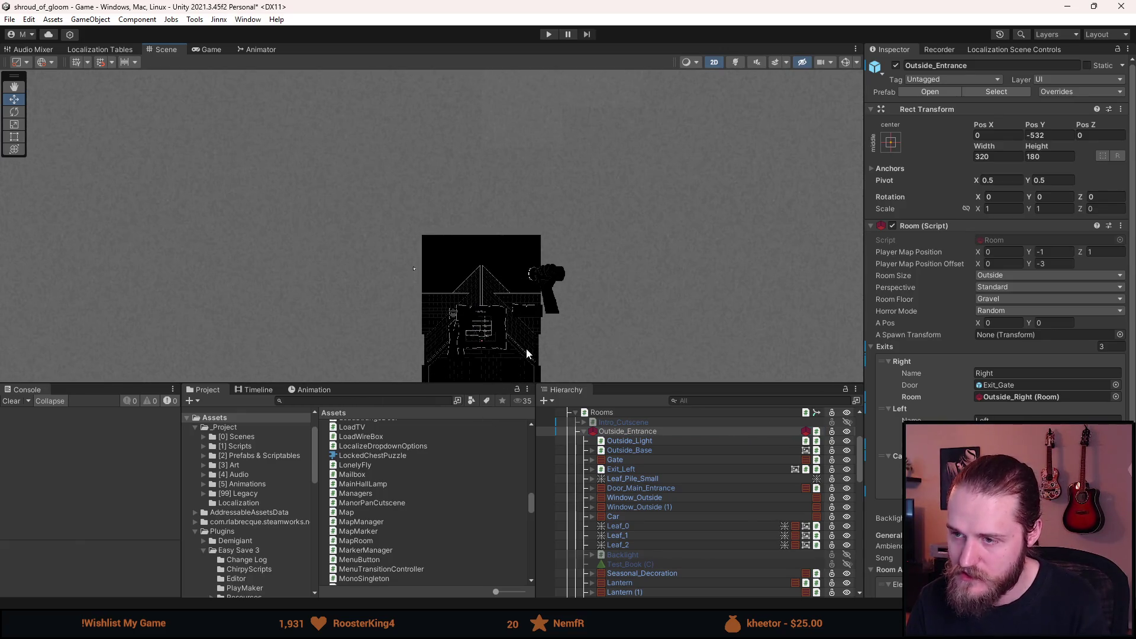
scroll(527, 348, "up", 3)
left_click_drag(526, 319, 545, 247)
scroll(536, 263, "down", 2)
left_click_drag(490, 354, 502, 391)
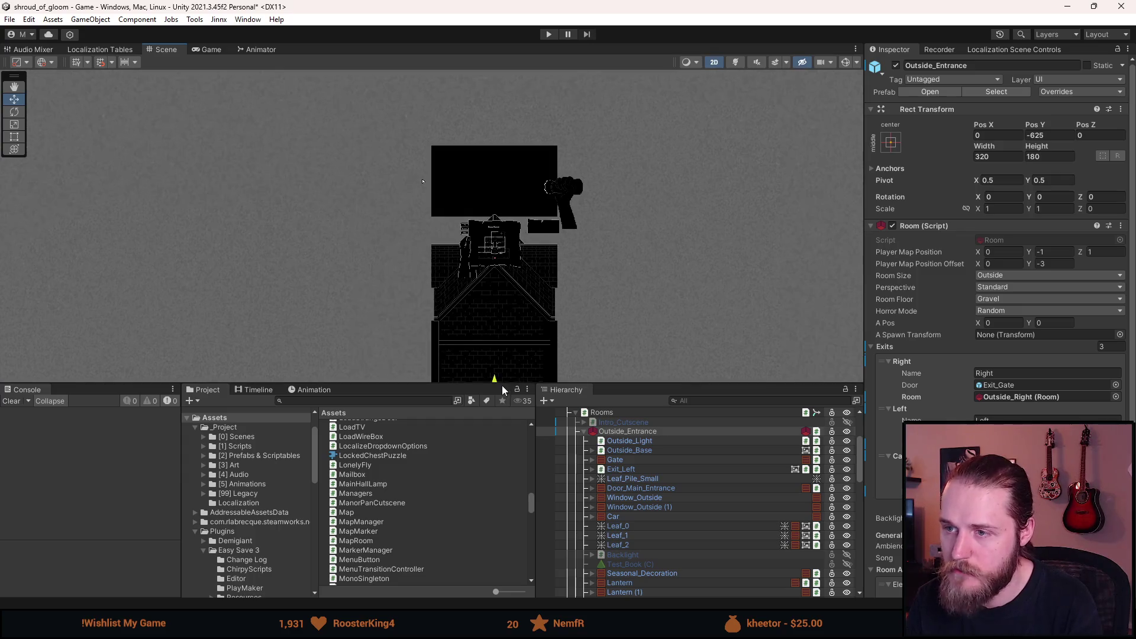
scroll(503, 239, "up", 3)
scroll(501, 210, "up", 2)
- Check the room's Pos Y value, deselect it and recentre the house in the view
left_click(1037, 136)
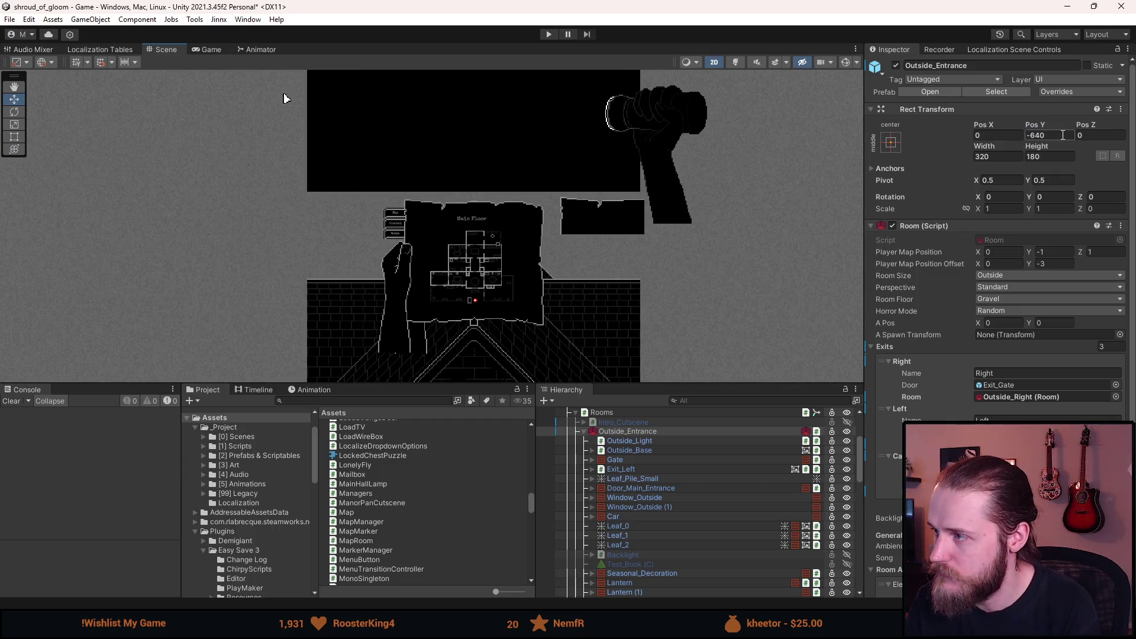
left_click(638, 201)
scroll(567, 208, "down", 3)
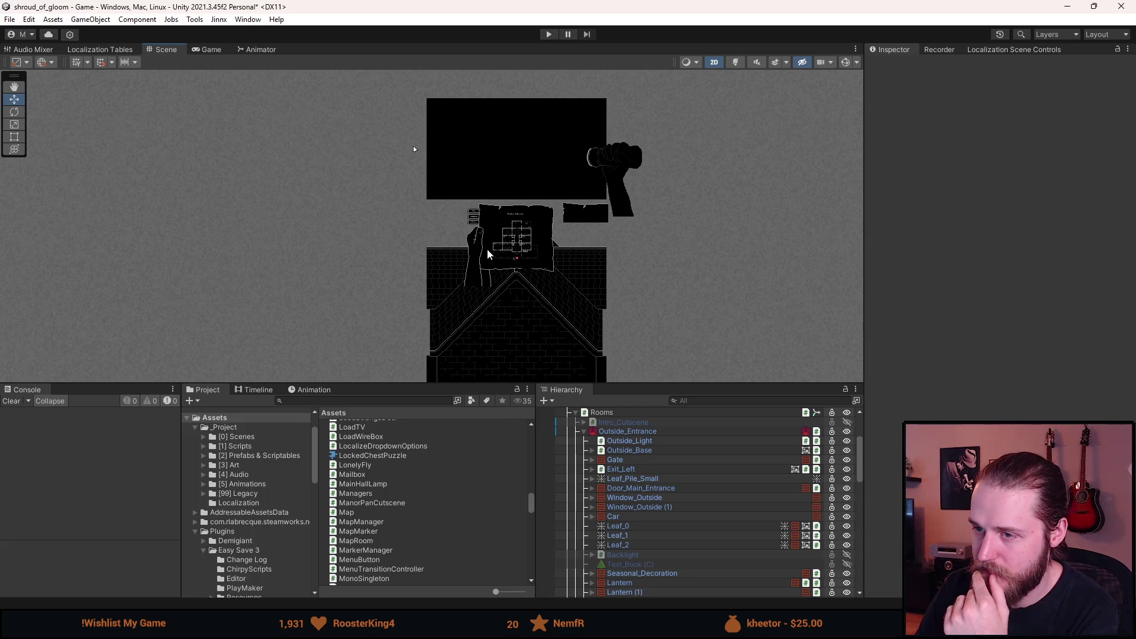
scroll(532, 269, "down", 2)
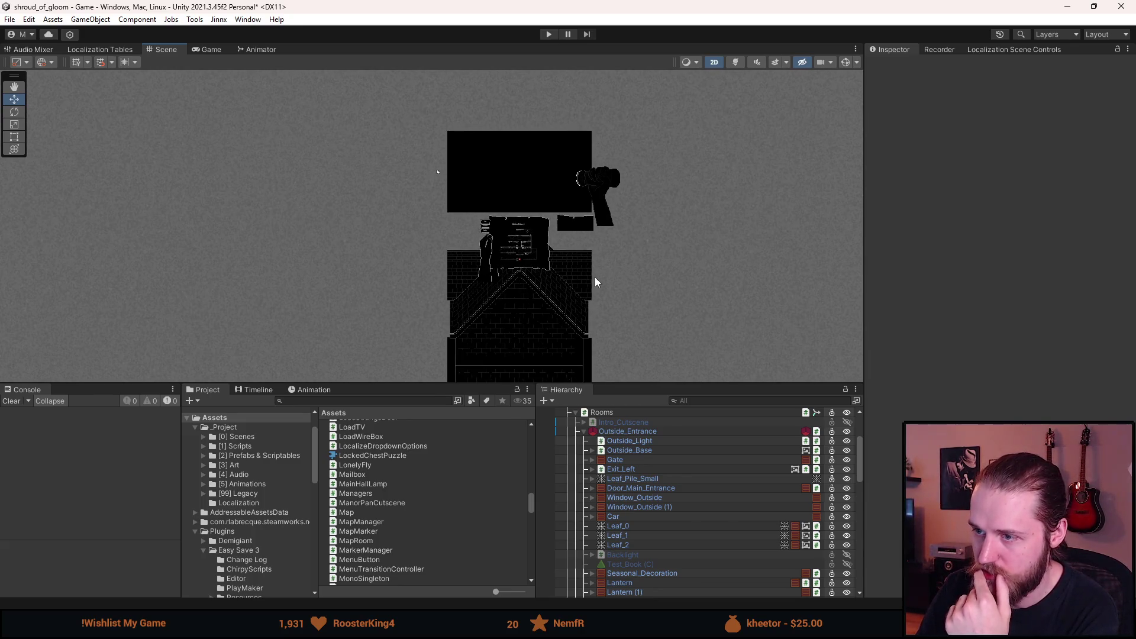
scroll(517, 290, "down", 2)
mouse_move(517, 290)
left_mouse_down()
mouse_move(534, 316)
mouse_move(585, 230)
mouse_move(574, 296)
left_mouse_up()
key("alt+Tab")
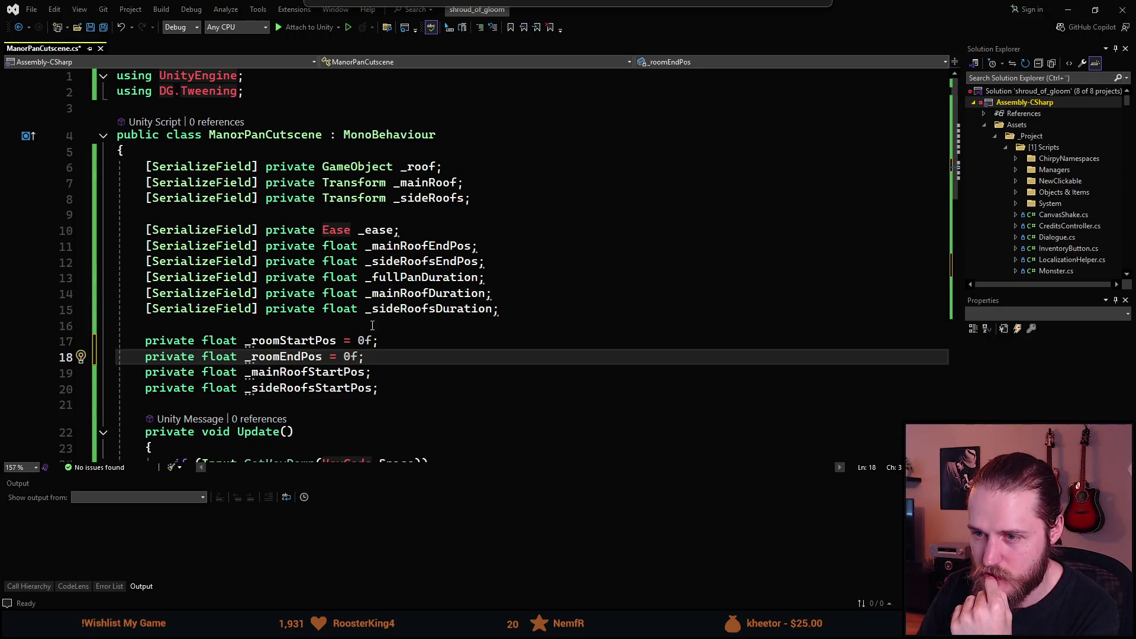
- Trial a rename of _mainRoofDuration, keeping the name _mainRoofDuration
left_click(407, 295)
key("BackSpace")
key("BackSpace")
key("BackSpace")
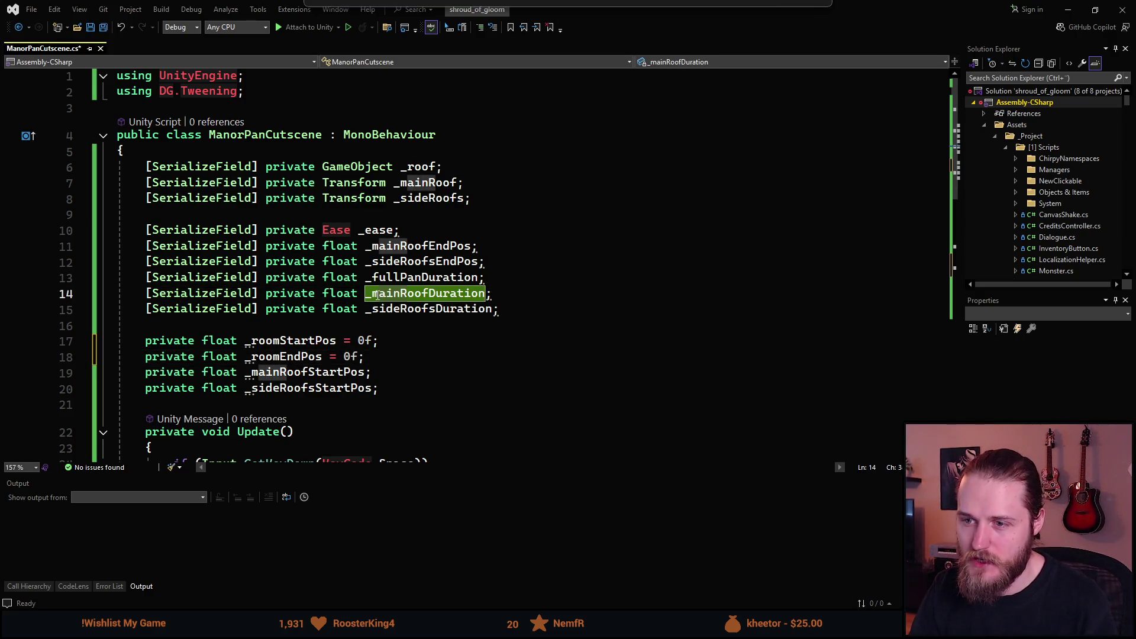
type("r")
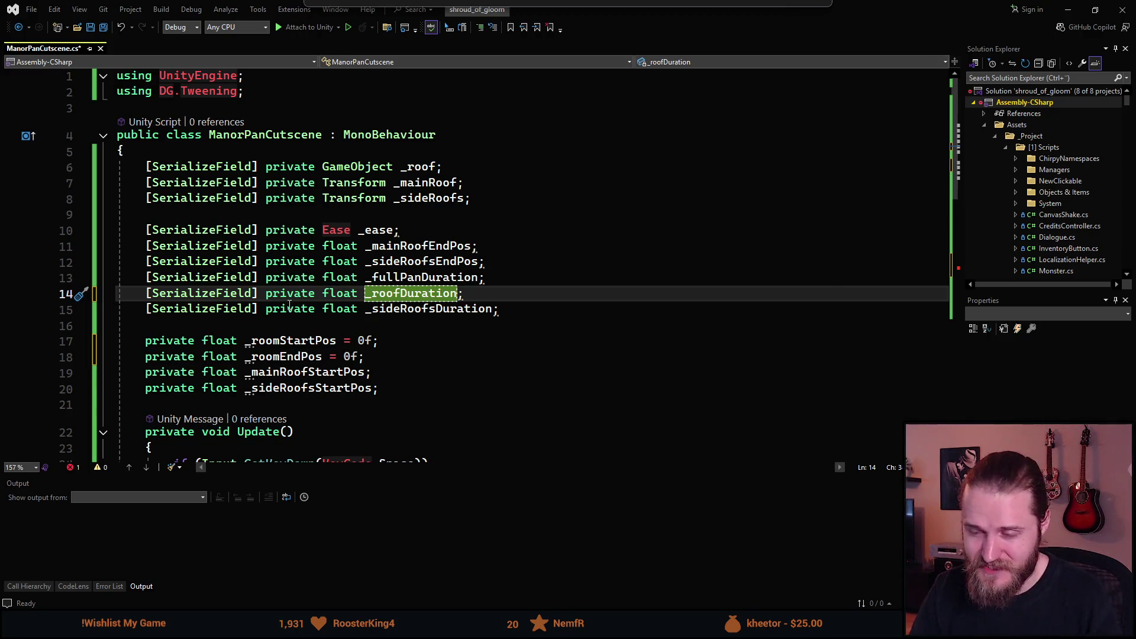
type("_mainRoofDuration")
key("Return")
- Scroll through the StartCutscene method to review the code
scroll(548, 253, "down", 4)
scroll(422, 207, "down", 1)
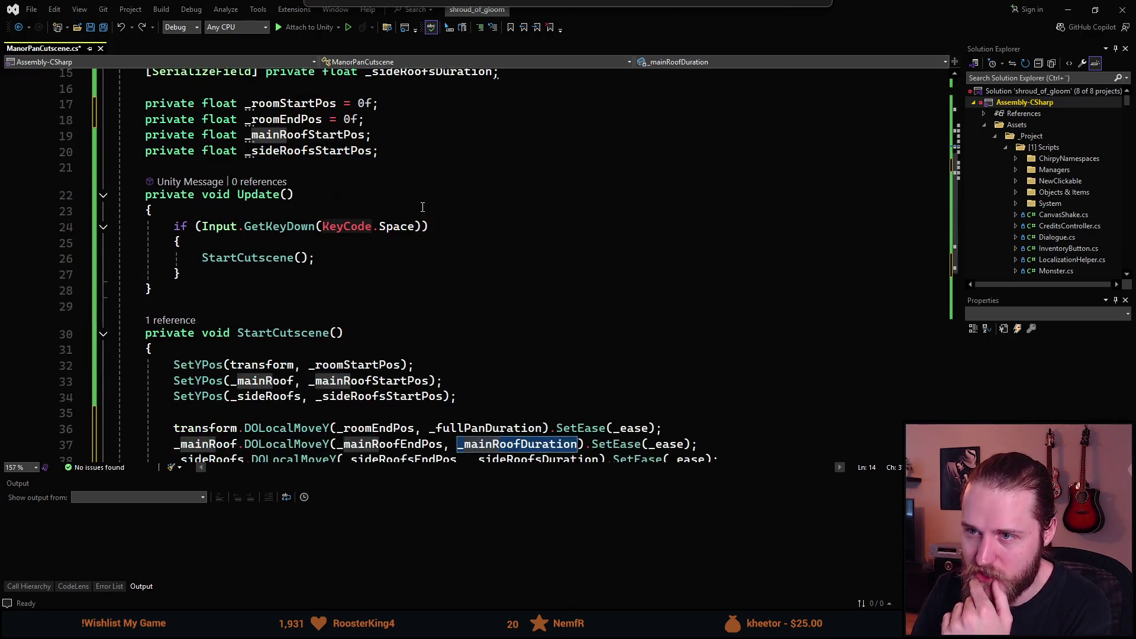
scroll(422, 207, "down", 6)
scroll(482, 270, "up", 1)
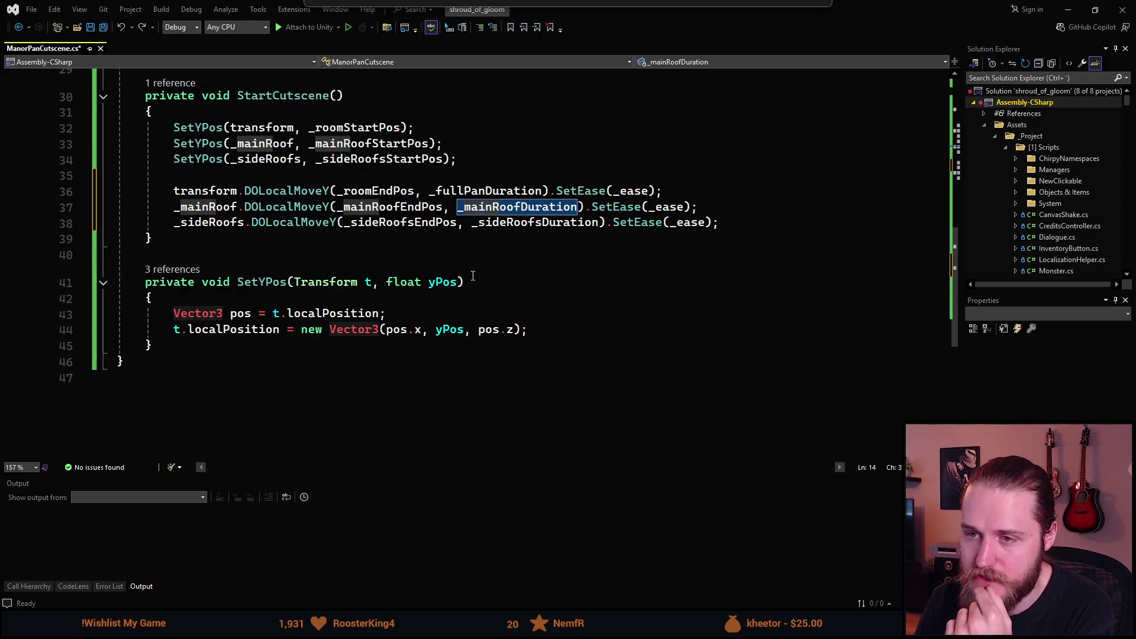
scroll(285, 300, "up", 7)
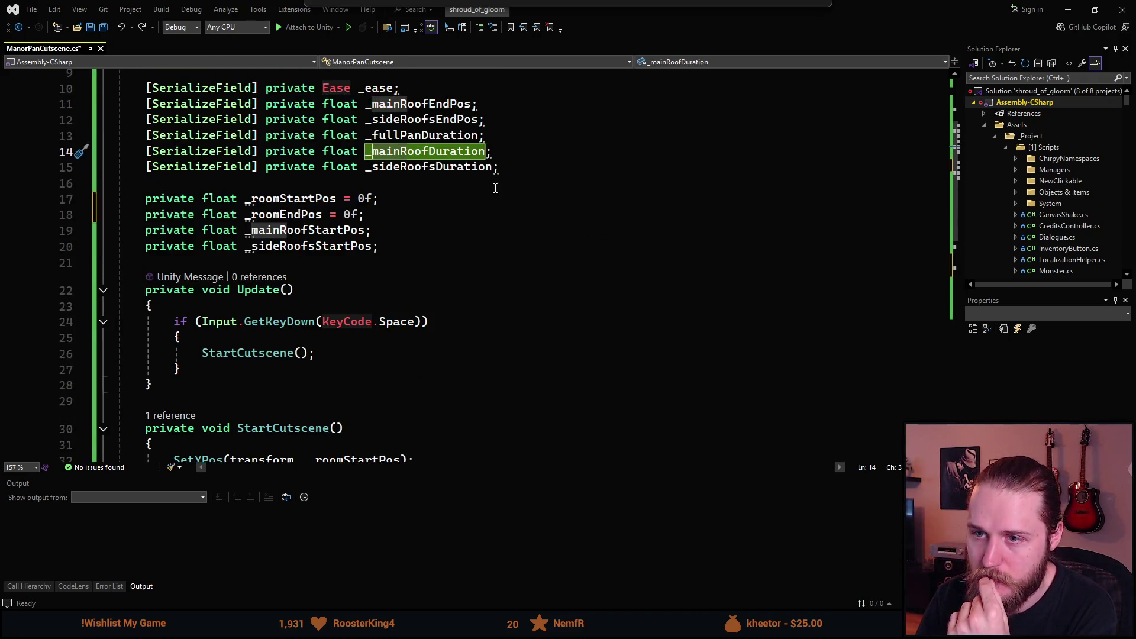
key("alt+Tab")
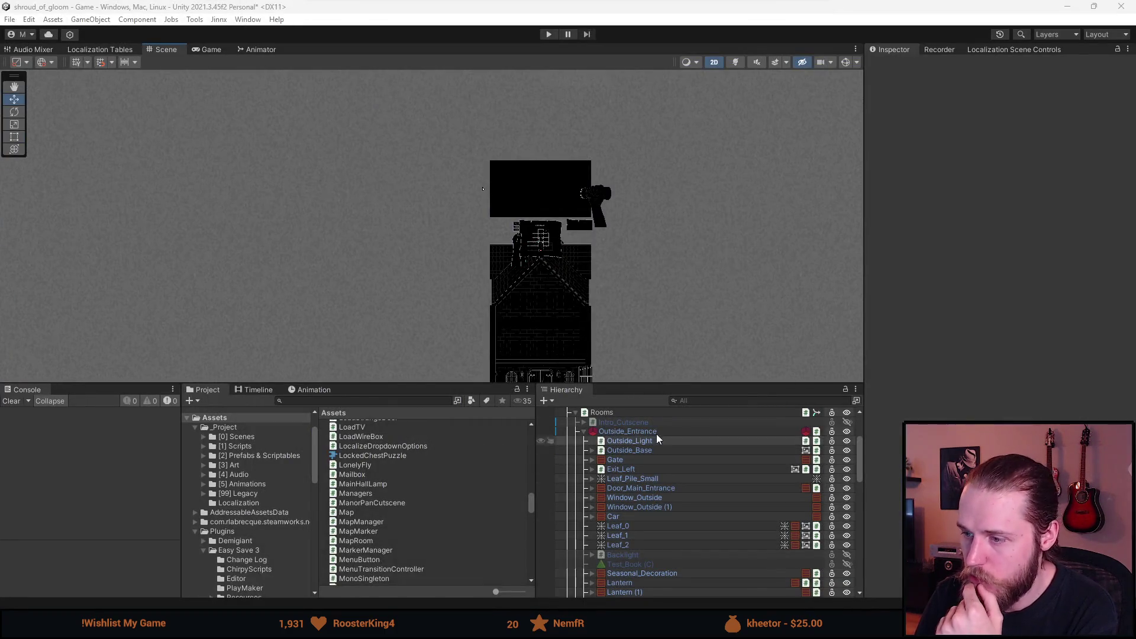
- Reset Outside_Entrance to Pos Y 0 and scroll the Hierarchy to the Roof pieces
left_click(655, 431)
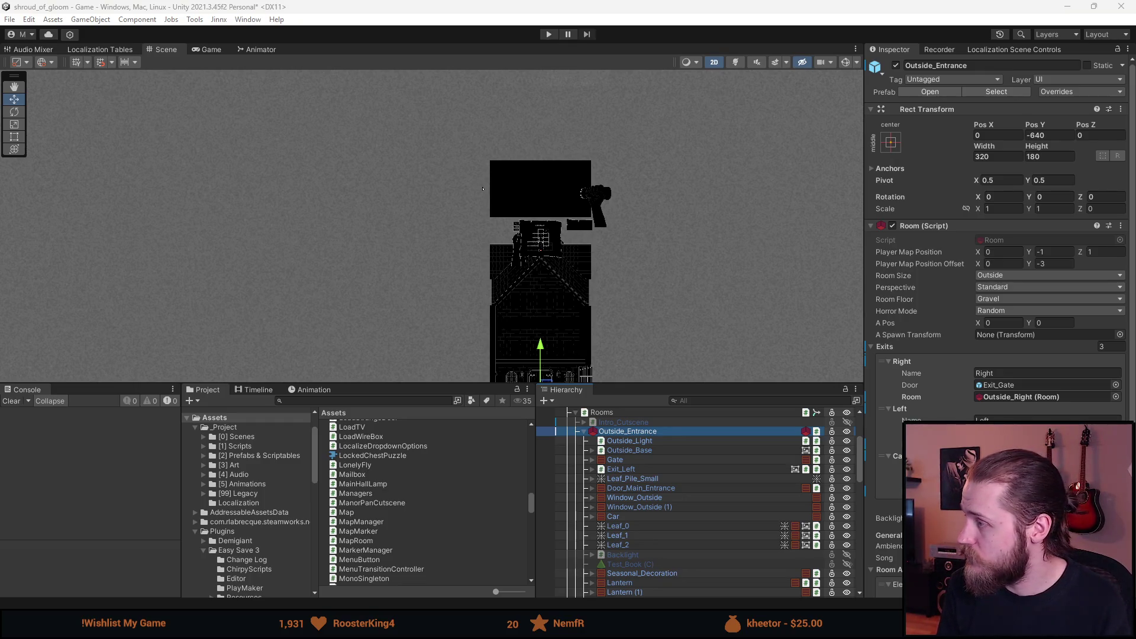
left_click(1050, 135)
type("0")
key("Return")
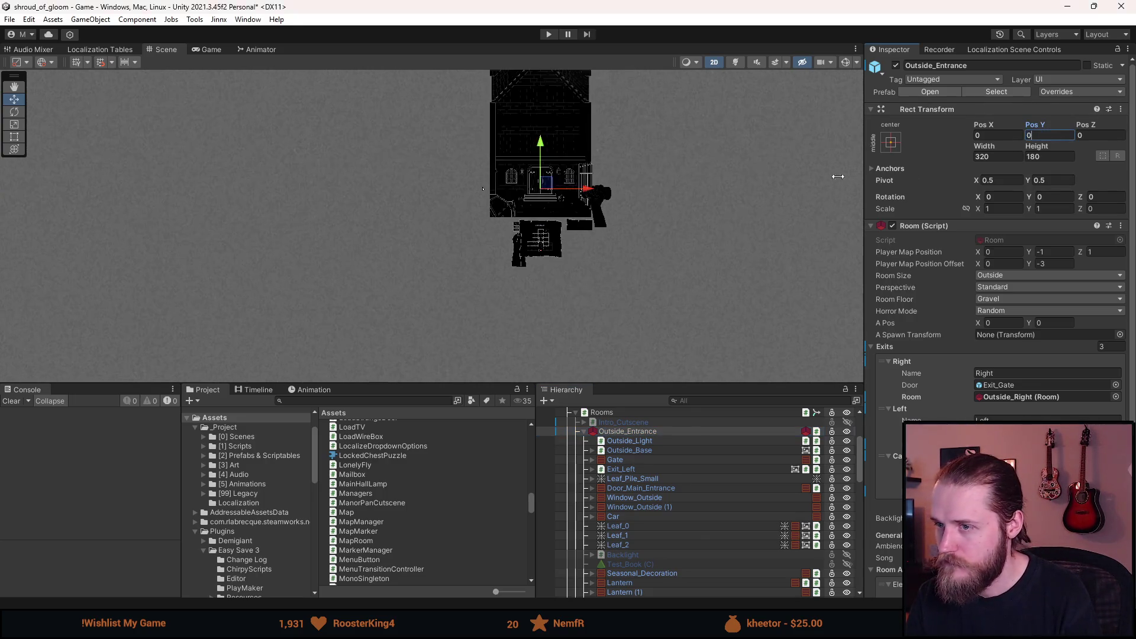
scroll(570, 182, "up", 2)
scroll(508, 156, "up", 3)
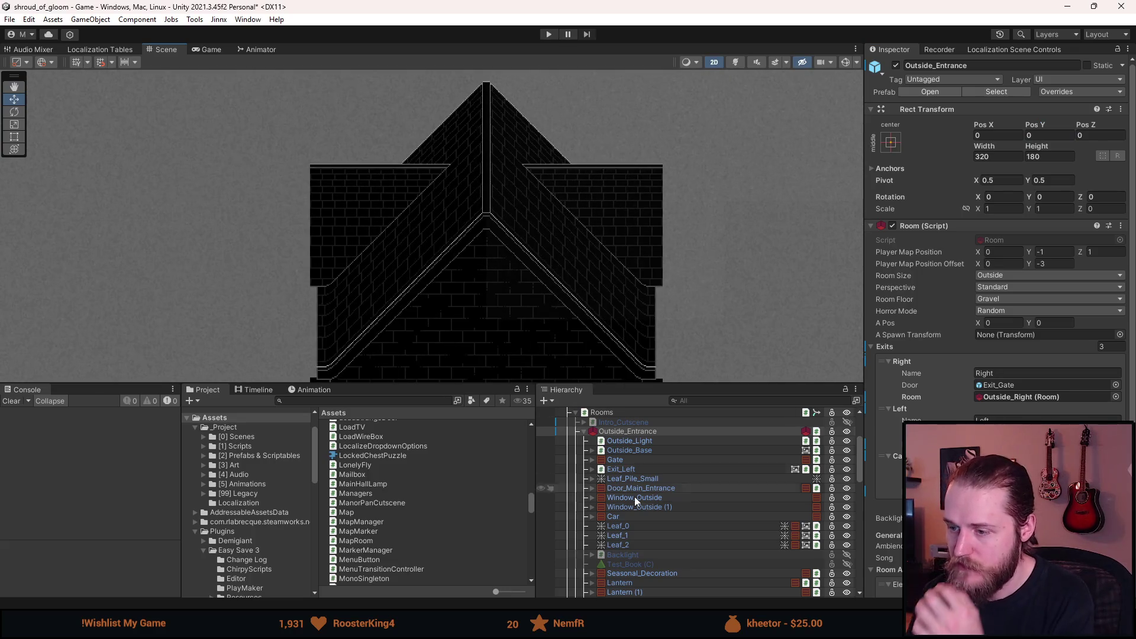
scroll(651, 461, "down", 4)
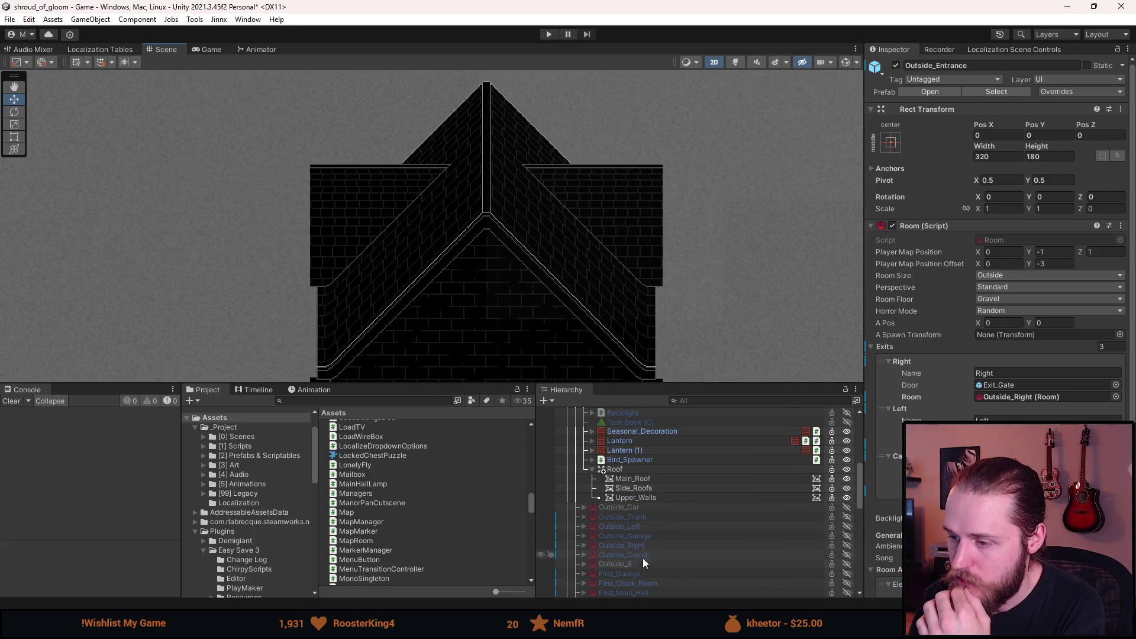
- Inspect Main_Roof and Side_Roofs positions, ending on Main_Roof at Pos Y 414.5
left_click(637, 478)
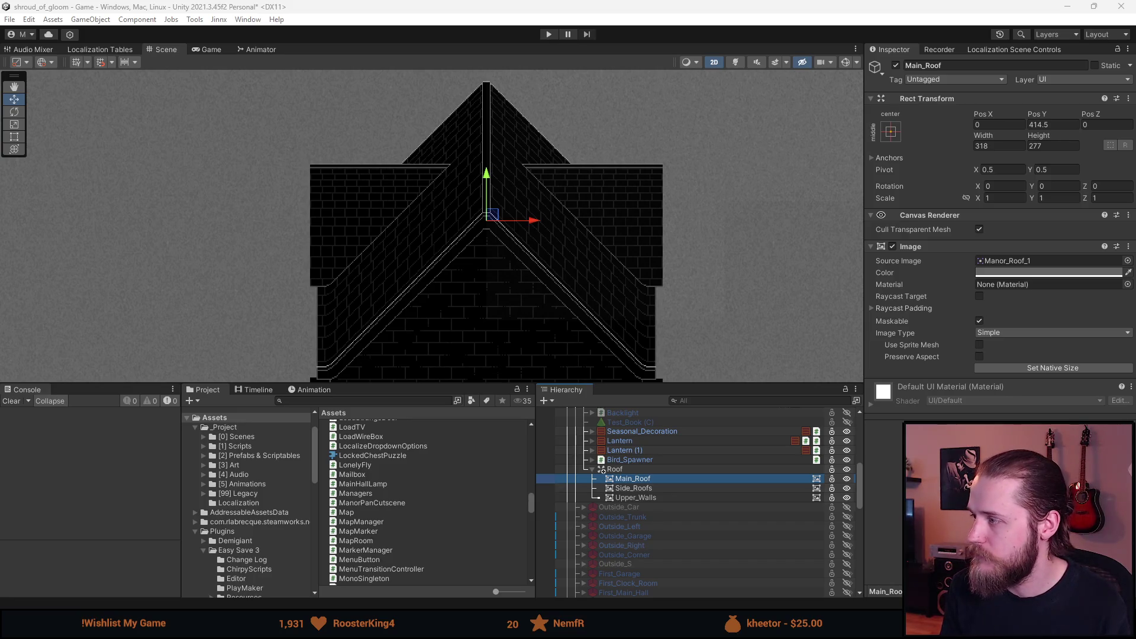
left_click(648, 487)
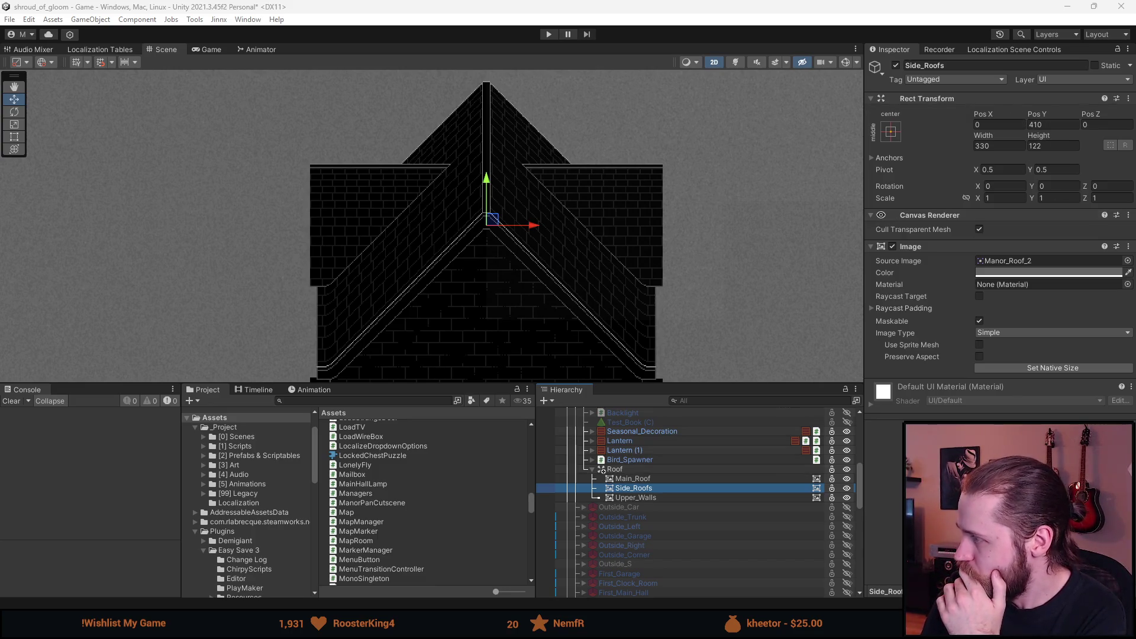
left_click_drag(694, 261, 670, 213)
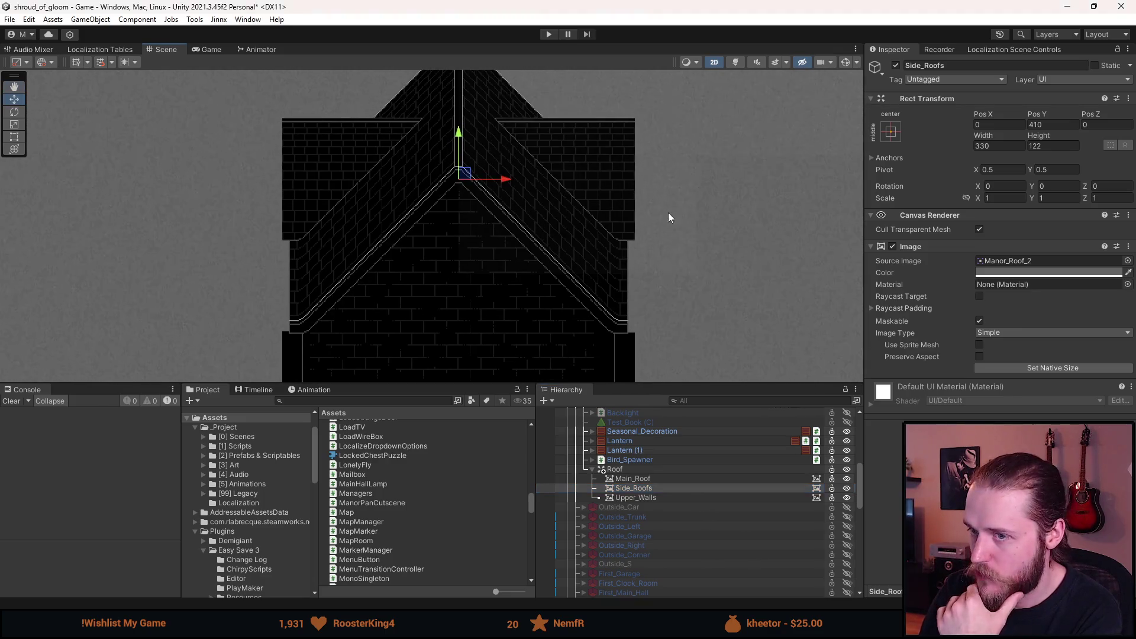
left_click(667, 478)
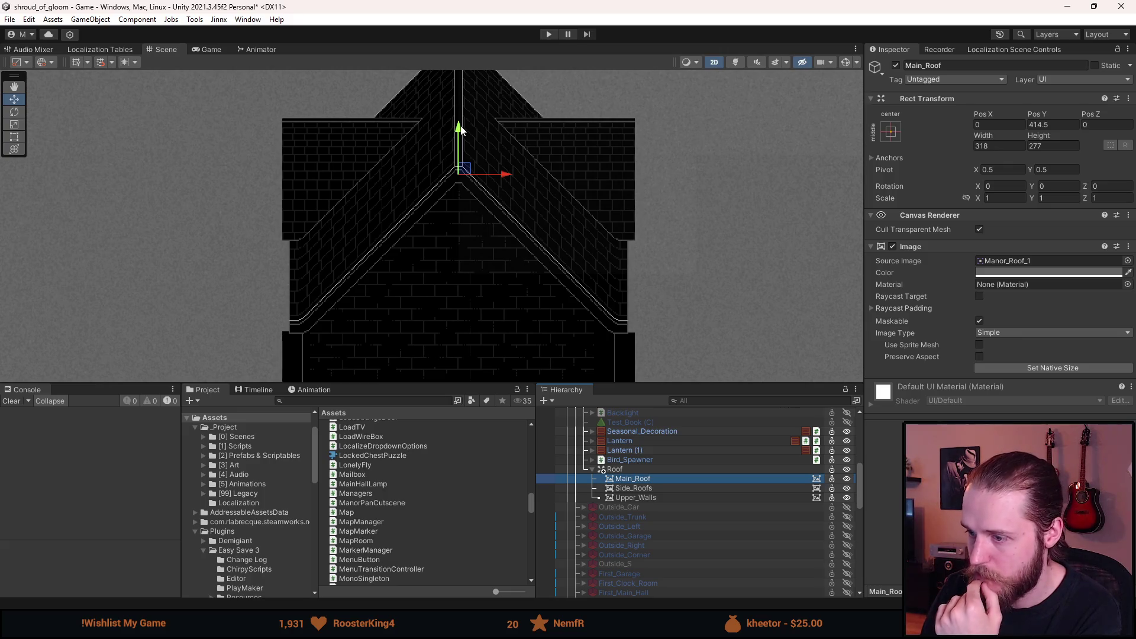
- Lower Main_Roof to Pos Y 295.5
left_click_drag(461, 129, 459, 241)
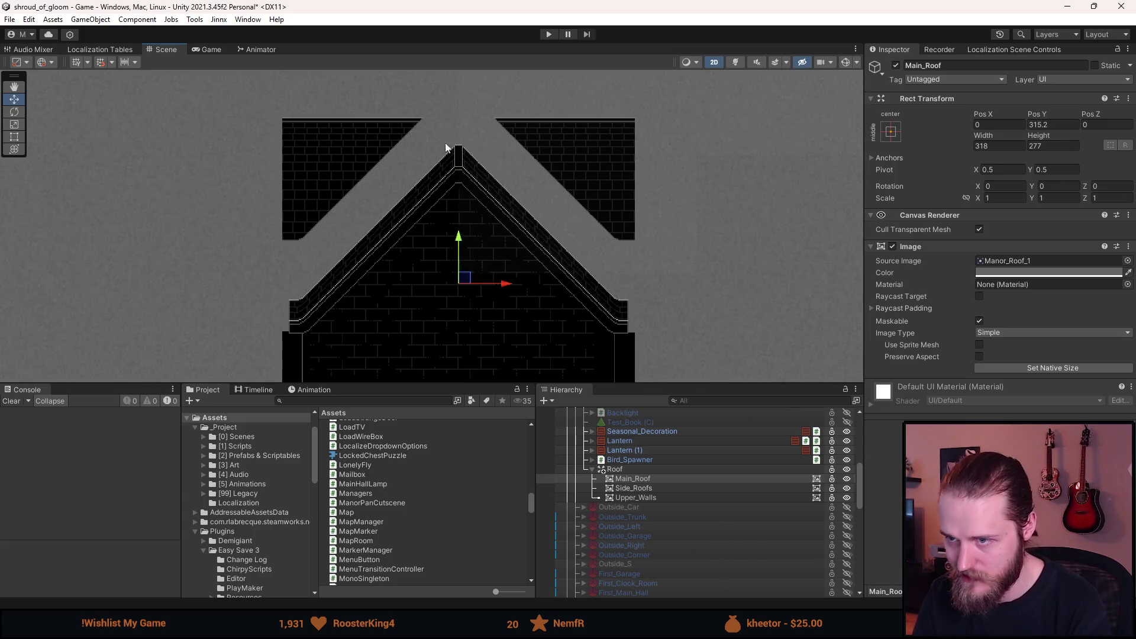
scroll(461, 287, "up", 3)
left_click_drag(458, 327, 457, 361)
scroll(456, 149, "up", 5)
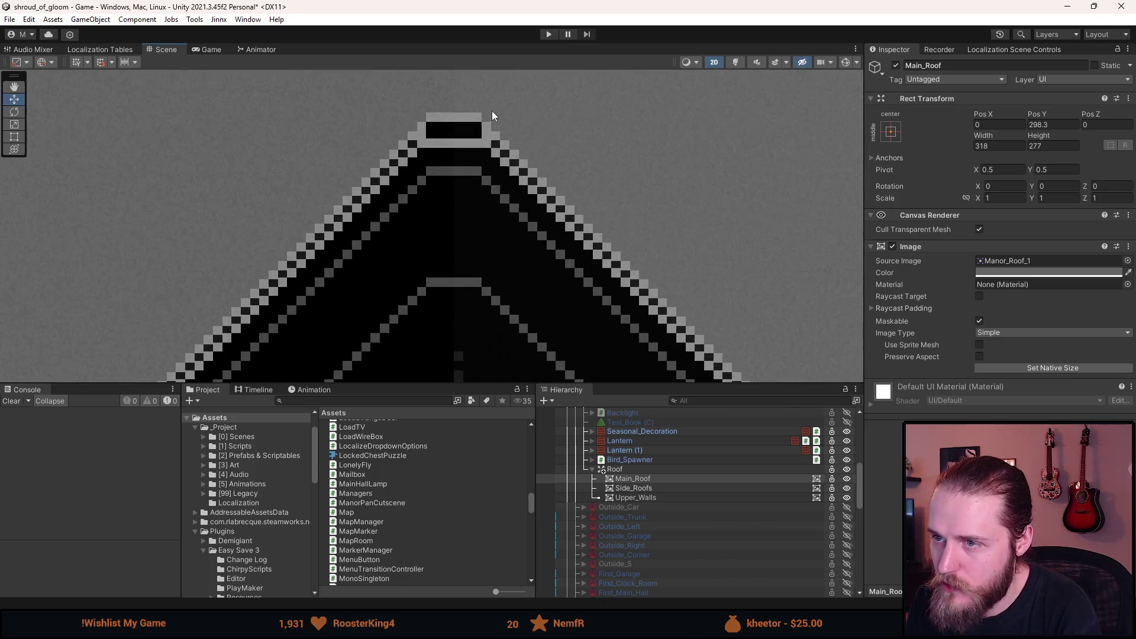
left_click(1042, 125)
key("BackSpace")
key("BackSpace")
key("BackSpace")
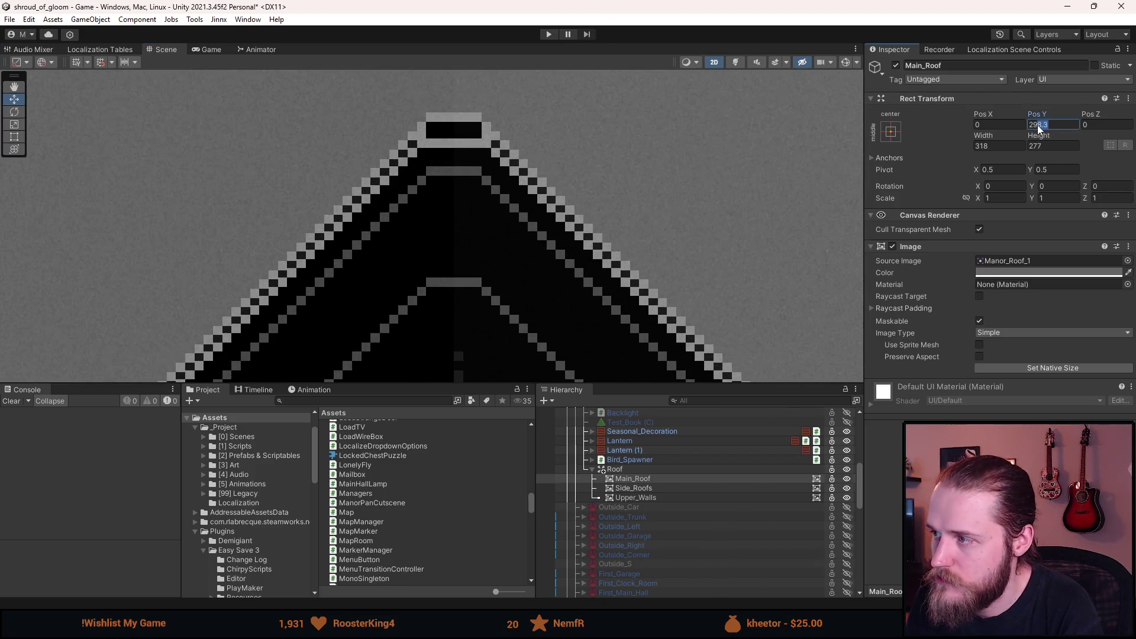
type("7")
key("BackSpace")
key("BackSpace")
key("BackSpace")
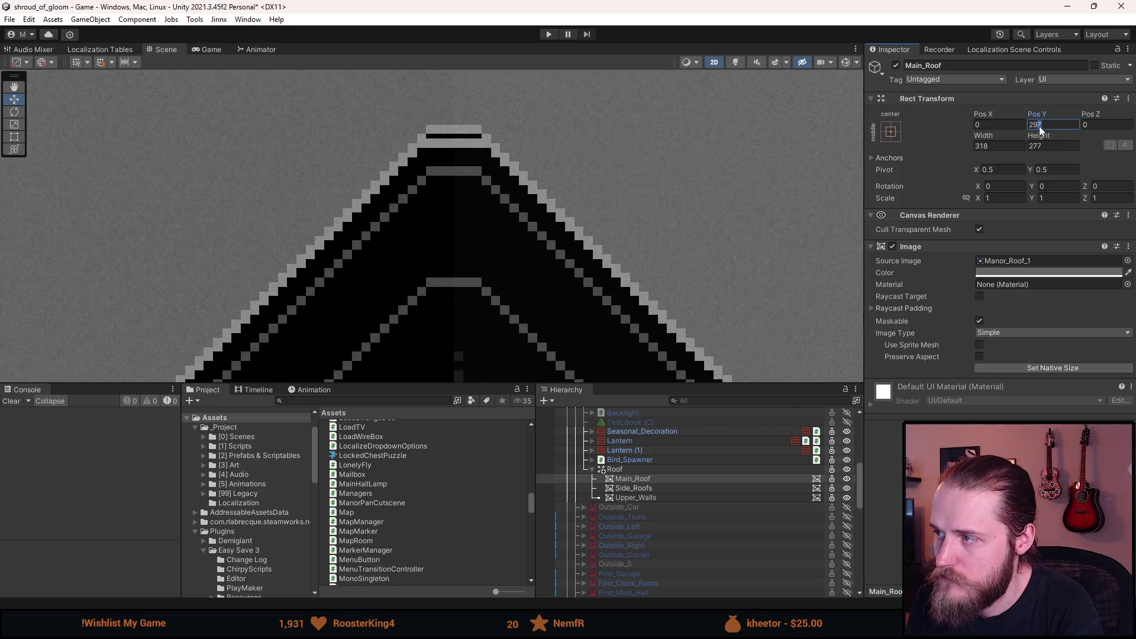
type("297")
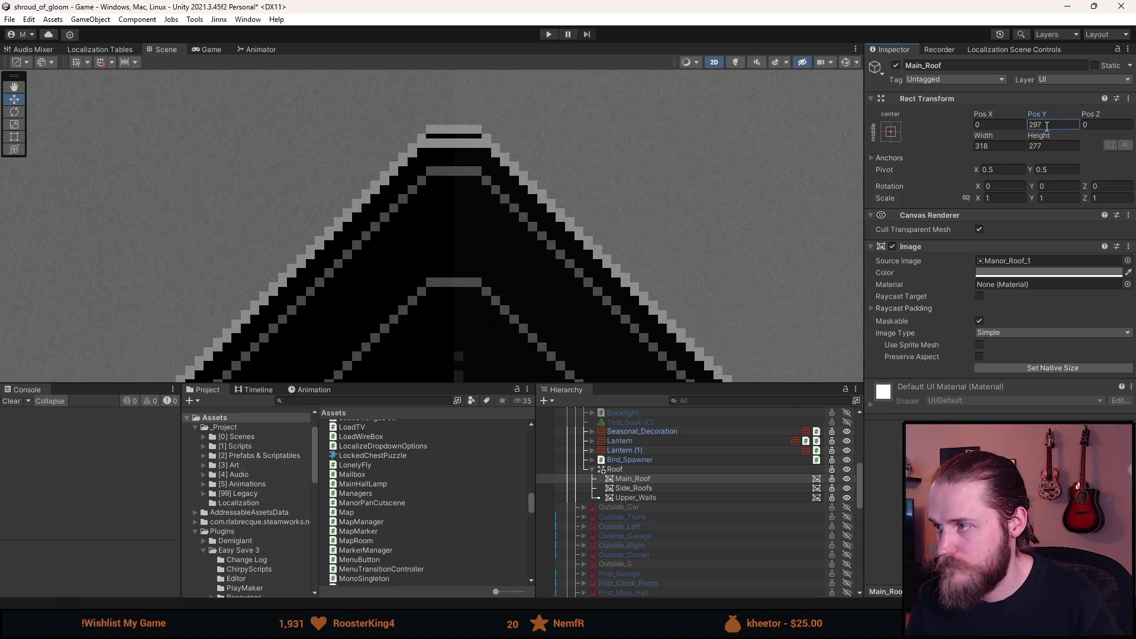
type(".5")
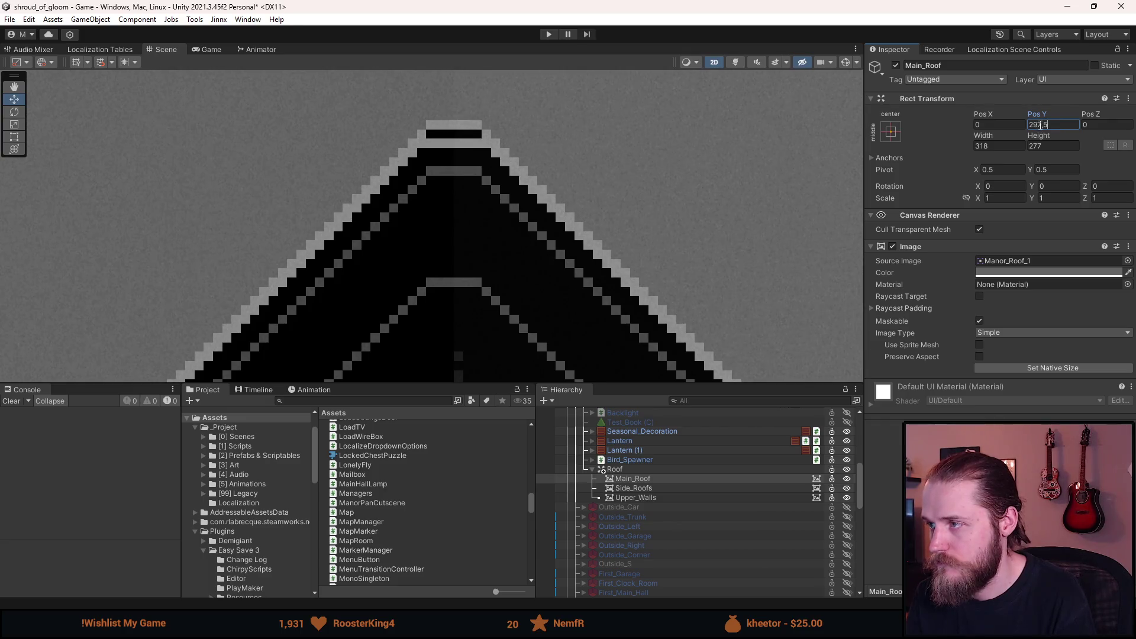
key("BackSpace")
key("BackSpace")
key("BackSpace")
type("6")
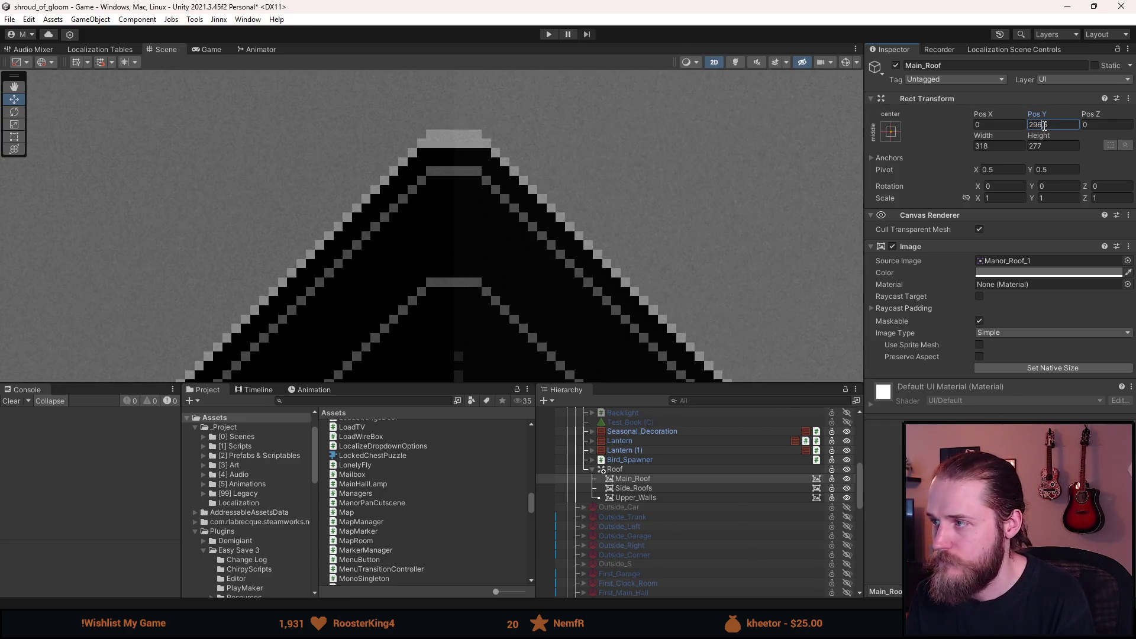
key("BackSpace")
type("5.5")
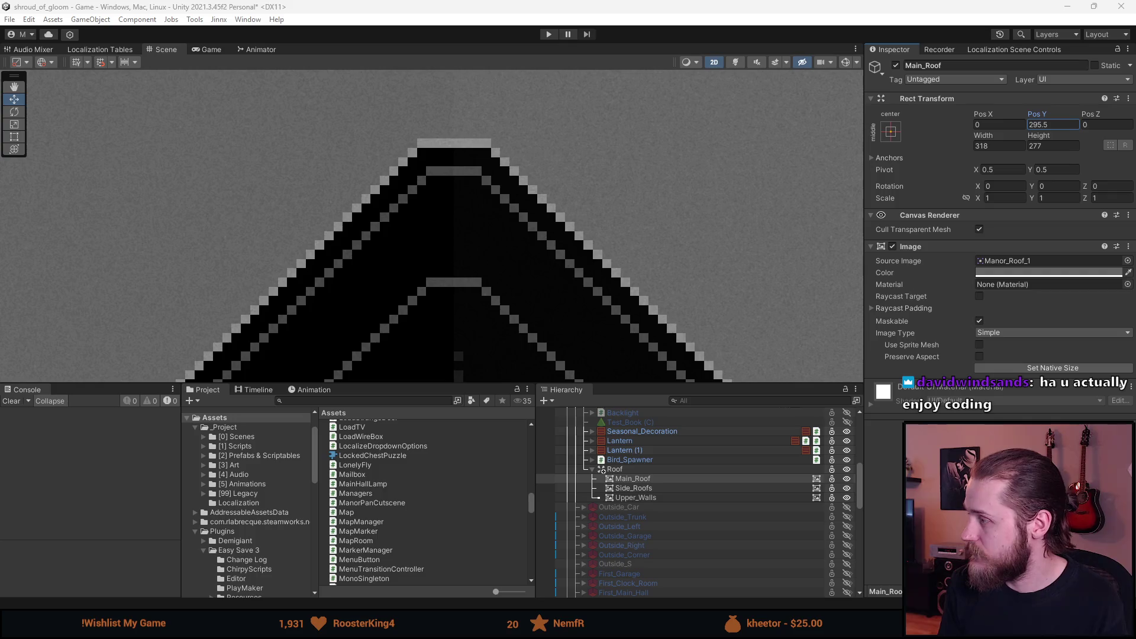
- Restore Main_Roof to its original Pos Y 414.5
scroll(453, 271, "down", 10)
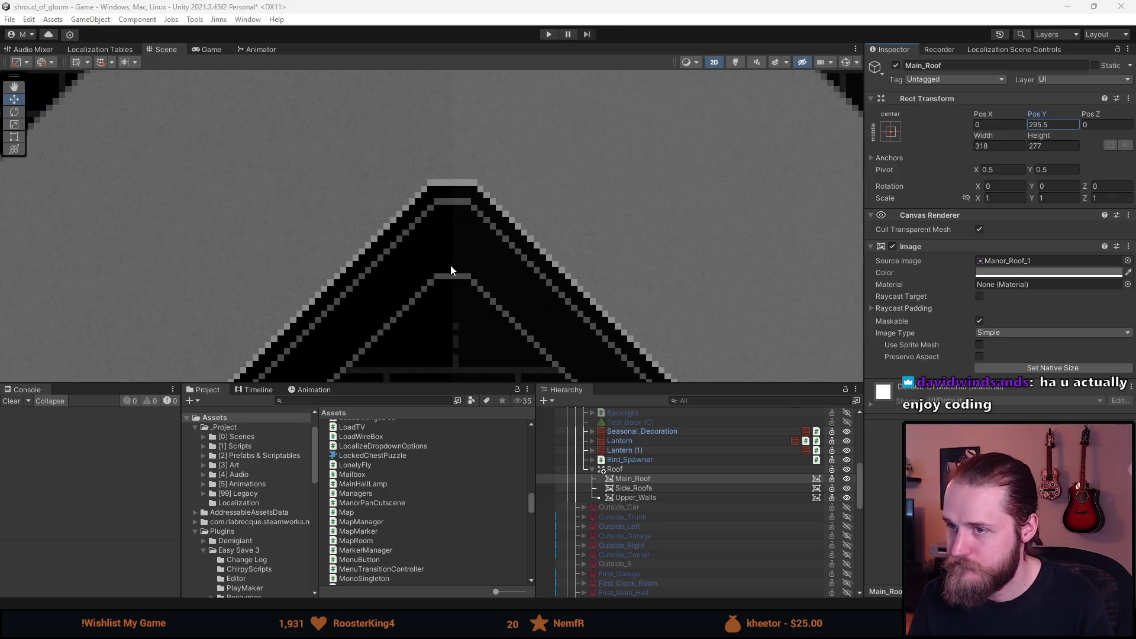
left_click_drag(535, 343, 555, 297)
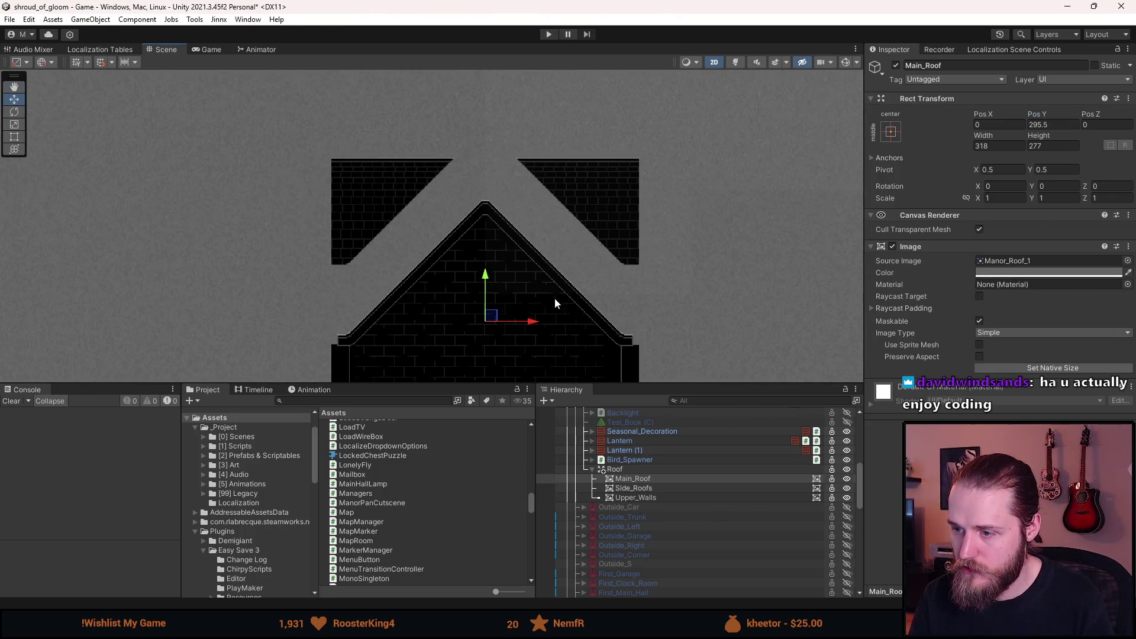
key("Up")
key("Up")
key("Up")
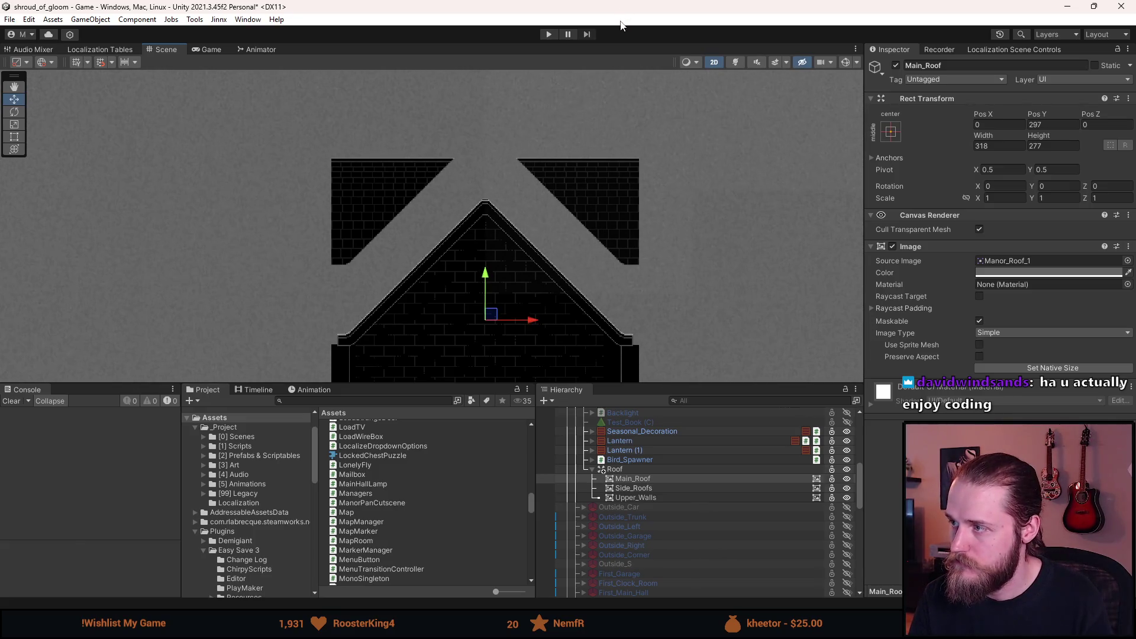
key("Up")
key("Up")
key("Up")
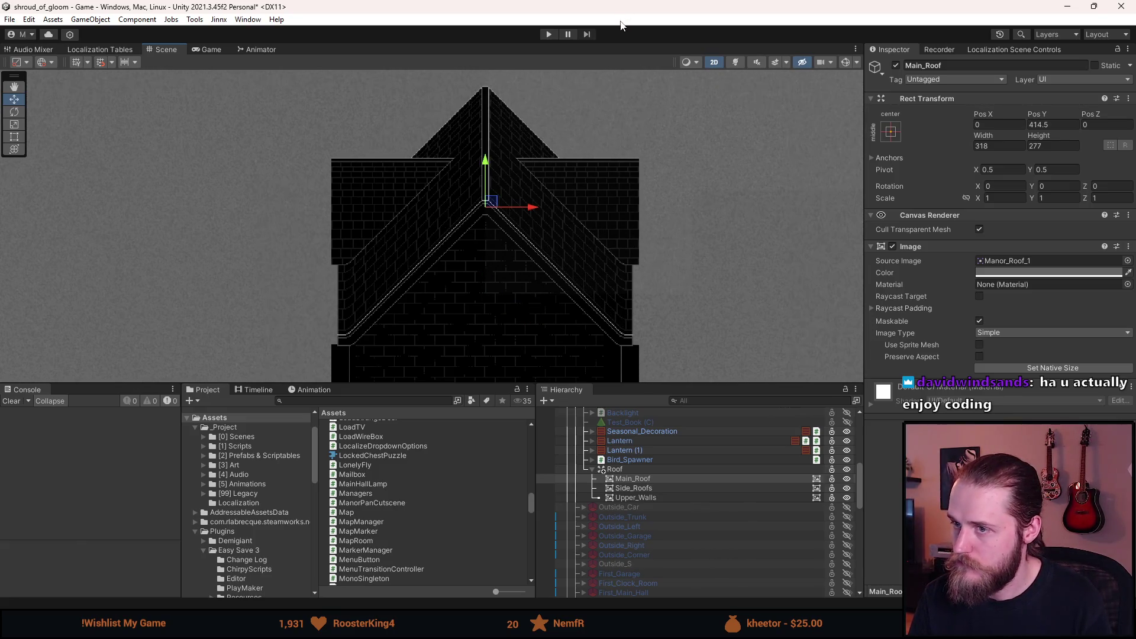
- Lower Side_Roofs to Pos Y 328
left_click(633, 488)
scroll(481, 209, "up", 3)
mouse_move(496, 181)
left_mouse_down()
mouse_move(544, 123)
mouse_move(535, 115)
mouse_move(532, 242)
left_mouse_up()
scroll(347, 367, "up", 5)
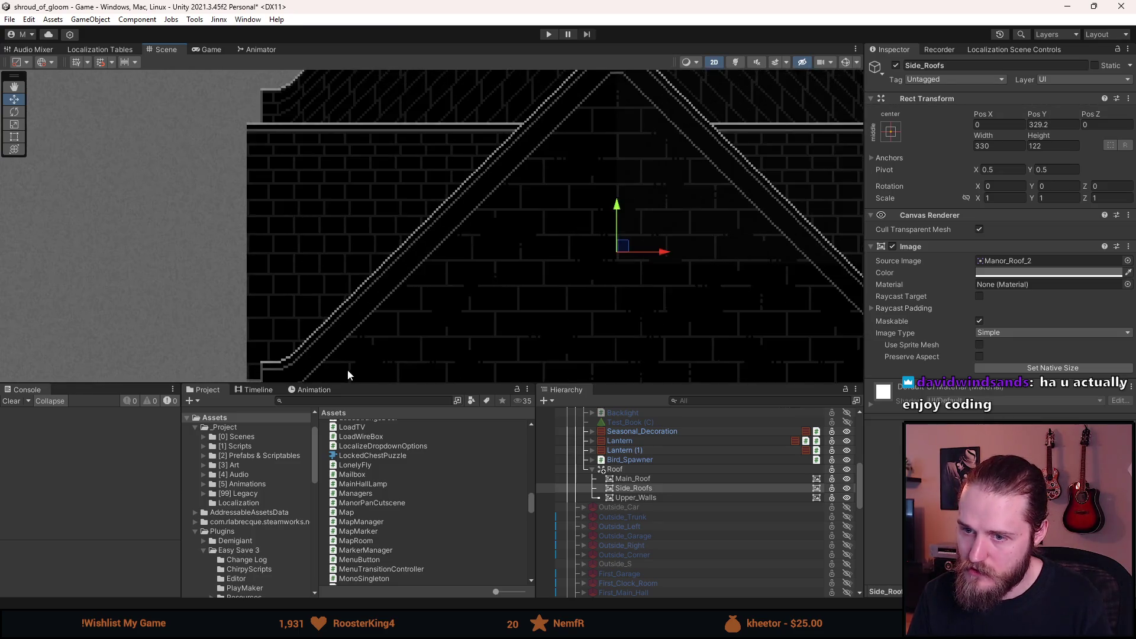
key("f")
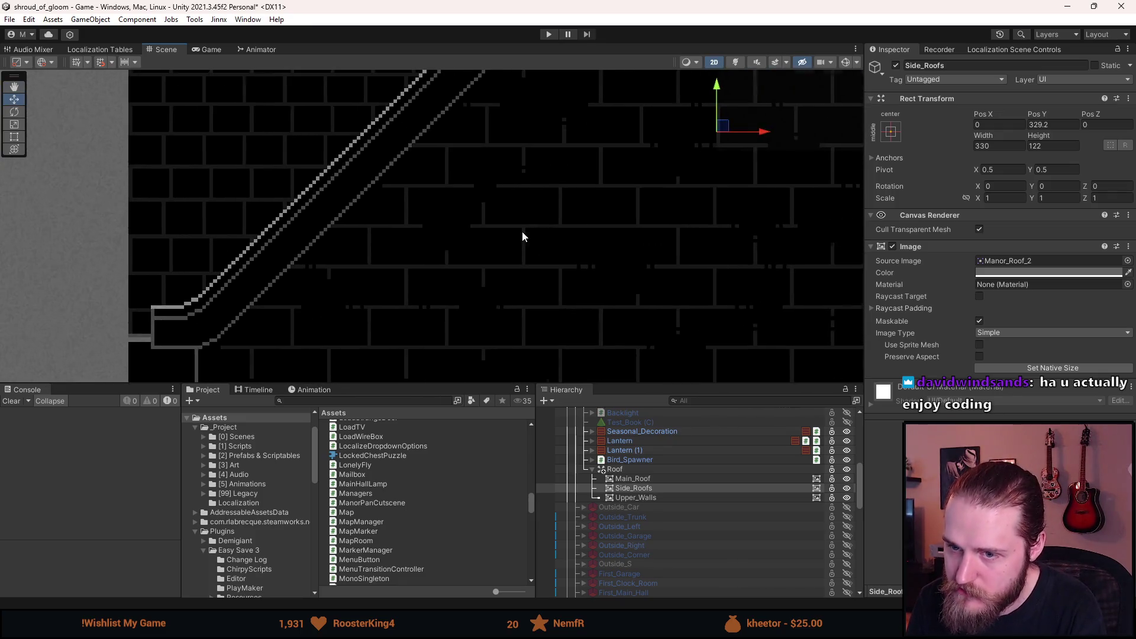
left_click_drag(700, 101, 698, 107)
scroll(170, 329, "up", 5)
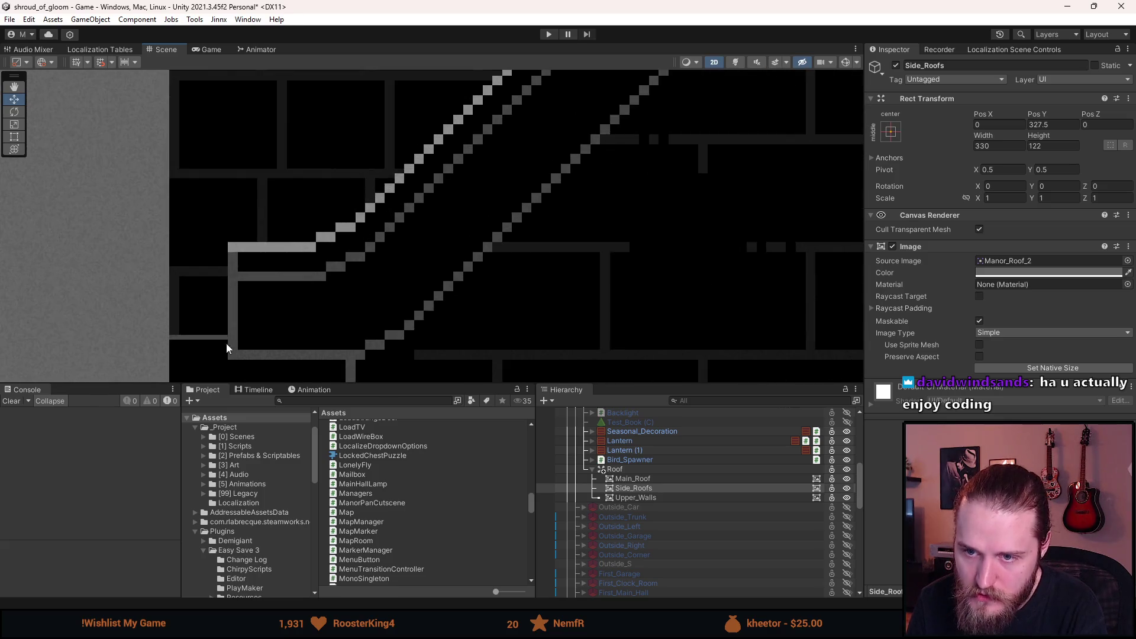
left_click(1038, 125)
type("328")
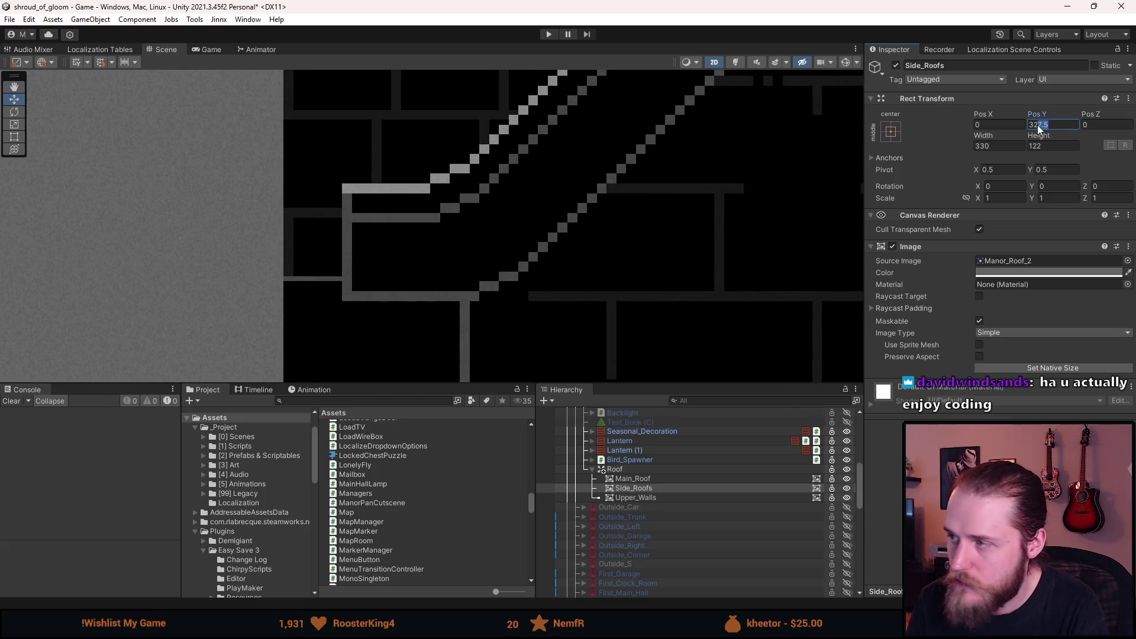
- Pan and zoom around the Scene view to inspect the whole lowered roof
scroll(491, 239, "down", 10)
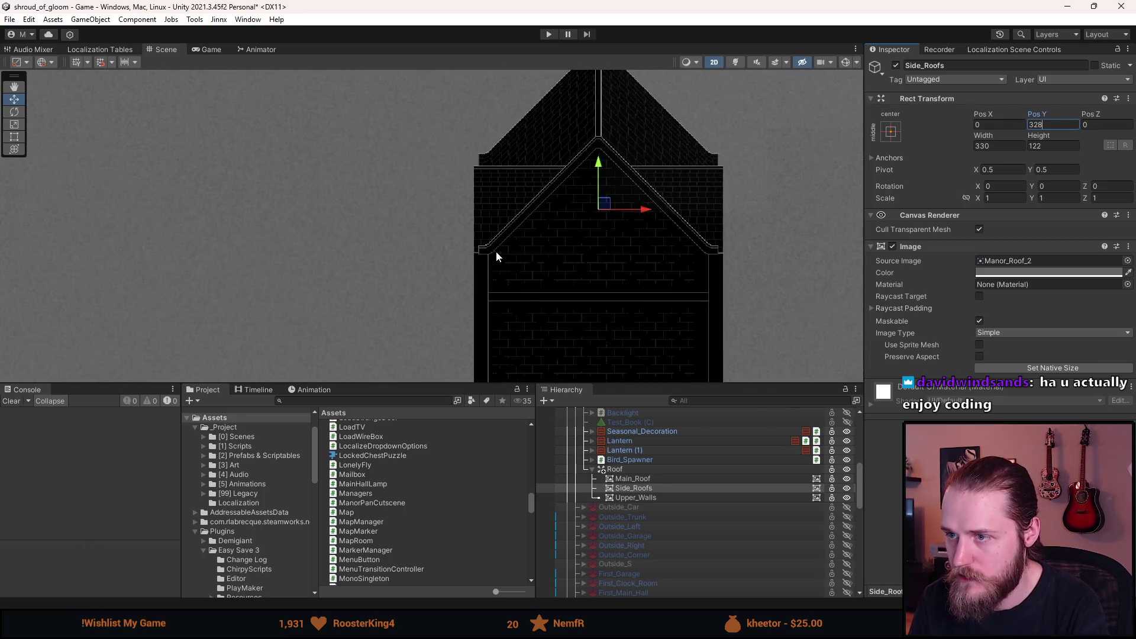
scroll(659, 190, "up", 3)
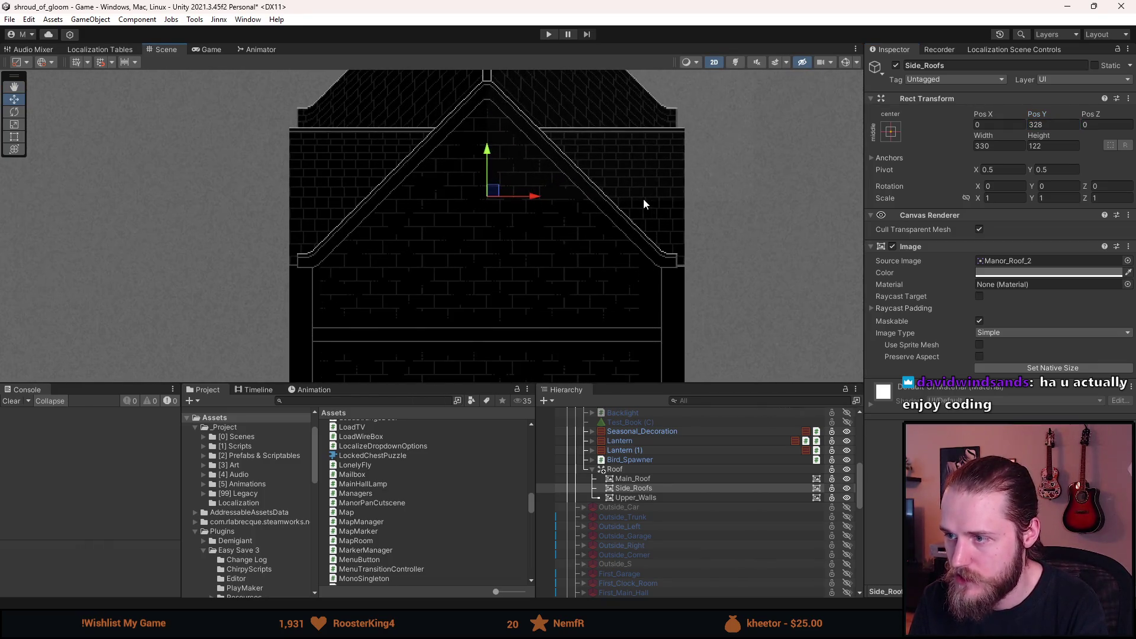
scroll(651, 198, "up", 2)
scroll(700, 292, "up", 5)
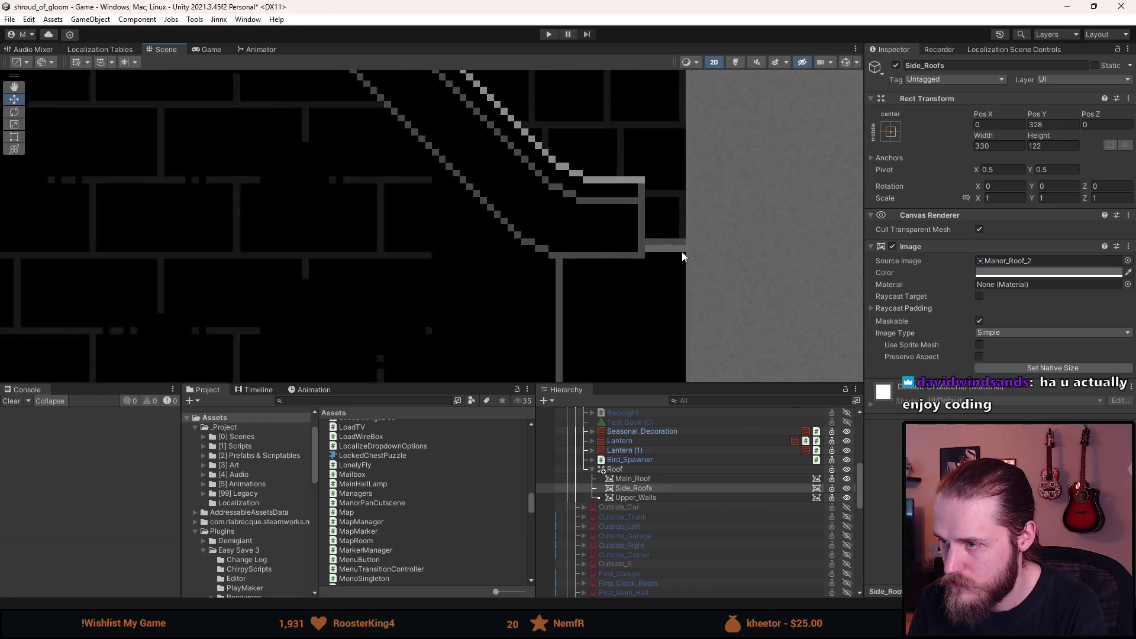
scroll(680, 251, "down", 6)
key("Left")
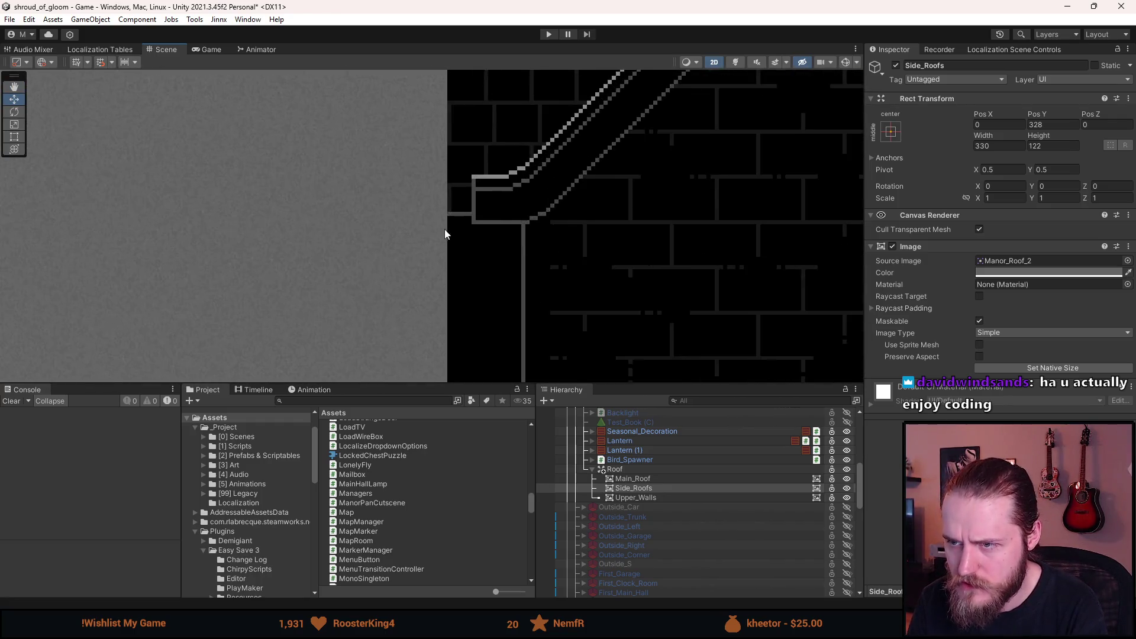
key("Right")
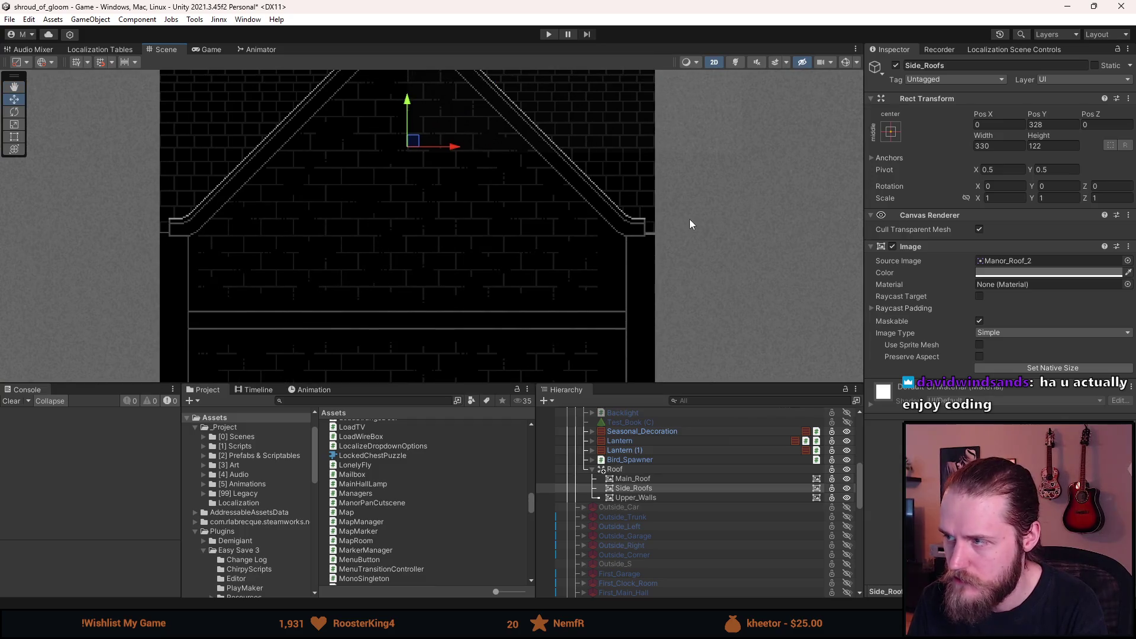
scroll(446, 226, "down", 3)
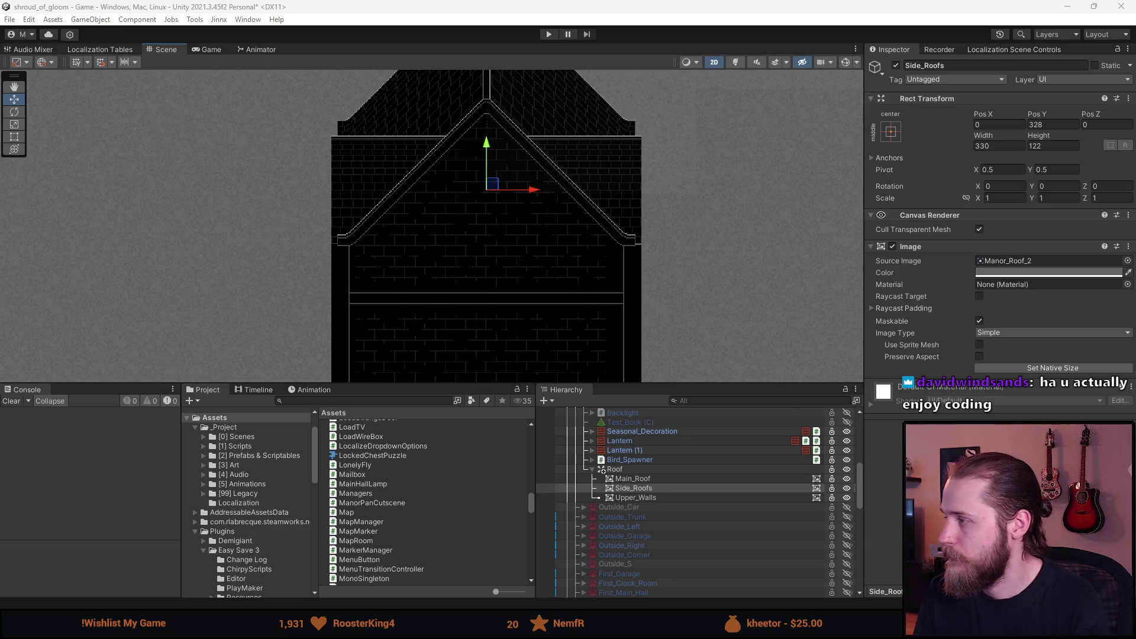
scroll(629, 478, "up", 10)
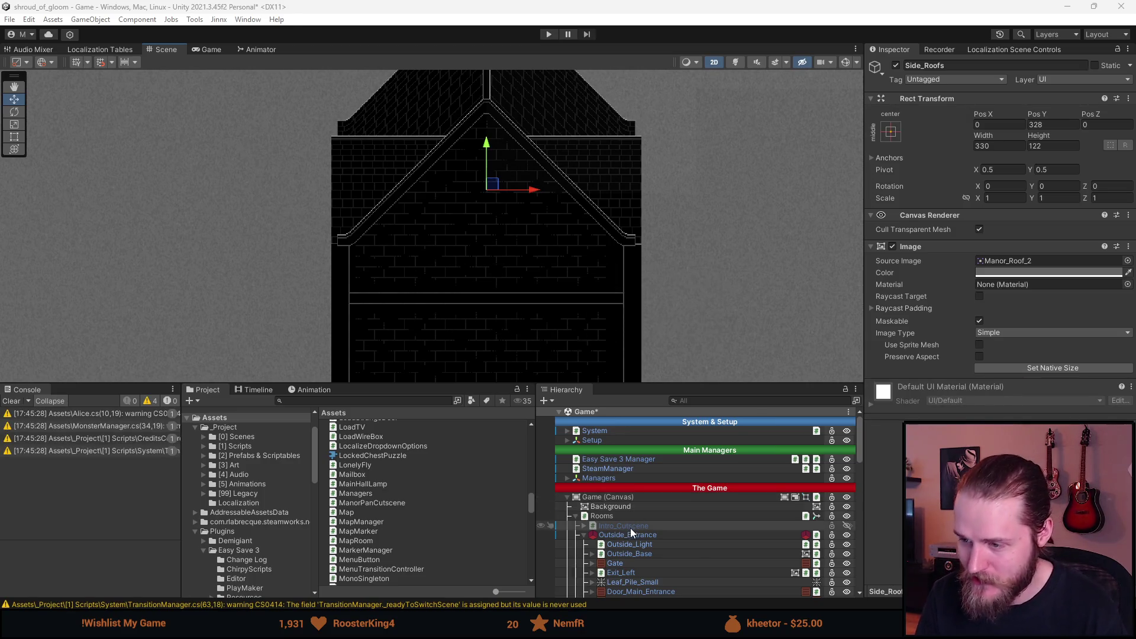
- Clear the console warnings and widen the Project panel at the Console's expense
left_click(630, 536)
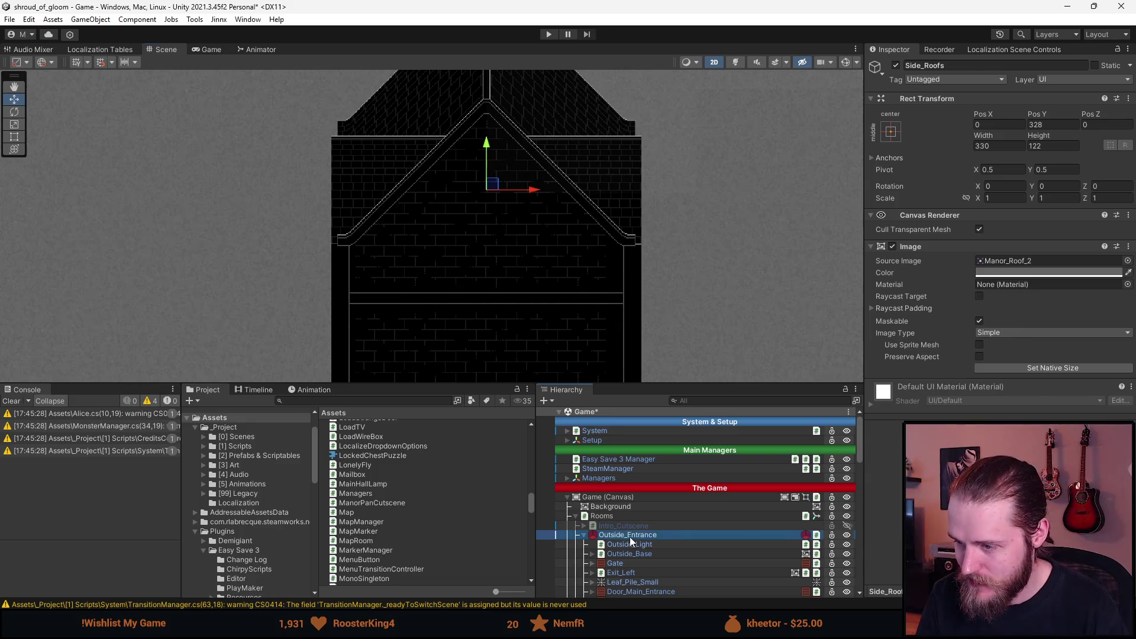
left_click(12, 400)
left_click_drag(182, 383, 137, 384)
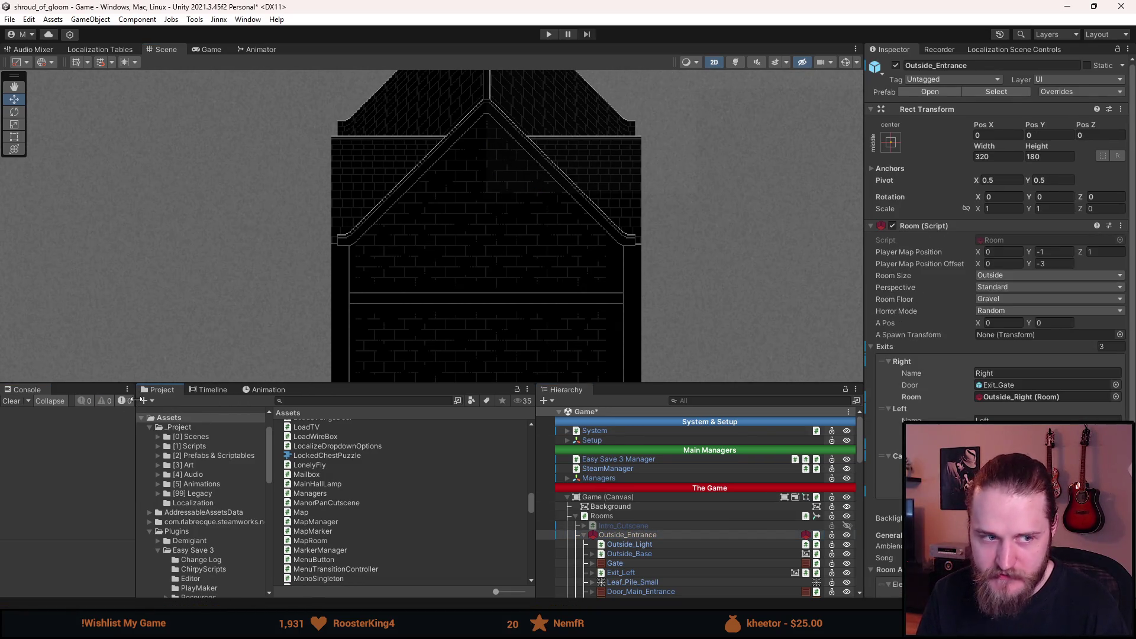
scroll(899, 396, "down", 5)
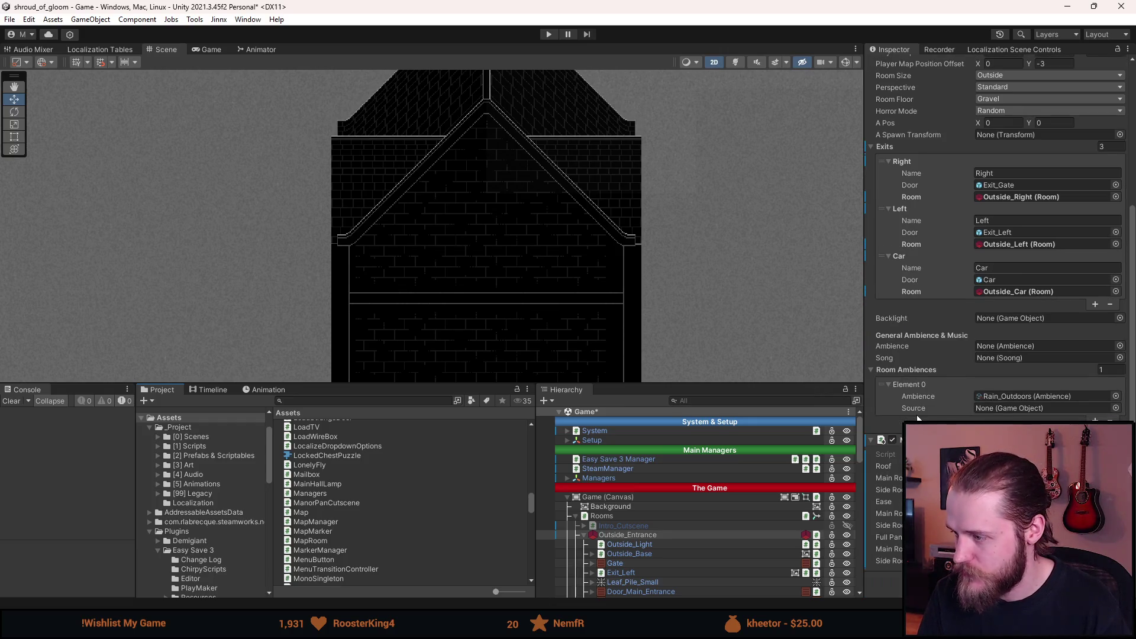
scroll(701, 511, "down", 3)
scroll(699, 509, "down", 5)
scroll(670, 527, "down", 3)
- Choose In Cubic in the Manor Pan Cutscene's Ease dropdown
left_click(652, 475)
key("ctrl+z")
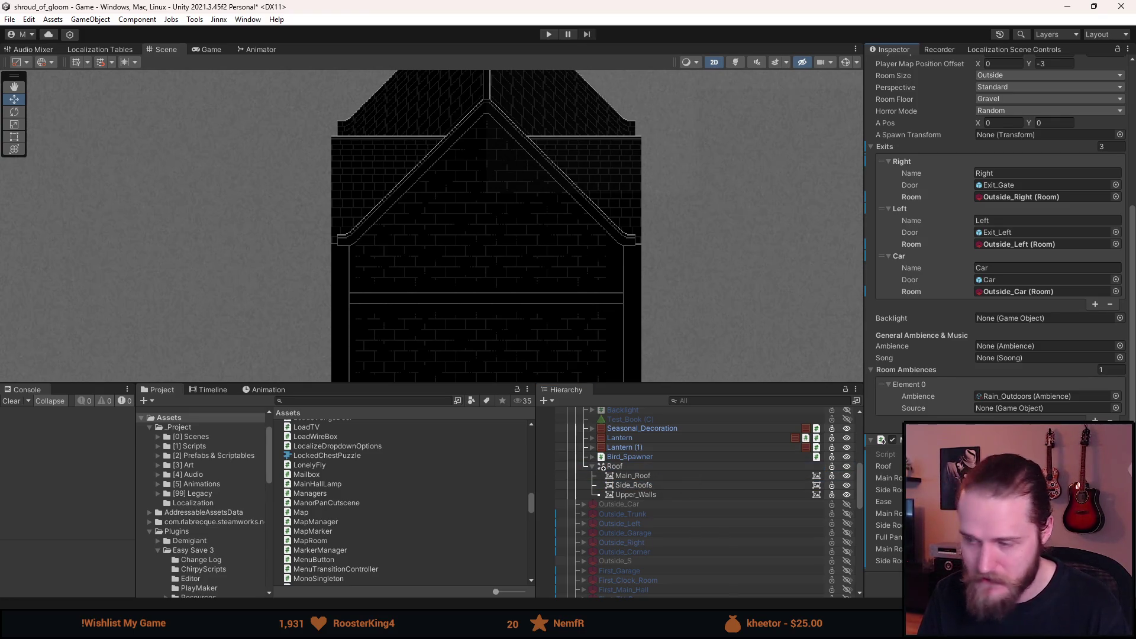
left_click(1006, 502)
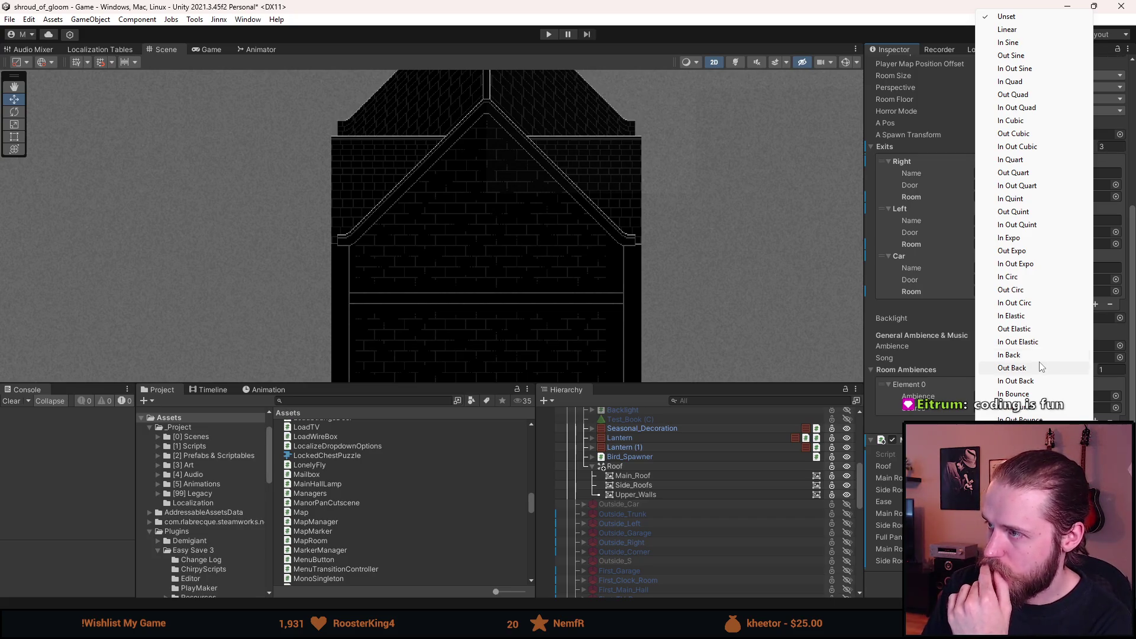
left_click(1015, 121)
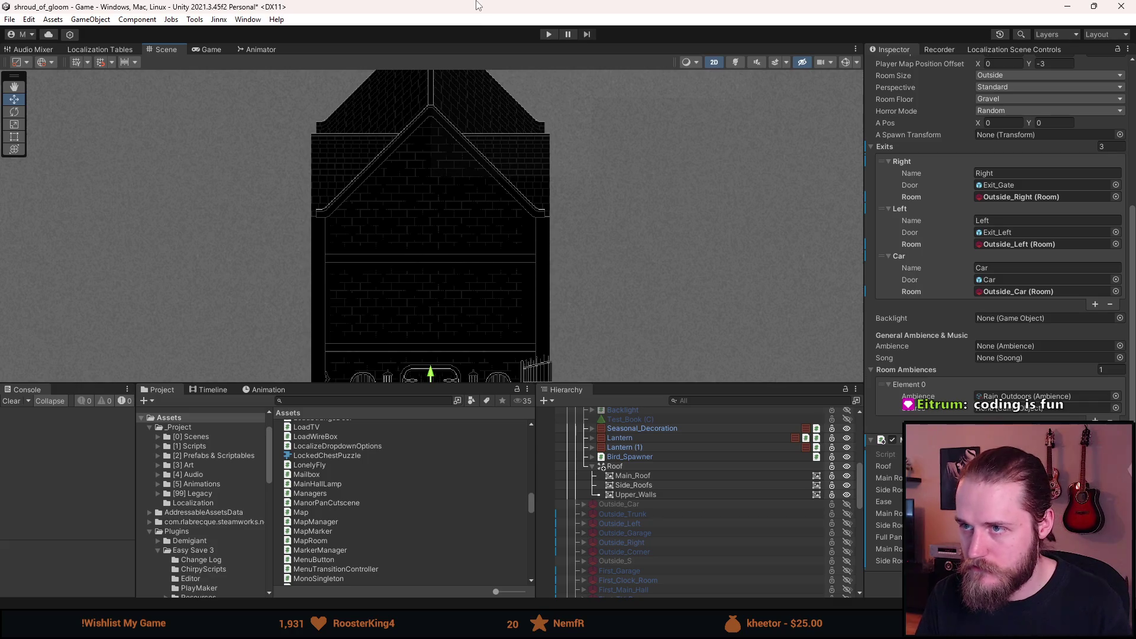
left_click(661, 487)
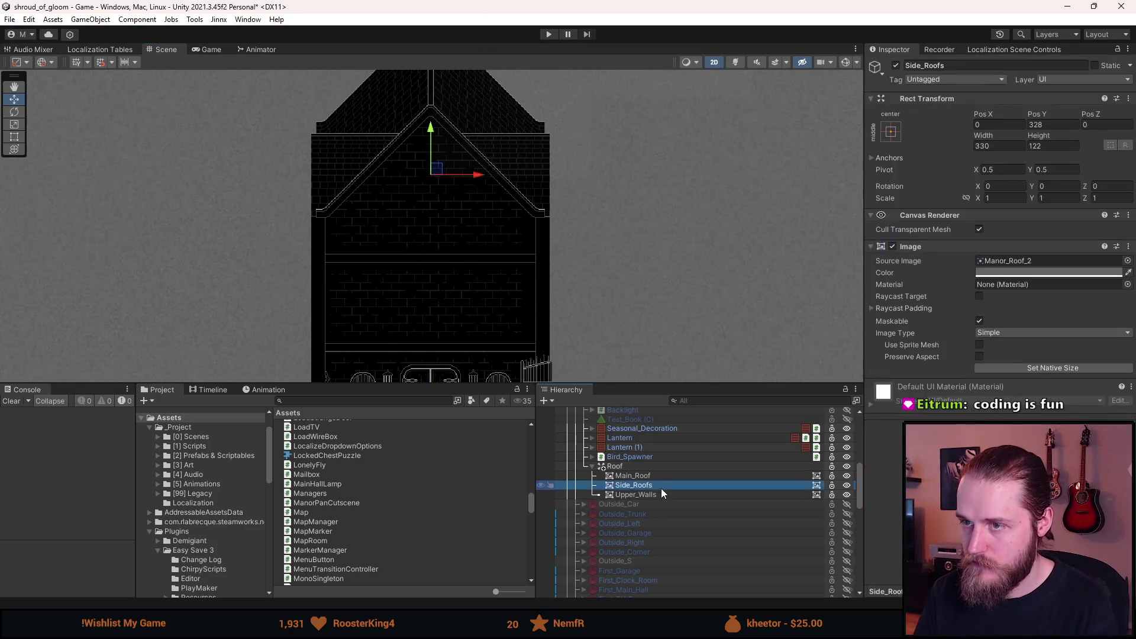
- Set Side_Roofs' Rect Transform Pos Y back to 410
left_click(1065, 124)
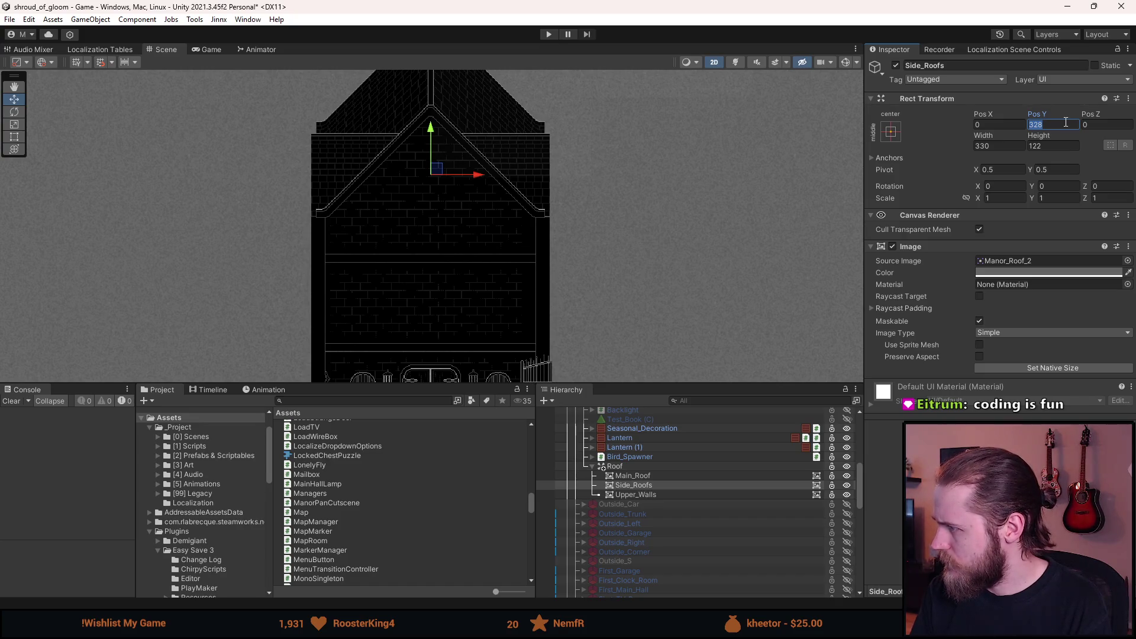
type("410")
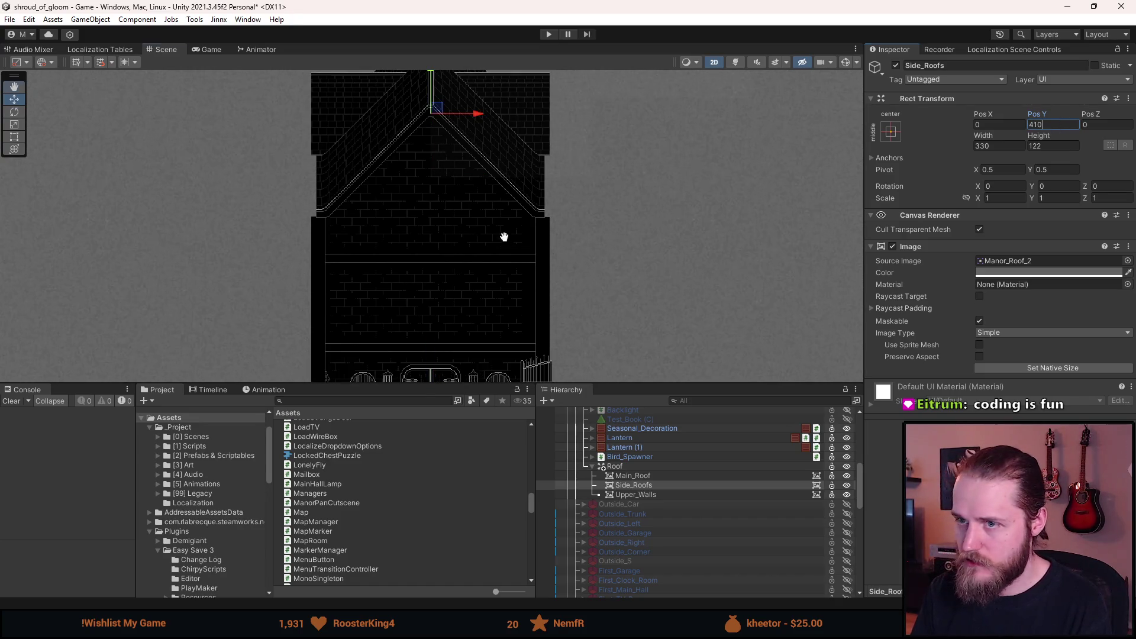
left_click_drag(504, 237, 507, 301)
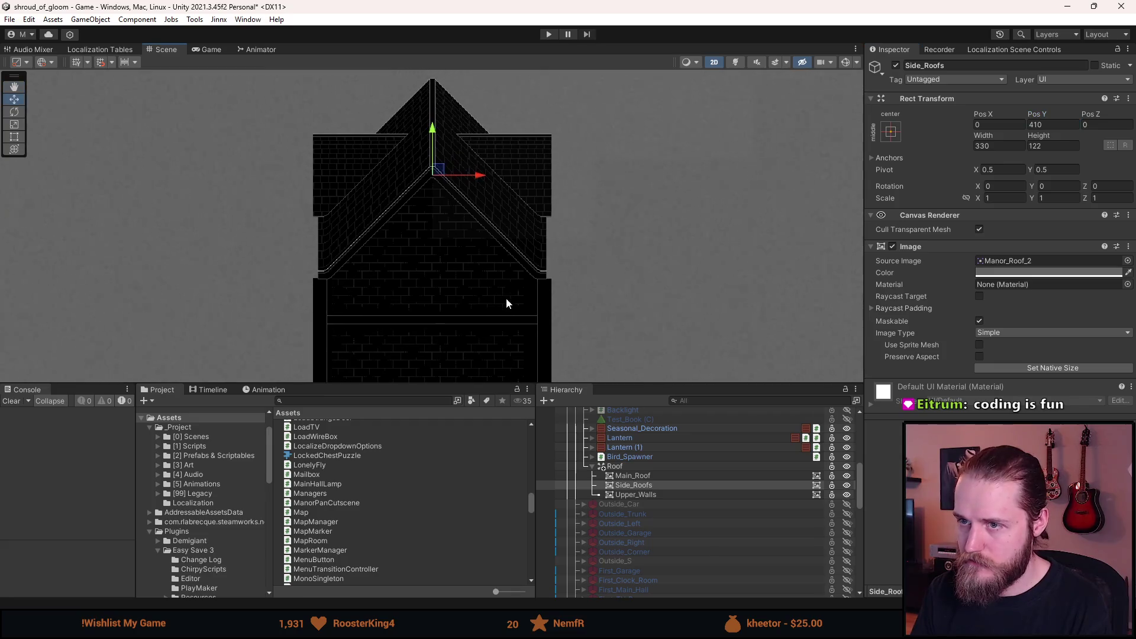
- Select Outside_Entrance and widen the Inspector to read the cutscene field names
left_click(661, 467)
scroll(642, 468, "up", 6)
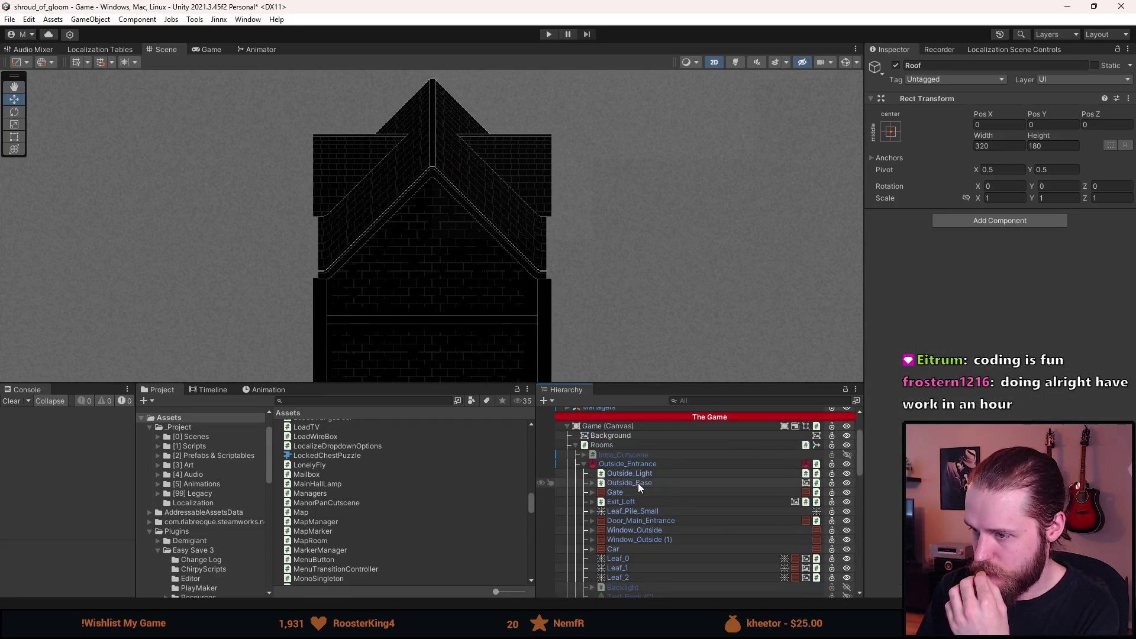
left_click(641, 462)
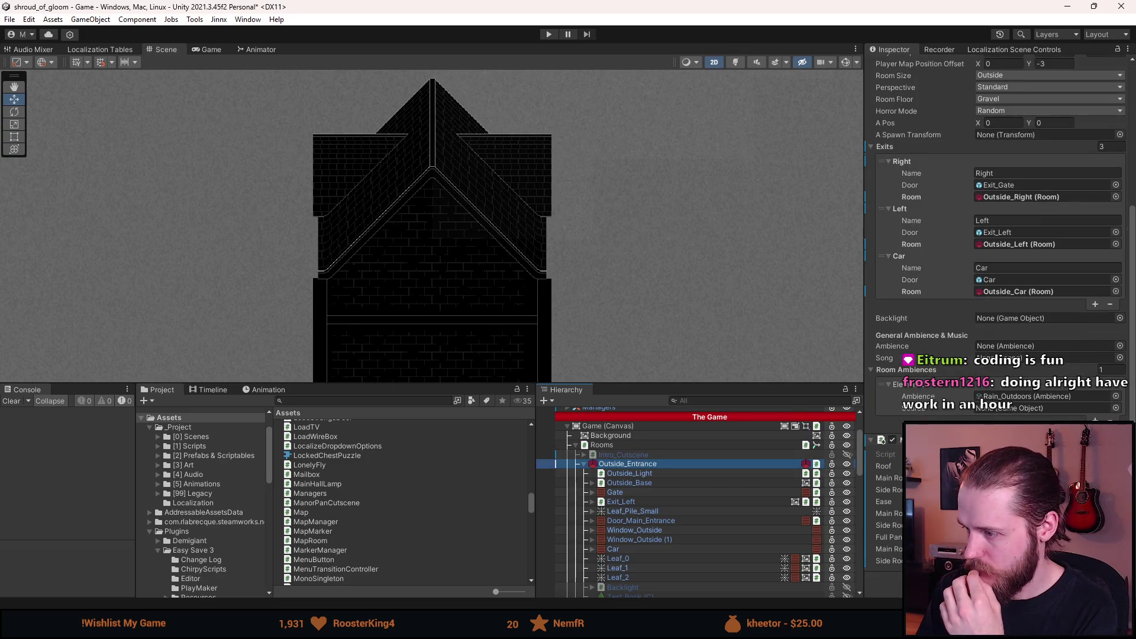
left_click(890, 513)
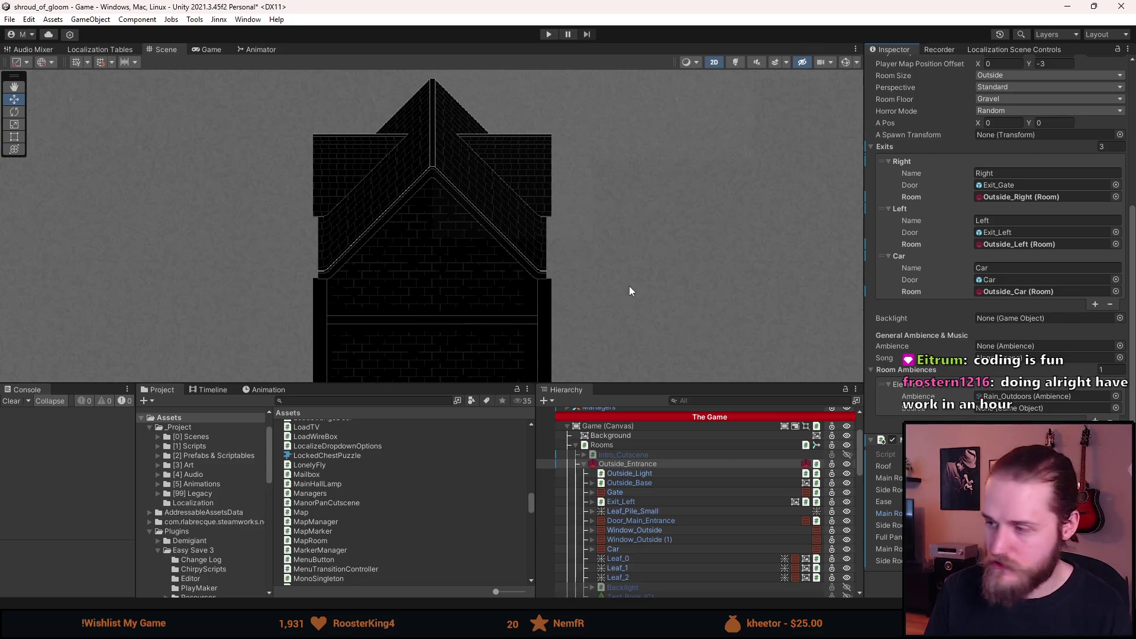
left_click_drag(863, 379, 411, 381)
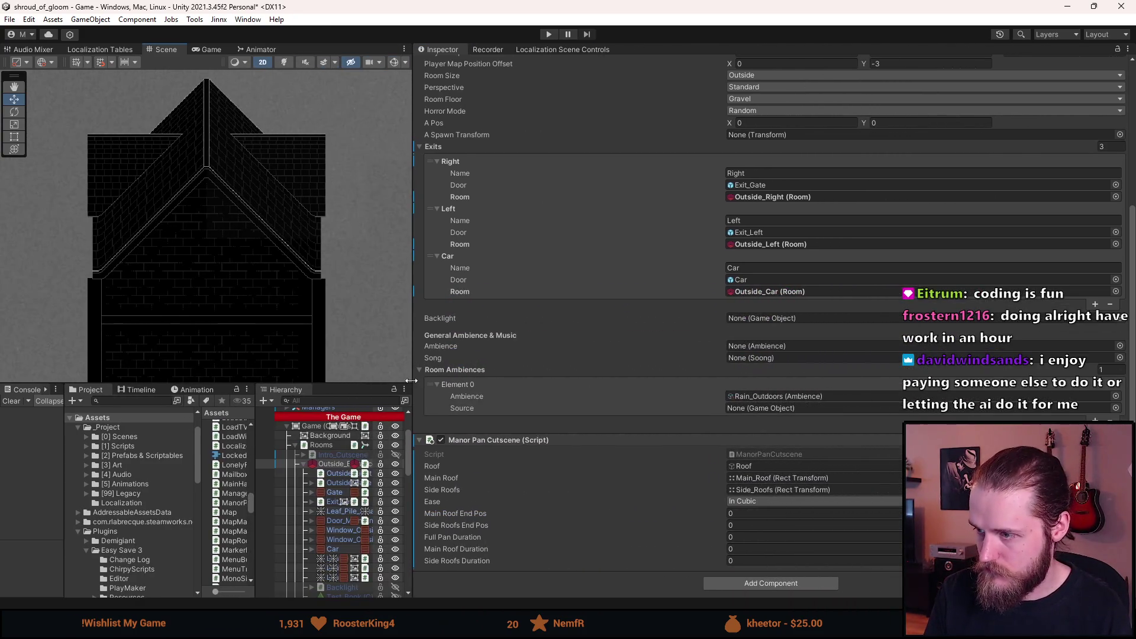
- Enter roof end positions 295.5 and 328, full pan duration 4, roof durations 1.5
left_click(752, 514)
type("295.5")
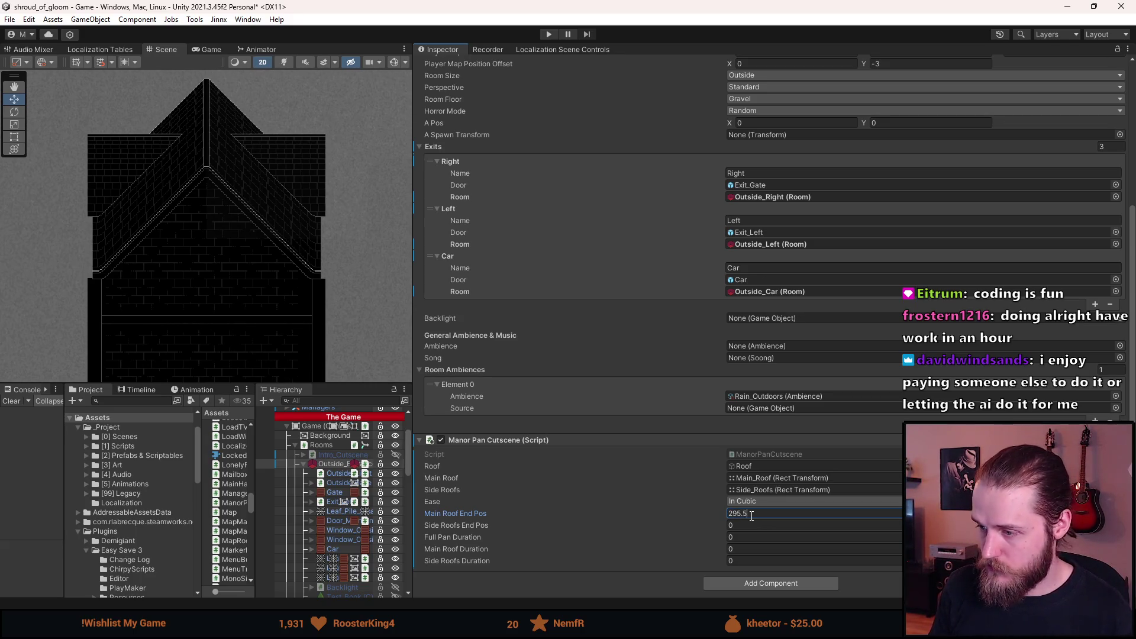
key("Tab")
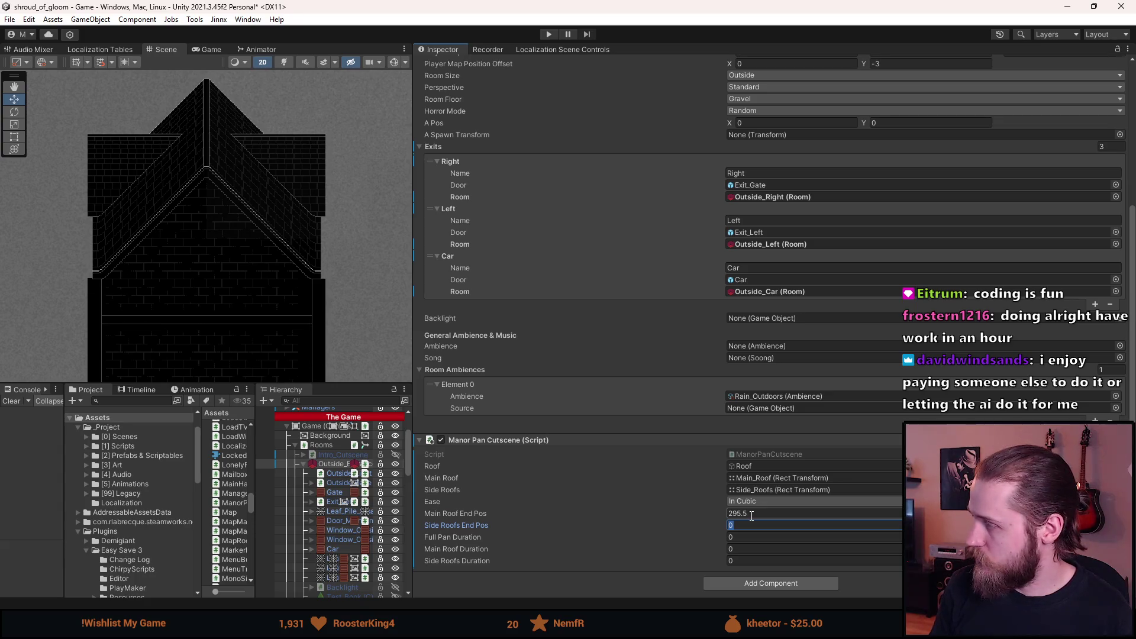
type("328")
key("Tab")
type("4")
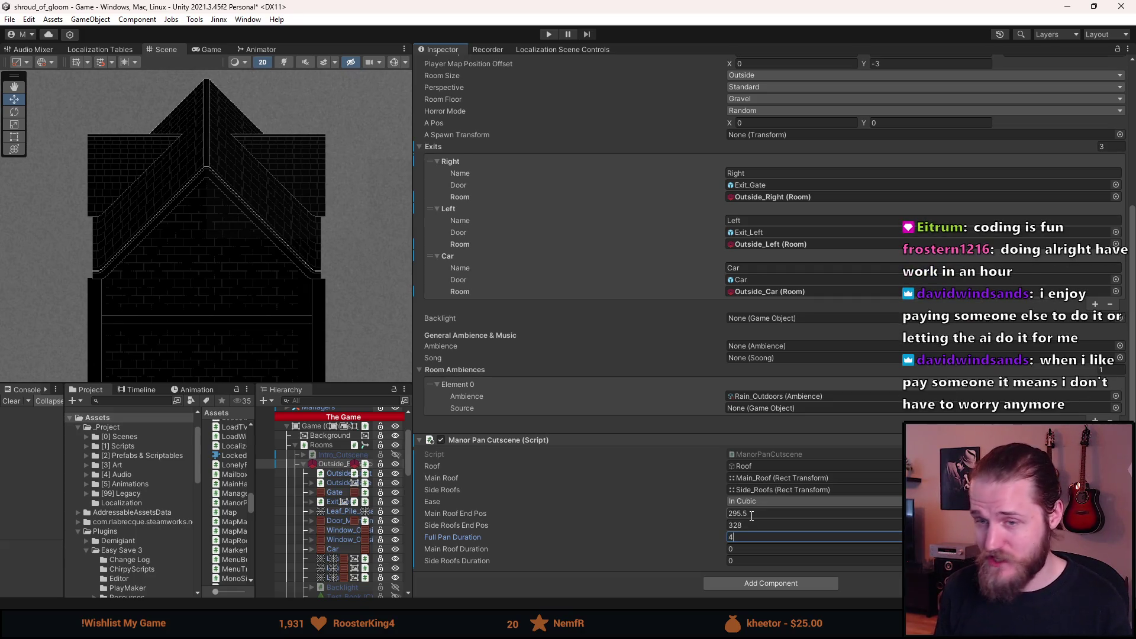
key("Tab")
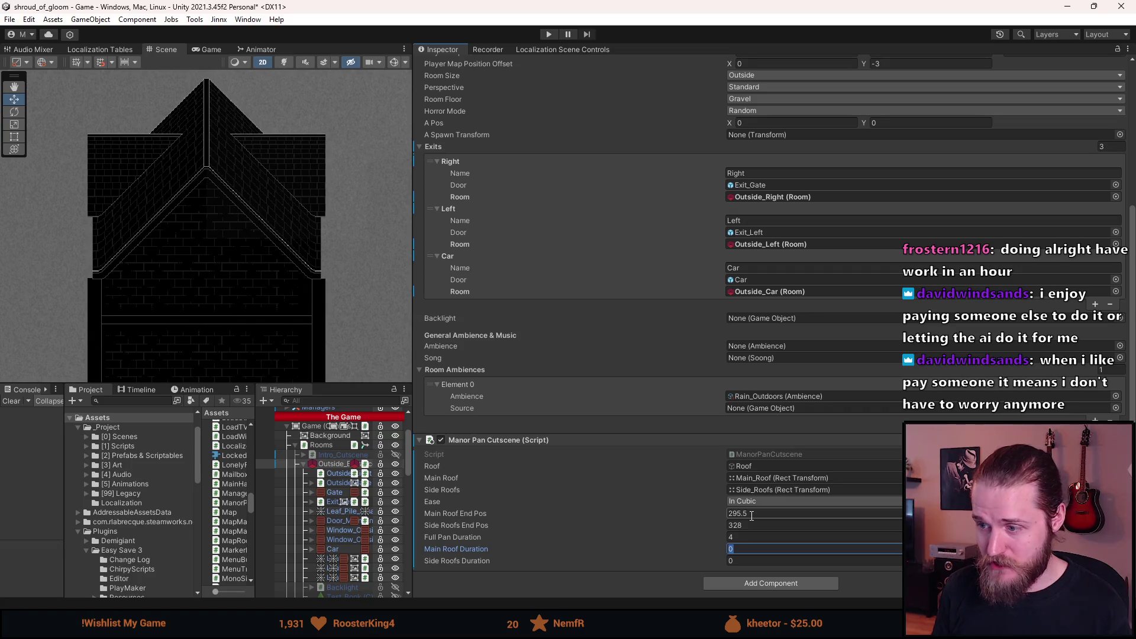
type("1.5")
key("Tab")
type("1.5")
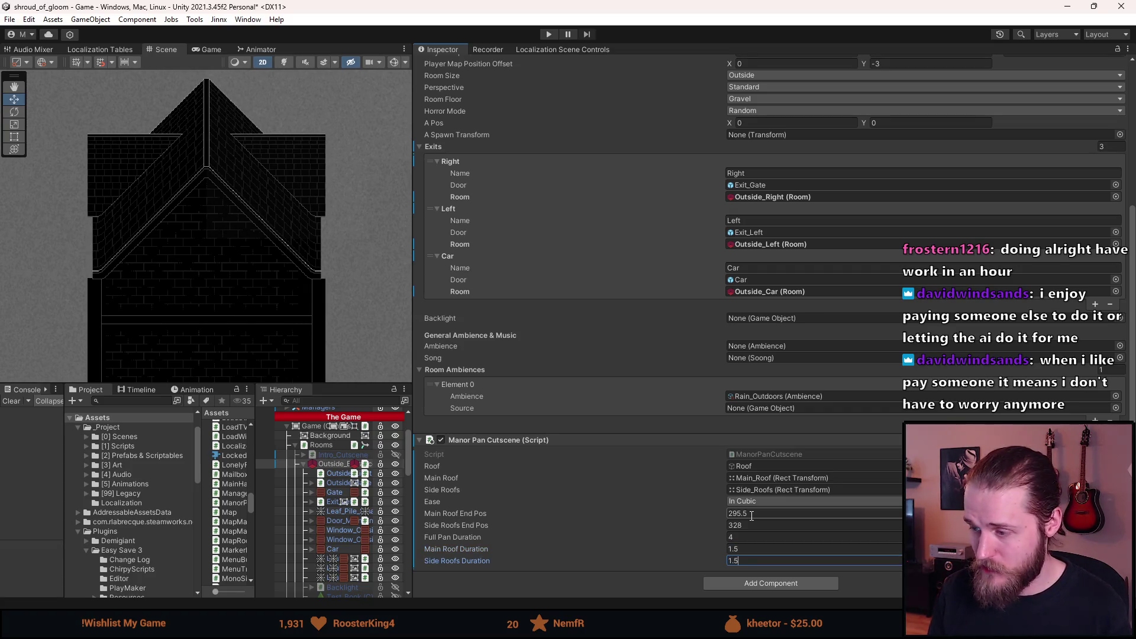
key("alt+Tab")
left_click(500, 197)
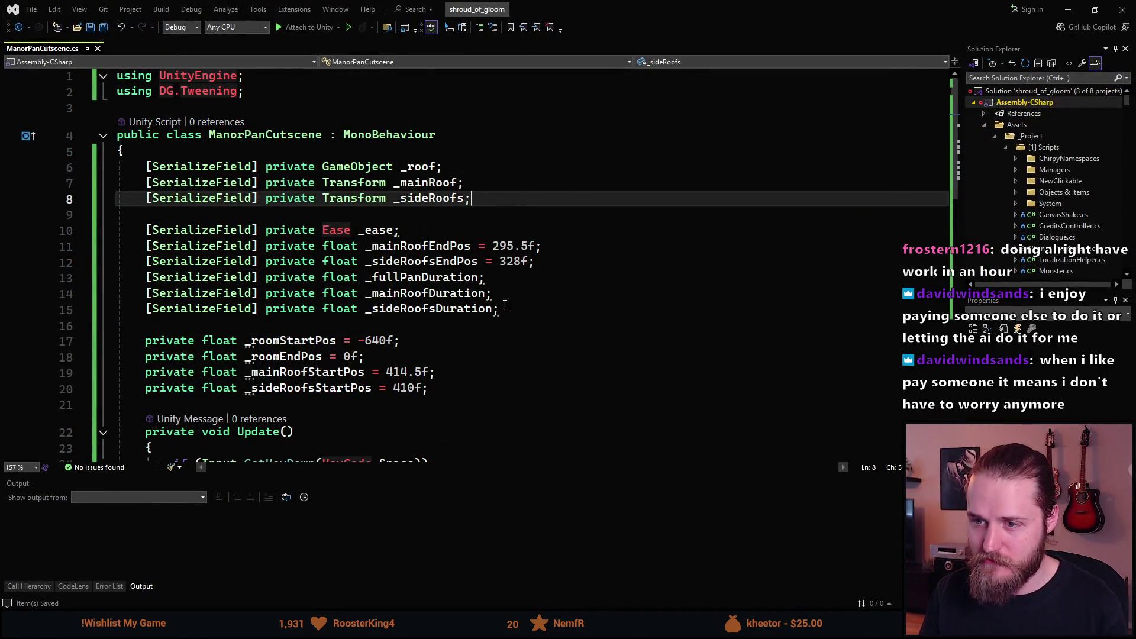
- Declare serialized float fields _delay and _roofDelay below _sideRoofsDuration, then save the script
left_click(532, 311)
key("ctrl+d")
key("Left")
key("ctrl+BackSpace")
type("_")
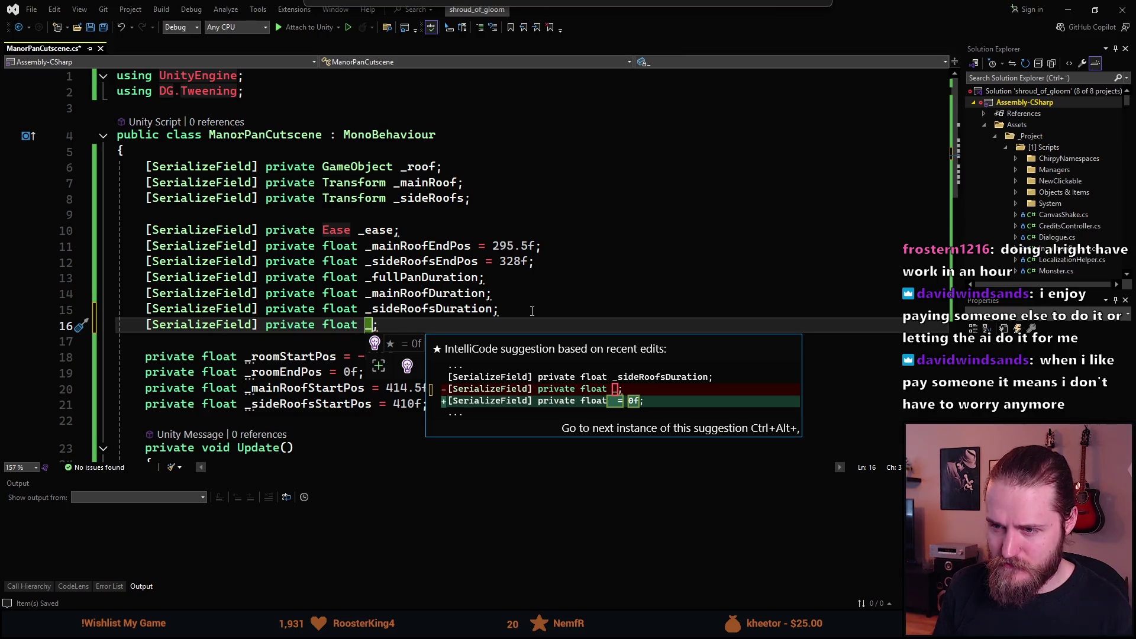
type("delay")
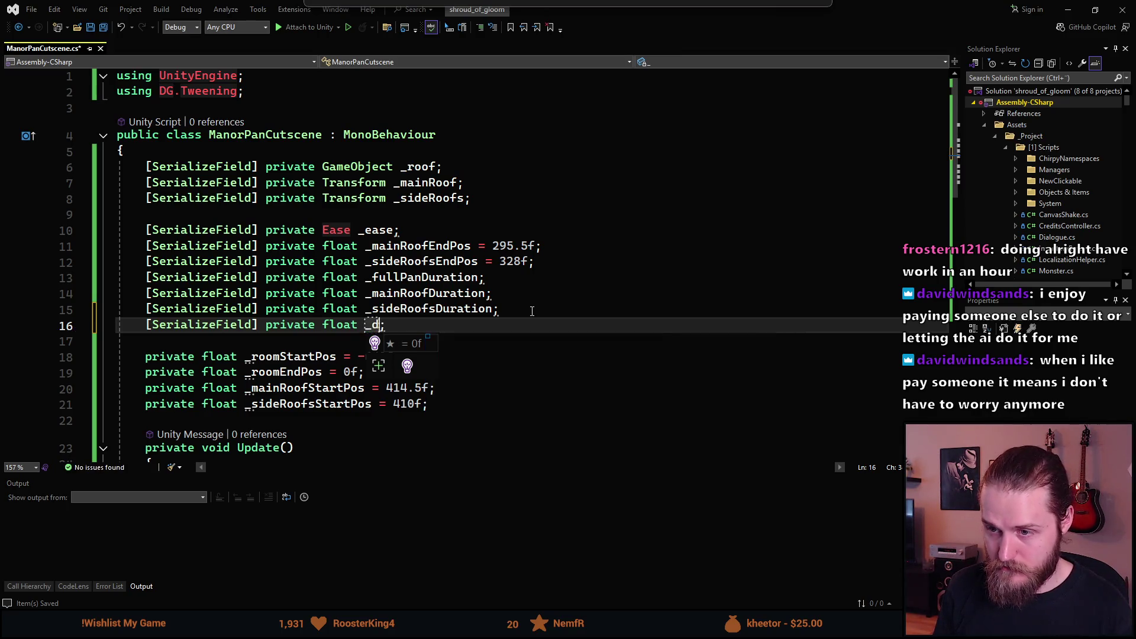
key("ctrl+d")
key("ctrl+Left")
key("ctrl+Left")
key("Right")
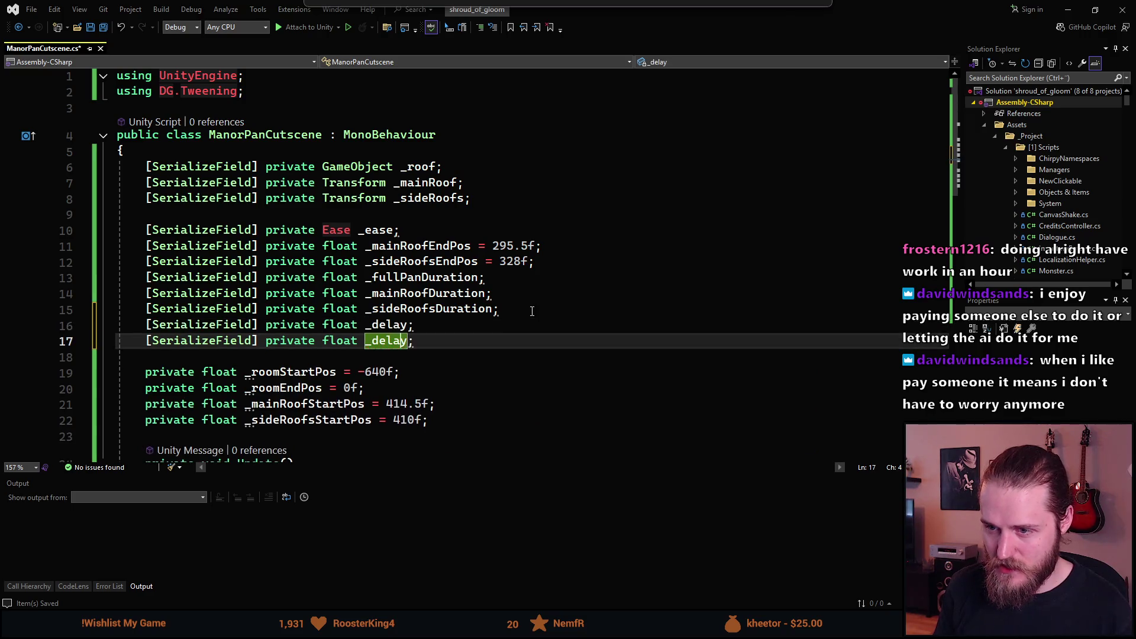
type("roof")
key("BackSpace")
type("D")
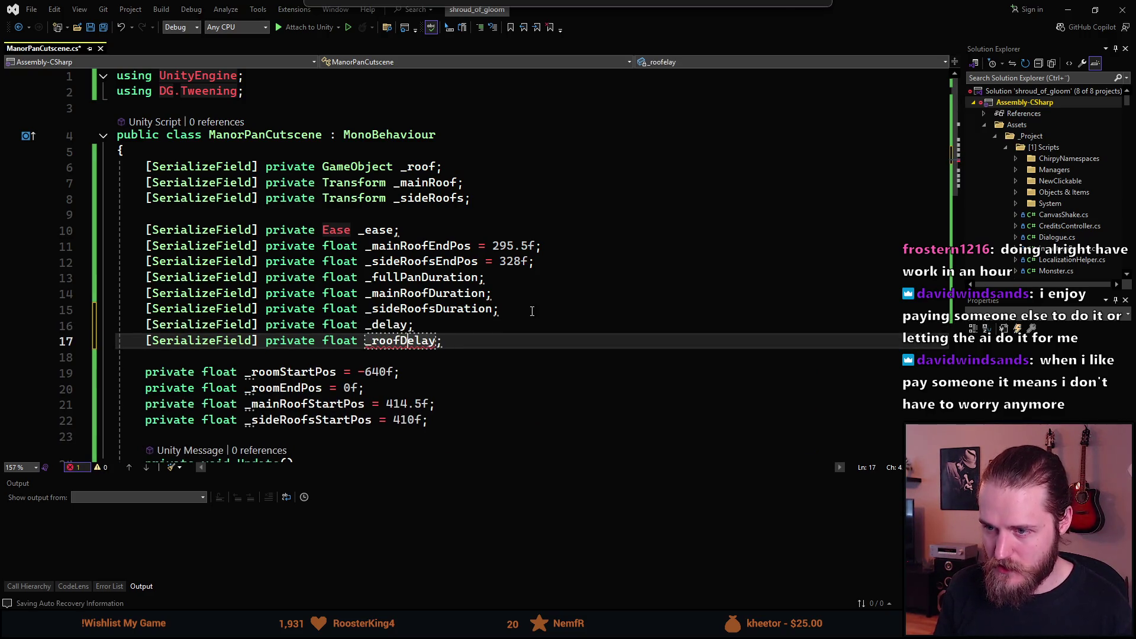
key("ctrl+s")
- Append .SetDelay(_delay) to the full pan transform tween on line 38
scroll(512, 339, "down", 4)
scroll(512, 339, "down", 6)
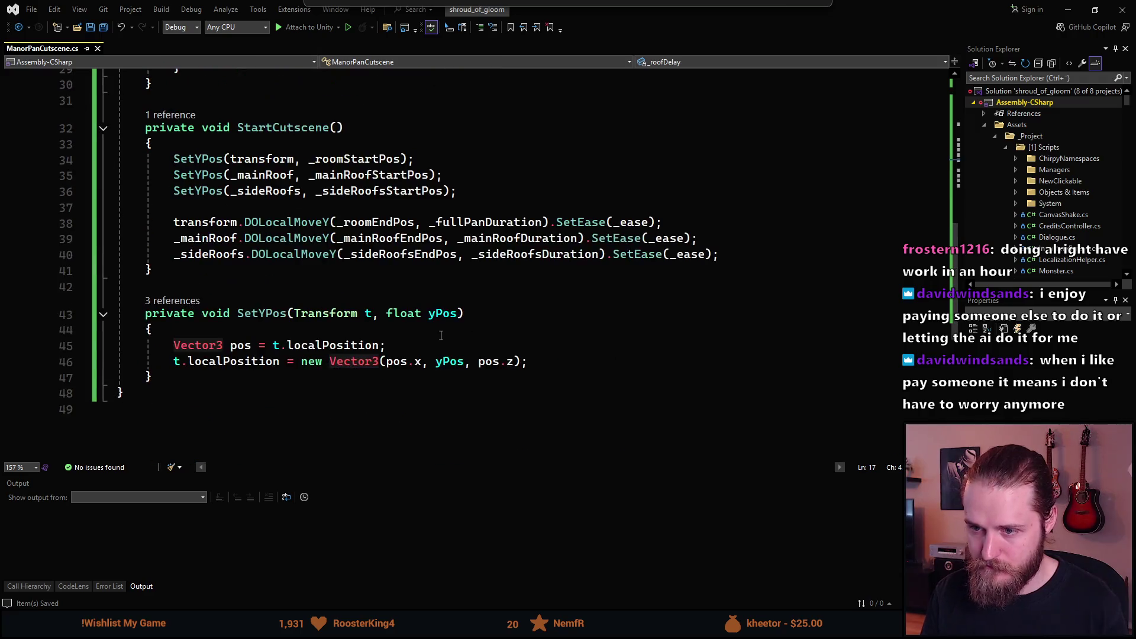
scroll(359, 247, "up", 1)
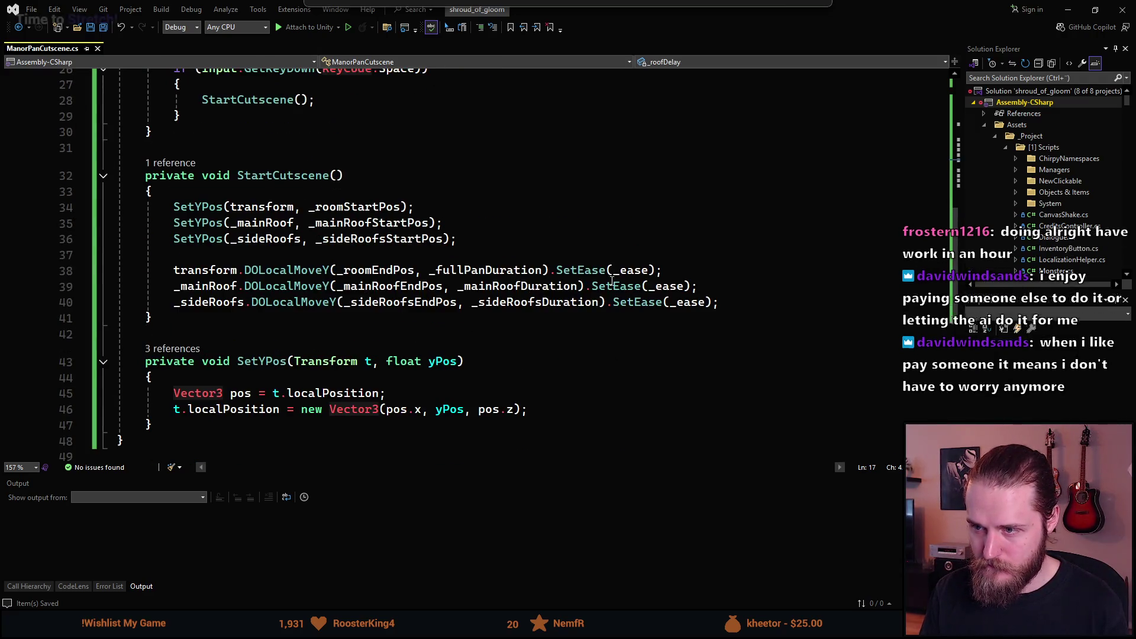
left_click(657, 270)
type(".SetDelay(")
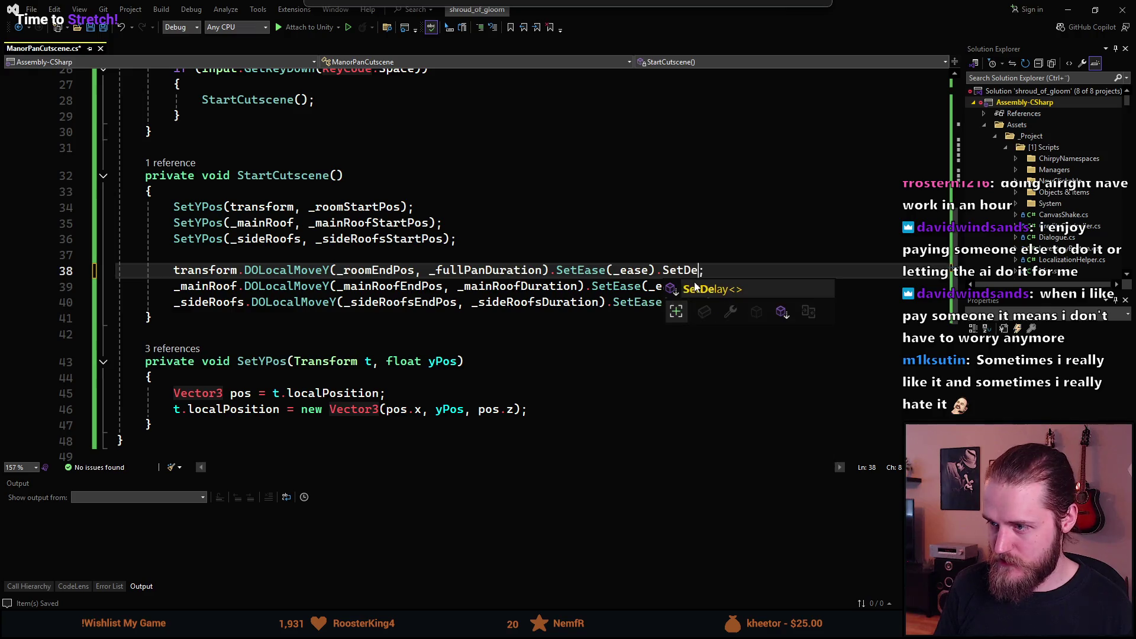
type("_delay")
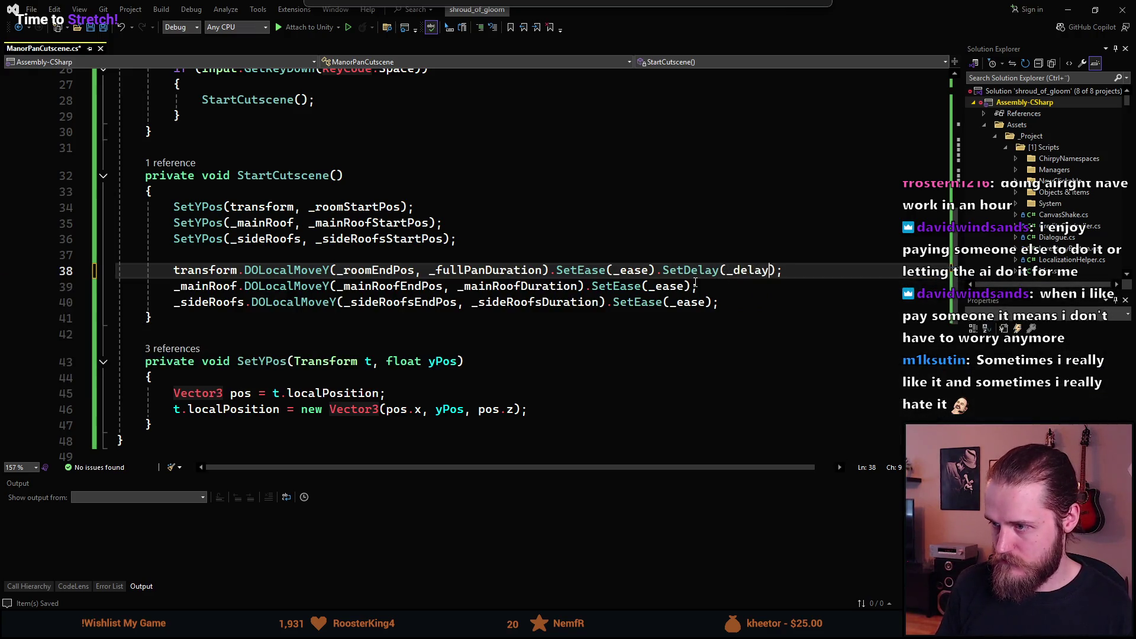
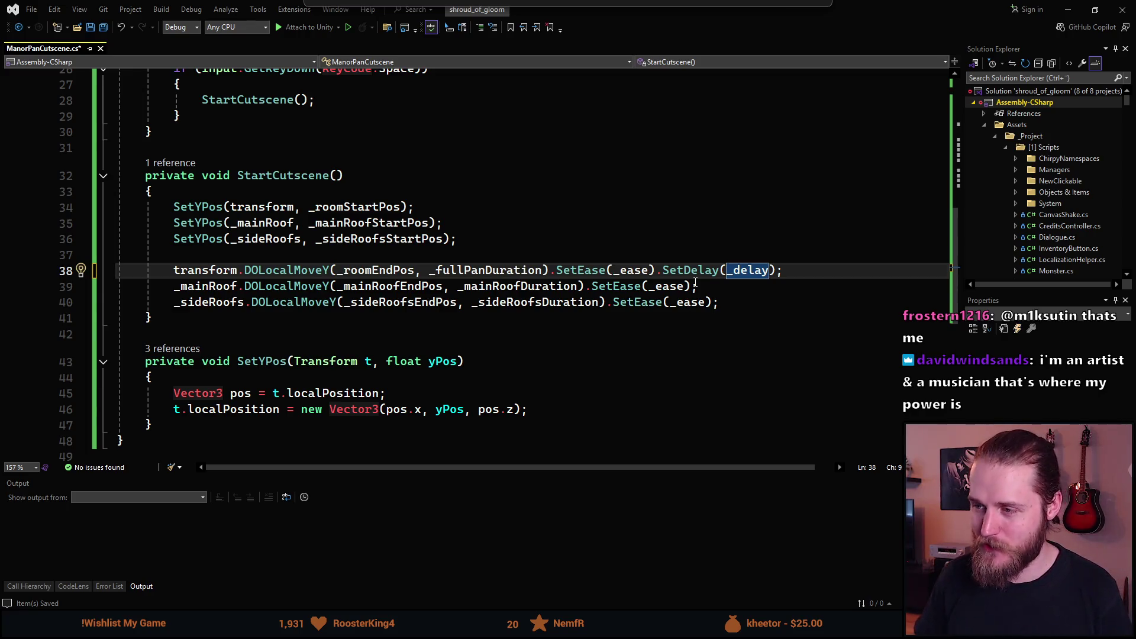
- Append .SetDelay(_delay + _roofDelay) to the _mainRoof DOLocalMoveY tween
left_click(696, 284)
type(".Set")
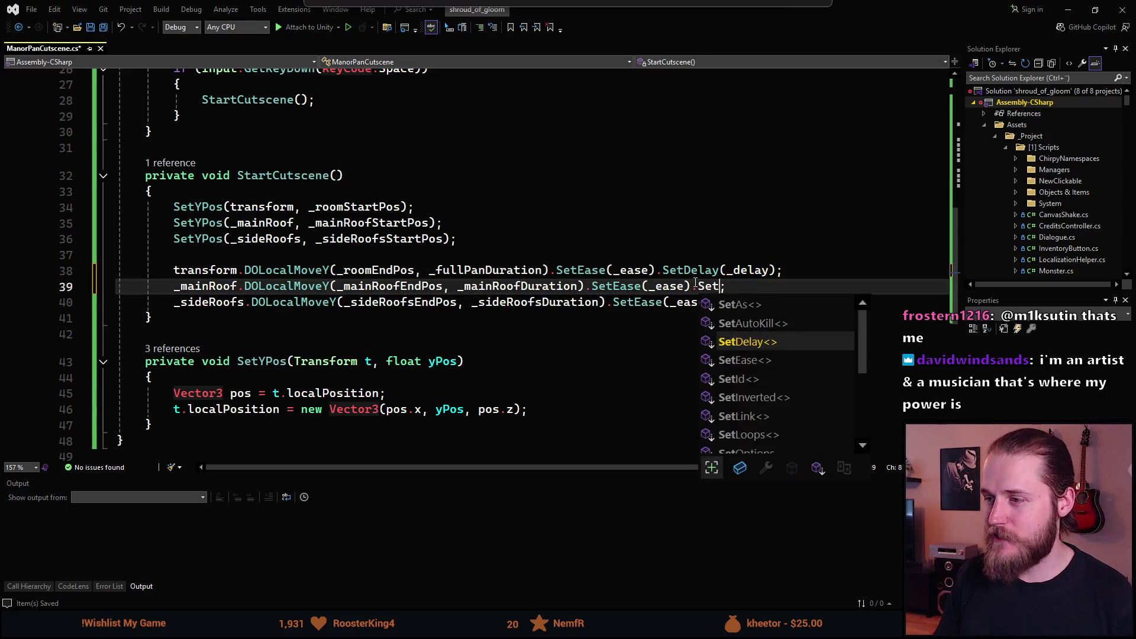
key("Tab")
type("(_delay")
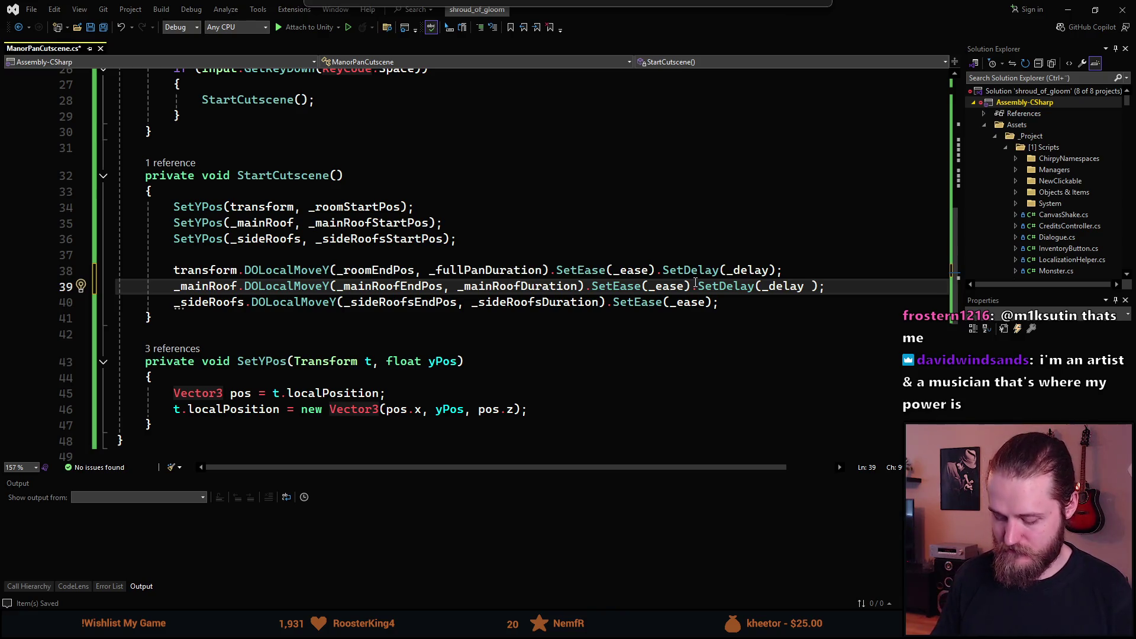
type("+ _roo")
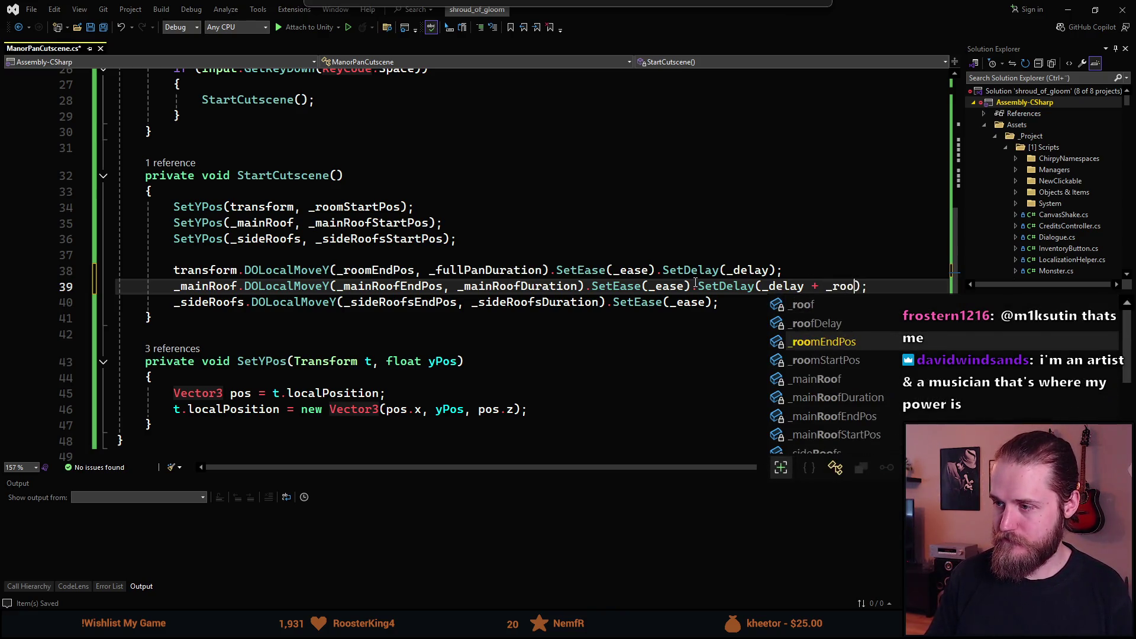
key("Up")
key("Tab")
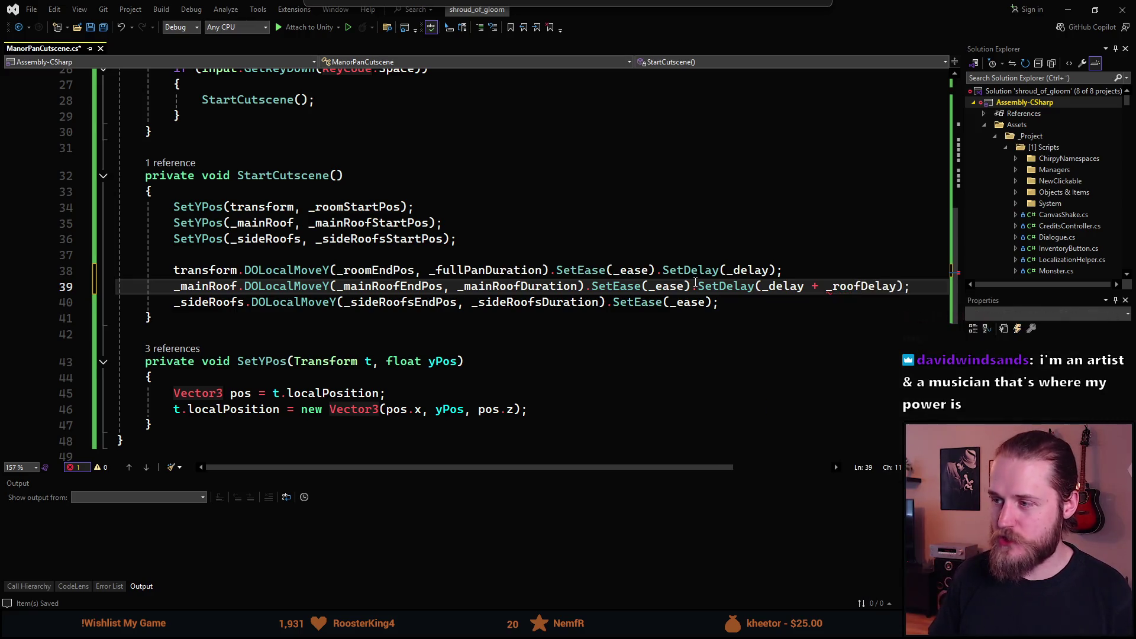
- Copy the same SetDelay call onto the end of the _sideRoofs tween
key("Down")
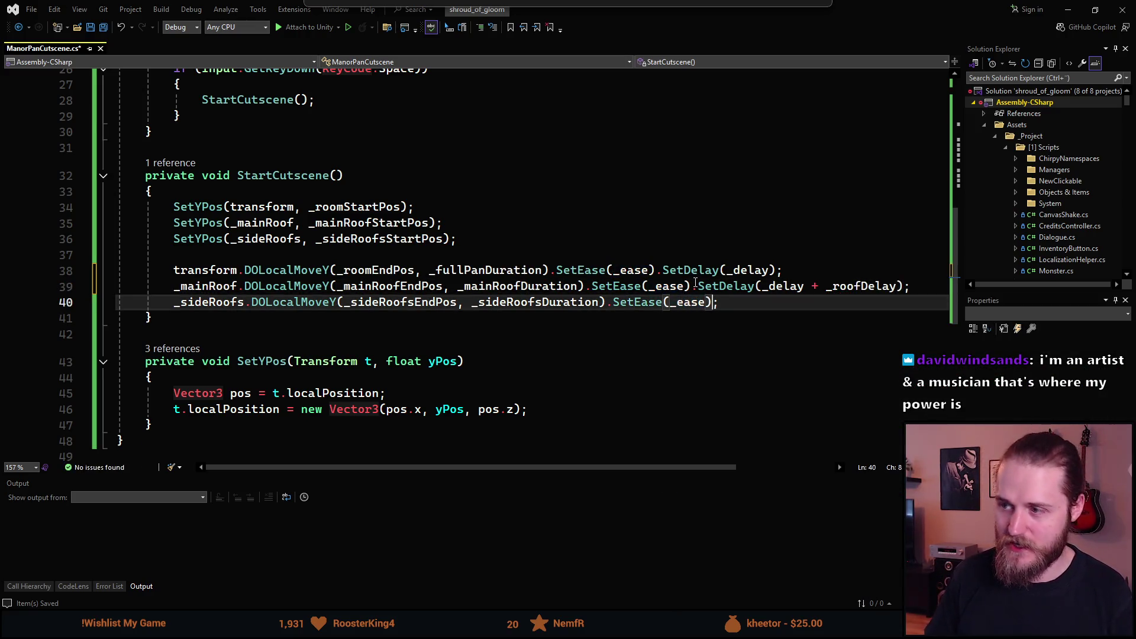
type(".")
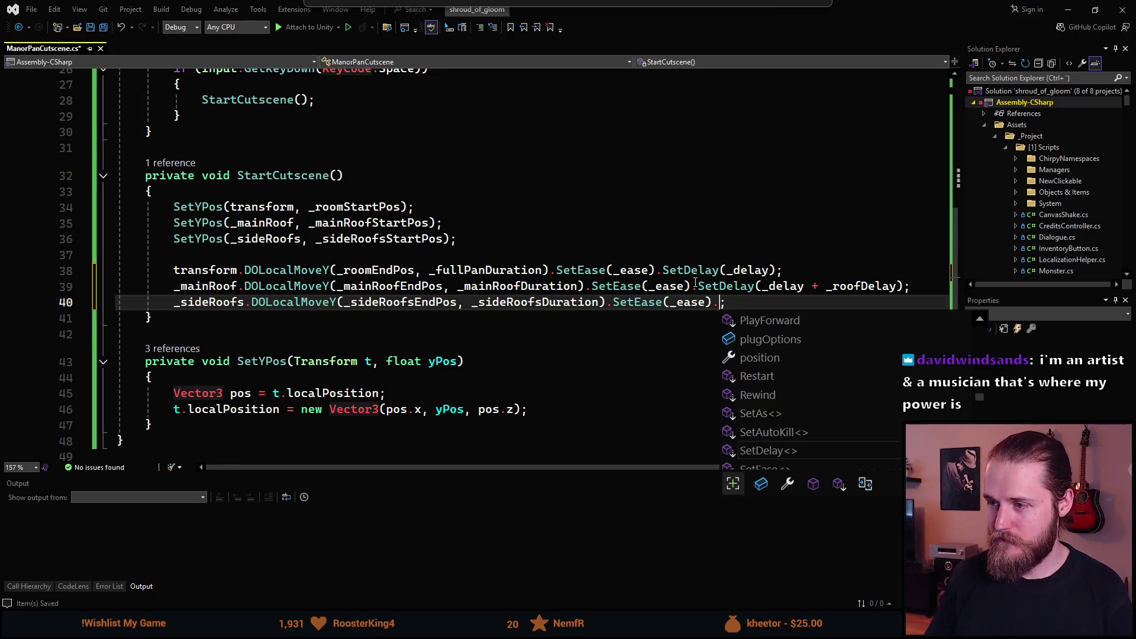
left_click(748, 289)
left_click_drag(698, 286, 902, 287)
key("ctrl+c")
left_click(719, 301)
key("ctrl+v")
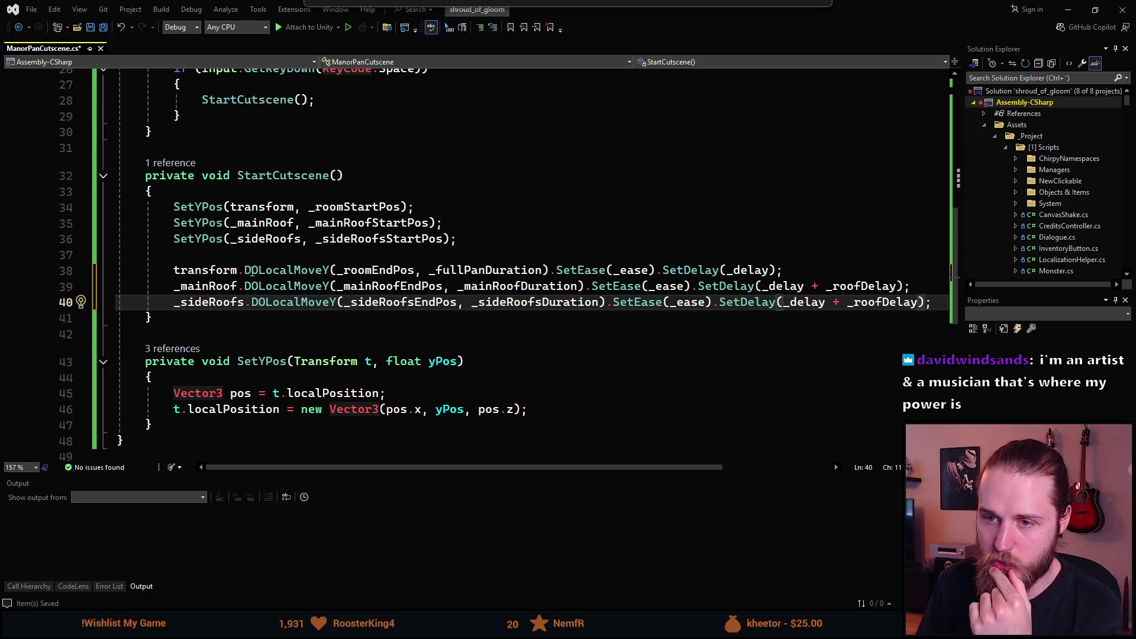
- Review the StartCutscene tween lines, save the script and return to Unity
left_click(740, 271)
key("Down")
key("Down")
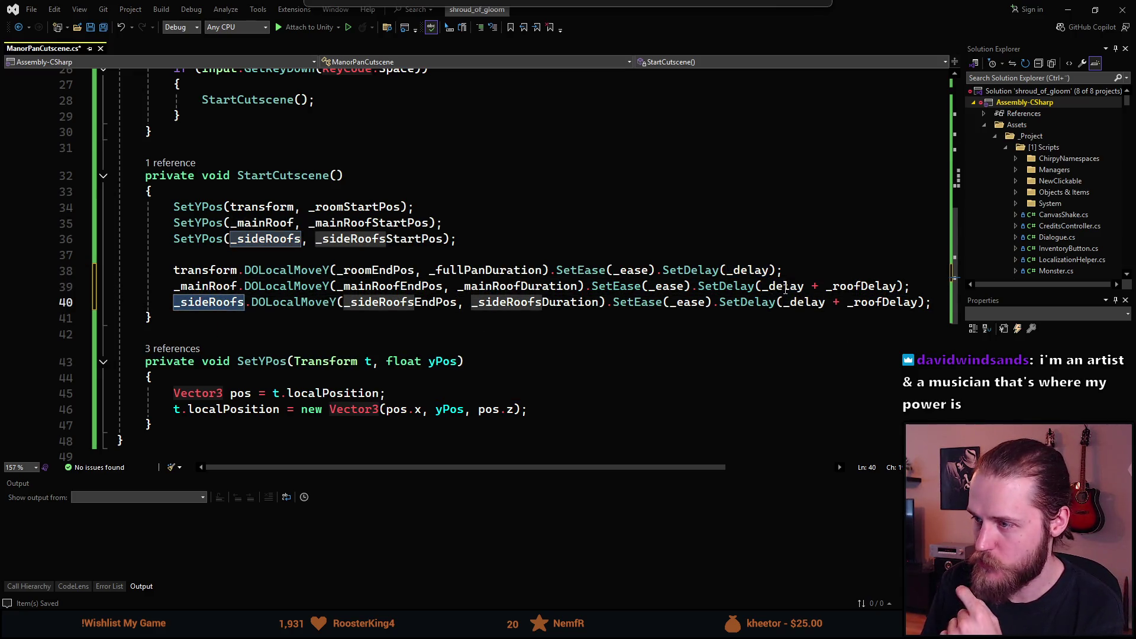
left_click(785, 303)
key("ctrl+s")
key("alt+Tab")
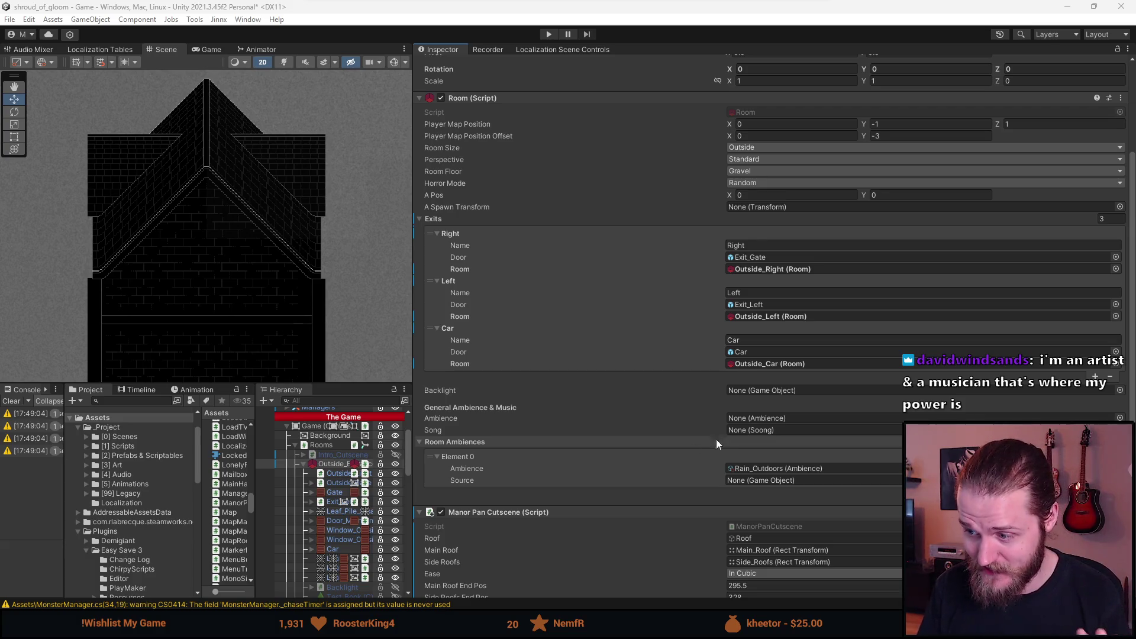
- Set the Manor Pan Cutscene Delay and Roof Delay fields to 0.5
scroll(716, 439, "down", 3)
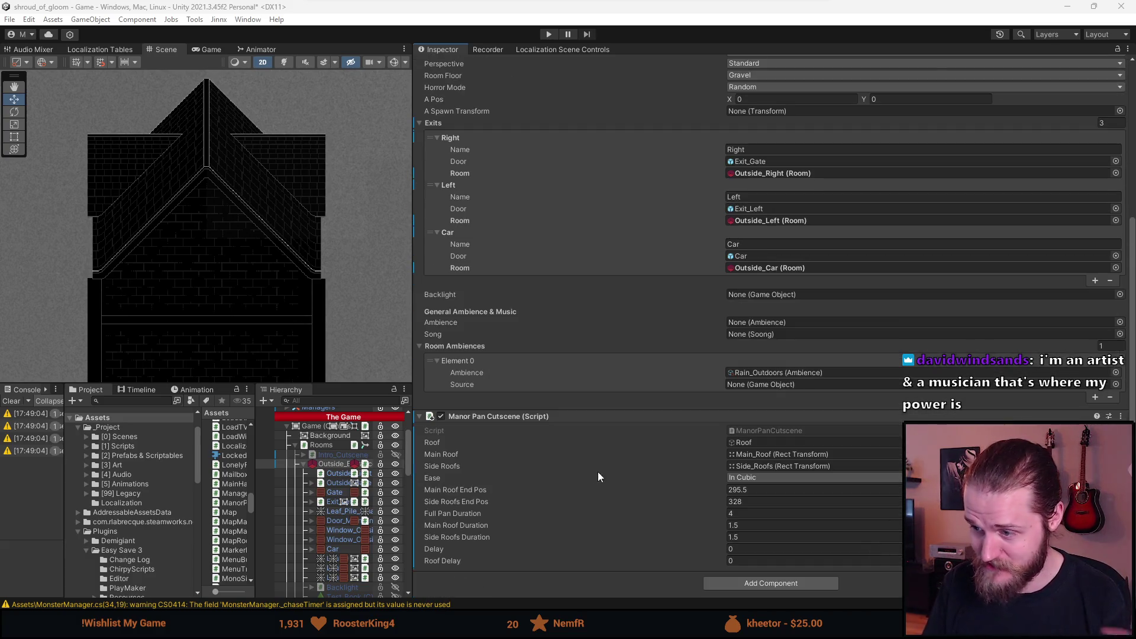
left_click(752, 550)
type("0,5")
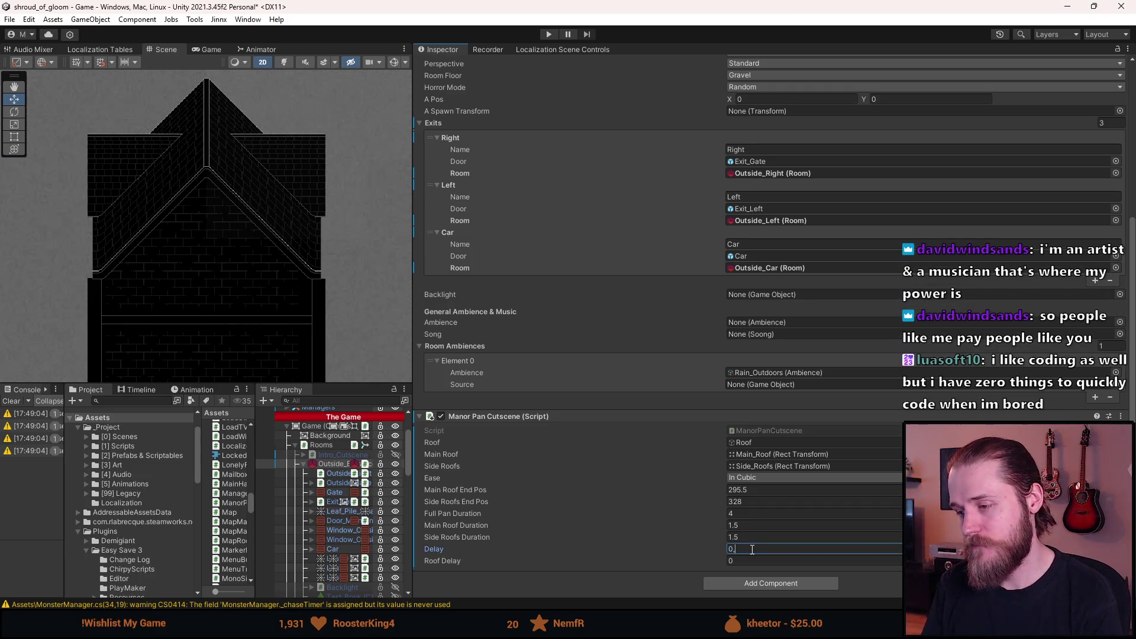
left_click(749, 563)
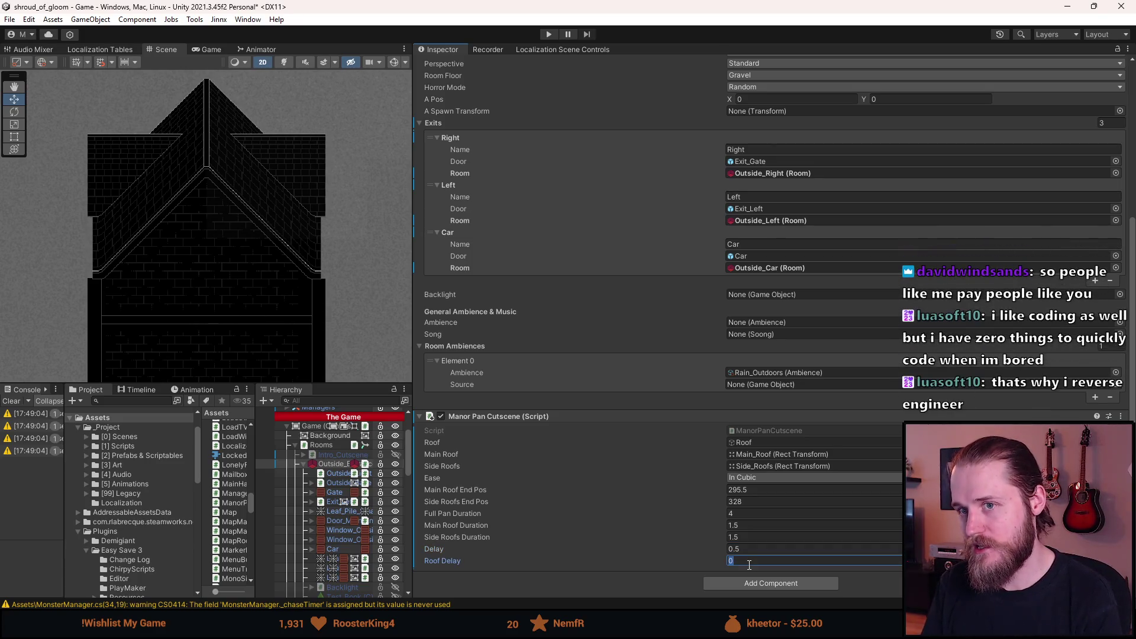
type("0,65")
type("5")
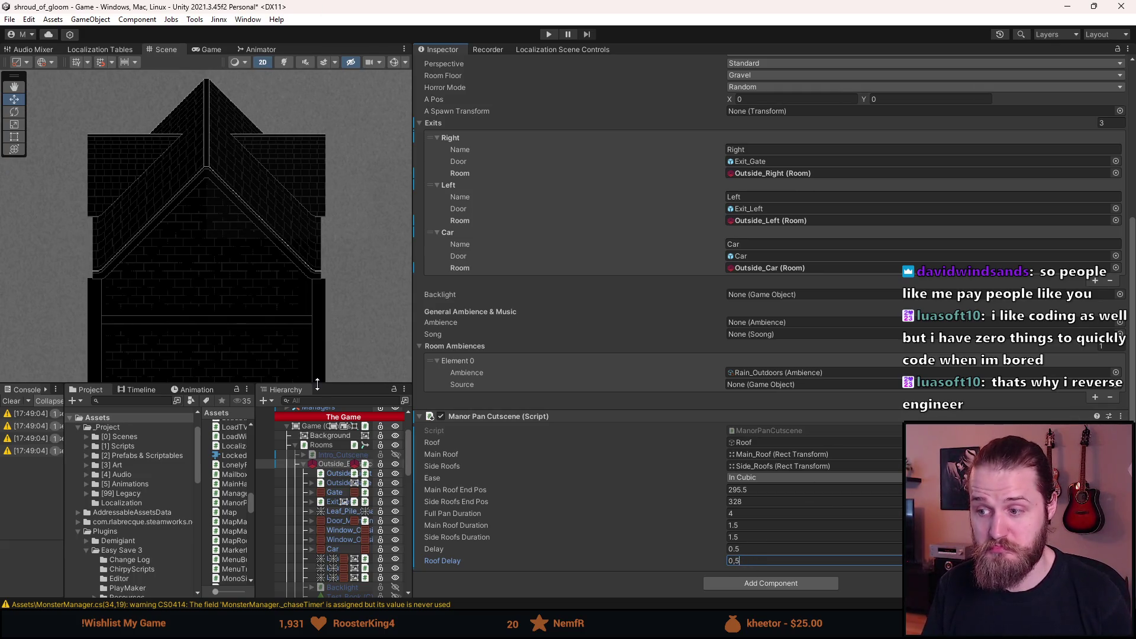
- Save the scene and drag the divider to widen the Scene view
key("ctrl+s")
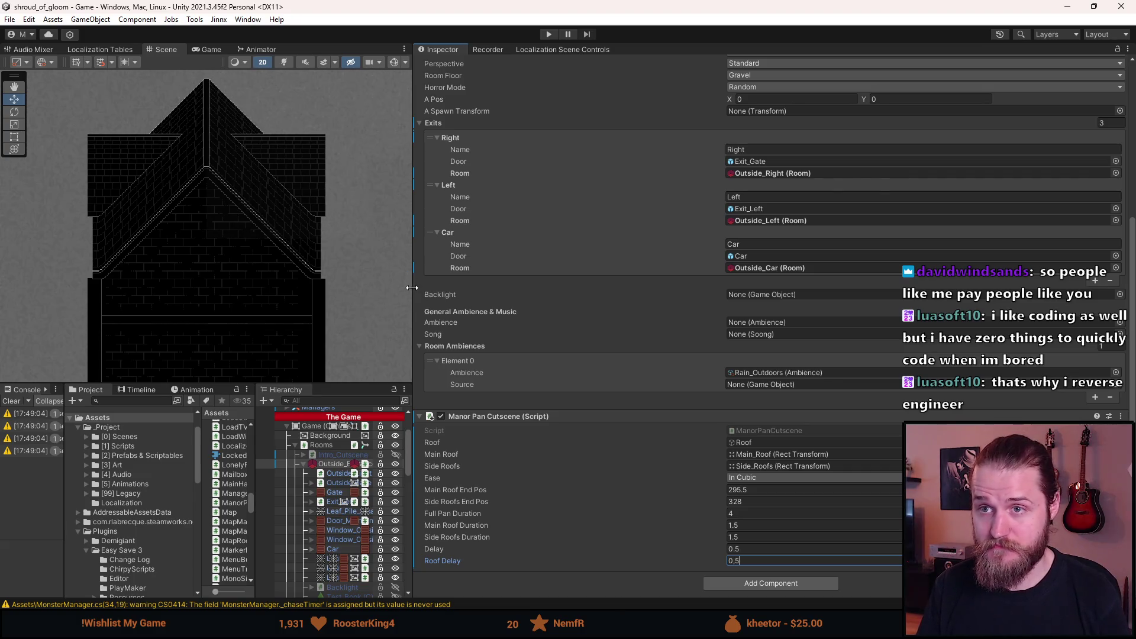
left_click(411, 339)
mouse_move(410, 339)
left_mouse_down()
mouse_move(657, 343)
mouse_move(715, 357)
left_mouse_up()
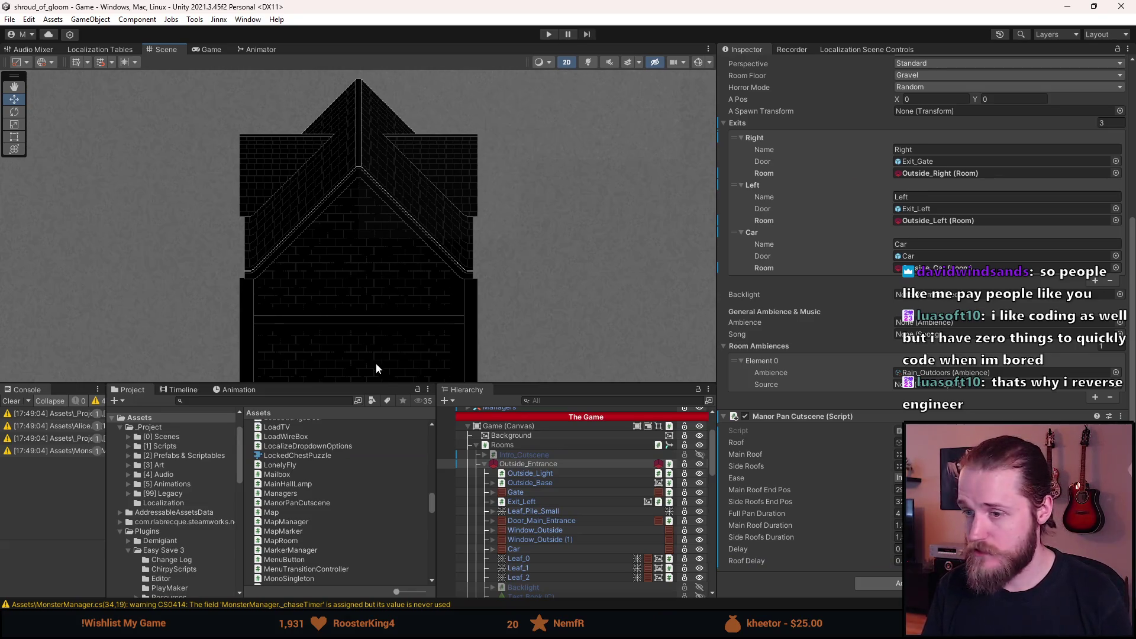
- Collapse Outside_Entrance, clear the Console, and playtest the cutscene in an enlarged Game view
scroll(379, 345, "down", 6)
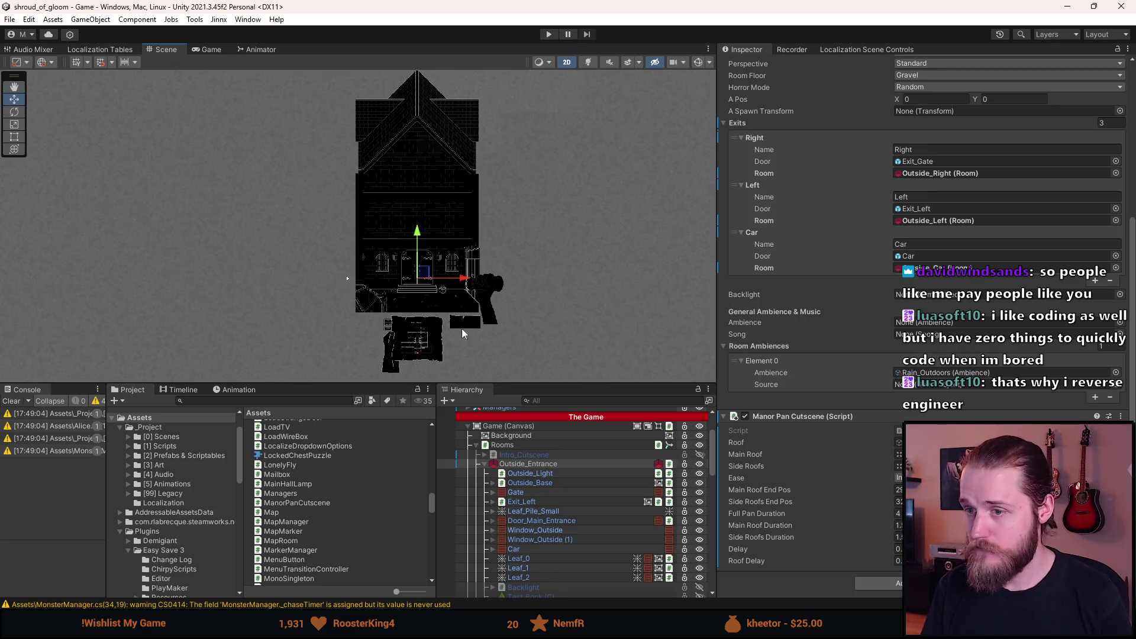
left_click(483, 464)
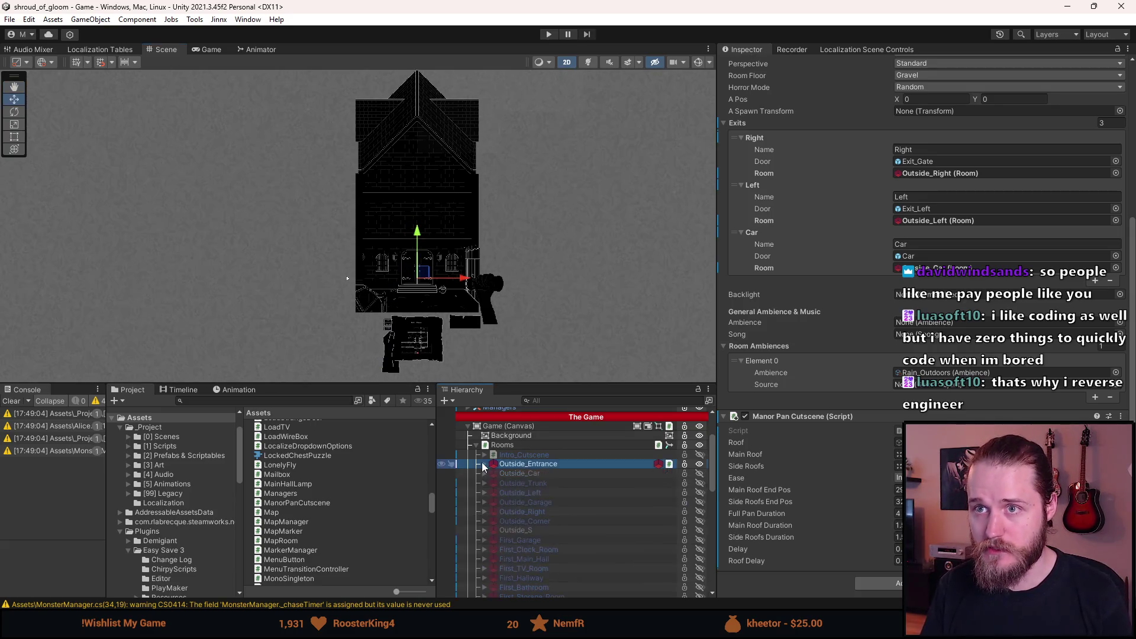
left_click(12, 402)
left_click(548, 34)
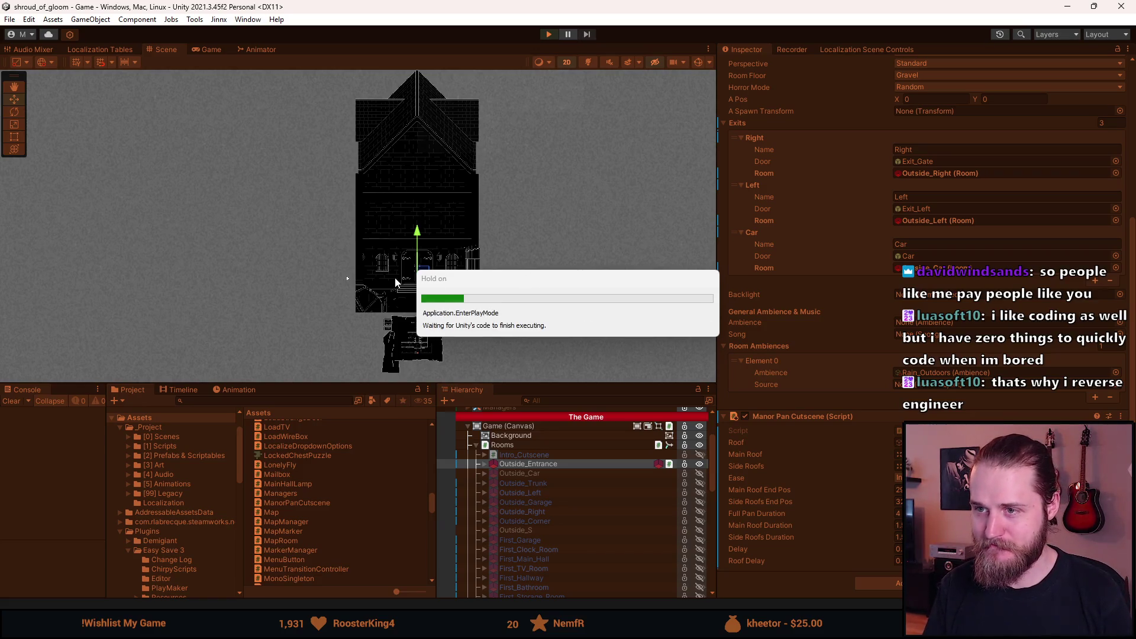
left_click_drag(381, 386, 370, 527)
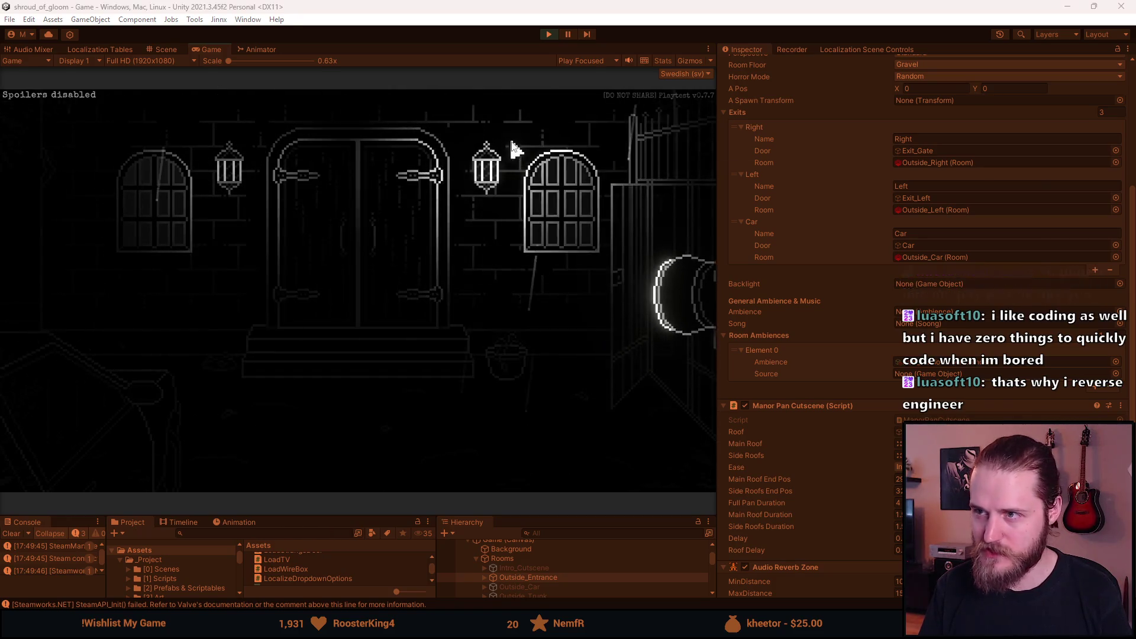
left_click(549, 36)
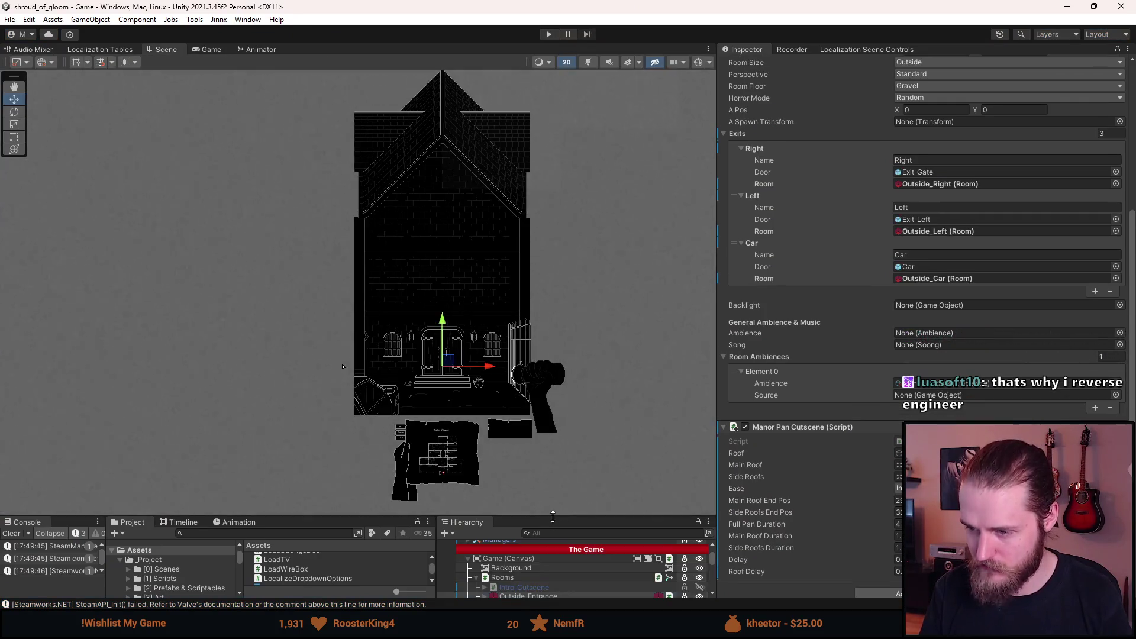
- Select Main_Roof, Side_Roofs and Upper_Walls under Outside_Entrance's Roof object
left_click_drag(541, 515, 541, 399)
scroll(557, 526, "up", 3)
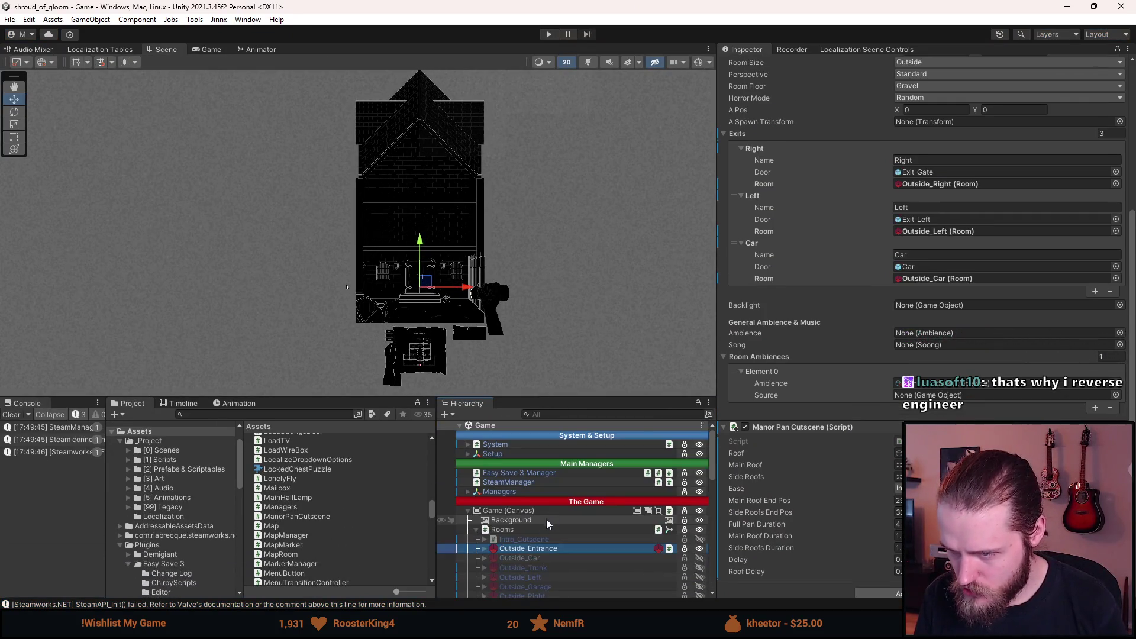
left_click(485, 549)
scroll(491, 550, "down", 5)
left_click(493, 550)
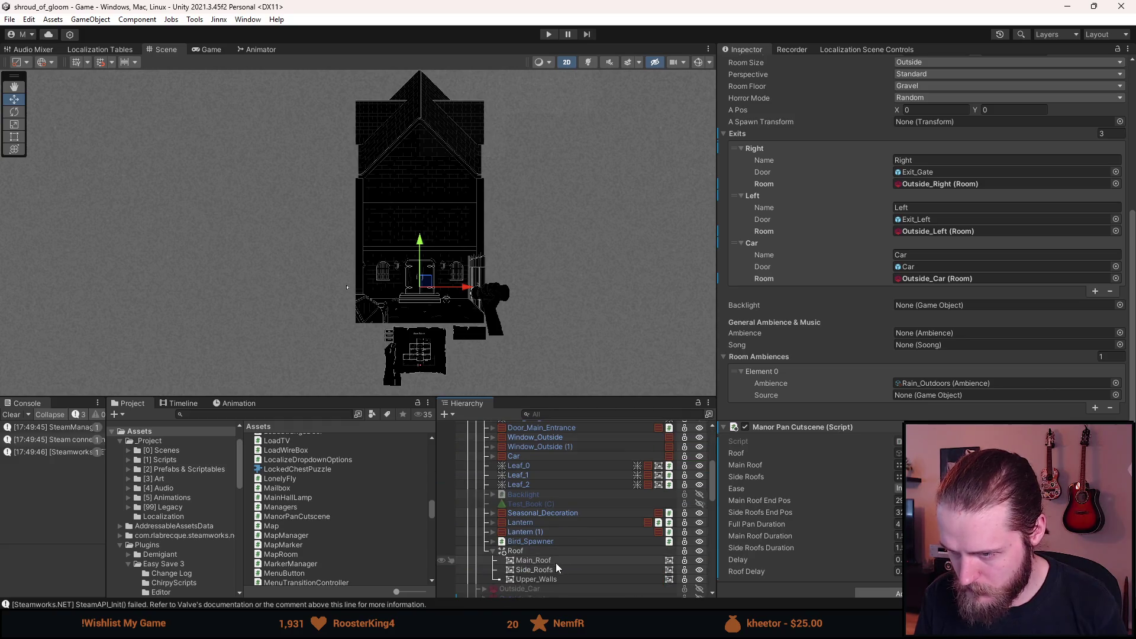
left_click(549, 560)
left_click(542, 580, "shift")
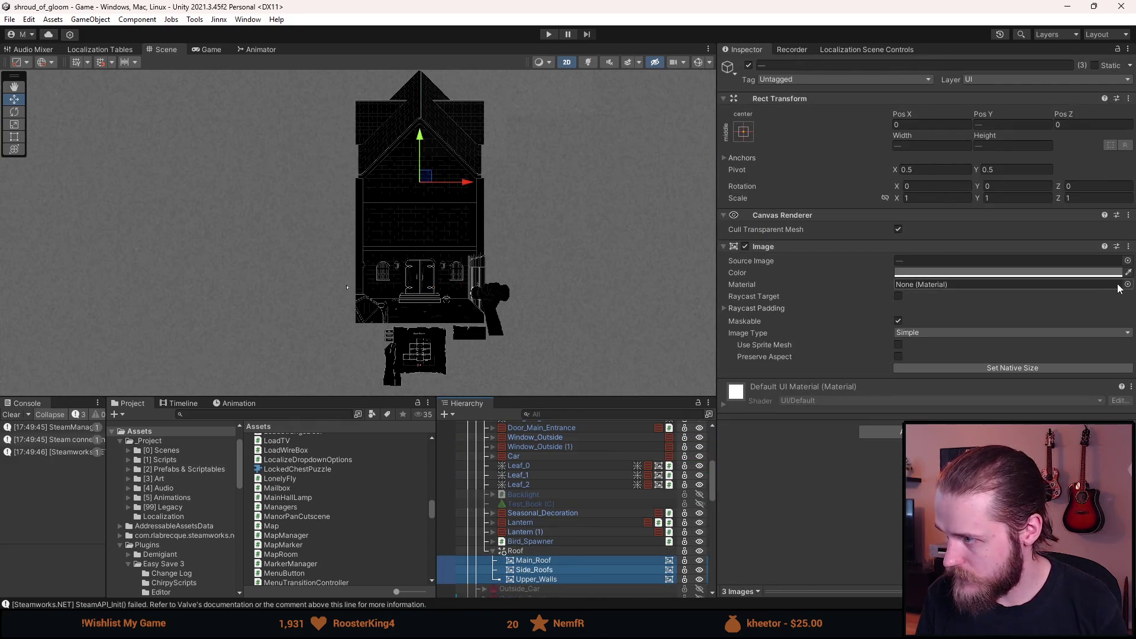
- Assign Sprite-Lit-Default as the Image material of the three roof sprites and save
left_click(1127, 285)
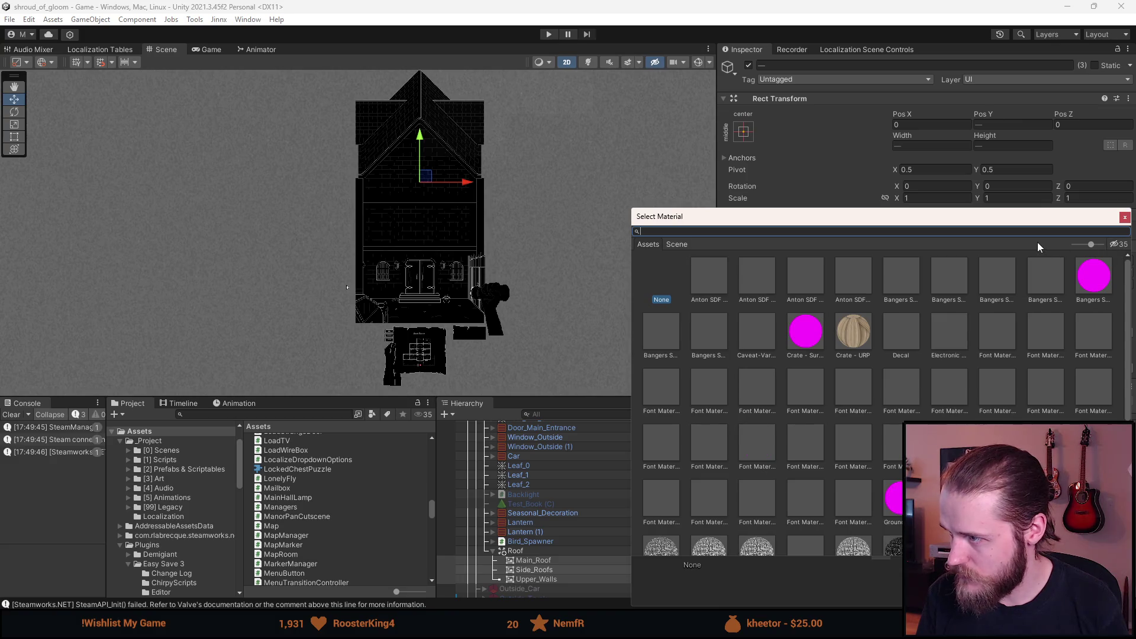
type("lit")
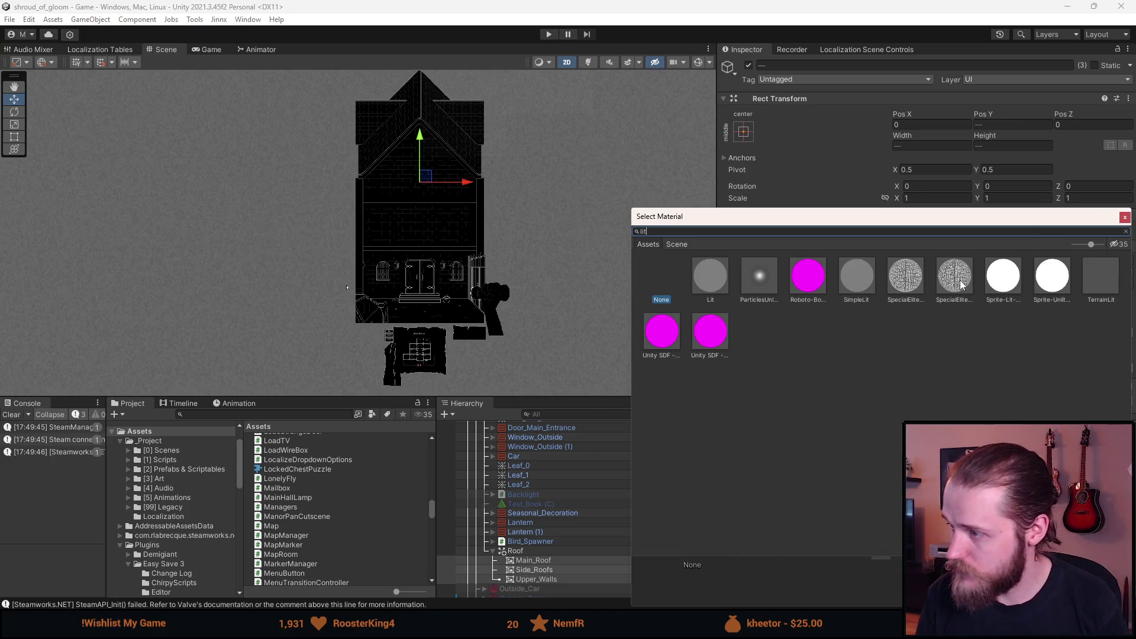
left_click(994, 291)
double_click(995, 292)
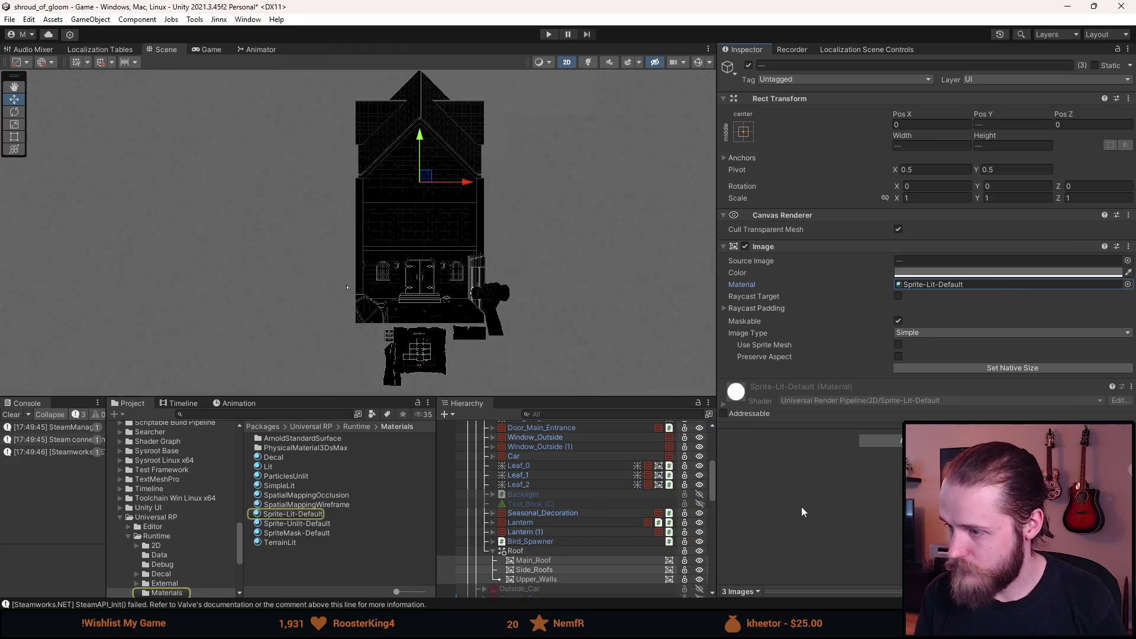
scroll(538, 480, "up", 5)
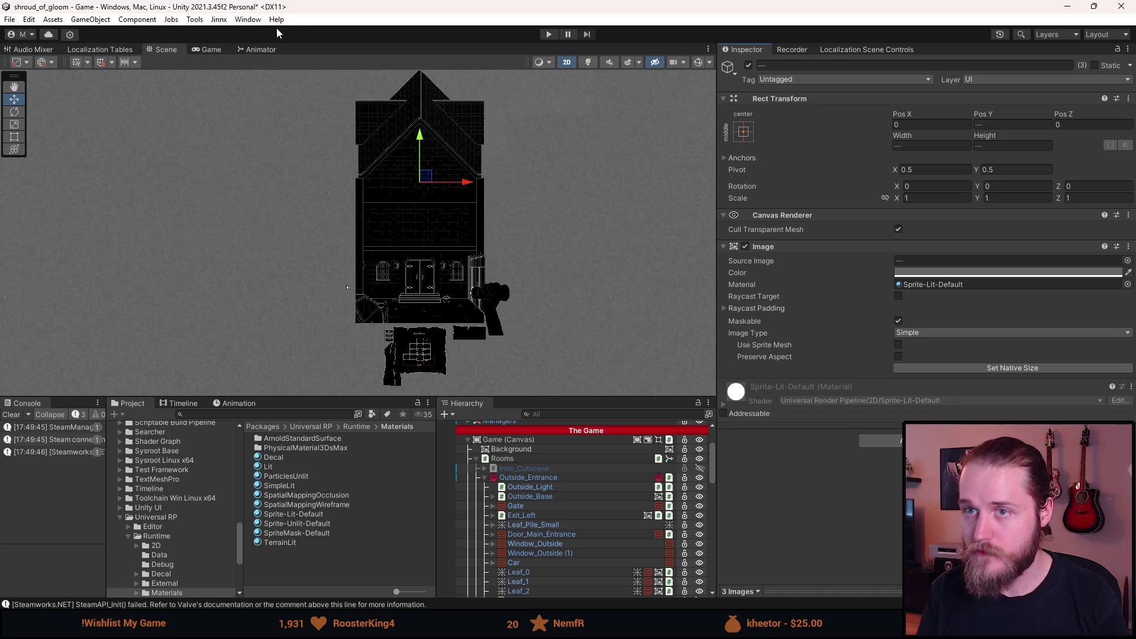
key("ctrl+s")
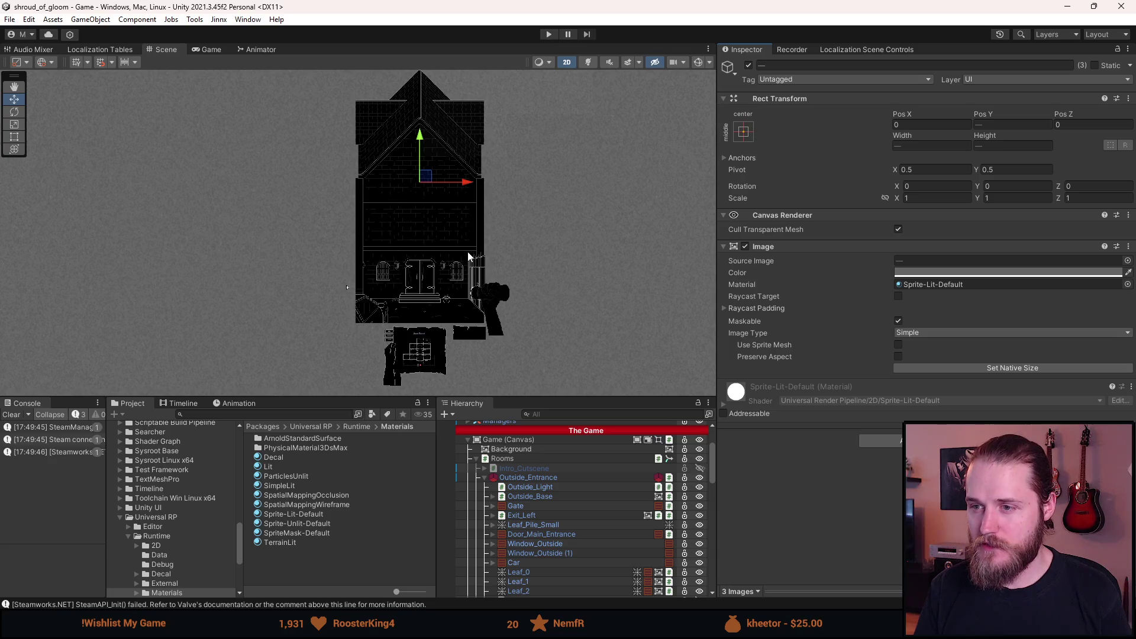
left_click(533, 487)
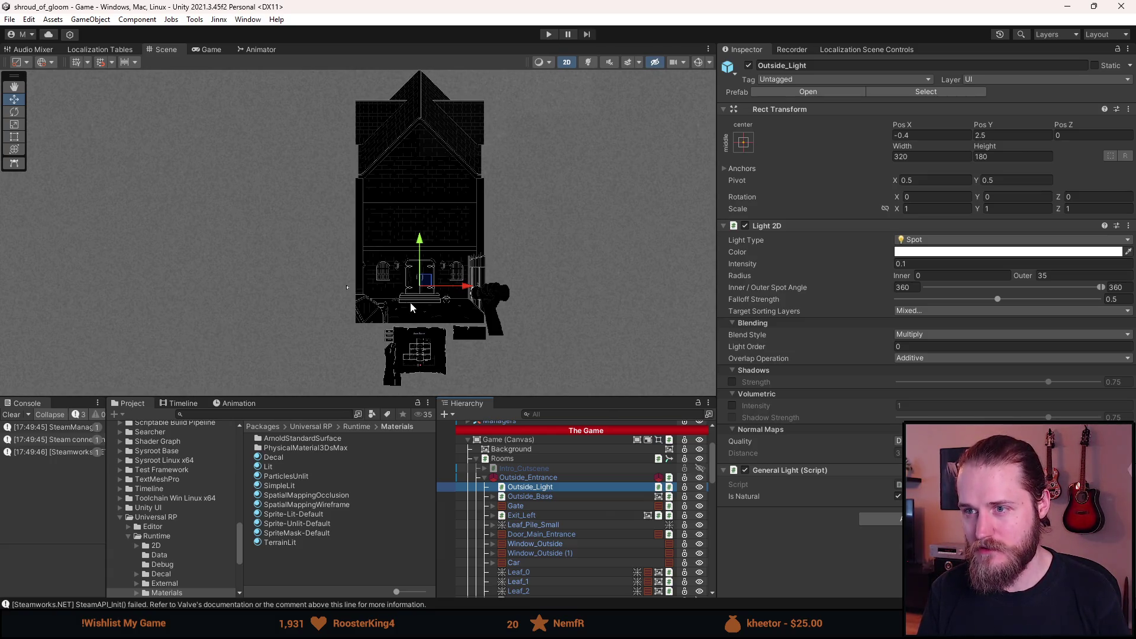
- Pan and zoom out over the manor facade, then select Outside_Entrance
scroll(420, 257, "up", 5)
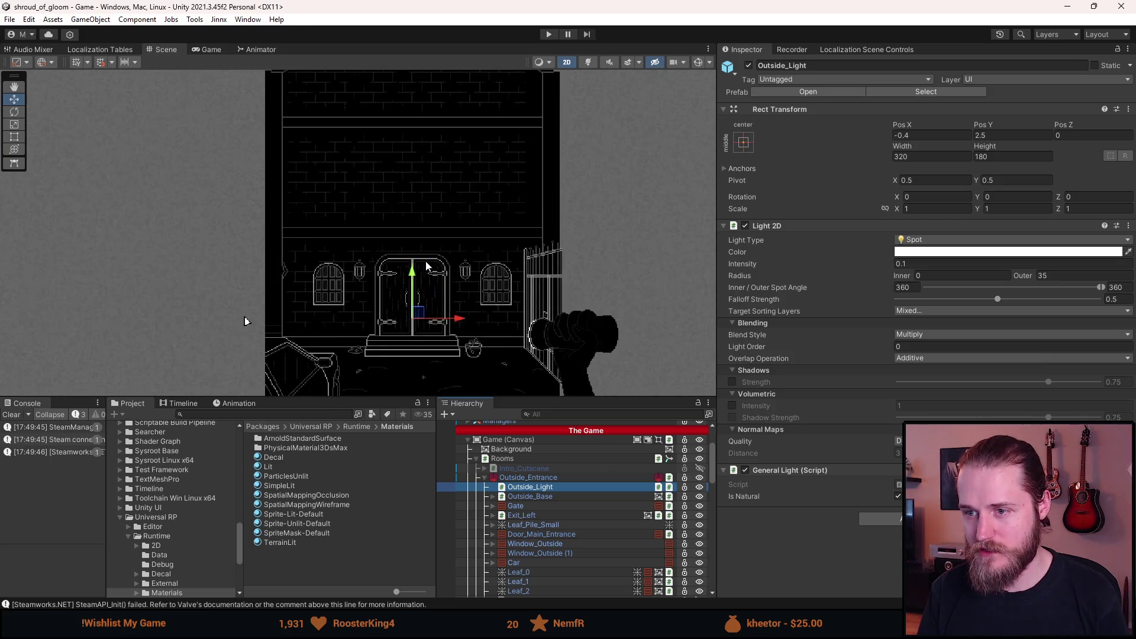
left_click_drag(244, 317, 245, 359)
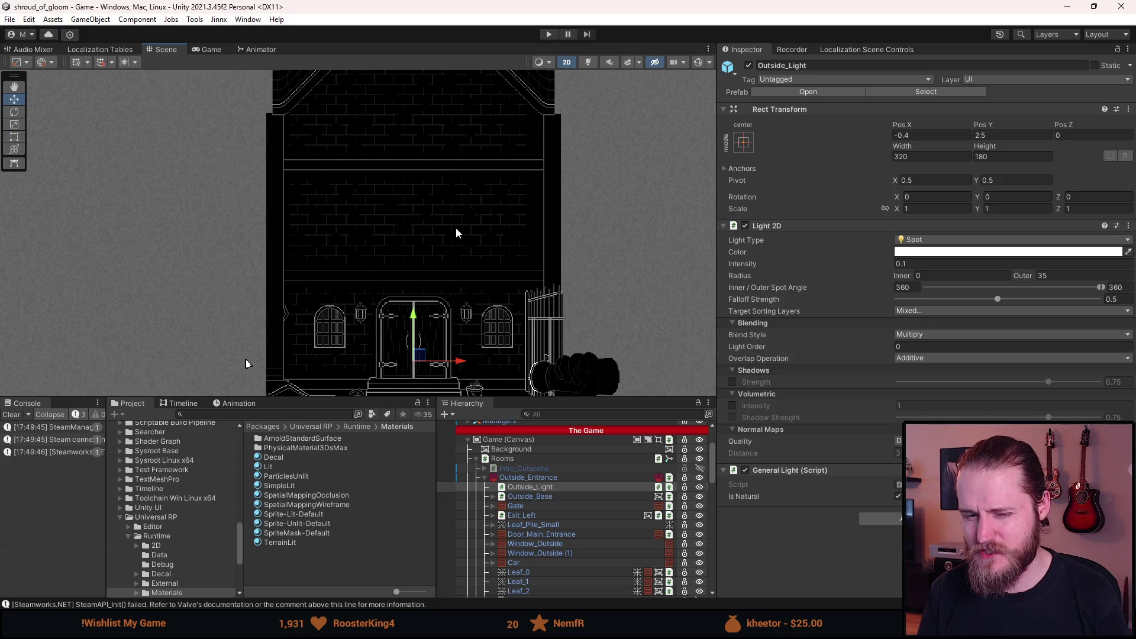
scroll(456, 232, "down", 4)
left_click_drag(456, 232, 452, 275)
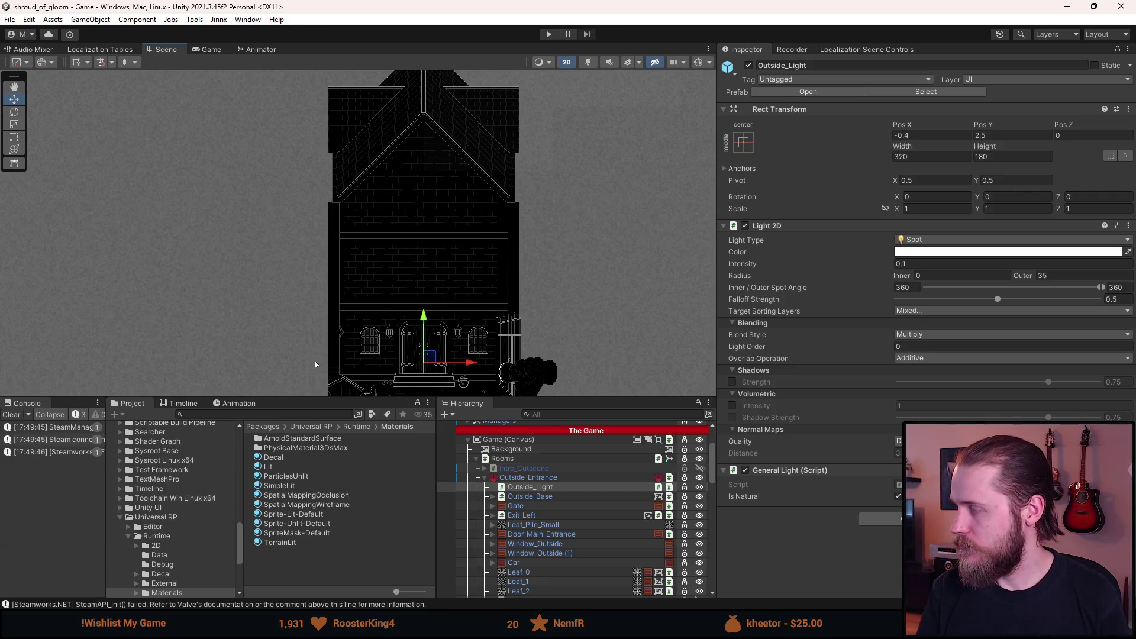
key("Up")
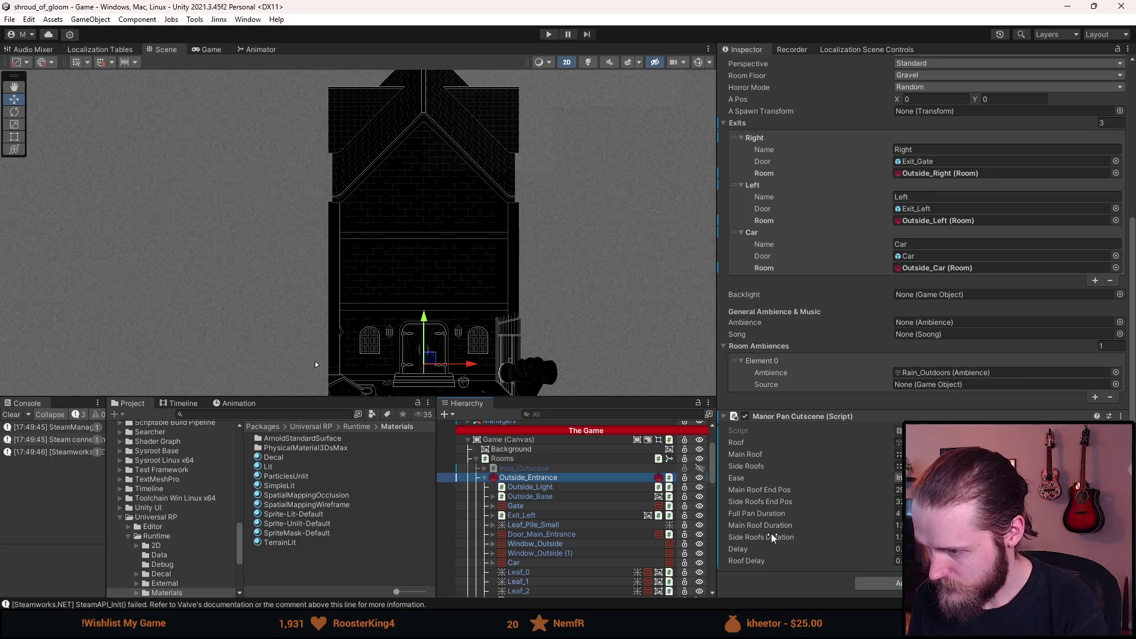
- Set Roof Delay to 15 and playtest maximized, enabling the global light in dev tools
left_click(899, 560)
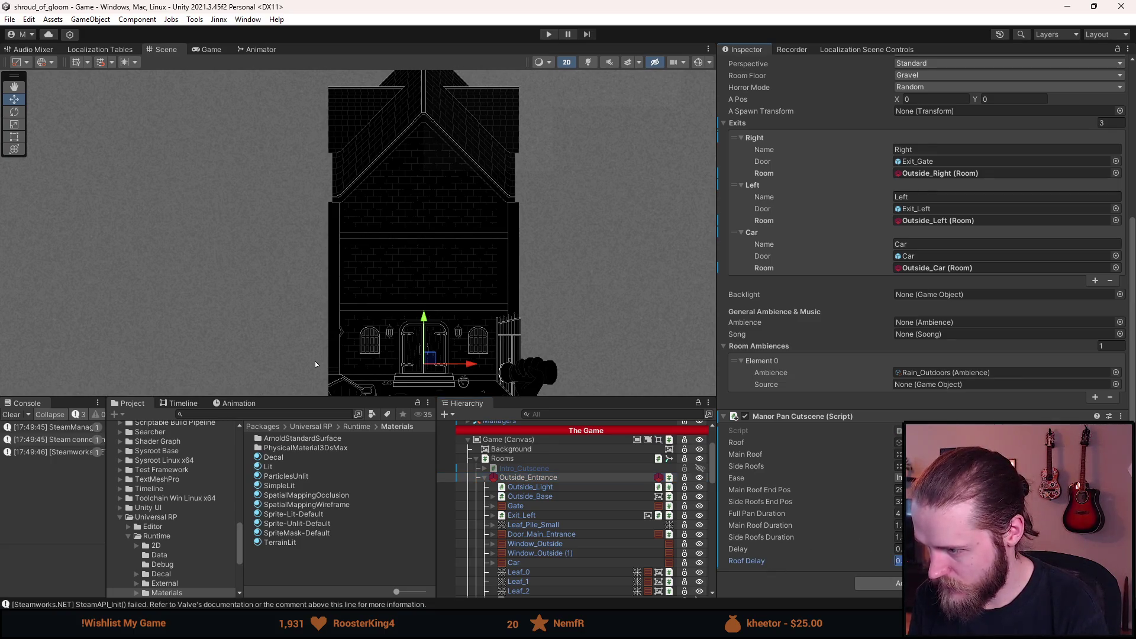
type("1")
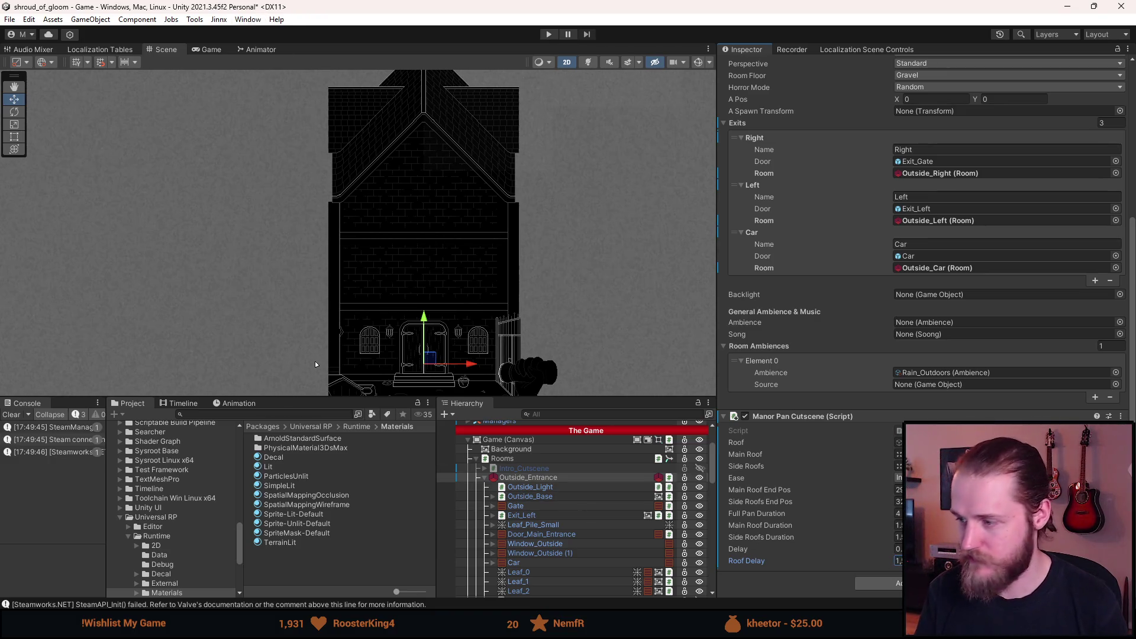
type("5")
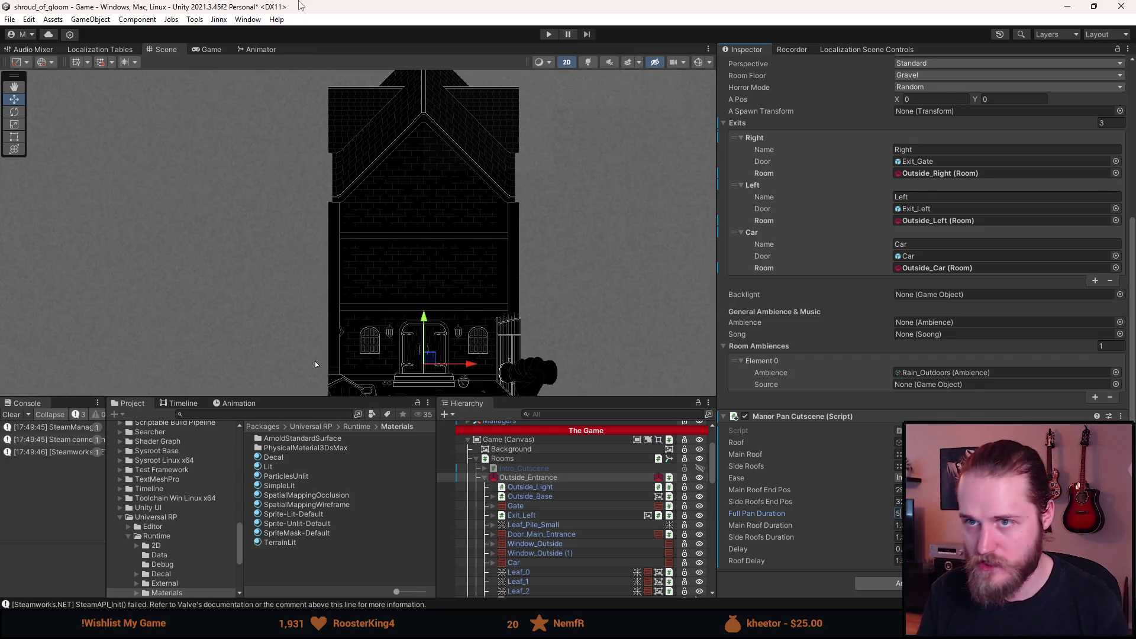
left_click(548, 34)
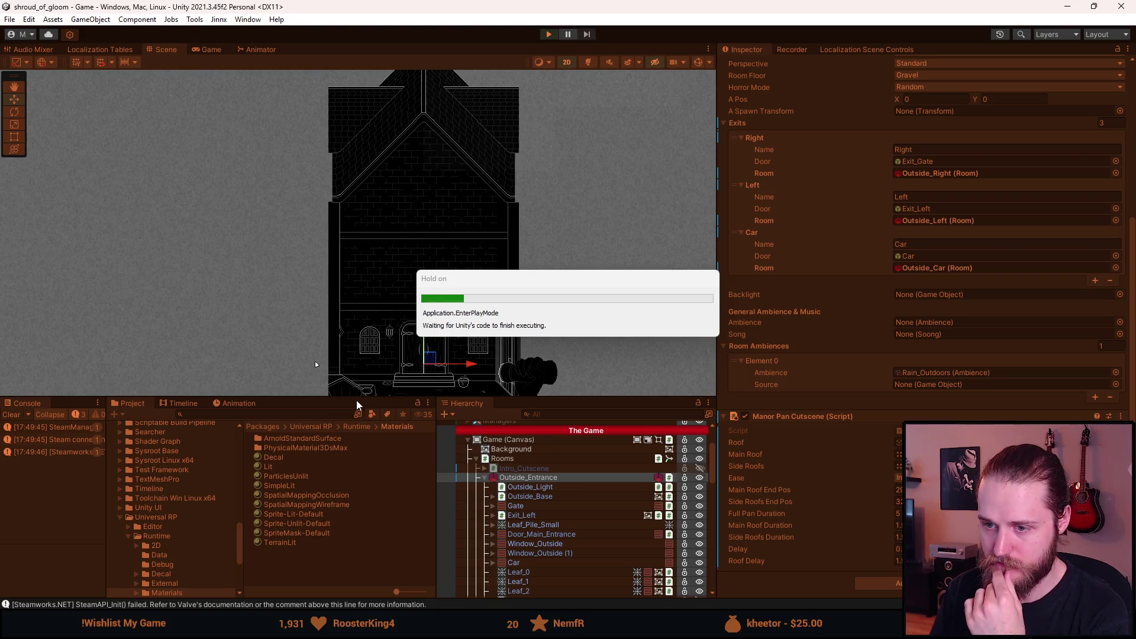
double_click(203, 49)
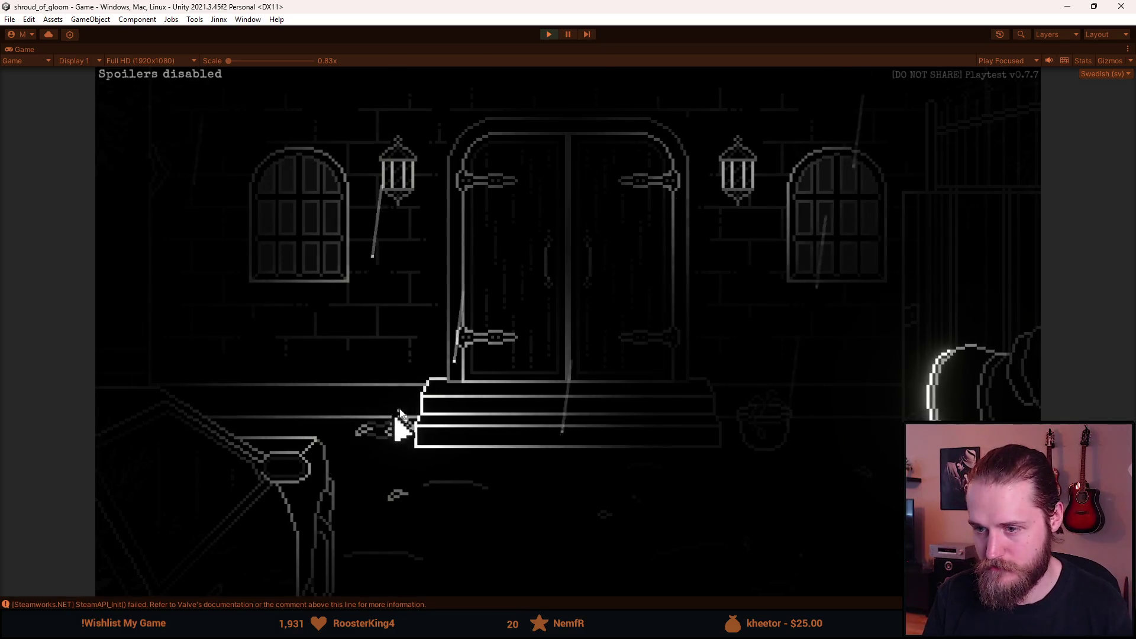
key("F1")
left_click(482, 232)
key("F1")
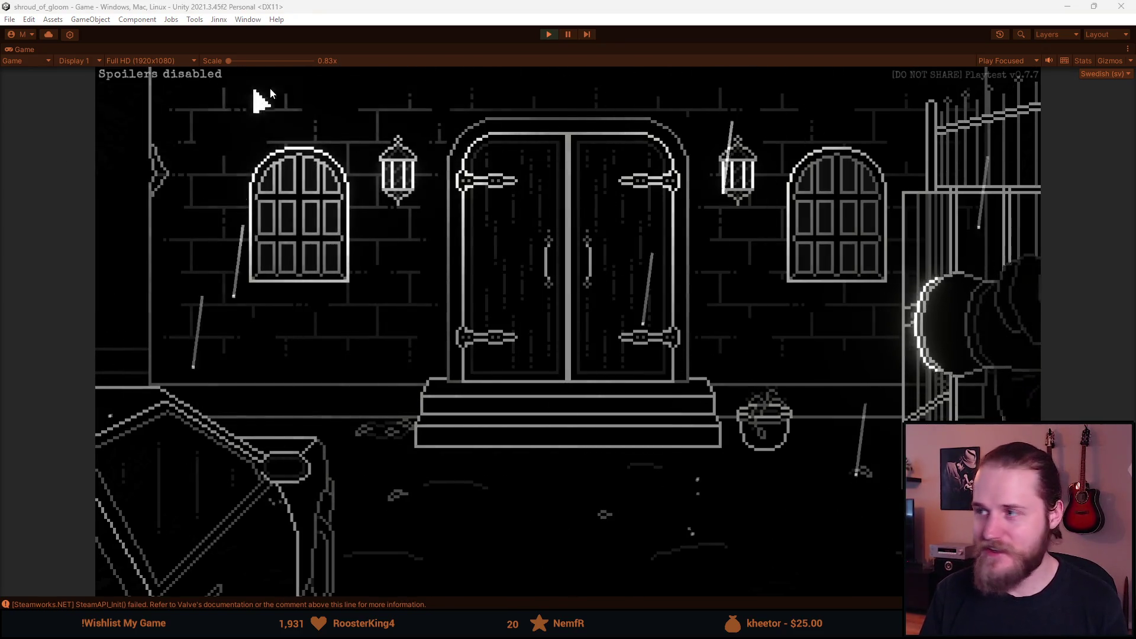
- Restore the layout, dock the Scene view beside Game and frame Curtain_Canvas
key("shift+space")
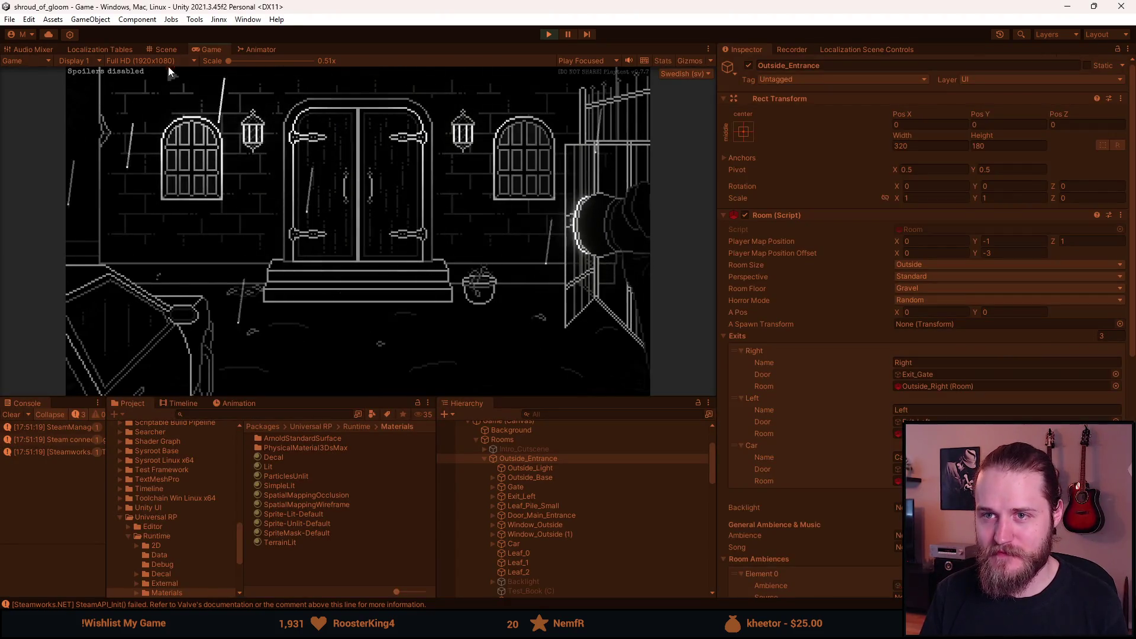
mouse_move(164, 52)
left_mouse_down()
mouse_move(484, 193)
mouse_move(645, 209)
left_mouse_up()
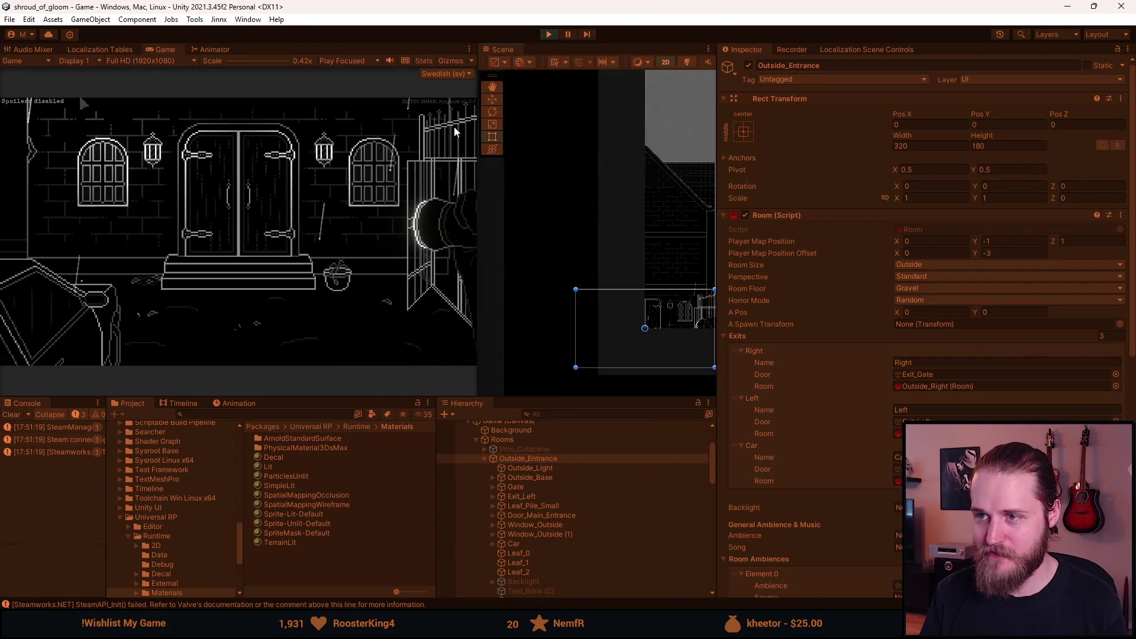
scroll(550, 566, "down", 10)
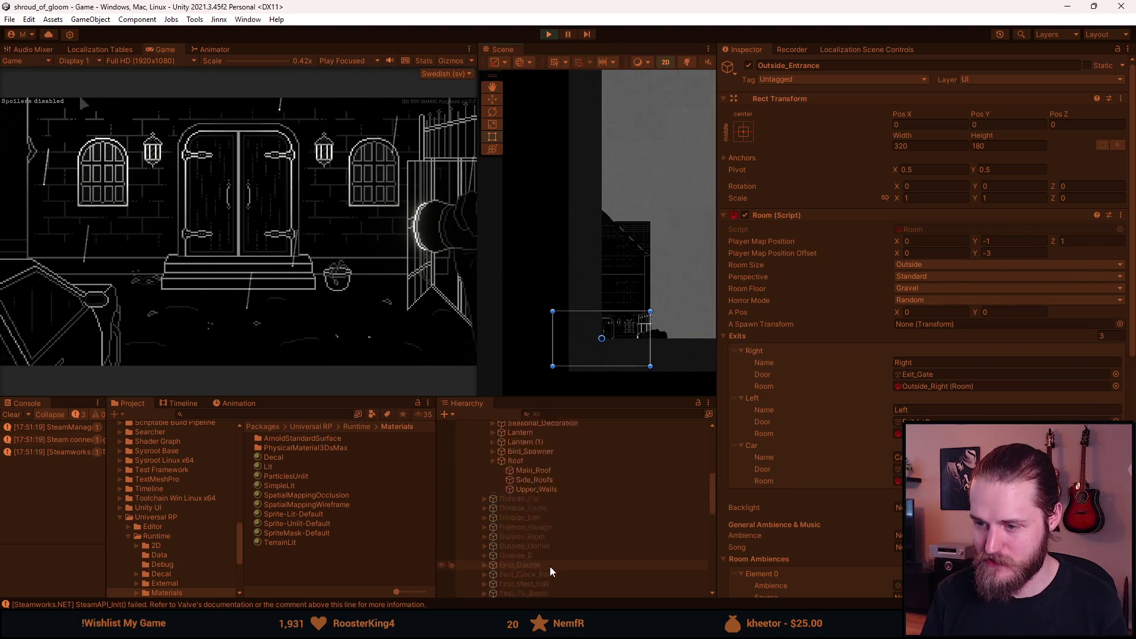
left_click(507, 565)
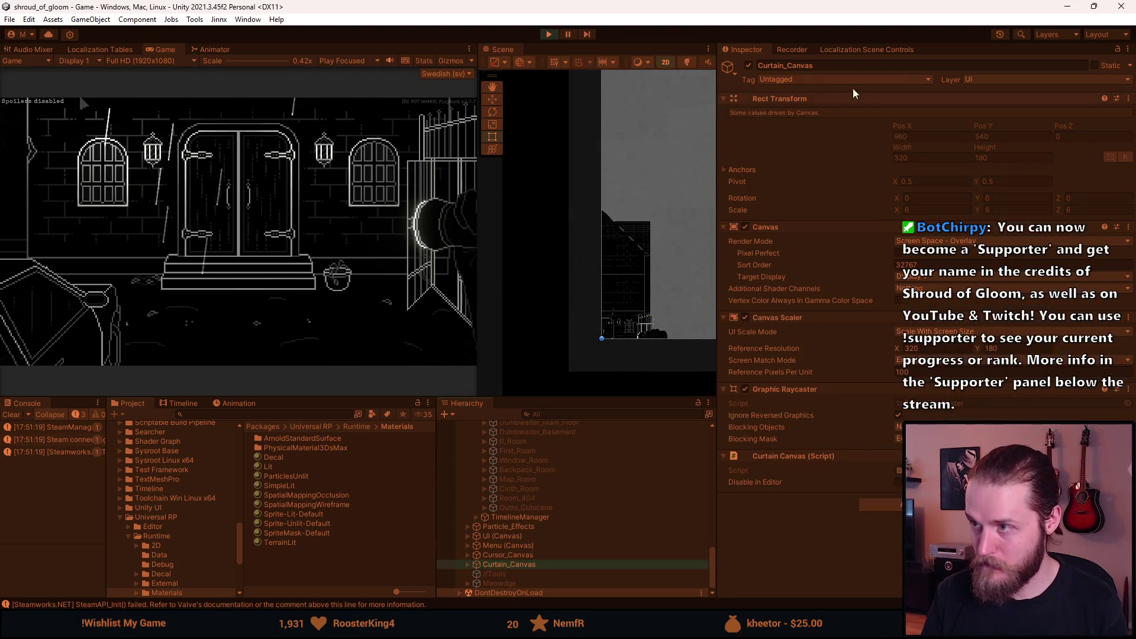
key("f")
- Enter the manor through the front door in-game, then stop the playtest
scroll(622, 286, "up", 2)
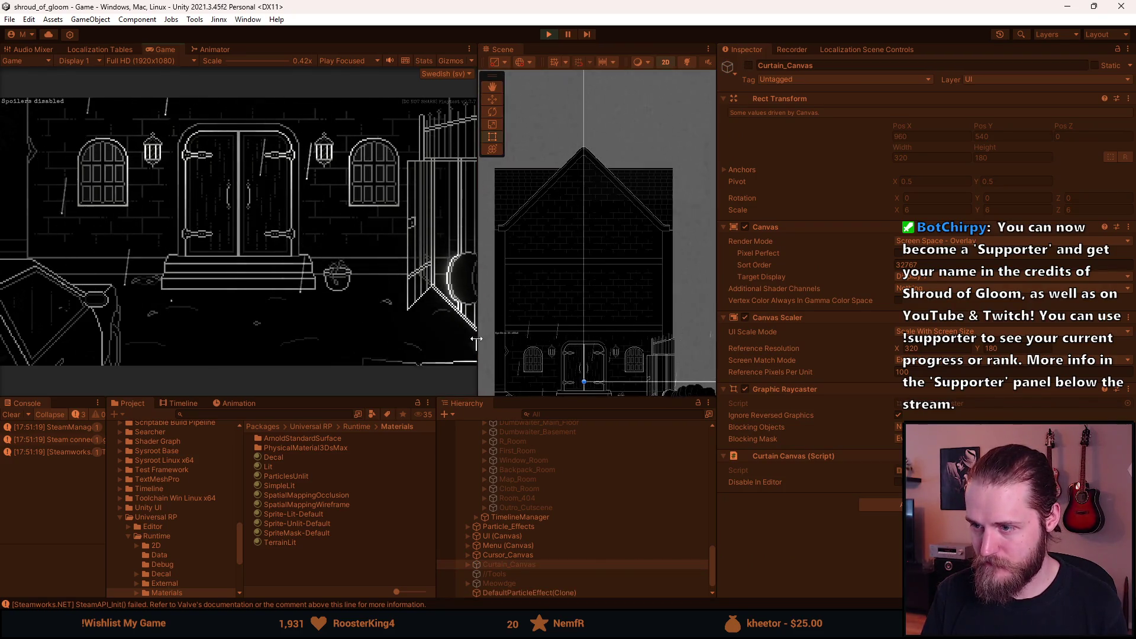
scroll(620, 214, "down", 2)
scroll(620, 220, "up", 3)
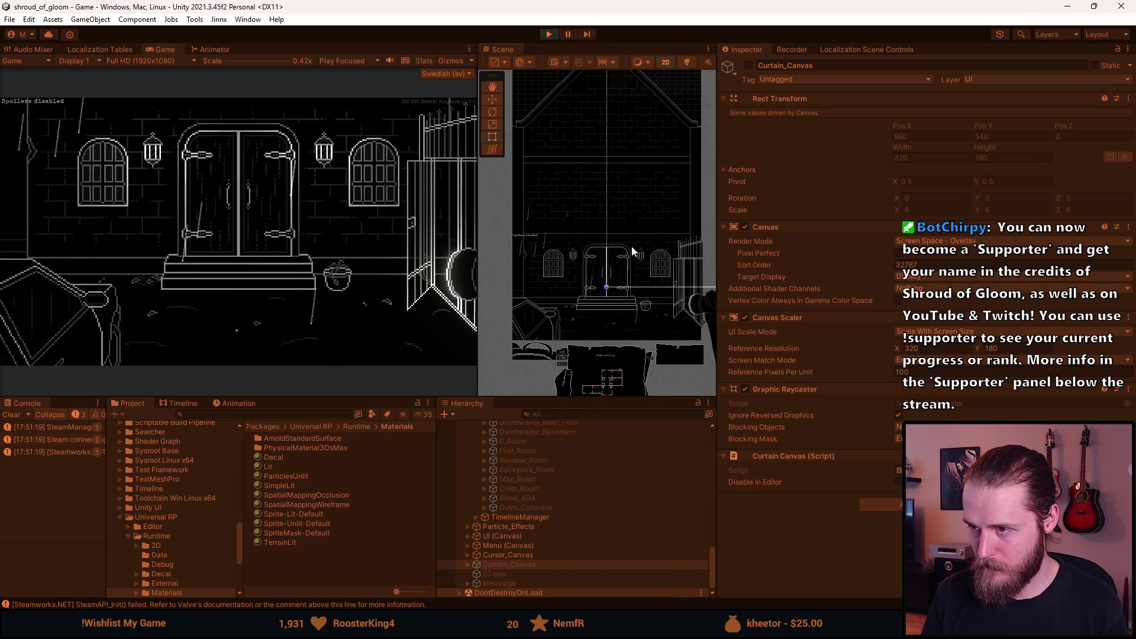
scroll(628, 278, "down", 1)
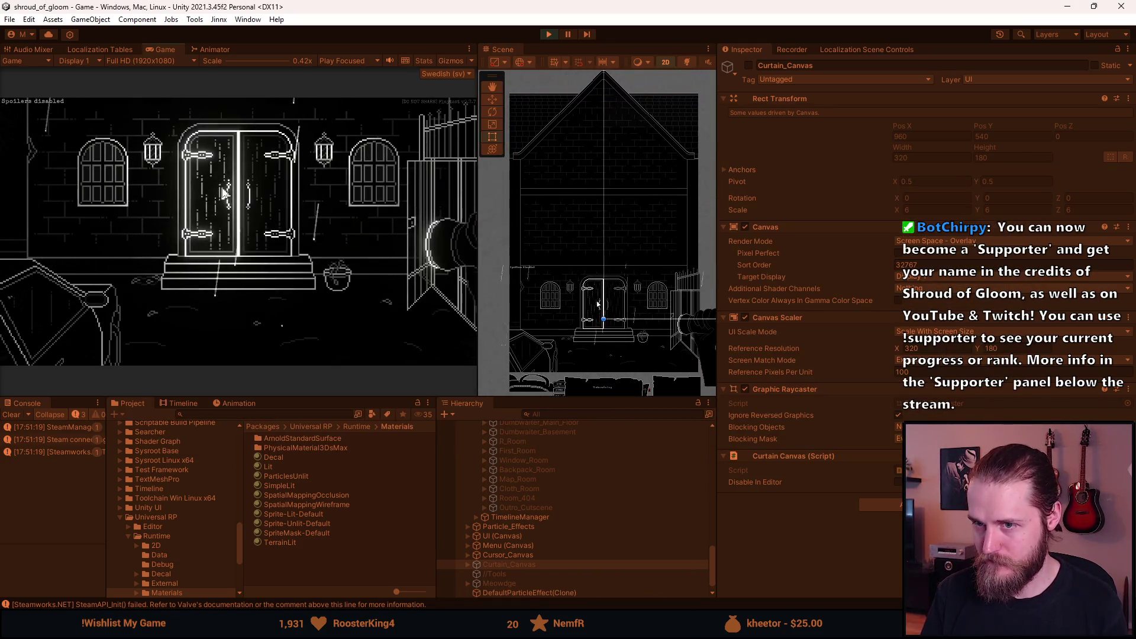
left_click(223, 192)
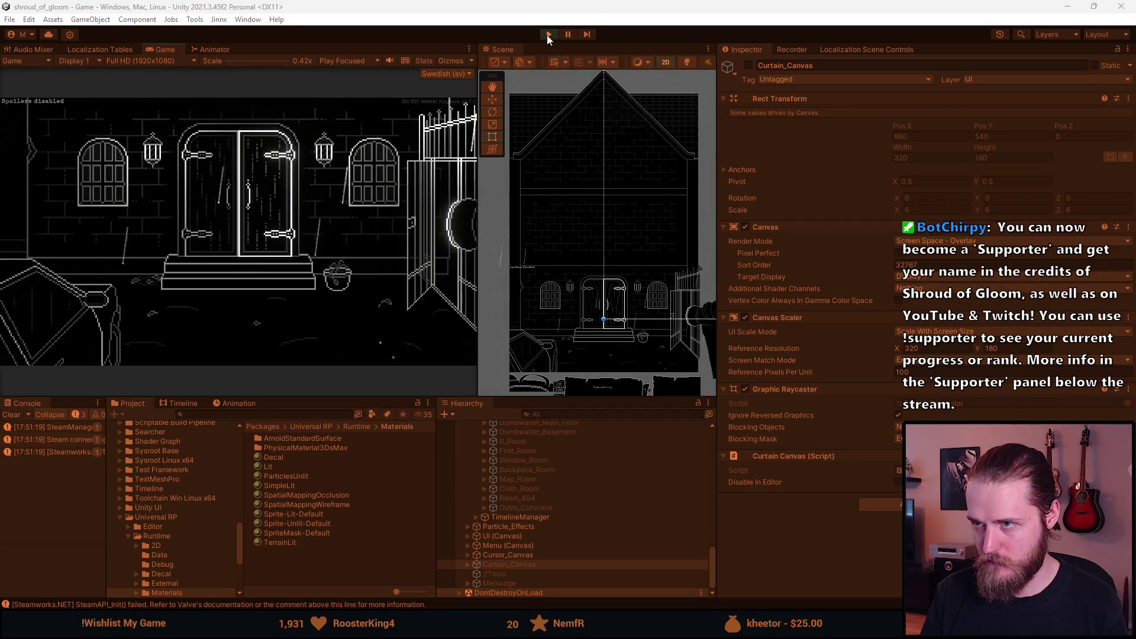
left_click(548, 33)
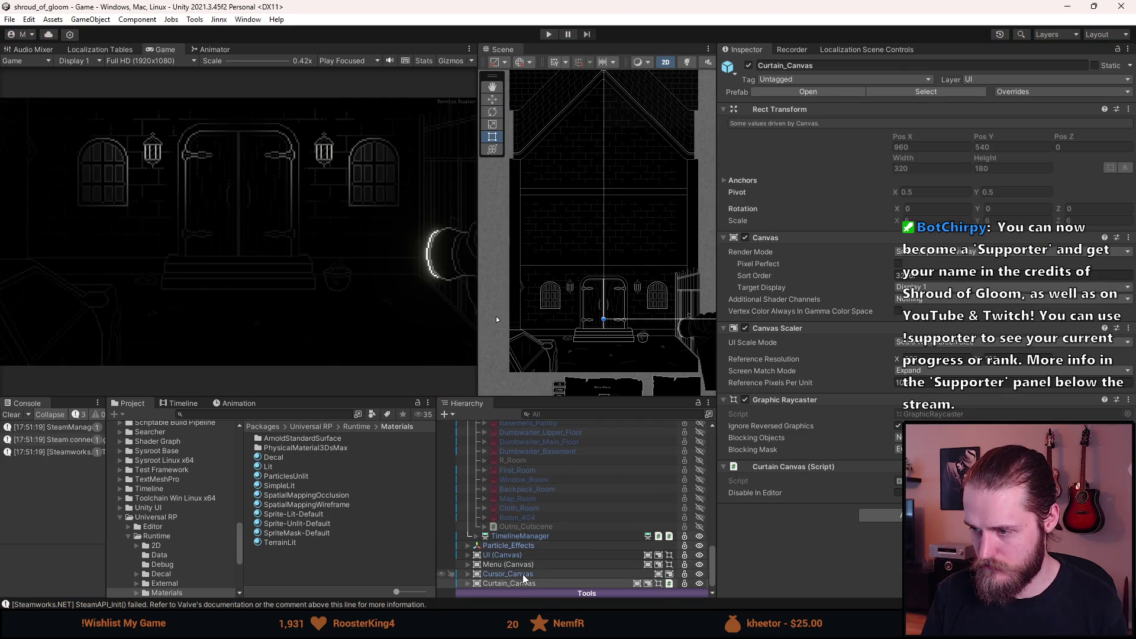
- Lengthen the Manor Pan Cutscene roof durations and delays on Outside_Entrance, then playtest
scroll(524, 579, "up", 5)
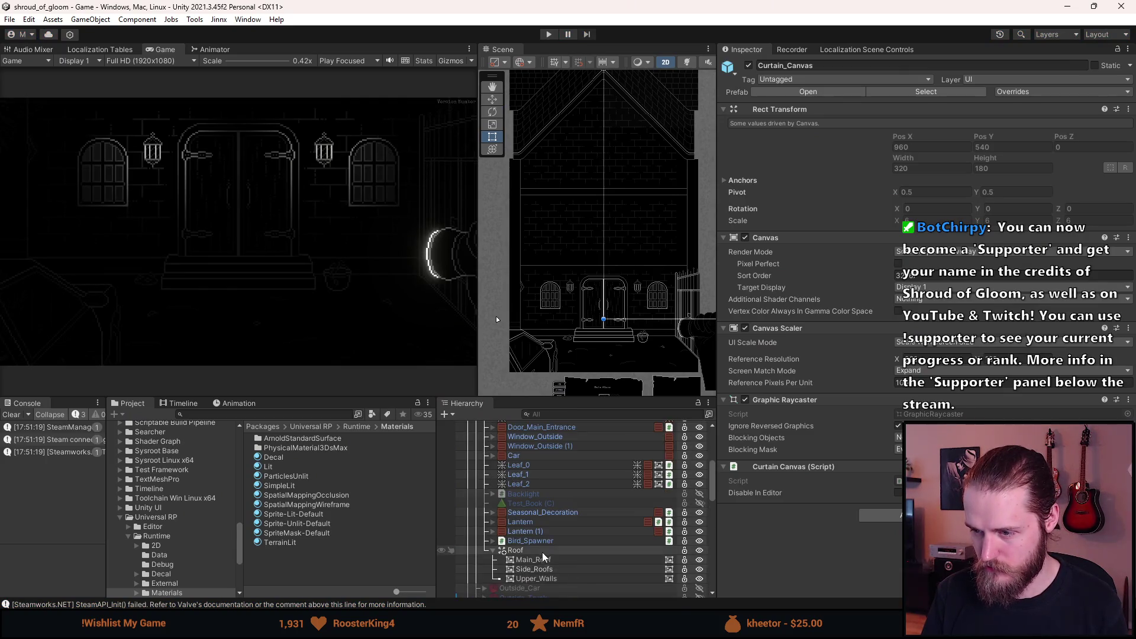
left_click(515, 550)
scroll(541, 566, "up", 10)
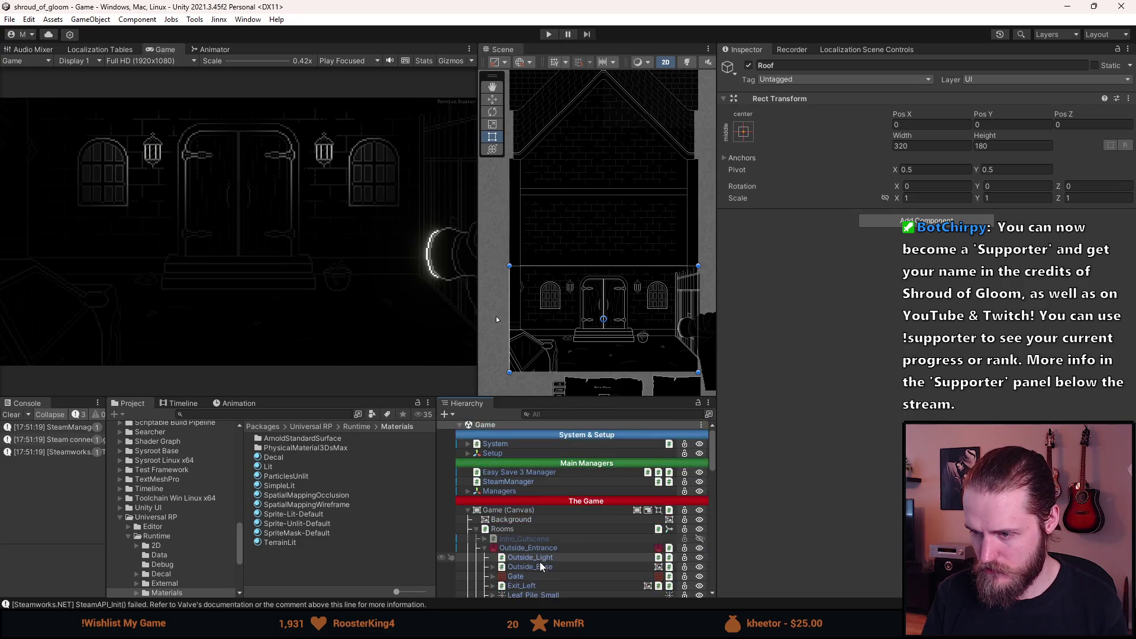
left_click(540, 547)
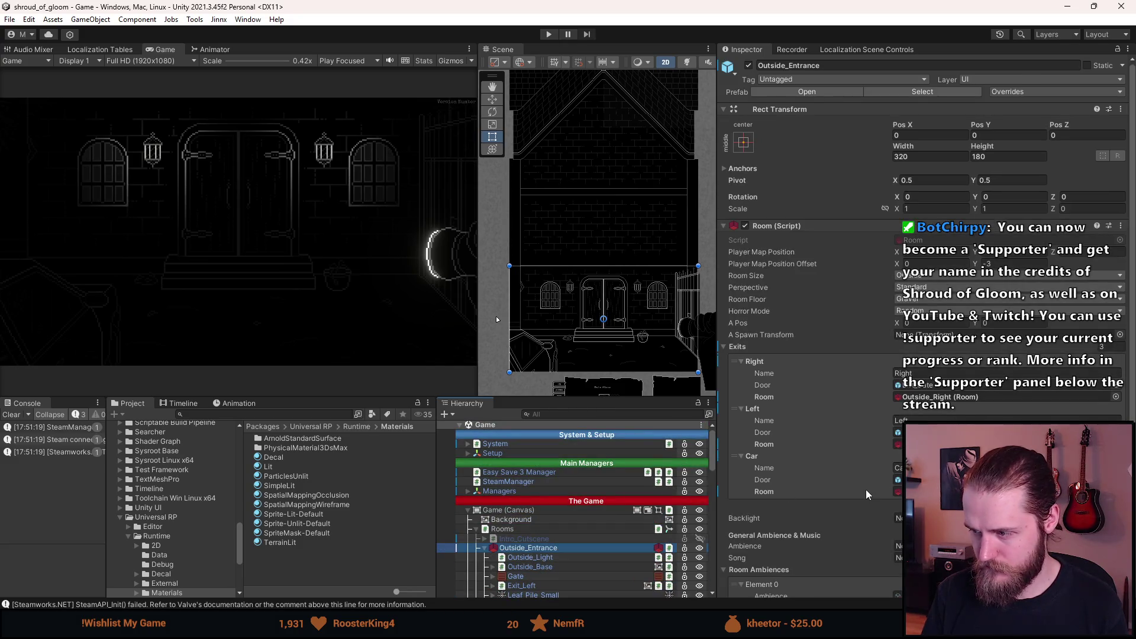
scroll(867, 494, "down", 5)
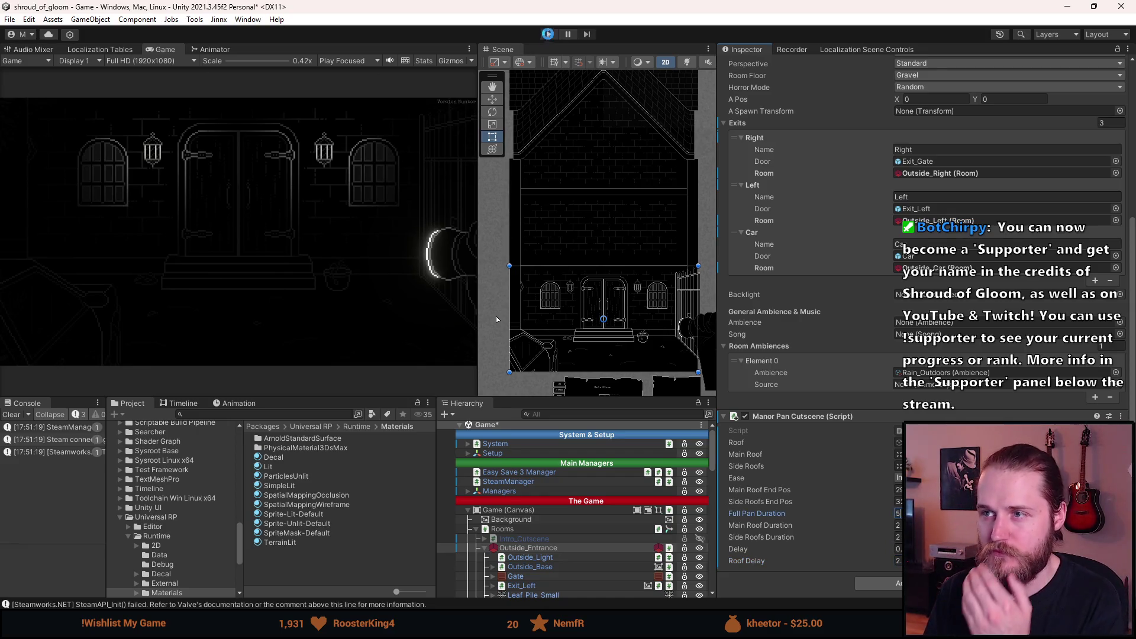
left_click(548, 35)
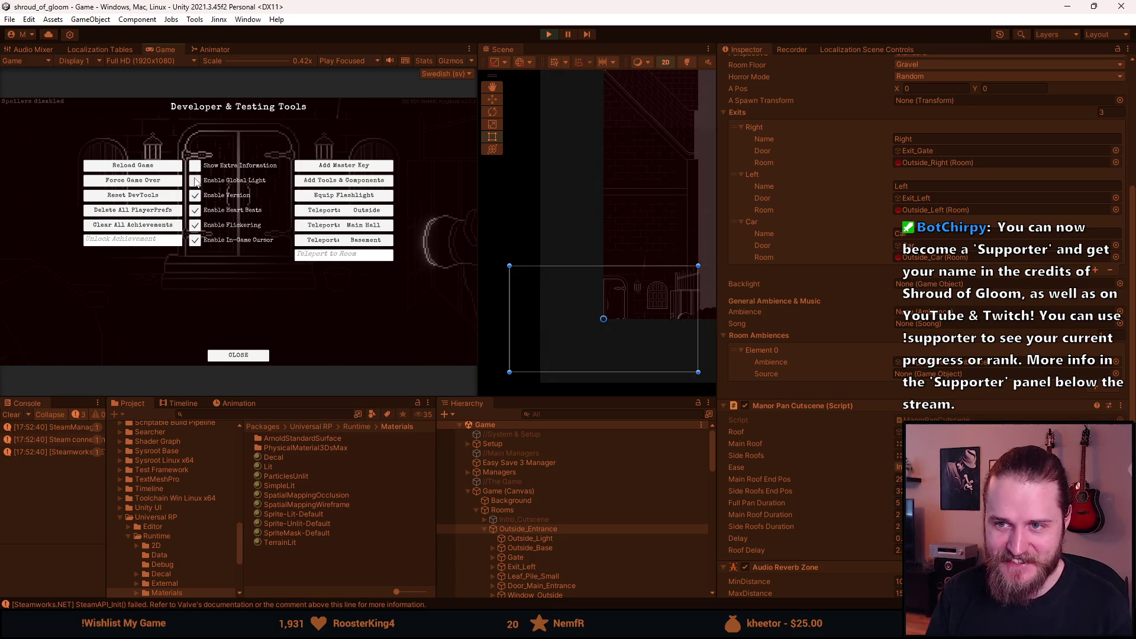
- Close the dev tools, try entering the manor, stop Play and move the Scene tab left
left_click(238, 355)
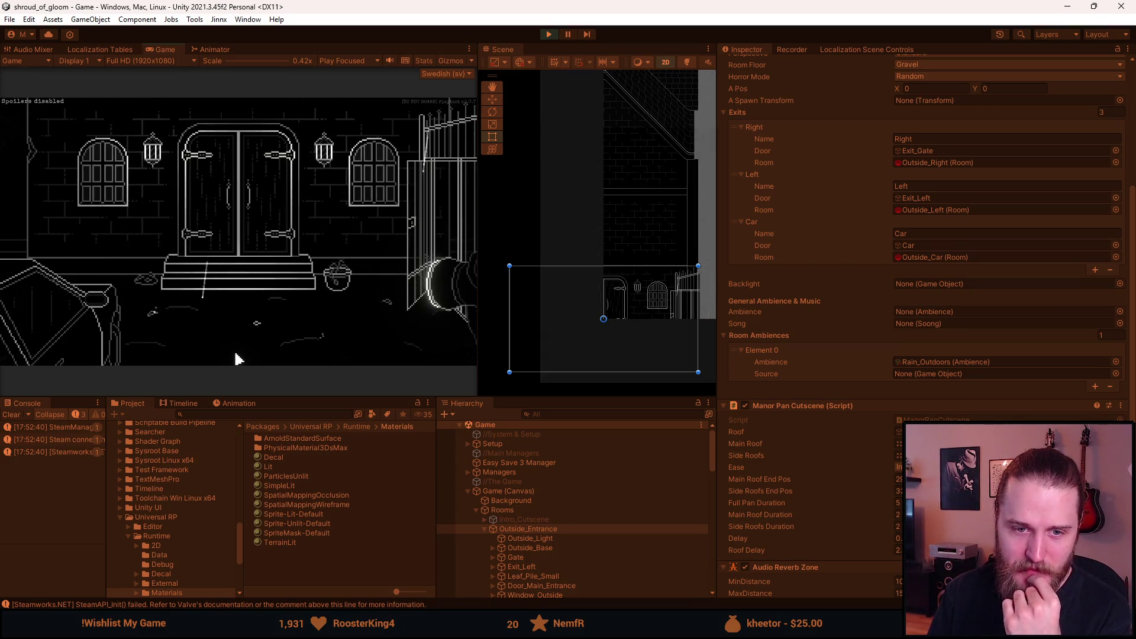
left_click(234, 350)
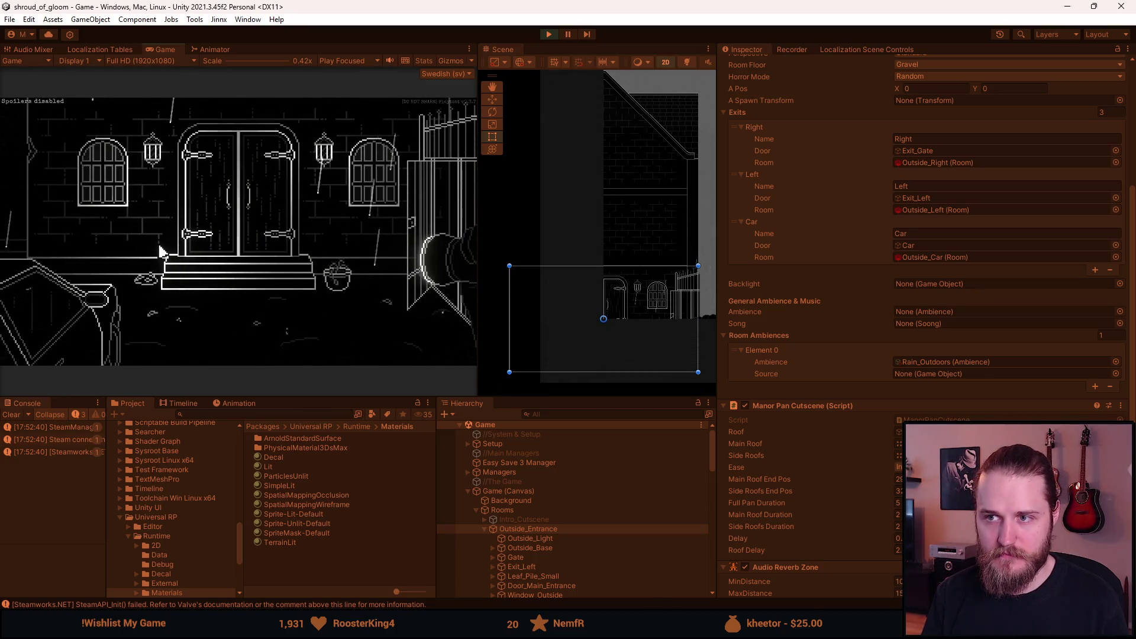
left_click(162, 246)
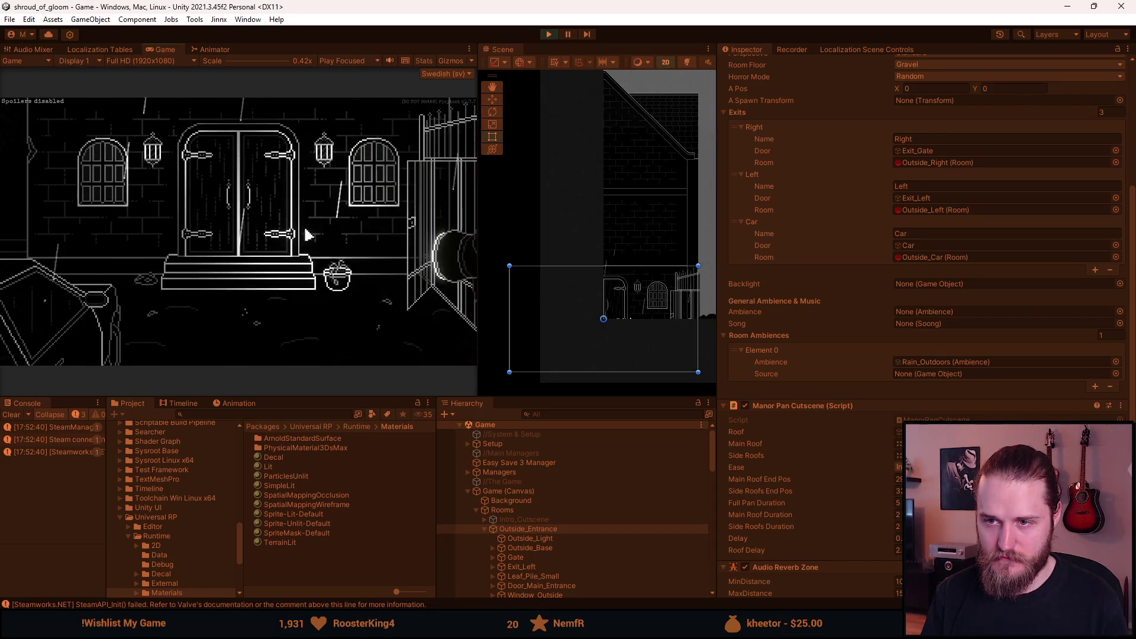
left_click(548, 36)
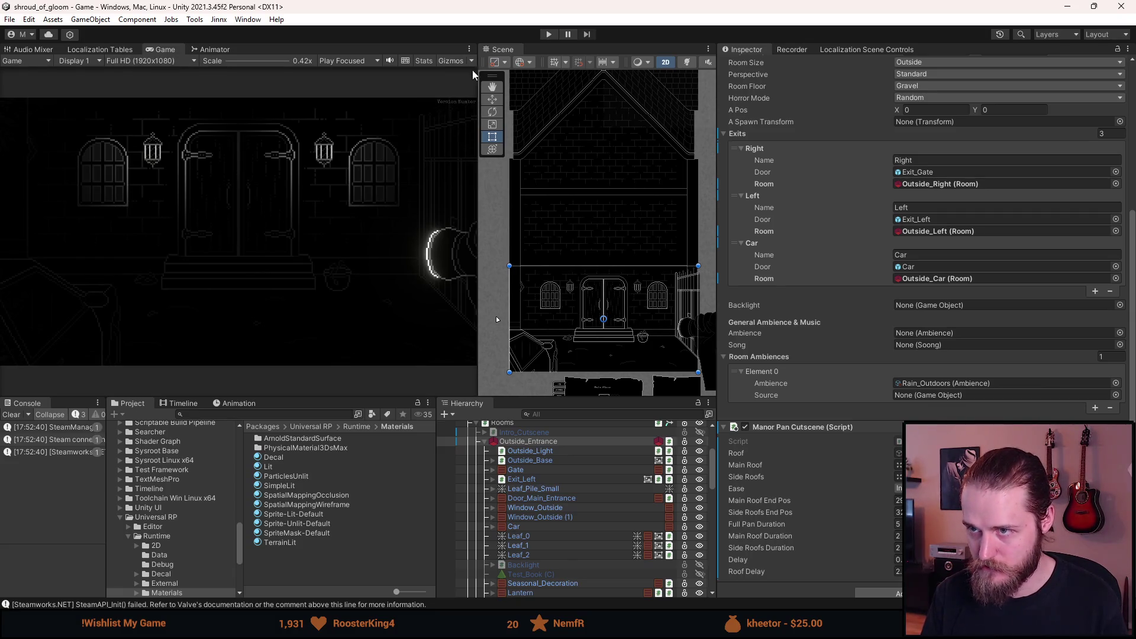
mouse_move(496, 51)
left_mouse_down()
mouse_move(299, 41)
mouse_move(229, 52)
left_mouse_up()
- Zoom out, clear the Console, frame the house front and select Window_Outside
scroll(357, 294, "down", 3)
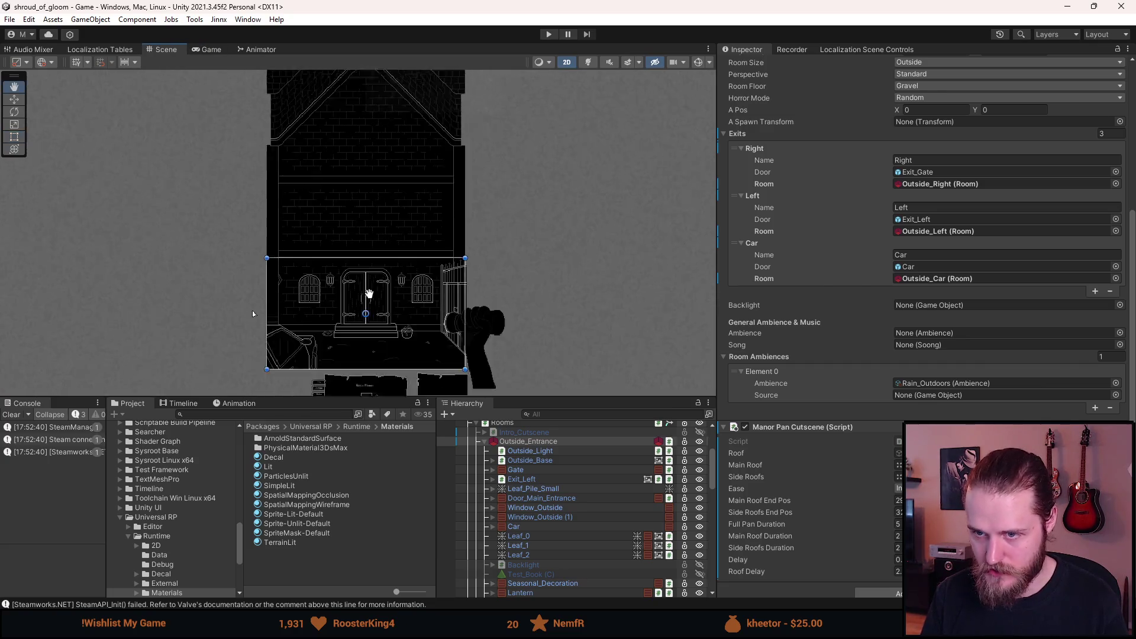
scroll(357, 295, "down", 2)
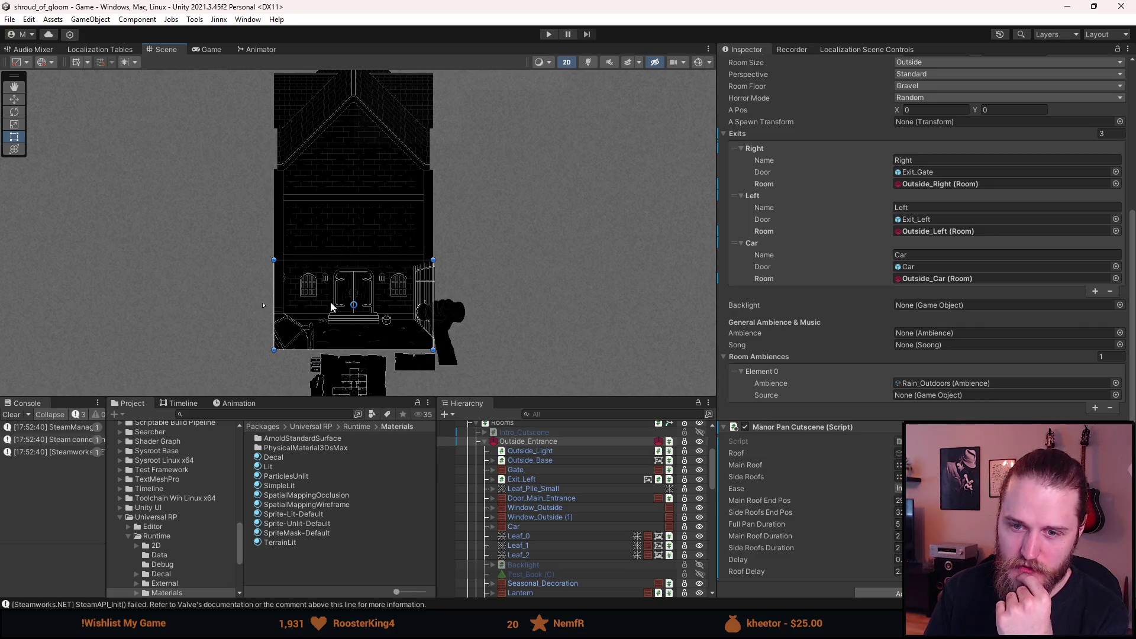
left_click(11, 415)
left_click_drag(362, 306, 329, 354)
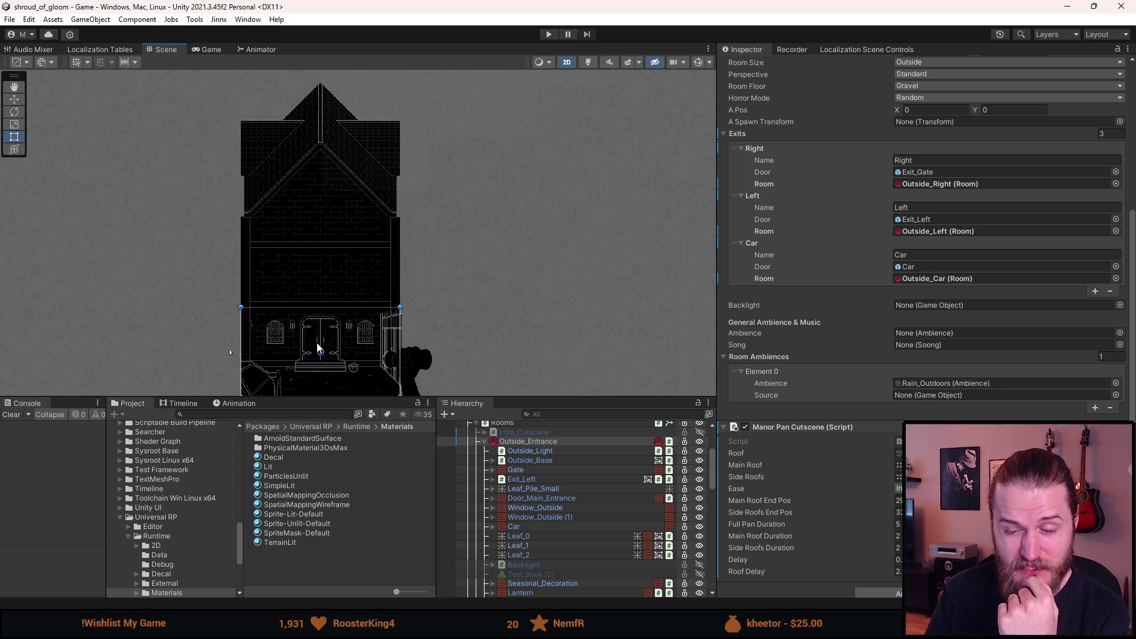
scroll(327, 372, "up", 2)
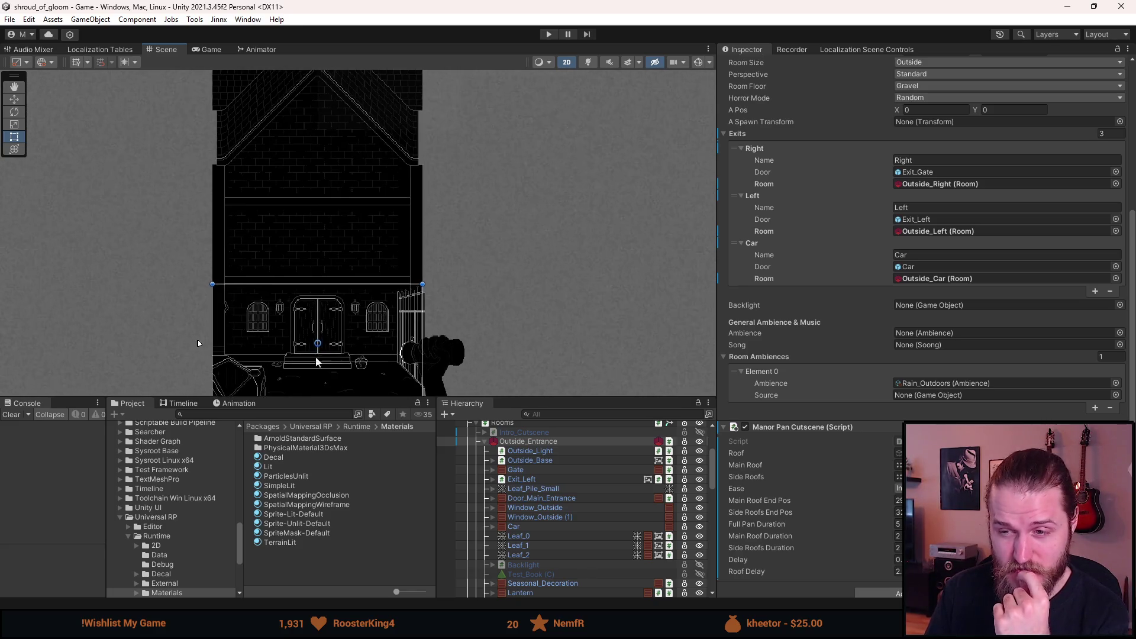
left_click(566, 509)
- Select both Window_Outside objects and paste them as children of Roof
left_click(563, 517, "ctrl")
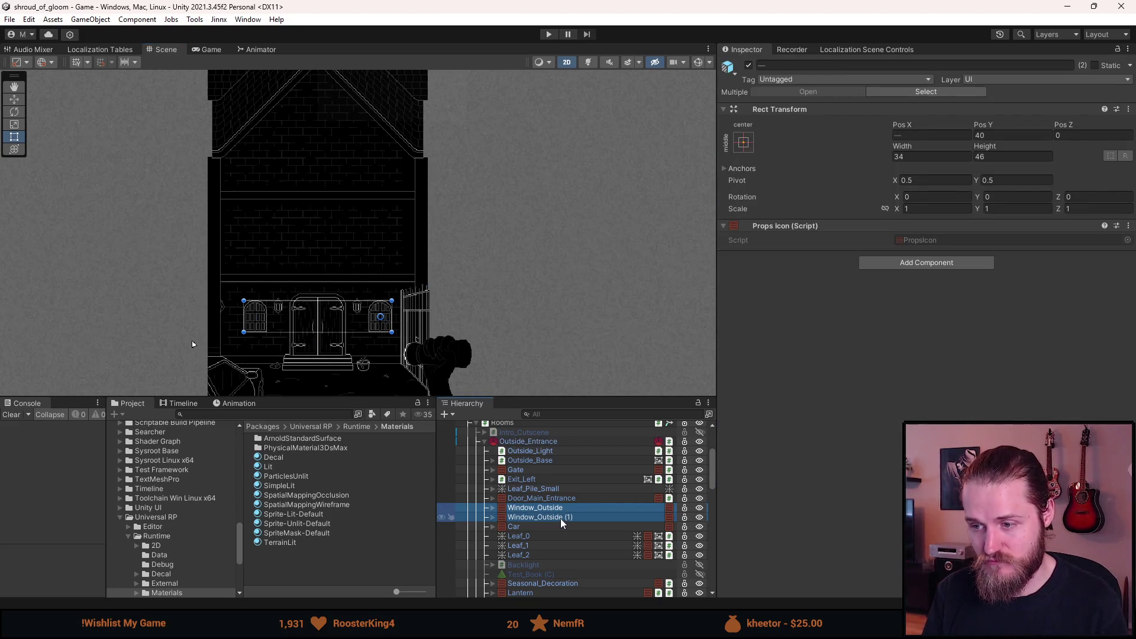
scroll(562, 522, "down", 3)
scroll(559, 518, "up", 3)
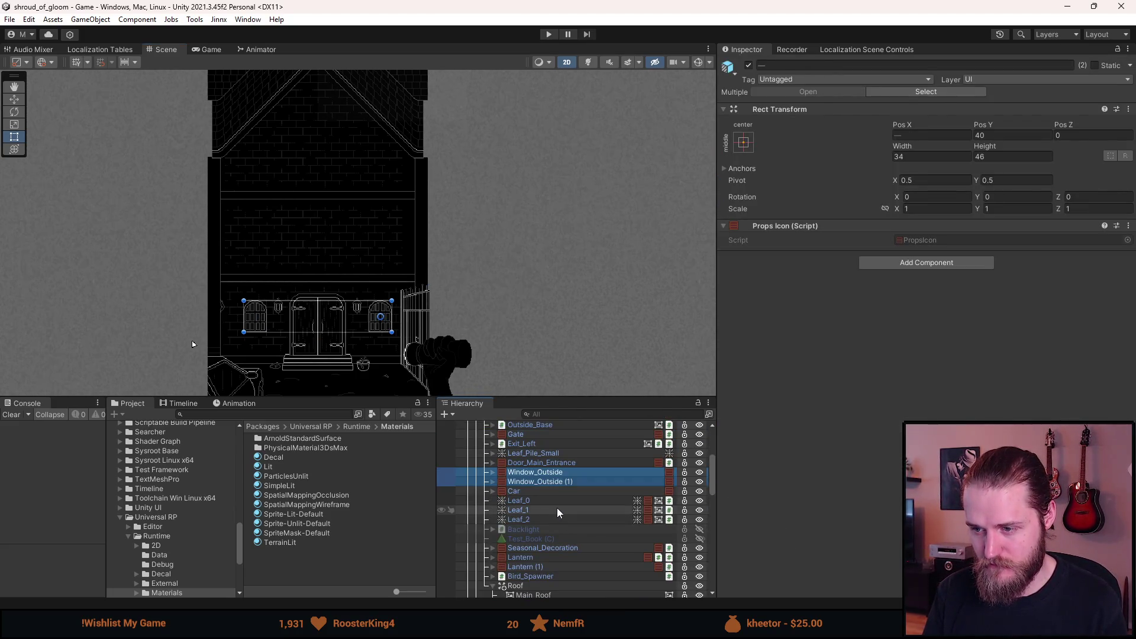
scroll(557, 507, "down", 5)
scroll(556, 507, "down", 3)
right_click(516, 444)
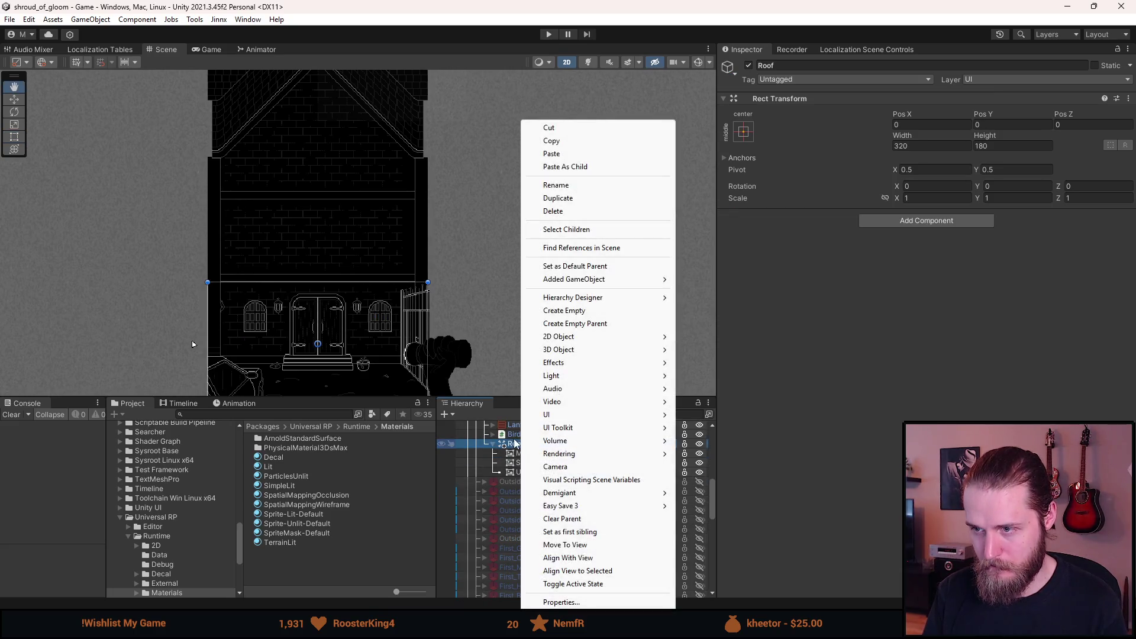
left_click(565, 167)
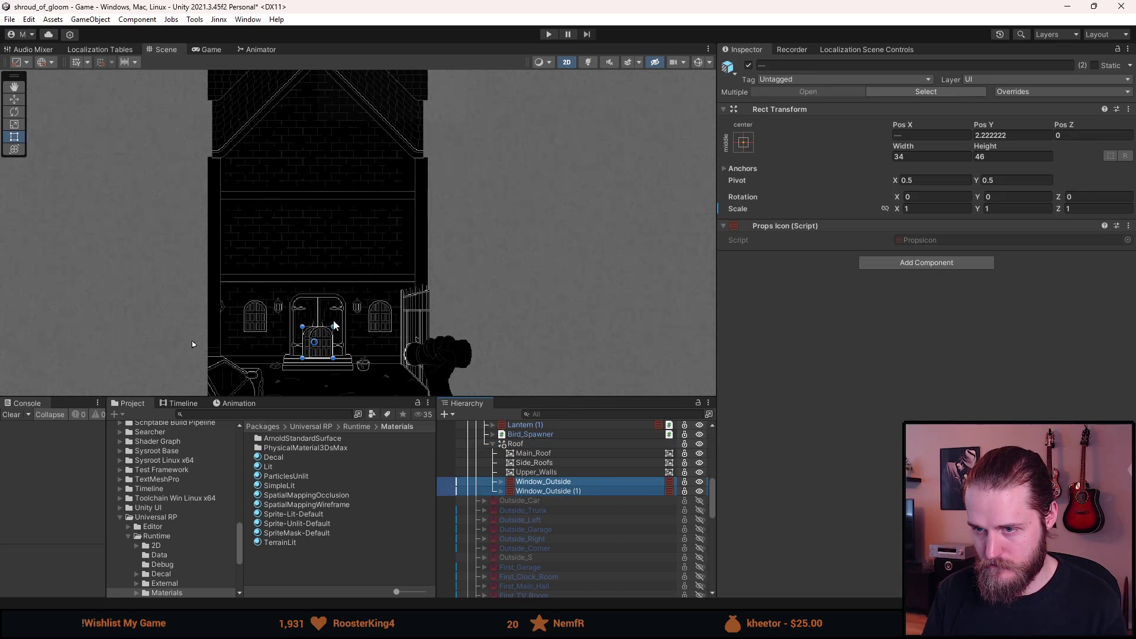
- Move Window_Outside onto the left facade window at vertical position 40
left_click(548, 482)
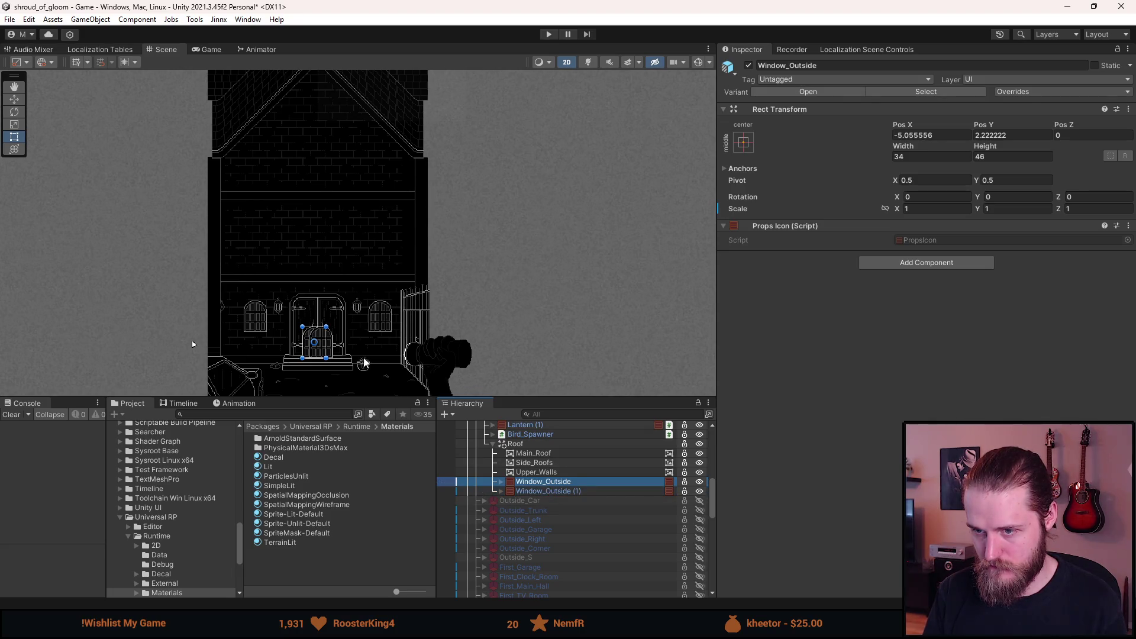
scroll(317, 346, "up", 10)
key("w")
mouse_move(328, 318)
left_mouse_down()
mouse_move(288, 304)
mouse_move(292, 261)
mouse_move(438, 282)
mouse_move(428, 320)
mouse_move(389, 264)
left_mouse_up()
scroll(292, 261, "up", 5)
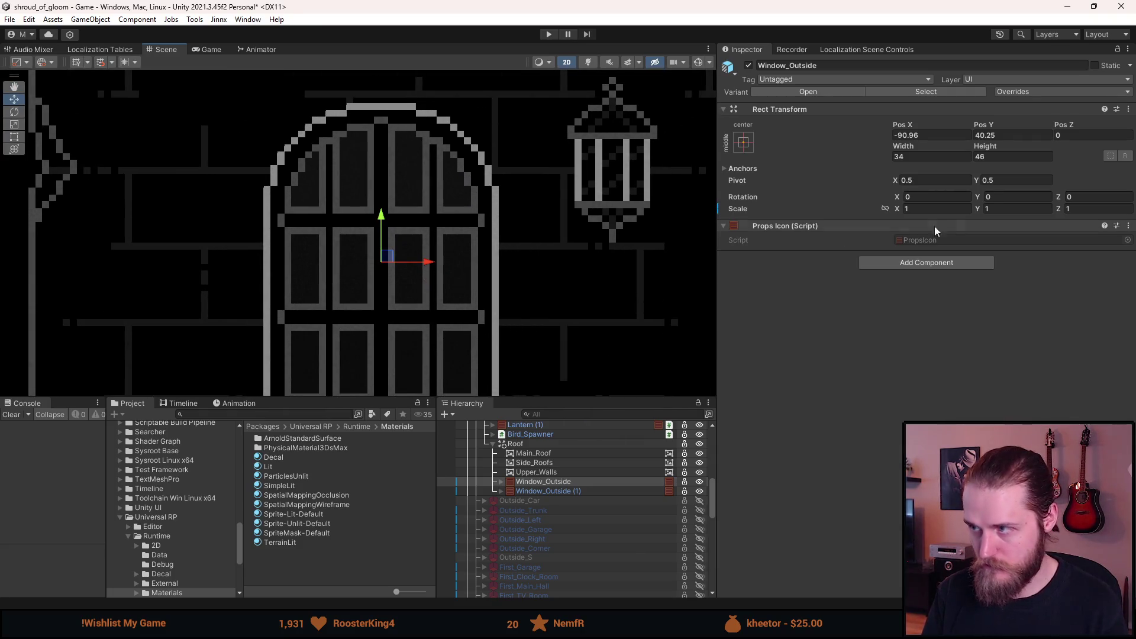
type("1")
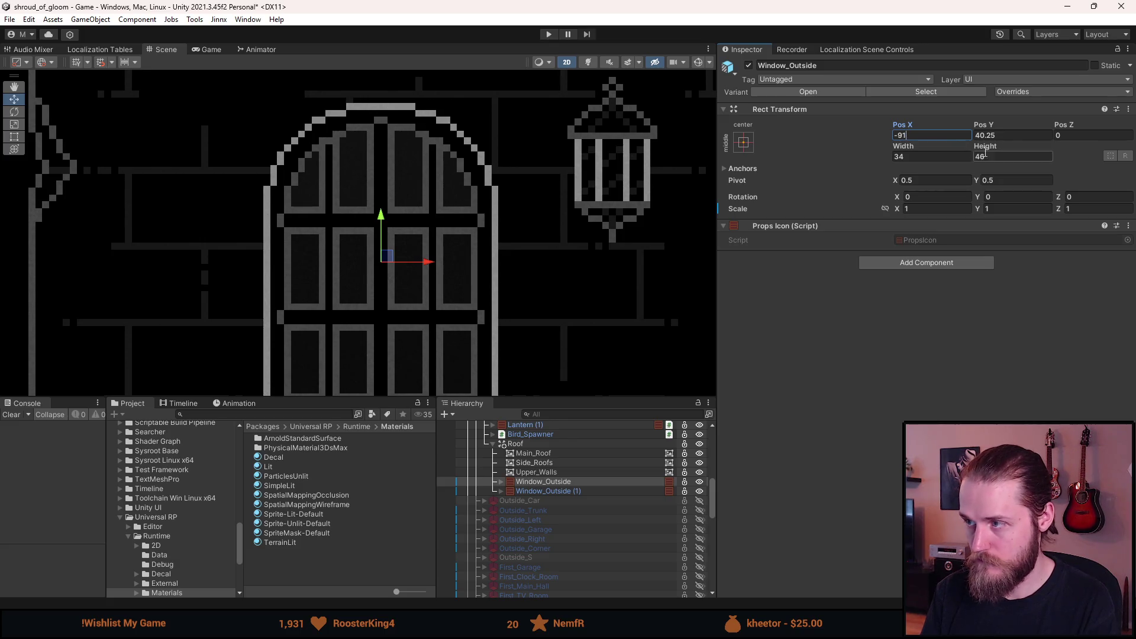
key("BackSpace")
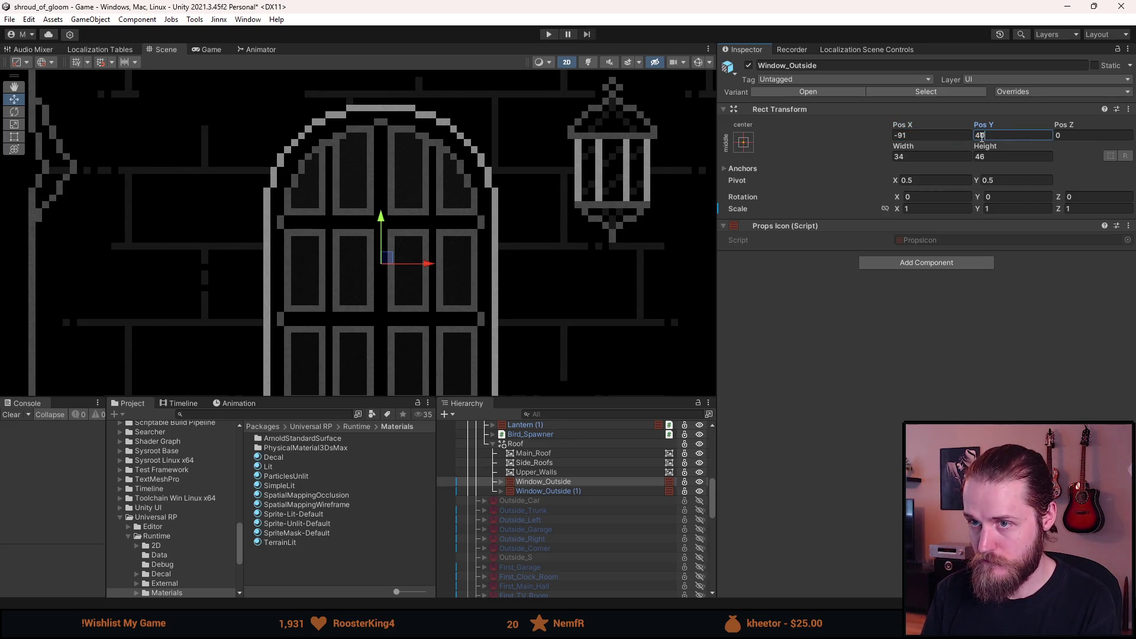
key("Return")
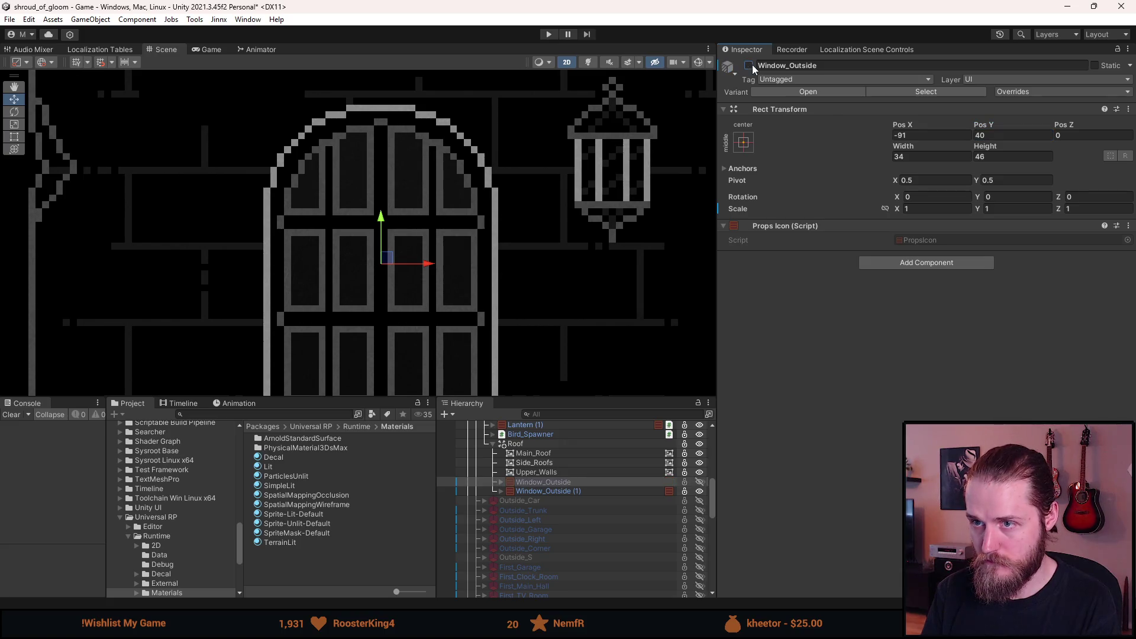
- Move Window_Outside (1) onto the right facade window, Pos X 91 and Pos Y 40
scroll(462, 296, "down", 5)
scroll(476, 297, "down", 3)
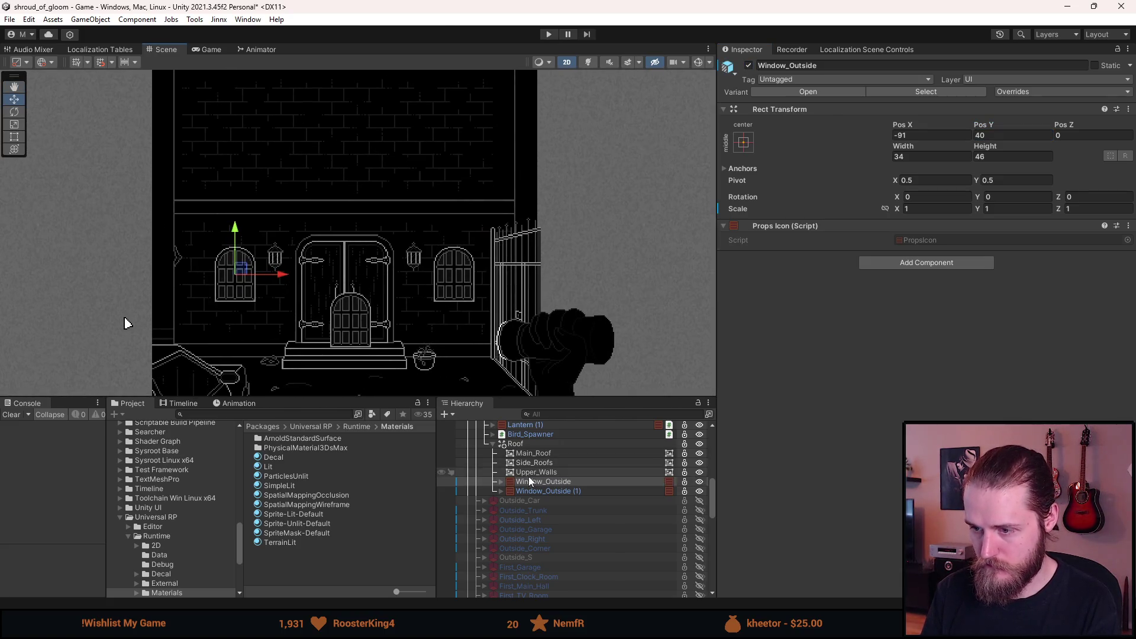
left_click(545, 491)
left_click_drag(360, 317, 464, 268)
scroll(464, 268, "up", 6)
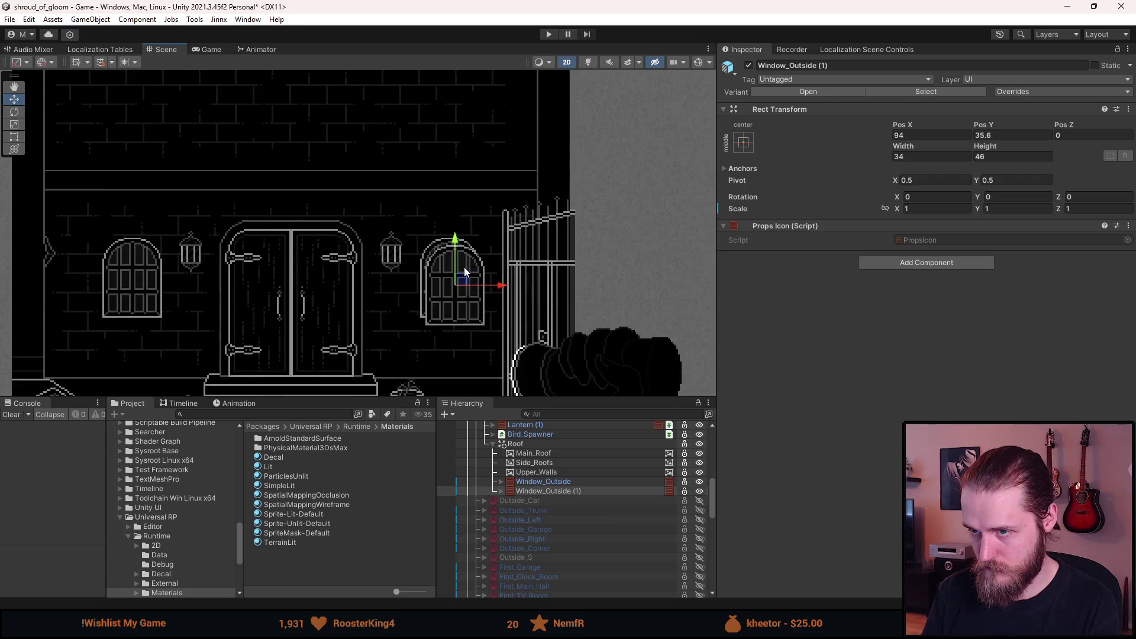
left_click_drag(451, 307, 433, 277)
scroll(436, 284, "down", 2)
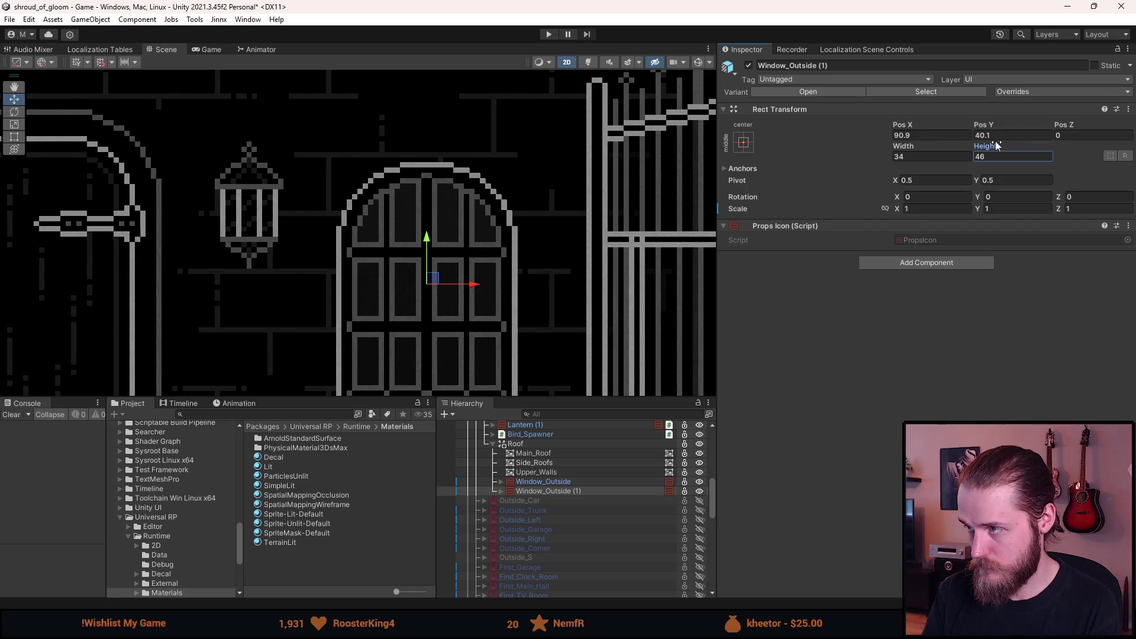
key("BackSpace")
type("91")
key("Return")
- Select both windows together and adjust their shared Rect Transform values and vertical position
scroll(256, 361, "down", 8)
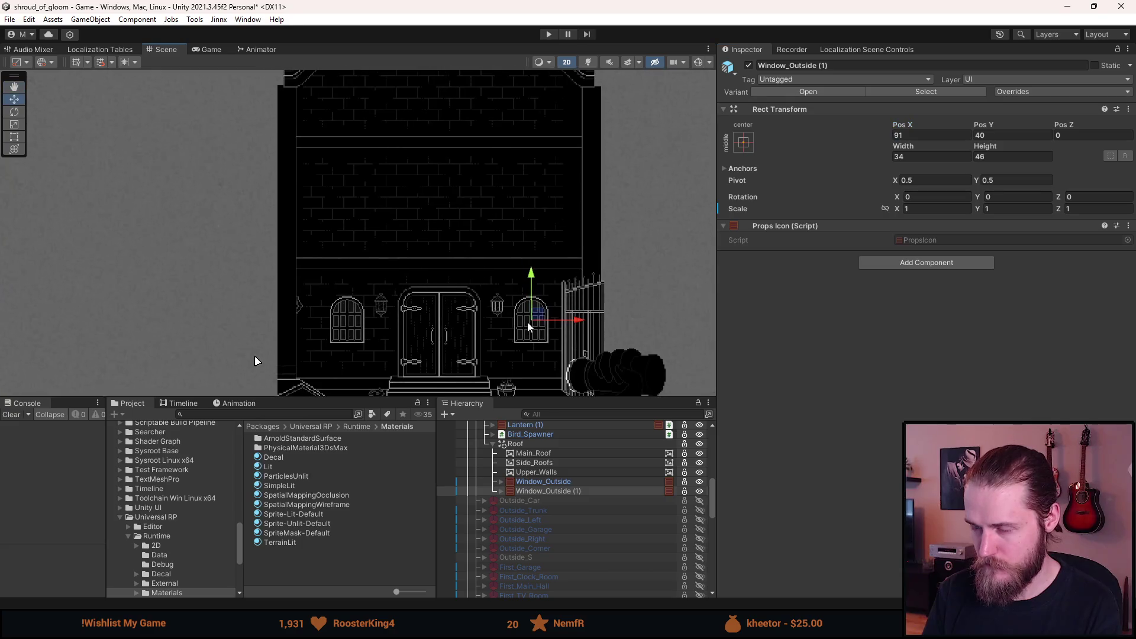
scroll(528, 322, "up", 1)
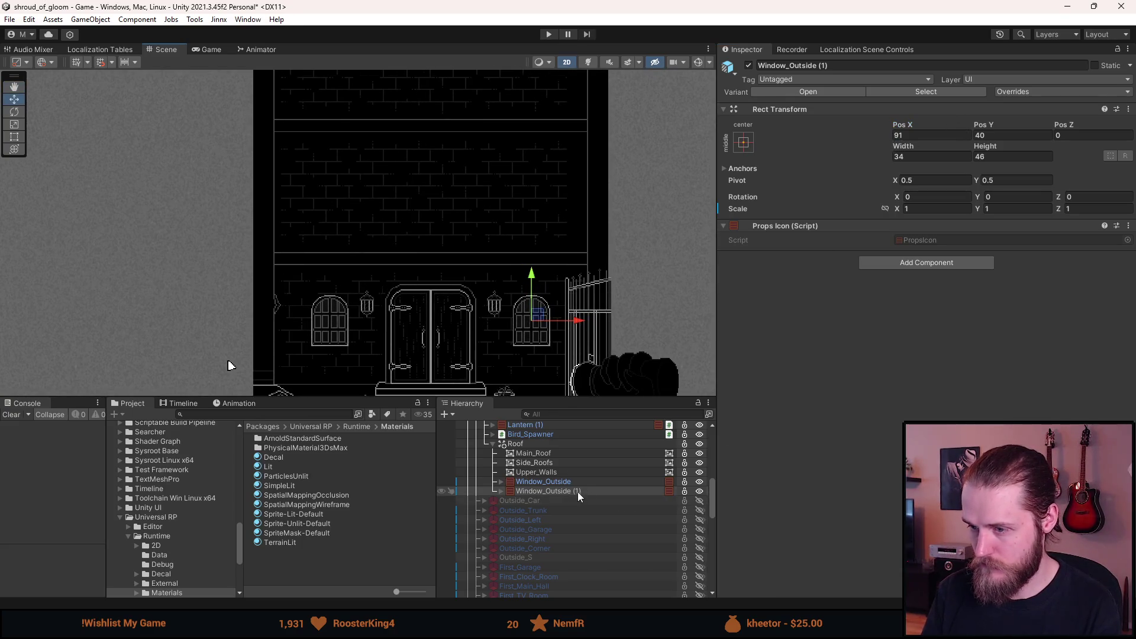
left_click(580, 482)
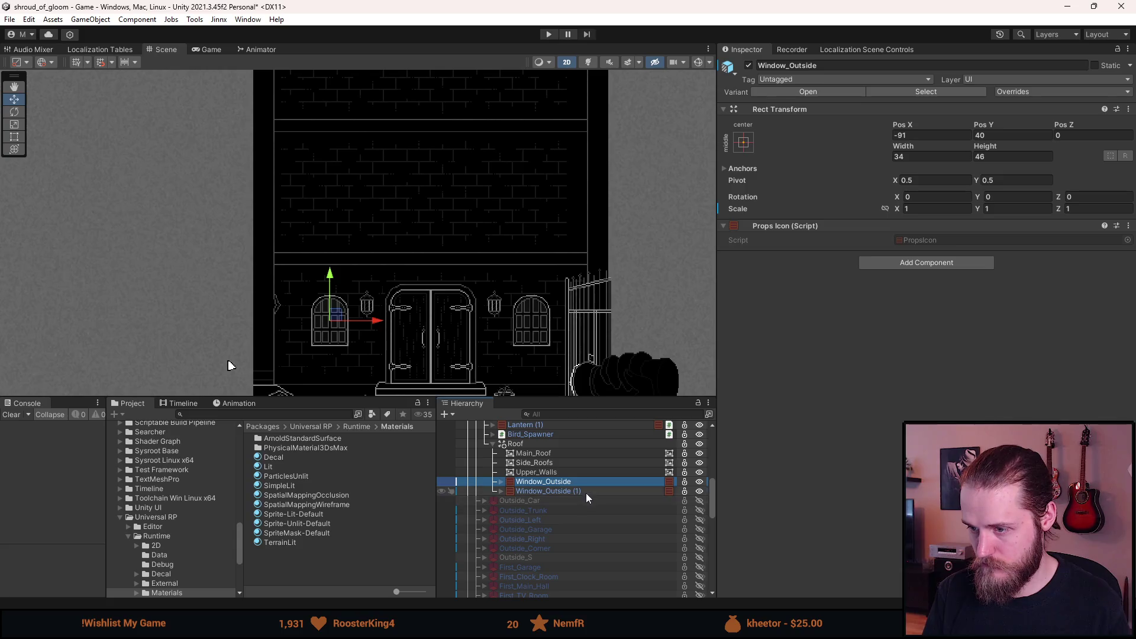
left_click(586, 492, "ctrl")
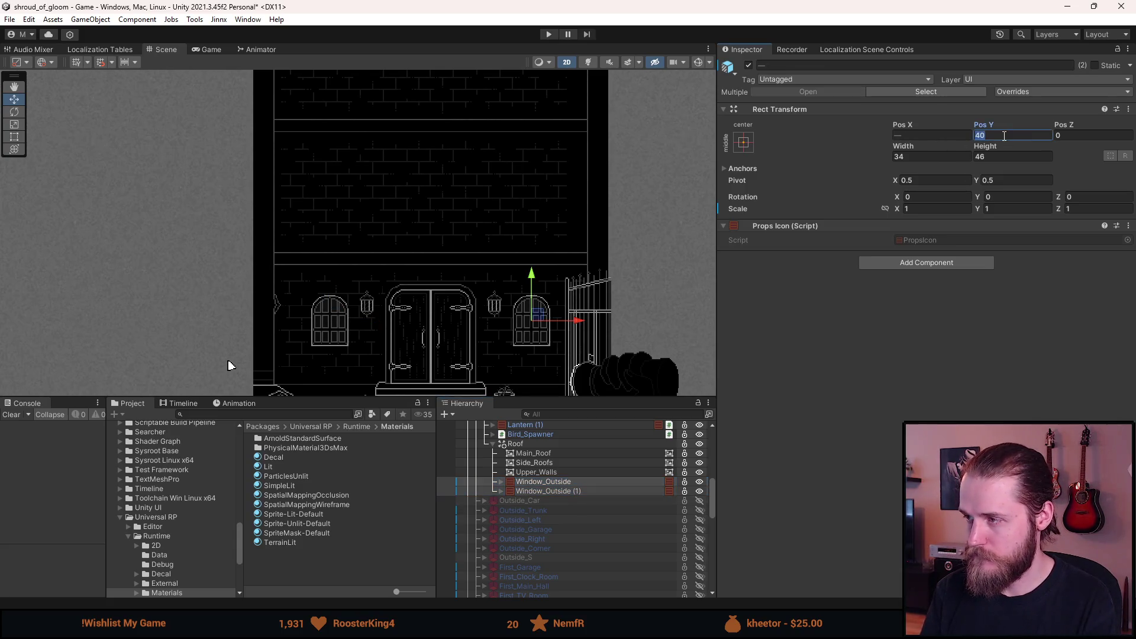
type("80")
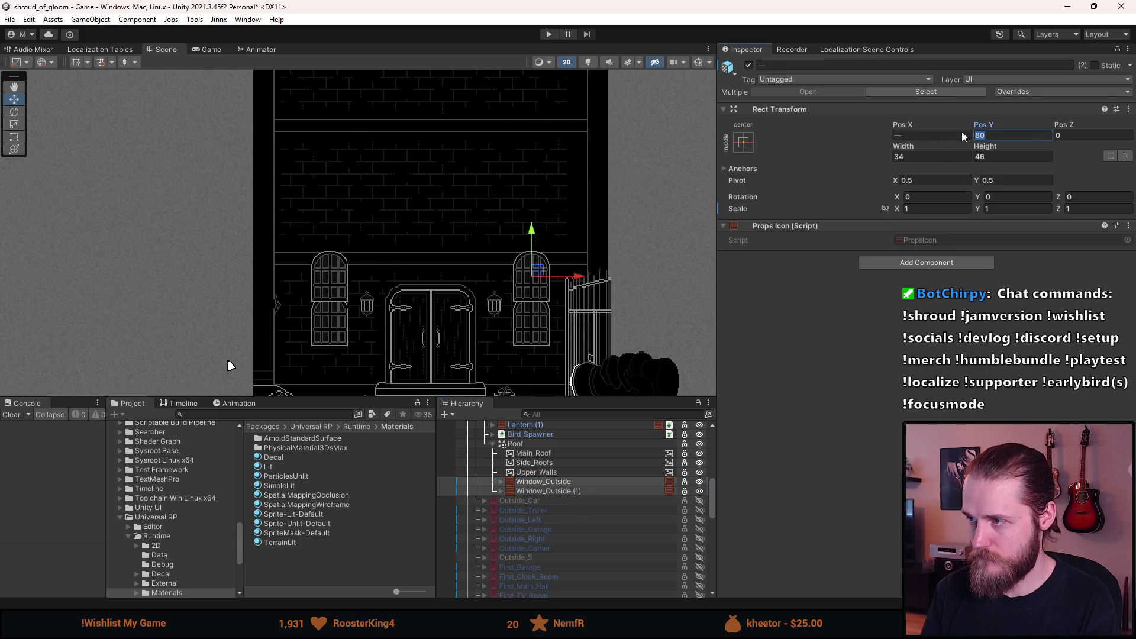
type("360")
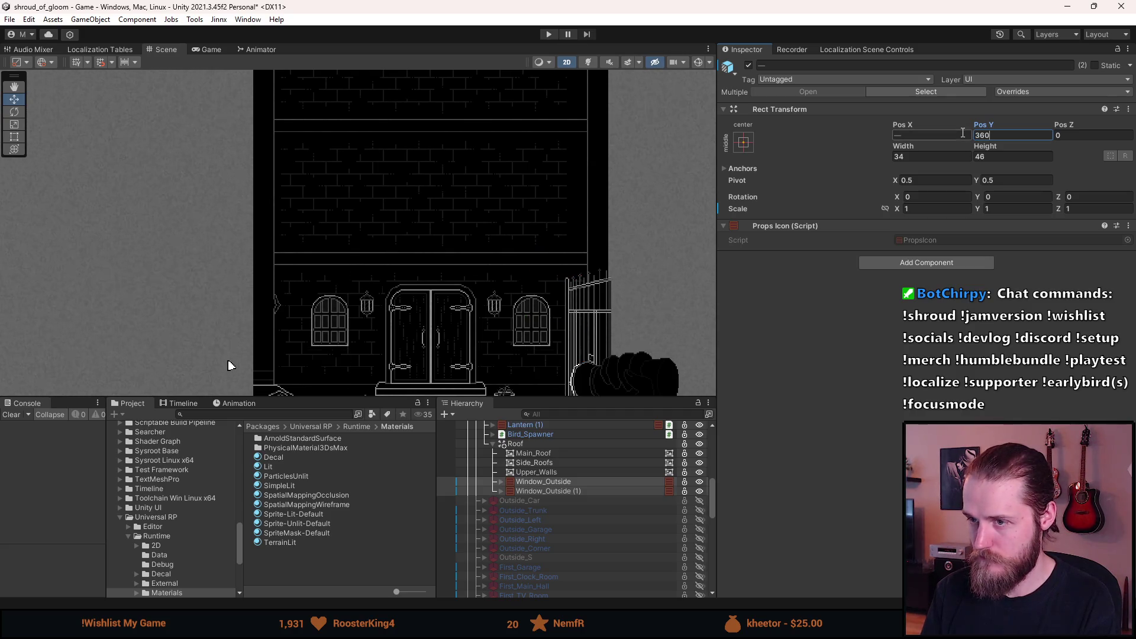
scroll(419, 261, "down", 3)
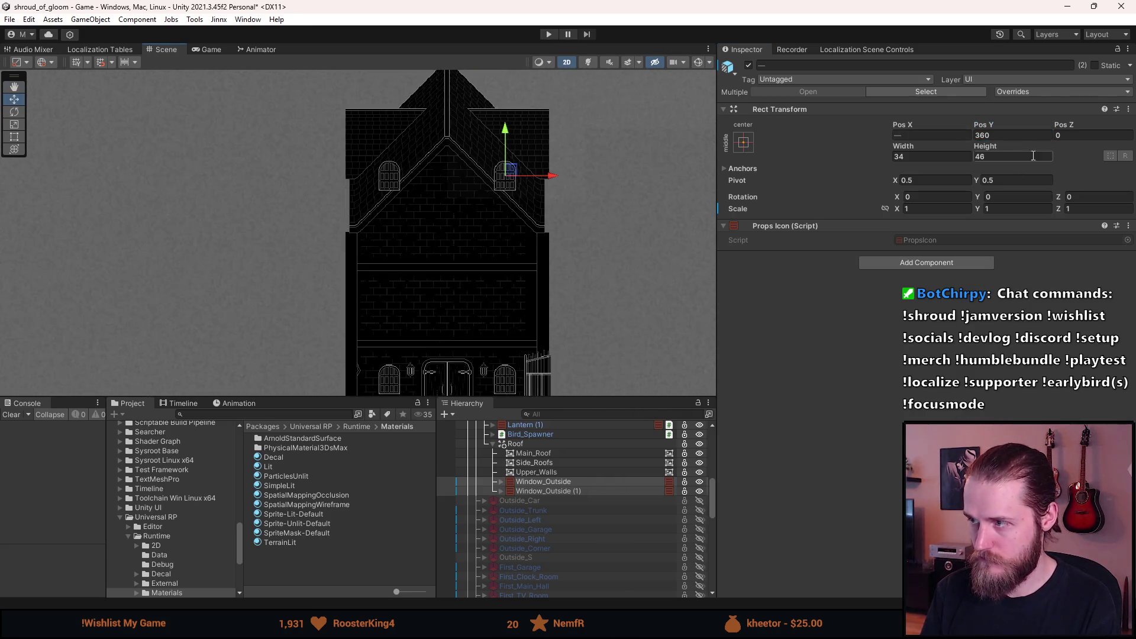
type("240")
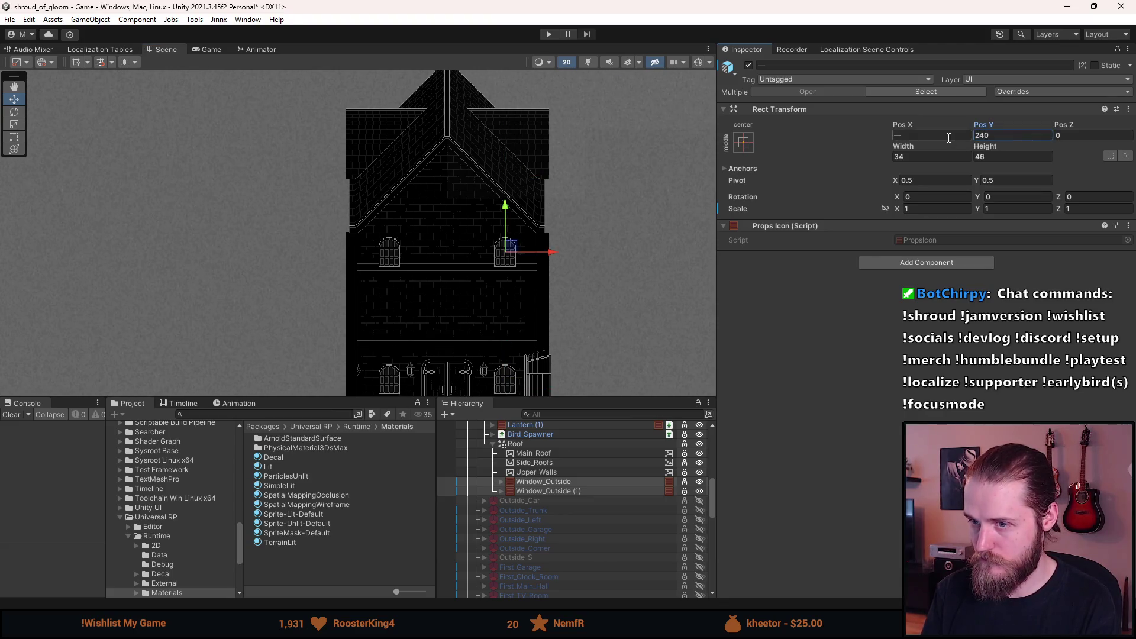
type("200")
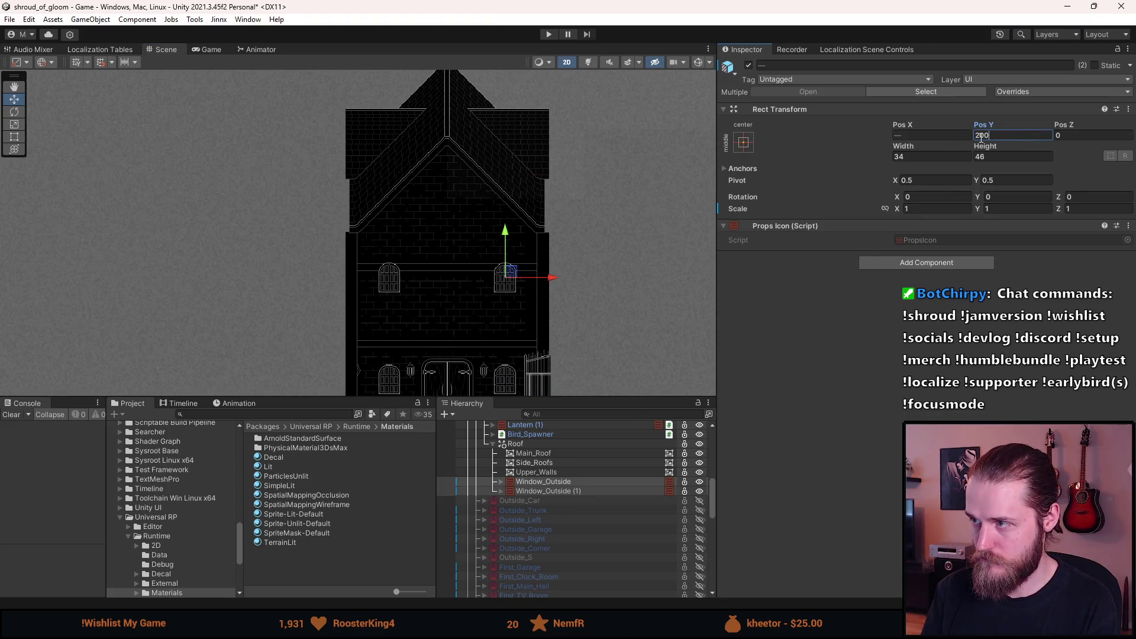
type("150")
scroll(548, 267, "up", 3)
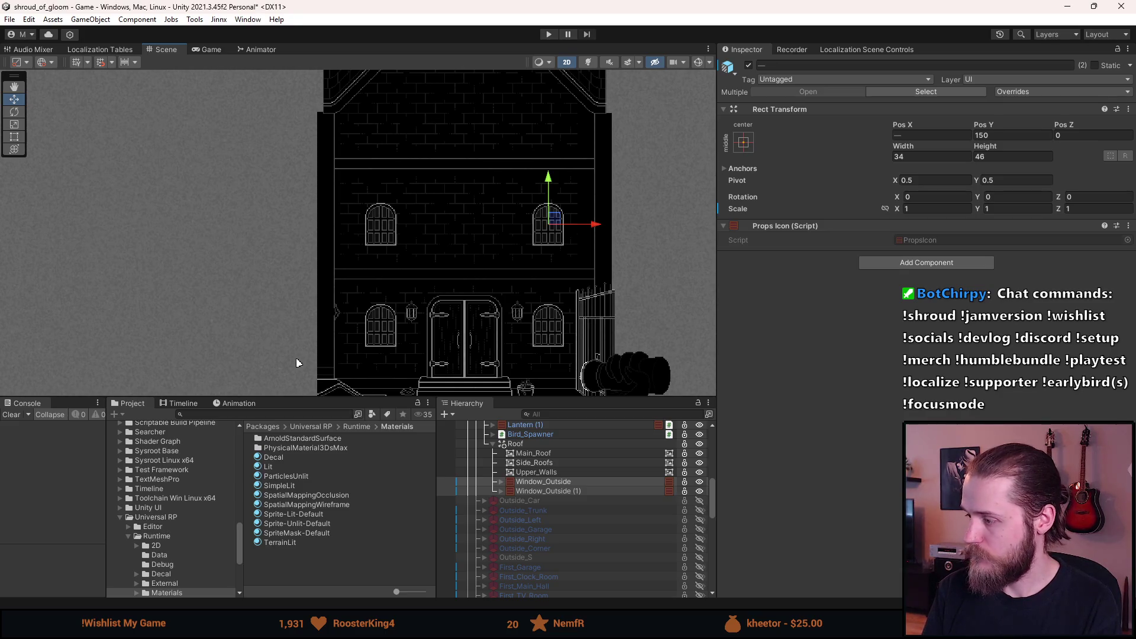
left_click(981, 135)
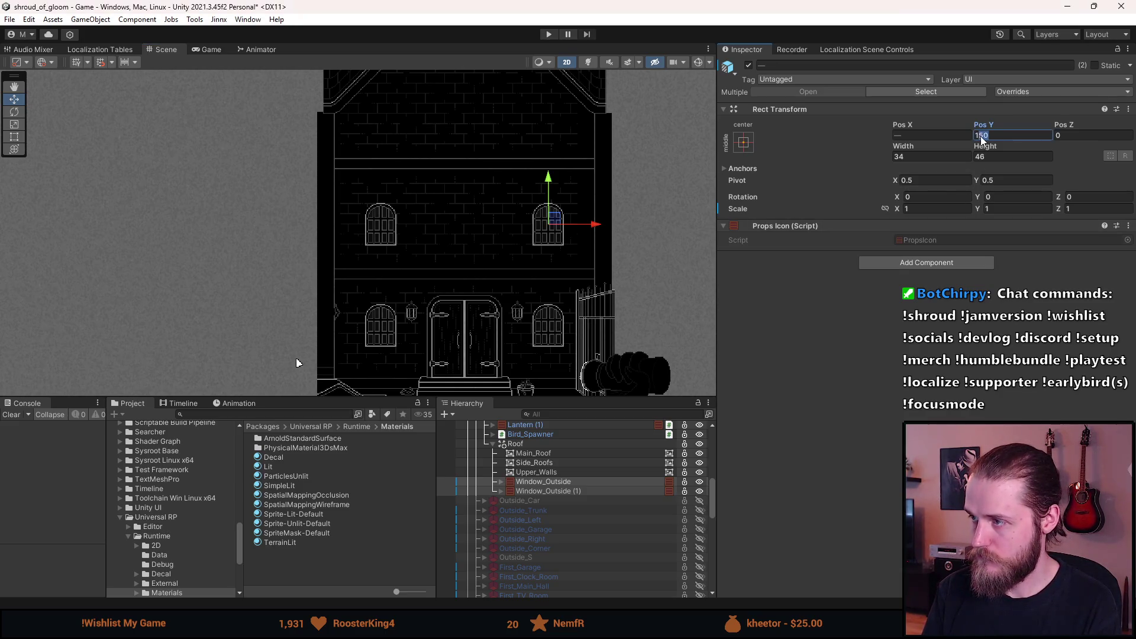
type("170")
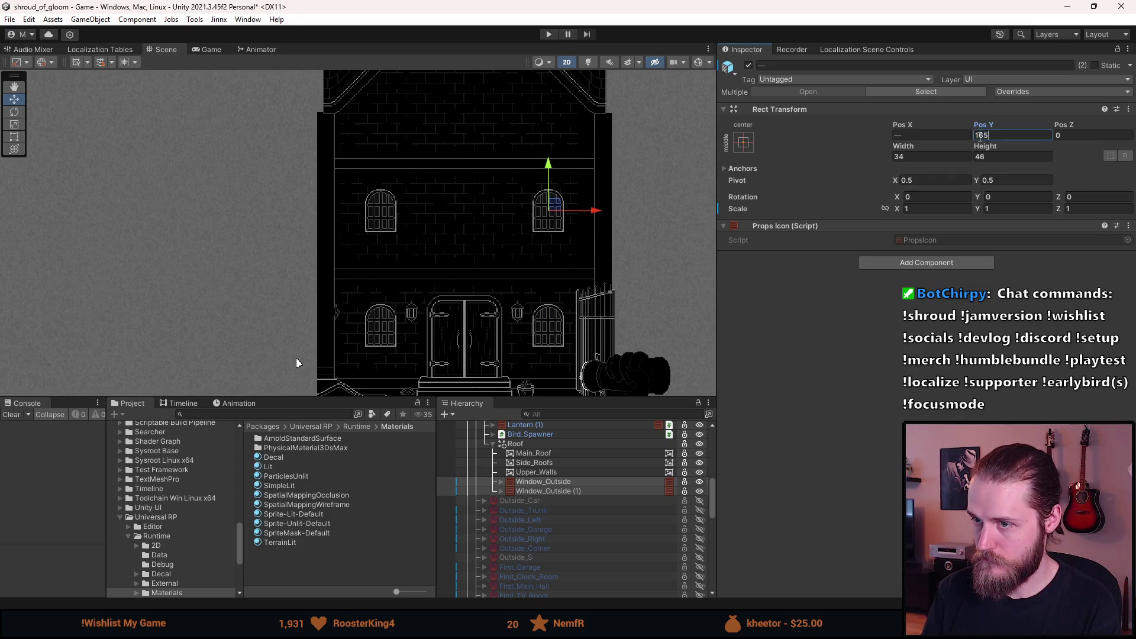
scroll(591, 273, "down", 3)
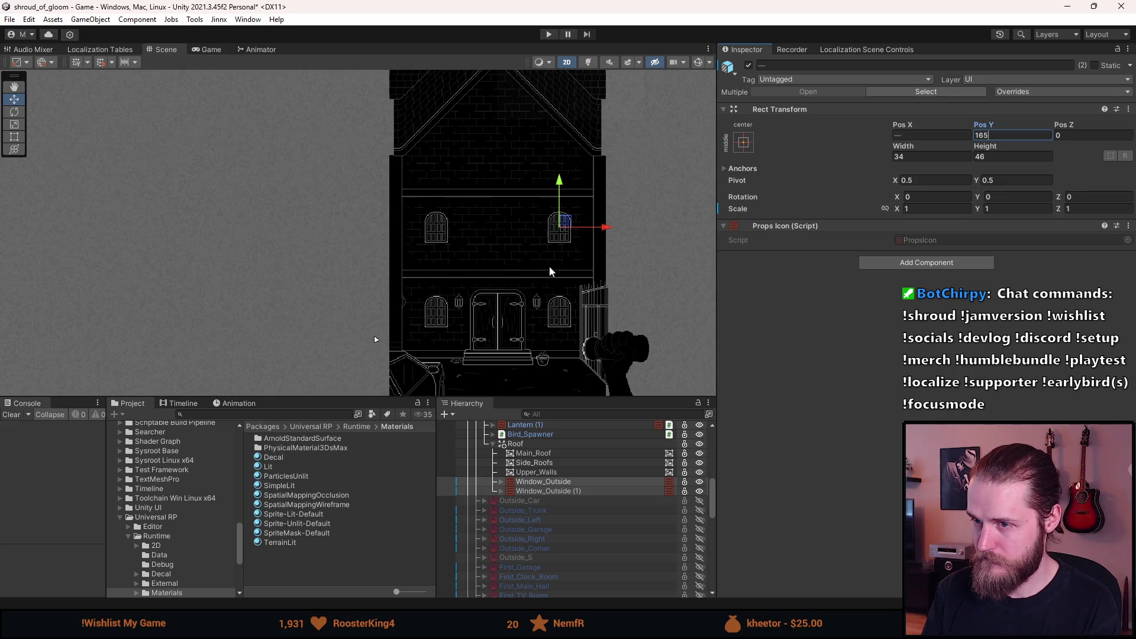
scroll(526, 247, "up", 4)
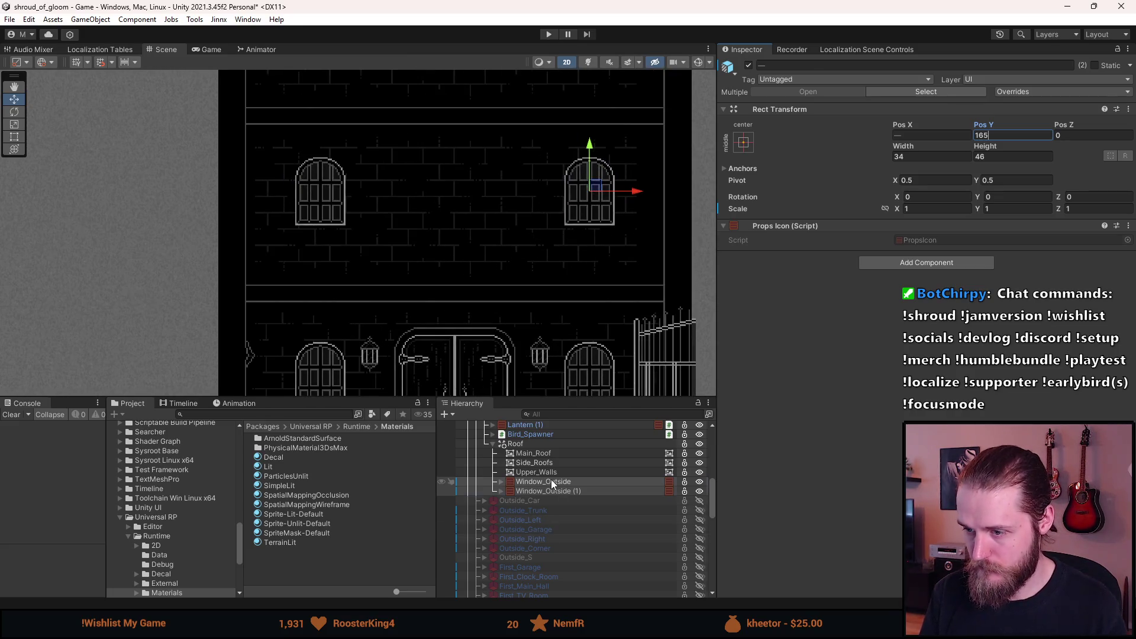
- Duplicate the upper window into Window_Outside (2) and centre it at Pos X 0
left_click(552, 480)
key("ctrl+d")
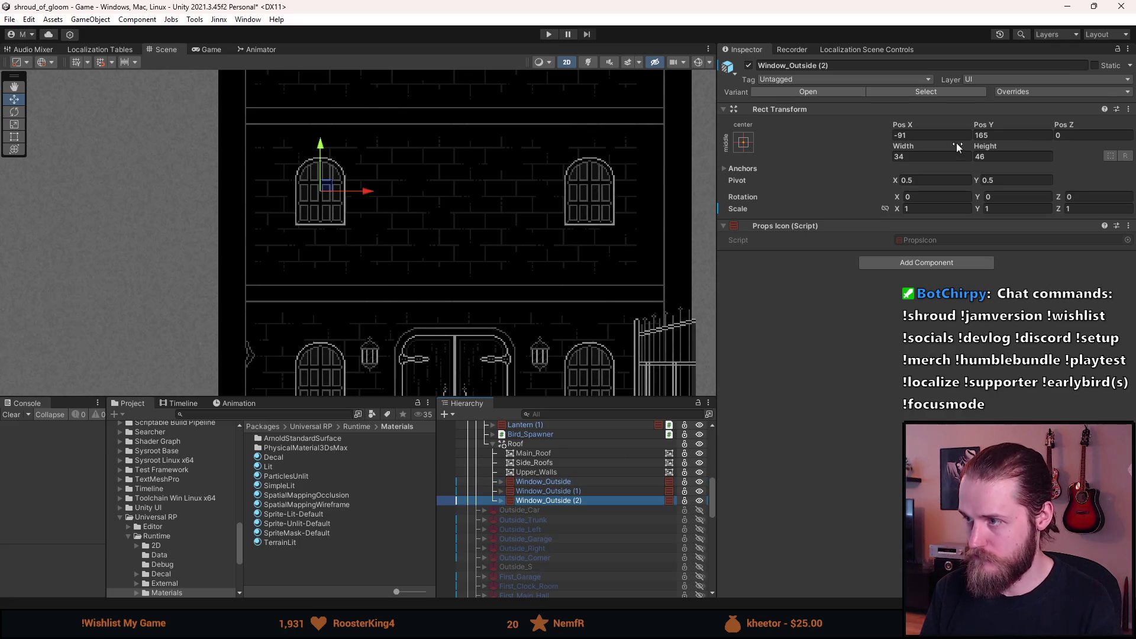
type("0")
key("Return")
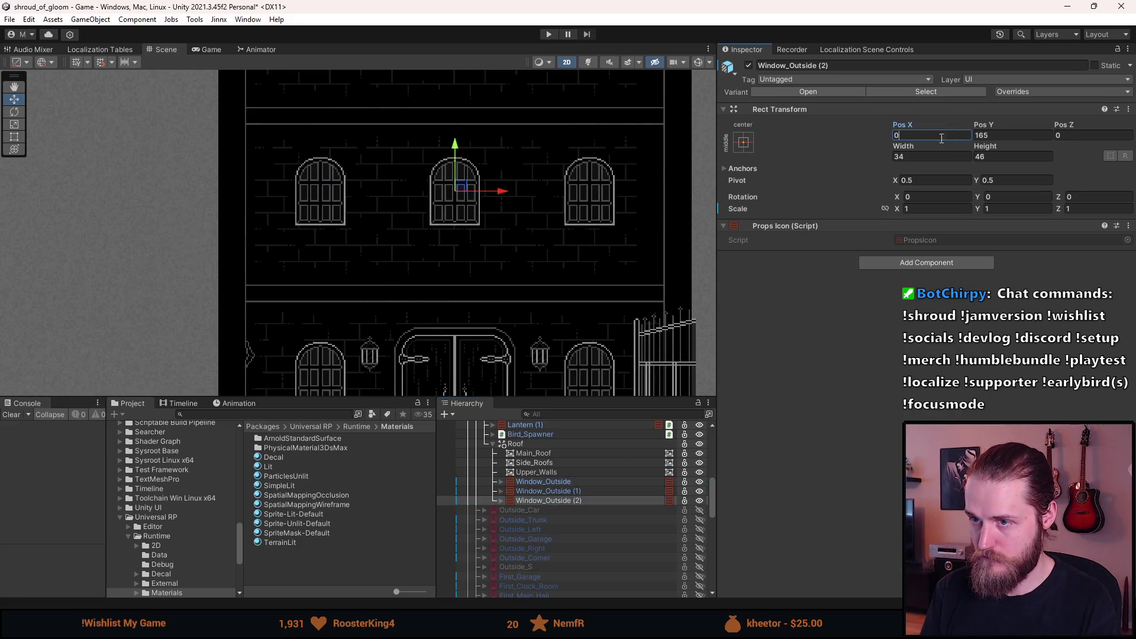
left_click(631, 289)
scroll(627, 292, "down", 5)
scroll(603, 228, "up", 5)
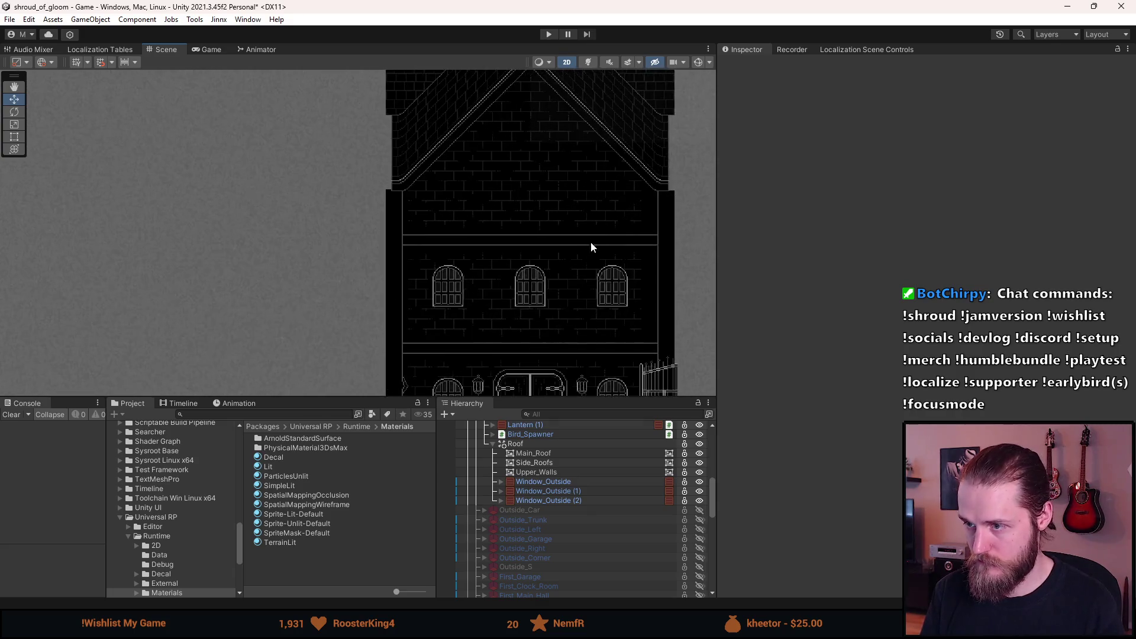
- Duplicate the centred window into Window_Outside (3) and raise it to Pos Y 290 in the gable
left_click(549, 502, "shift")
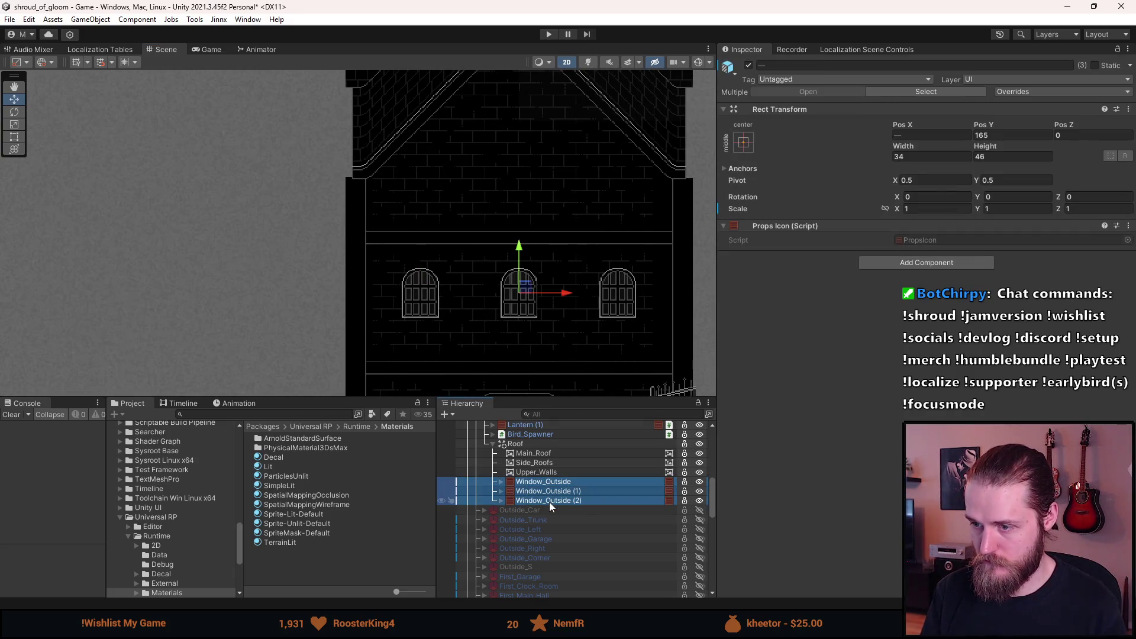
left_click(549, 492)
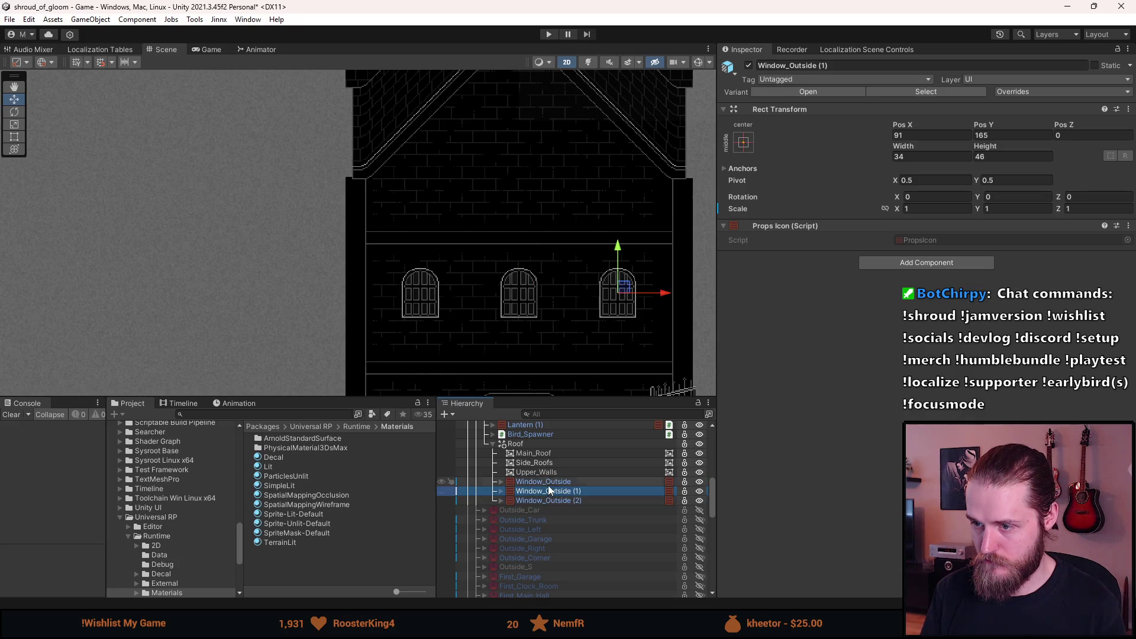
left_click(549, 477)
left_click(545, 492)
left_click(545, 501)
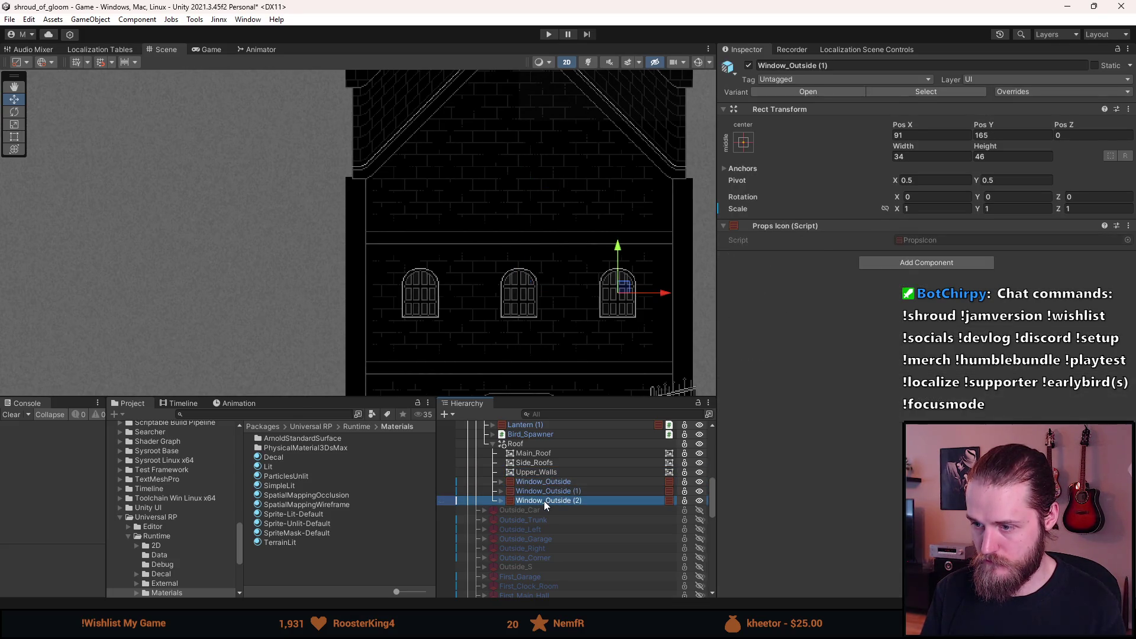
key("ctrl+d")
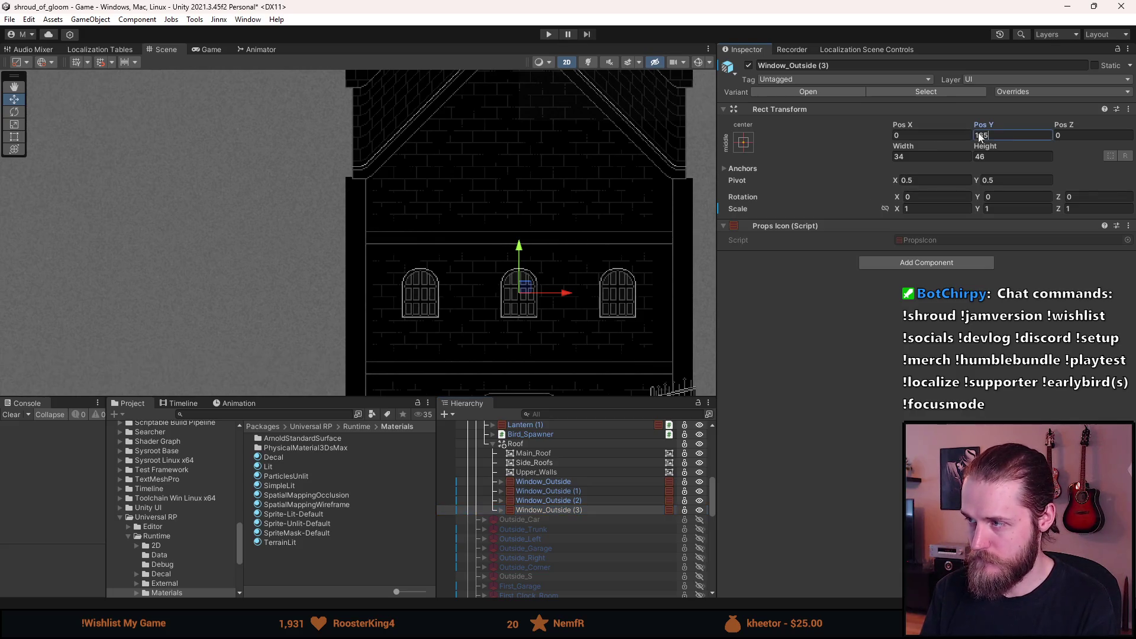
left_click_drag(539, 167, 528, 213)
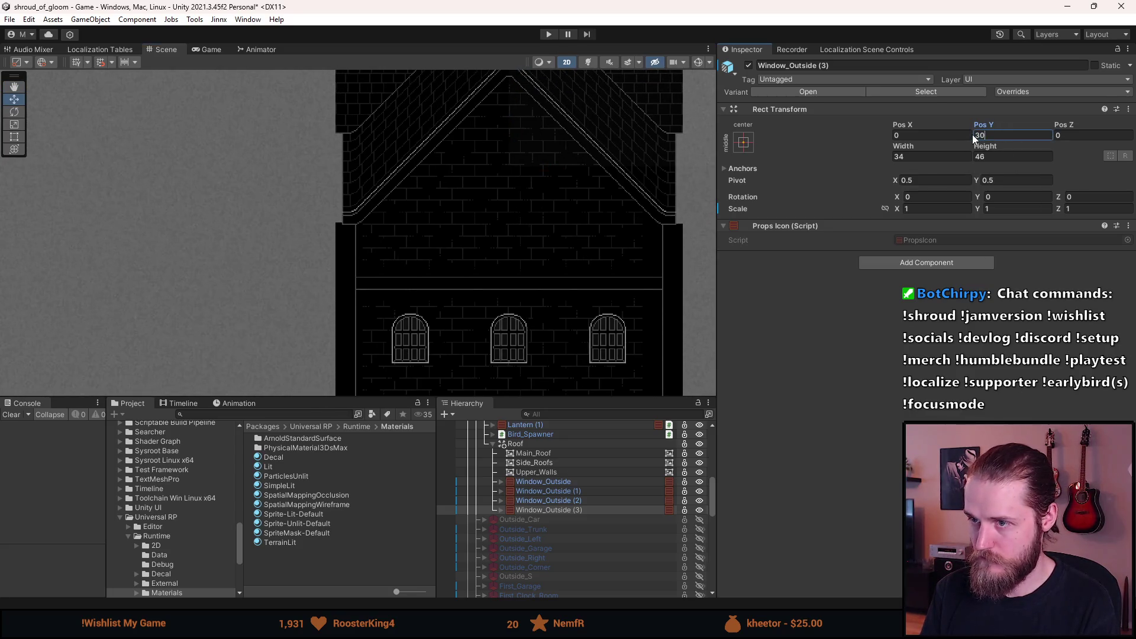
scroll(574, 272, "down", 3)
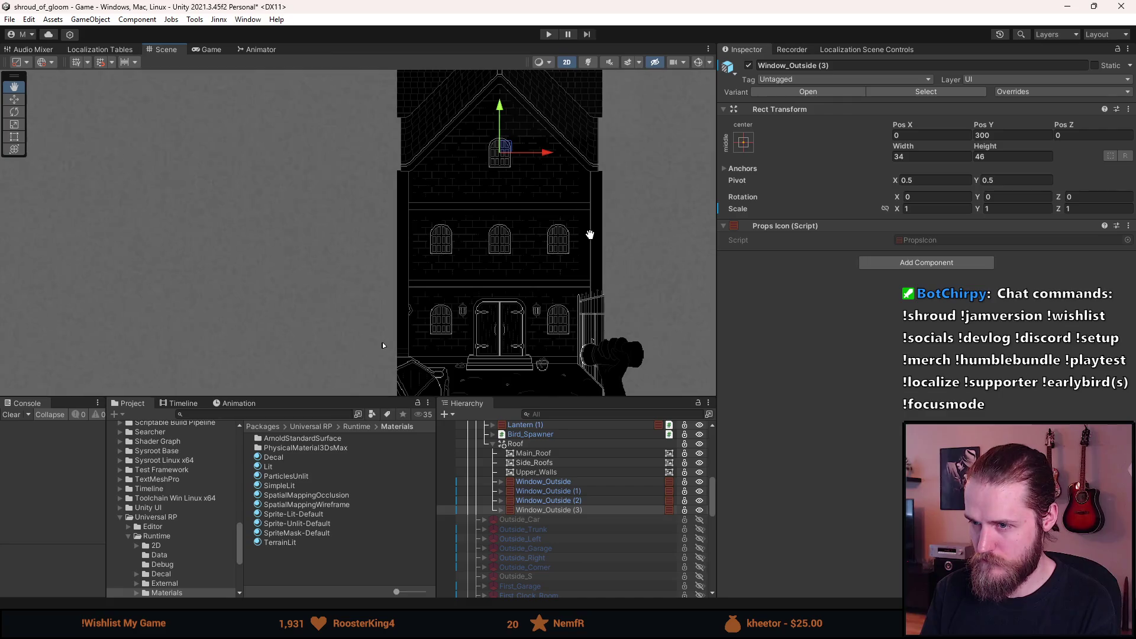
scroll(509, 237, "up", 2)
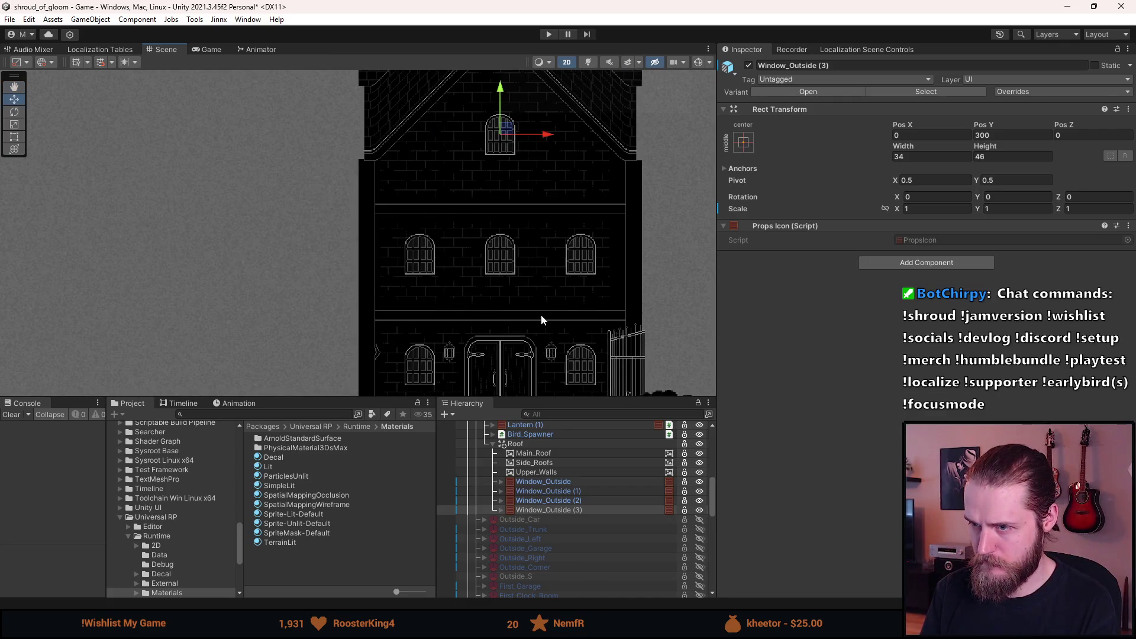
scroll(528, 373, "up", 2)
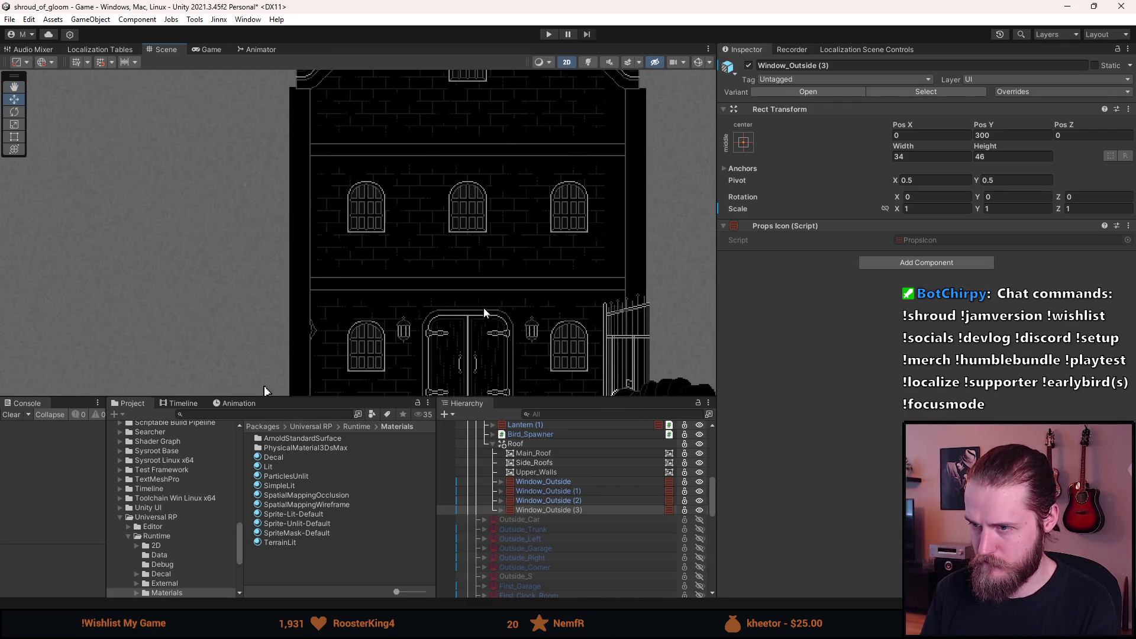
scroll(480, 247, "down", 3)
scroll(614, 180, "up", 1)
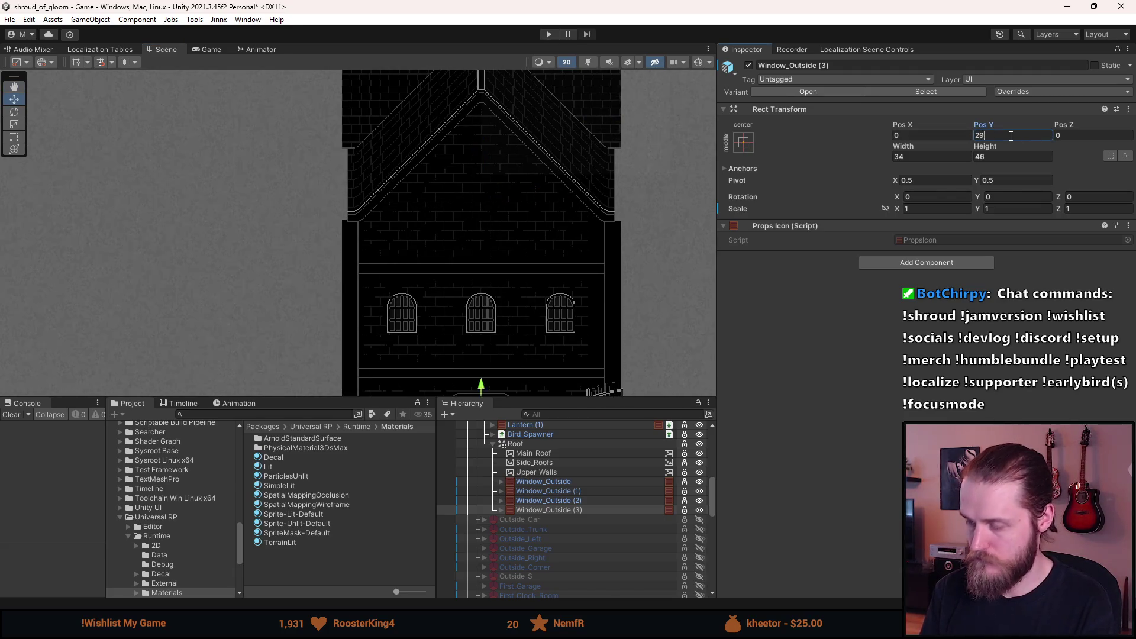
scroll(647, 231, "down", 2)
mouse_move(617, 274)
left_mouse_down()
mouse_move(521, 190)
mouse_move(531, 258)
left_mouse_up()
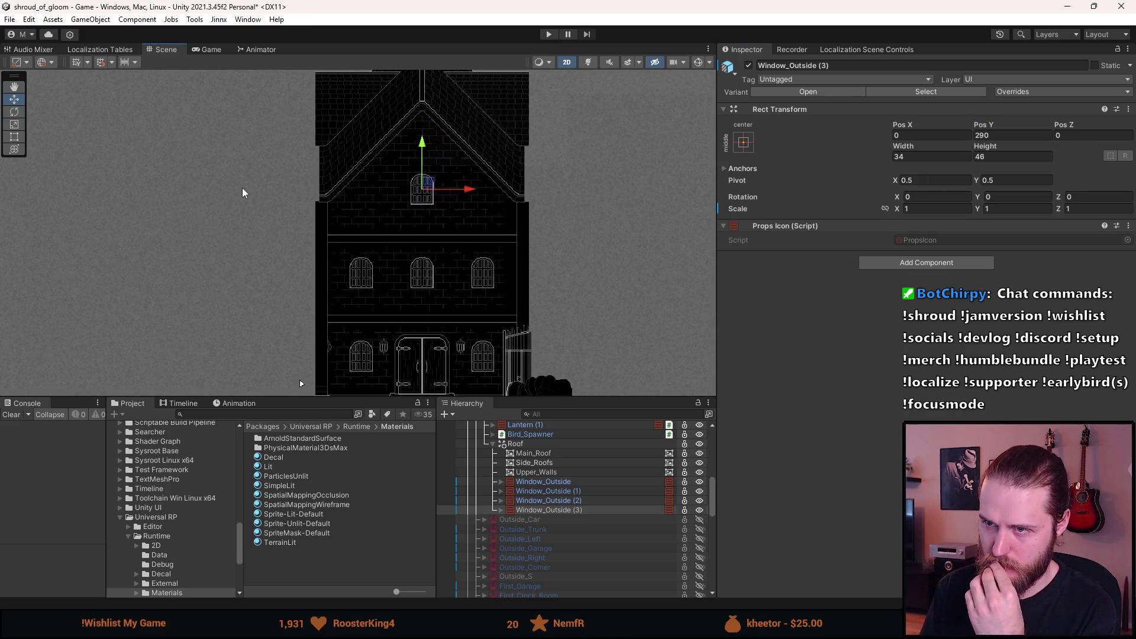
- Save the scene with the Roof group expanded to show its windows
left_click(243, 188)
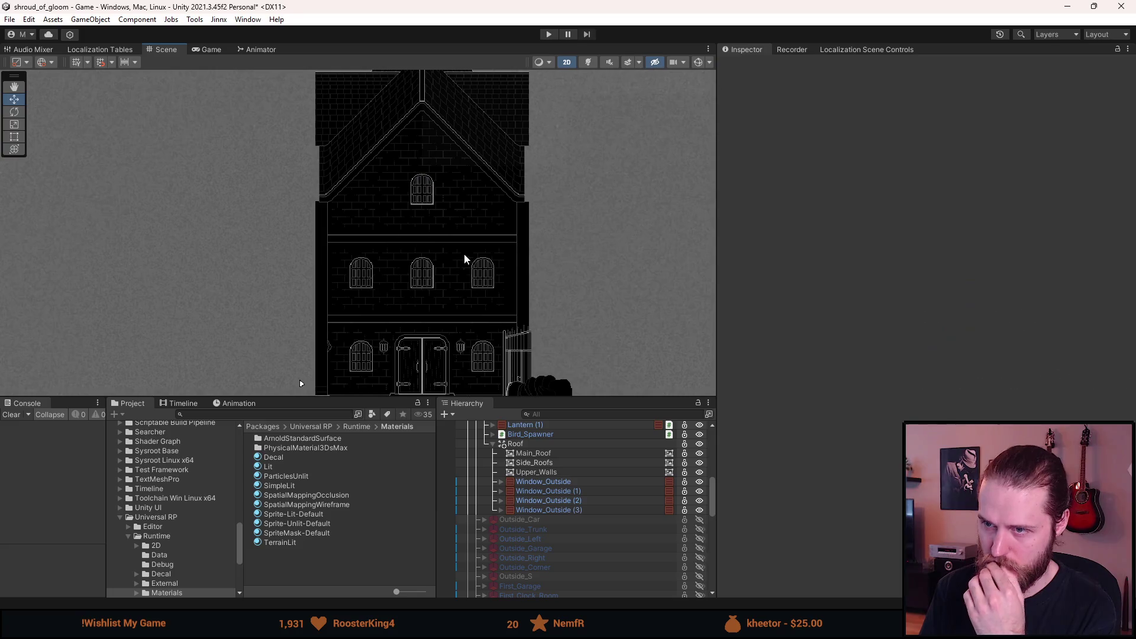
left_click(493, 444)
scroll(521, 485, "up", 2)
left_click(519, 479)
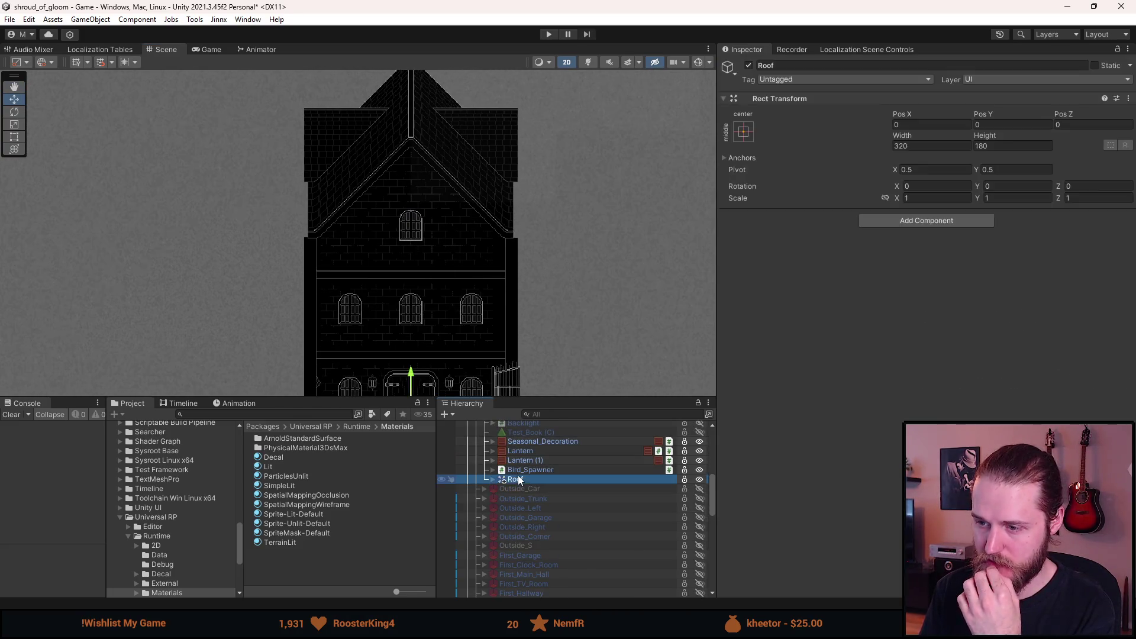
left_click(494, 480)
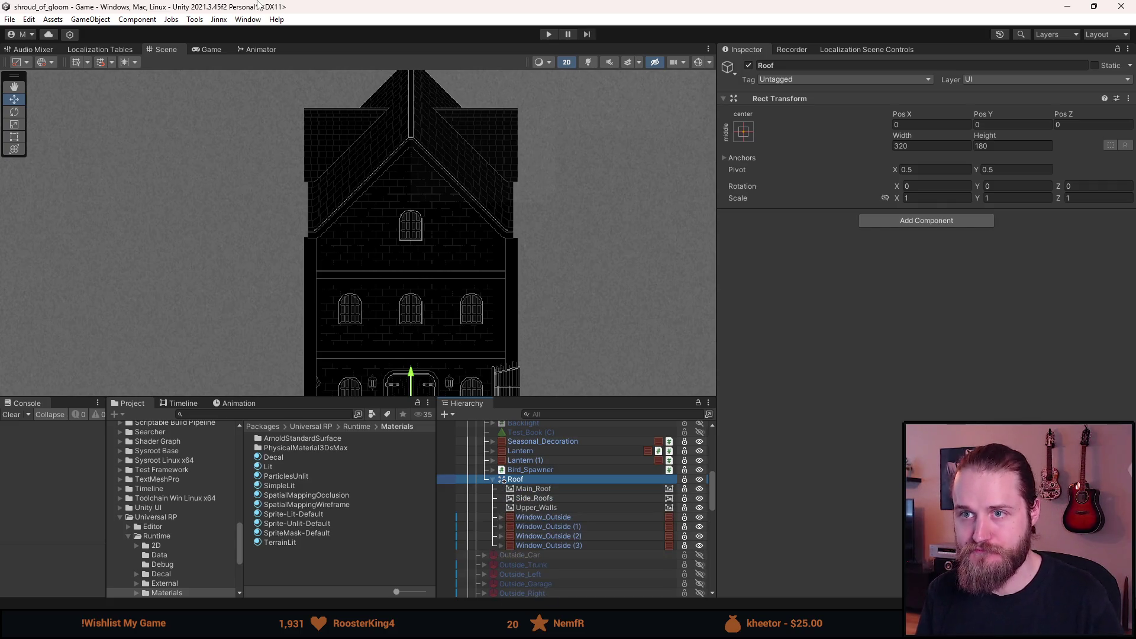
key("ctrl+s")
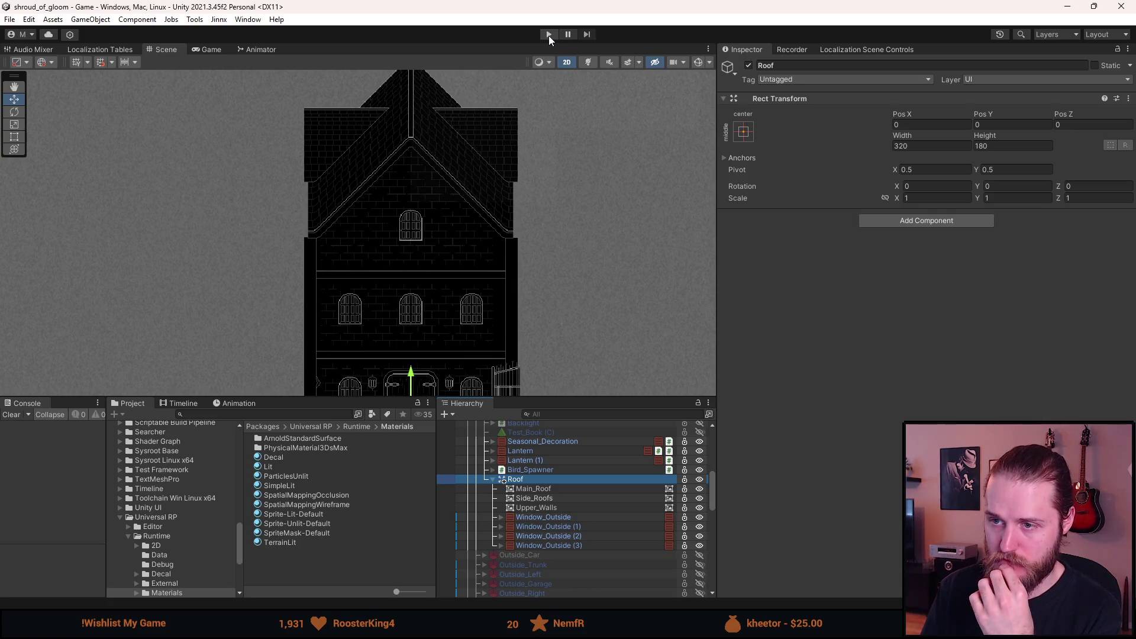
- Start the playtest, turn on Show Extra Information in the dev tools, and enlarge the Game view
left_click(549, 34)
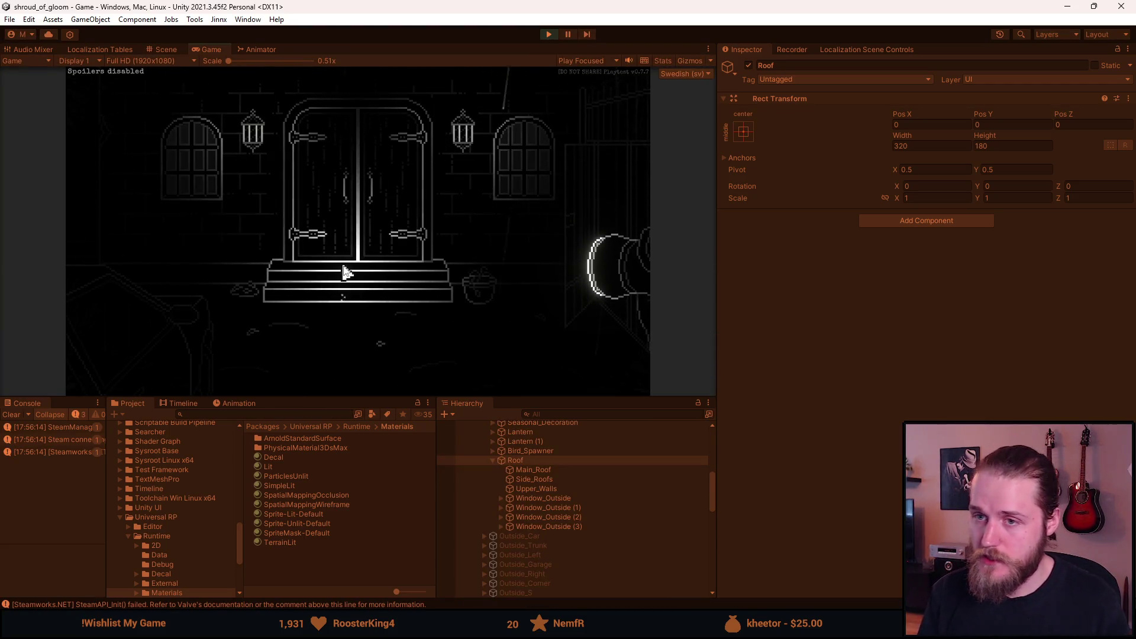
key("F1")
left_click(306, 152)
left_click(370, 383)
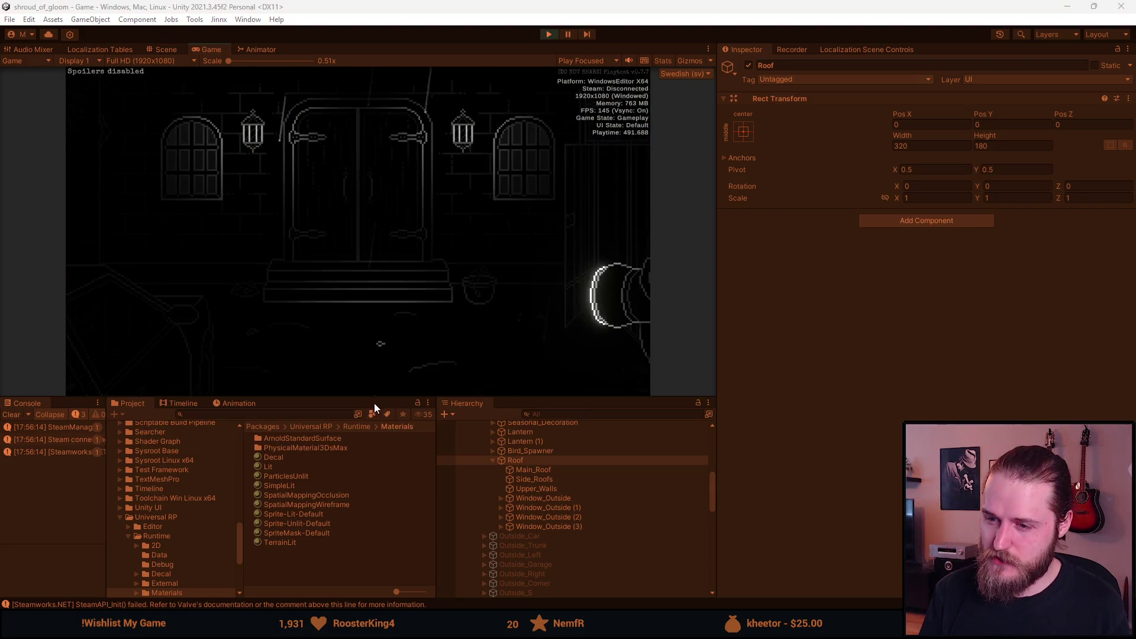
left_click_drag(375, 398, 374, 509)
- Turn Show Extra Information back off and leave the entrance through the gate exit
key("F1")
left_click(300, 193)
key("F1")
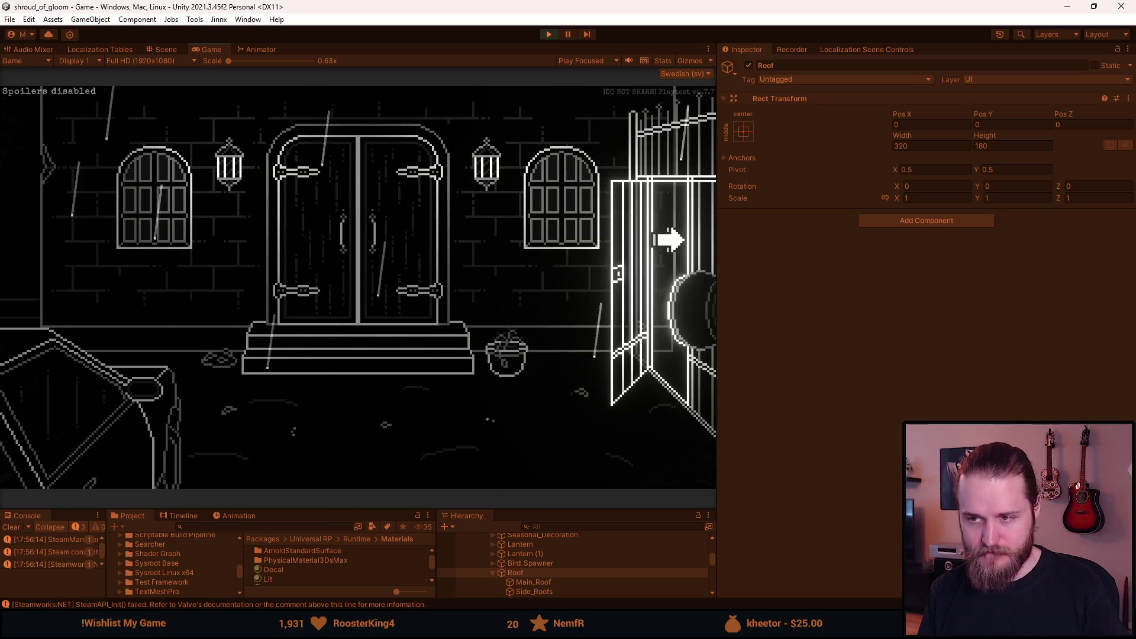
left_click(672, 238)
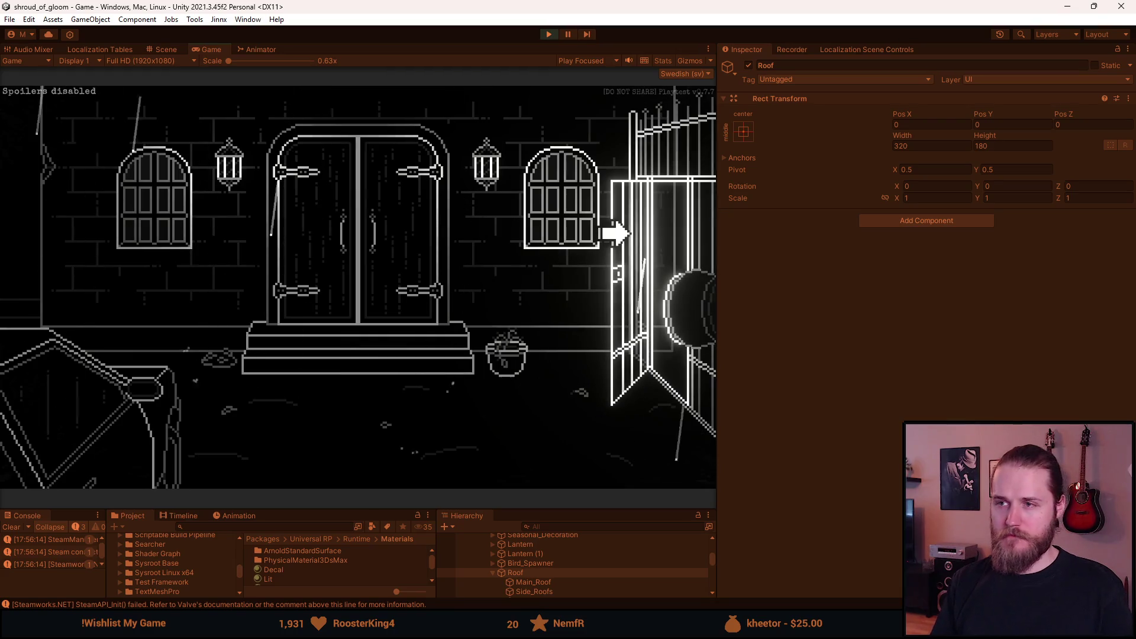
scroll(591, 584, "up", 3)
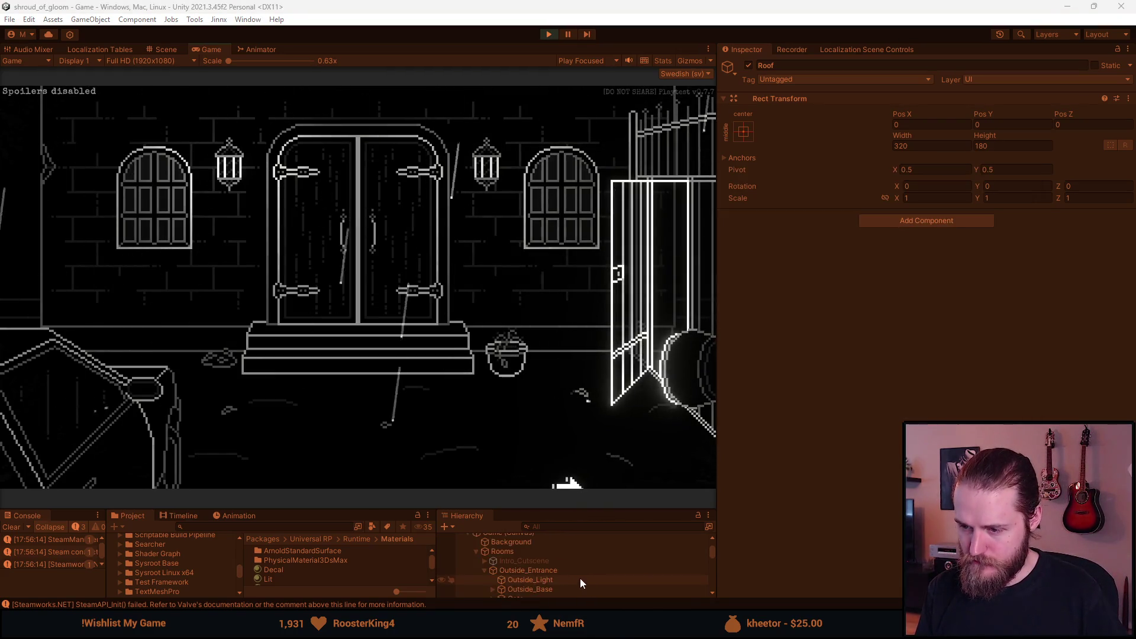
- Set the Outside_Entrance pan easing to Linear, then stop the running playtest
left_click(568, 571)
left_click(963, 403)
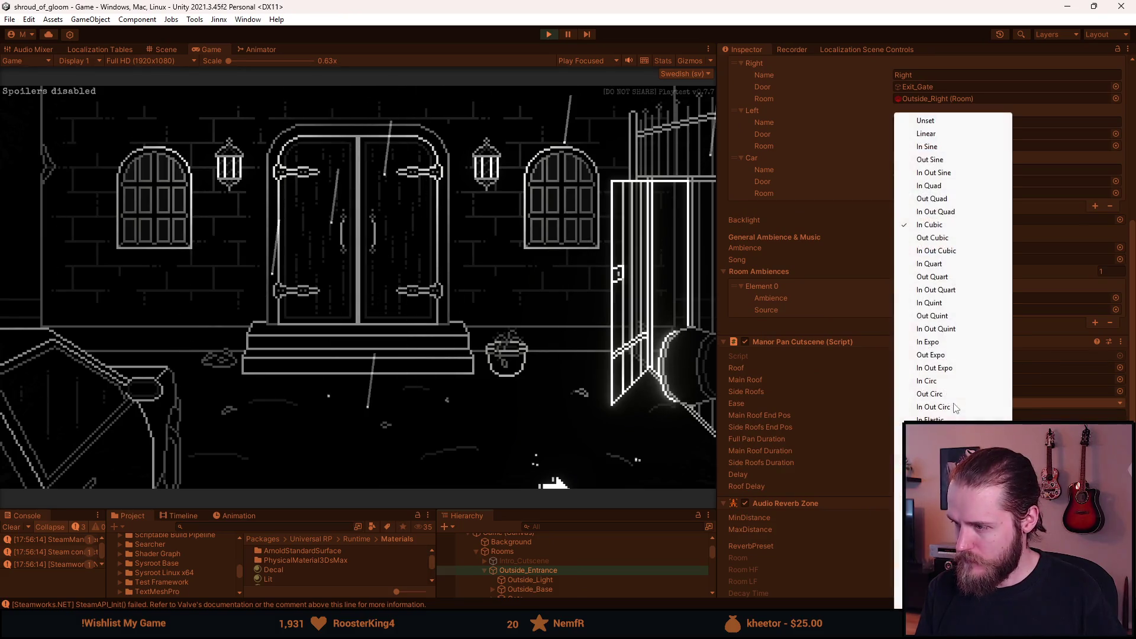
left_click(933, 137)
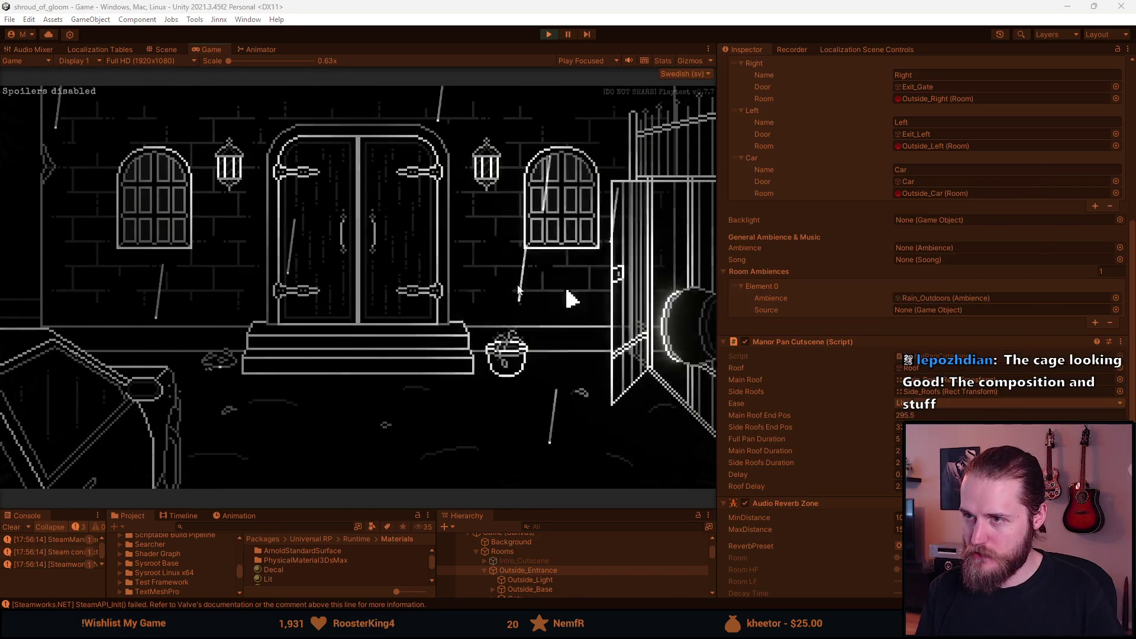
left_click(549, 34)
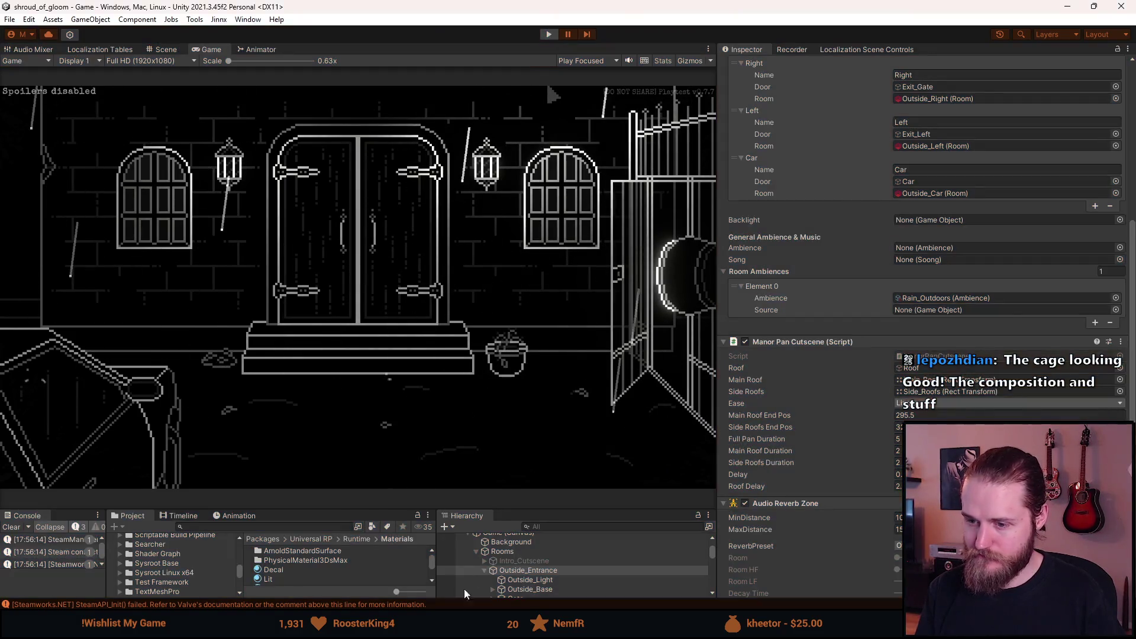
key("alt+Tab")
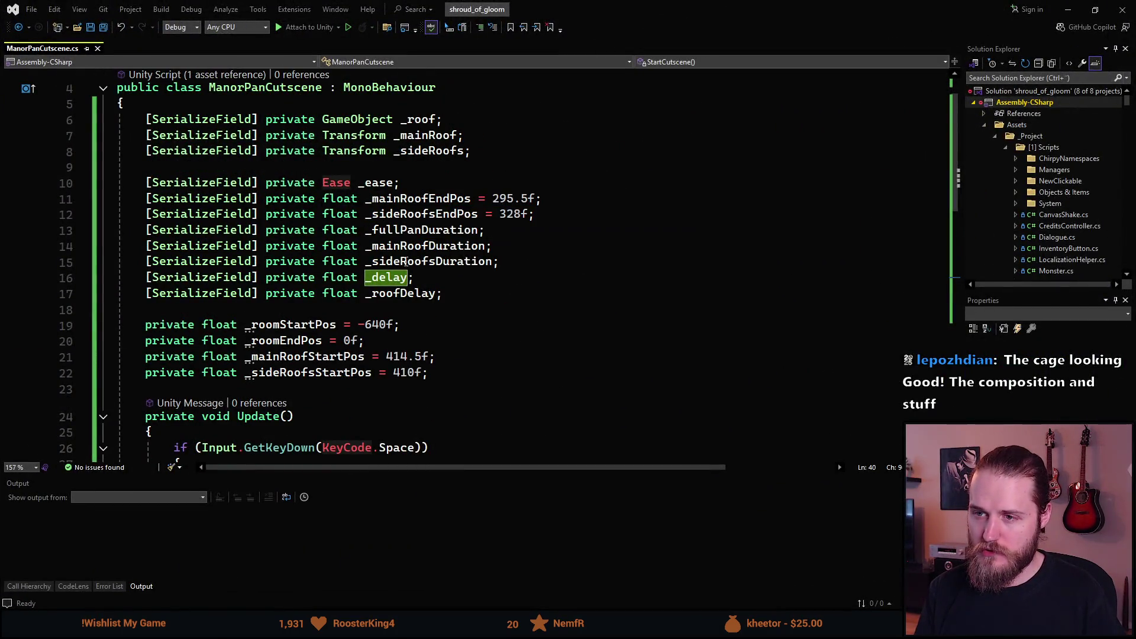
- Change the main roof tween on line 39 from SetEase(_ease) to SetEase(Ease.Linear)
scroll(403, 271, "down", 6)
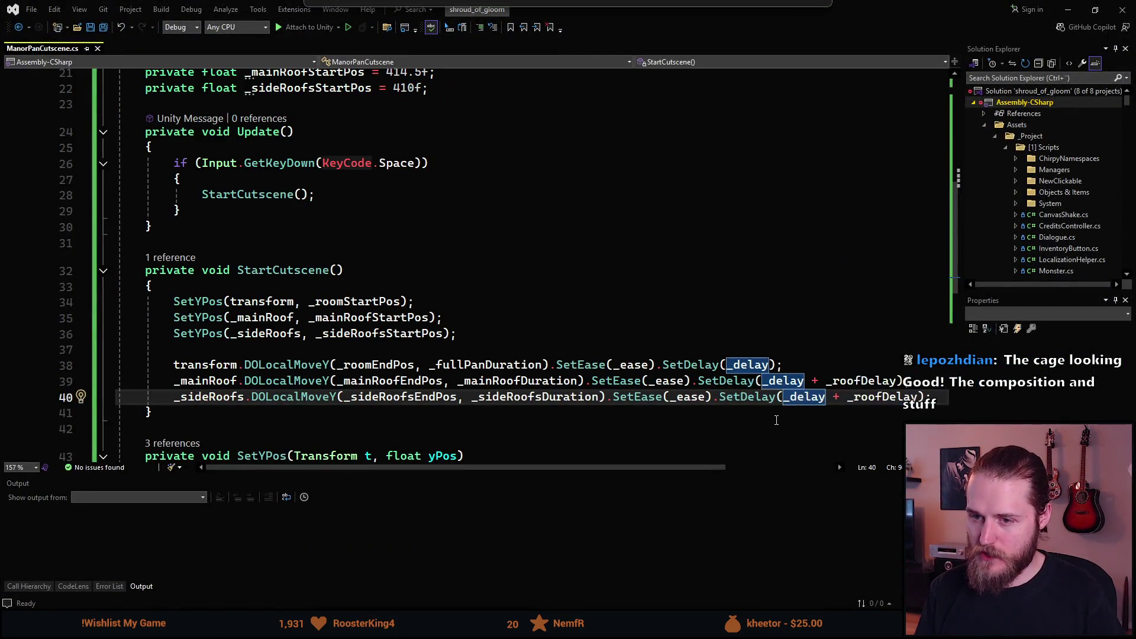
double_click(885, 382)
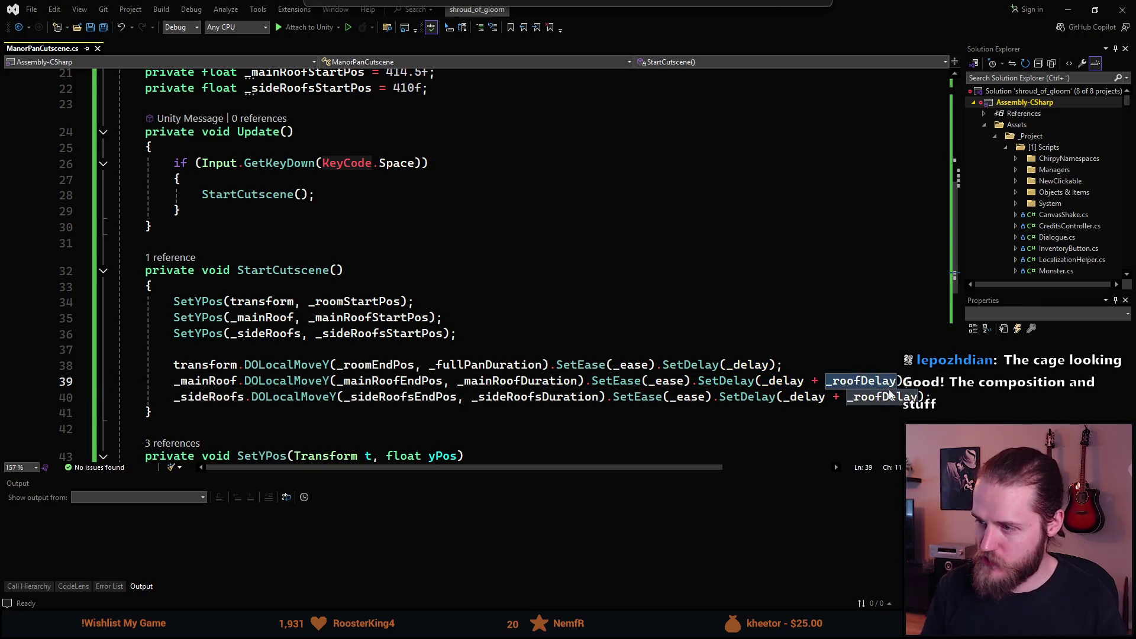
key("BackSpace")
key("ctrl+z")
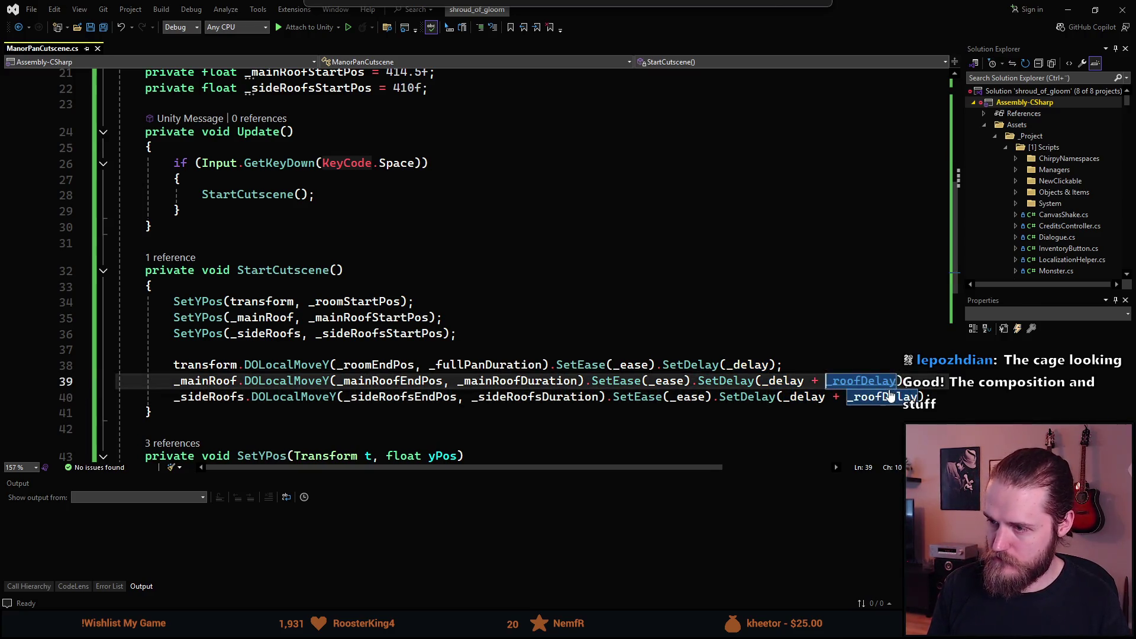
key("ctrl+Left")
key("ctrl+Left")
key("ctrl+Left")
key("ctrl+BackSpace")
type("Ease.")
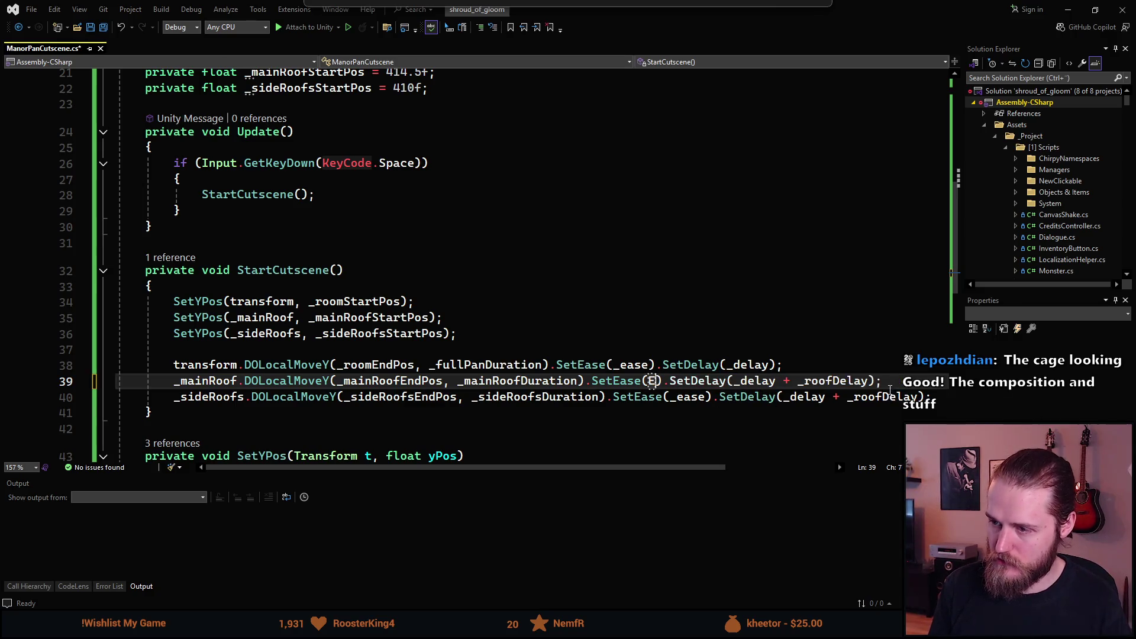
type("Lin")
key("Tab")
- Paste Ease.Linear into the side roofs tween on line 40, save the script, and return to Unity
key("ctrl+Left")
key("ctrl+Left")
key("ctrl+Left")
key("Down")
key("ctrl+Right")
key("ctrl+Right")
key("ctrl+Delete")
type("Ease.Linear")
key("ctrl+s")
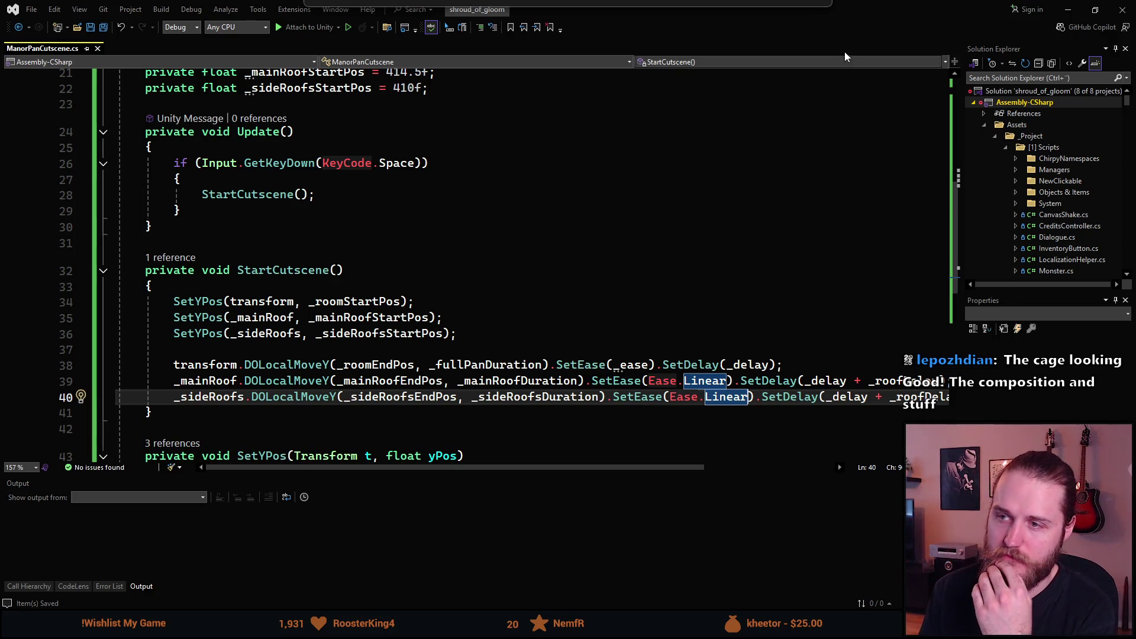
left_click_drag(767, 9, 922, 197)
key("alt+Tab")
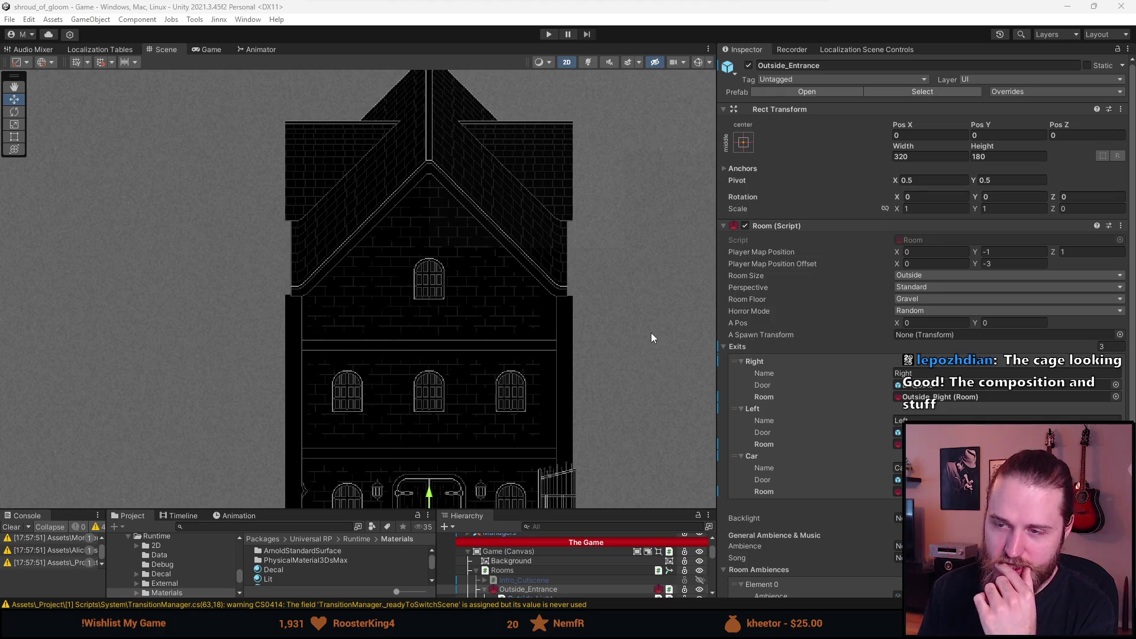
- Switch the Manor Pan Cutscene's Ease from In Cubic to another In curve and enter Play mode
left_click_drag(544, 325, 482, 320)
scroll(905, 339, "down", 7)
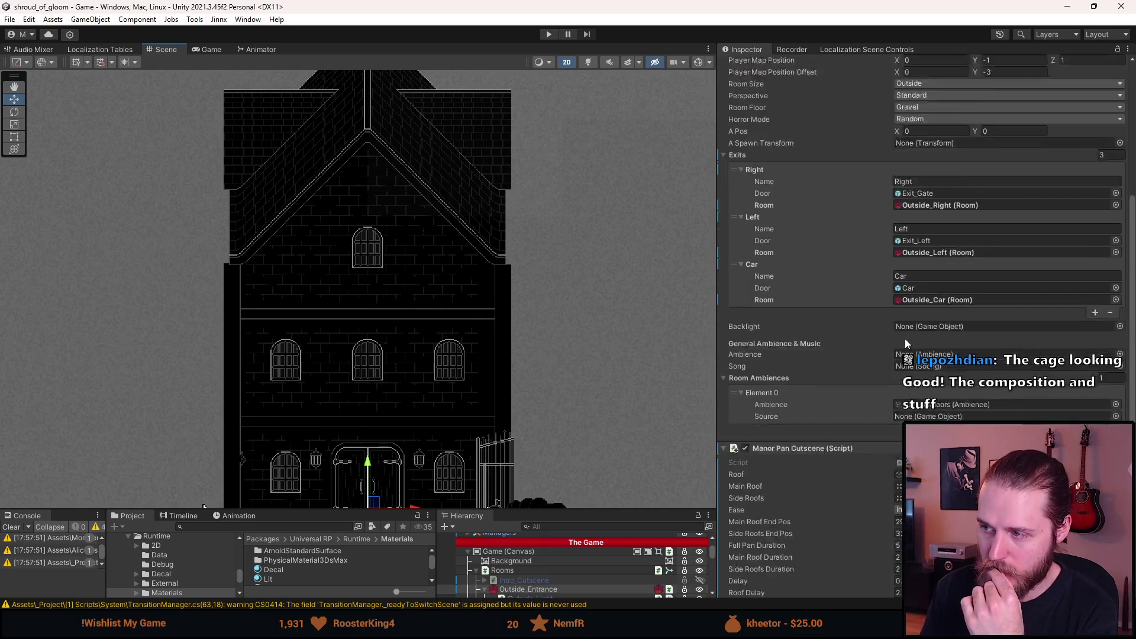
left_click(897, 479)
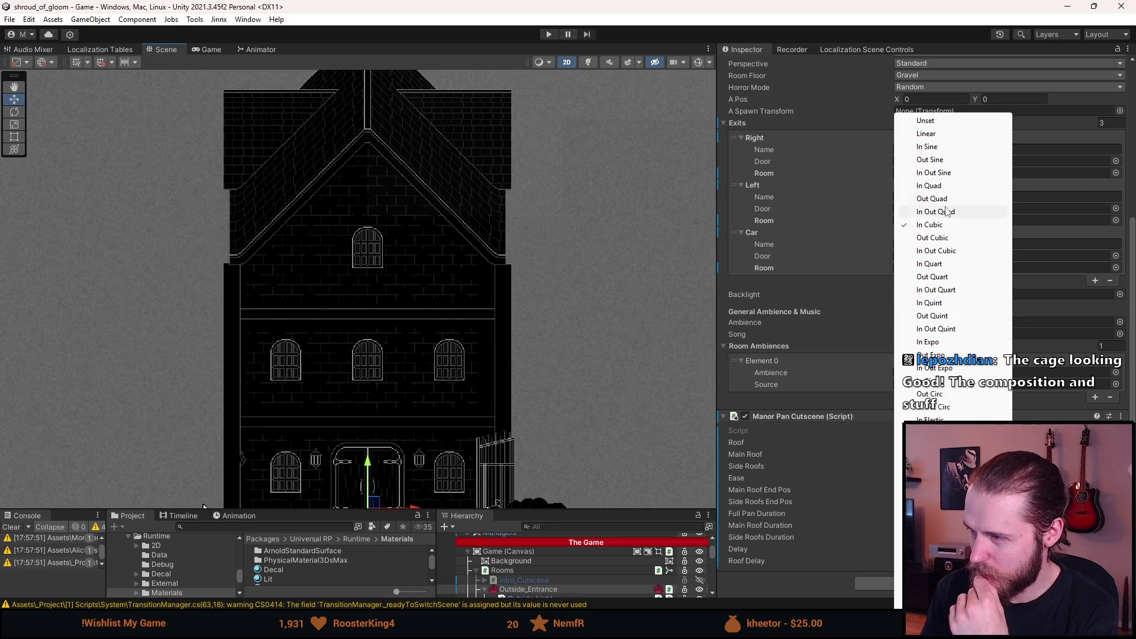
left_click(951, 173)
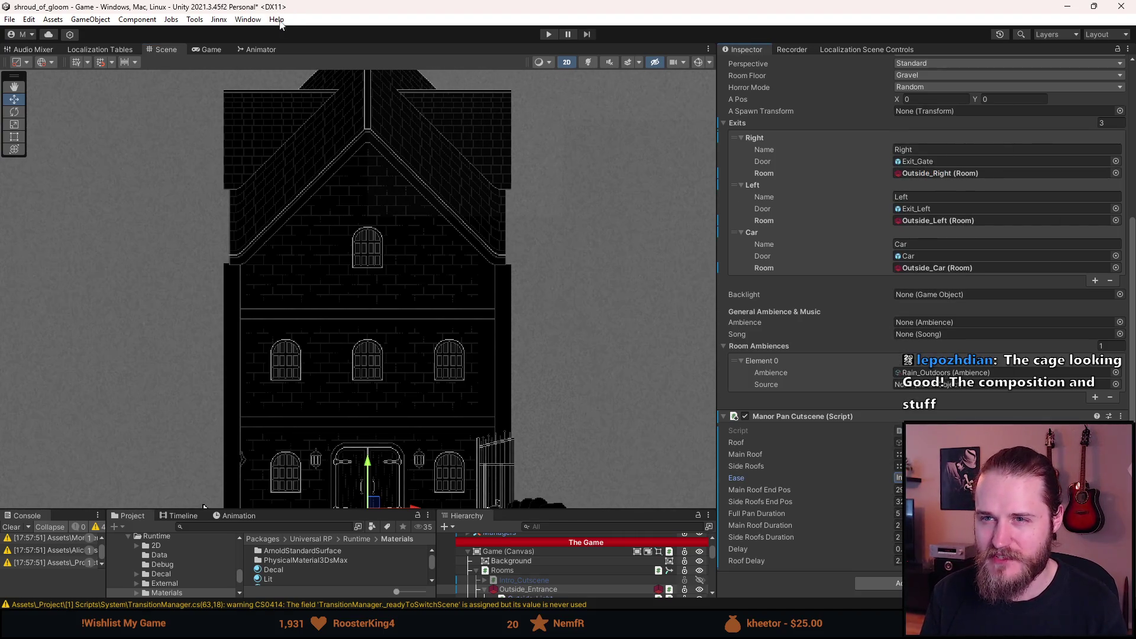
left_click(543, 38)
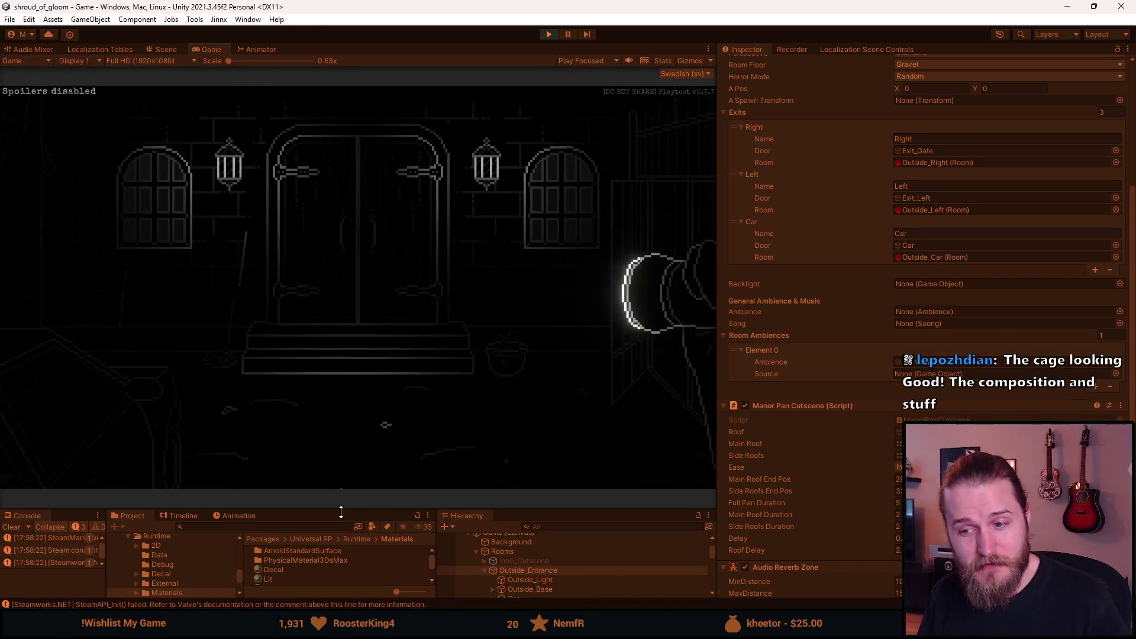
- Apply the Kalibrera brightness calibration under Inställningar > Bild, resume play, then stop the playtest
left_click_drag(341, 512, 341, 542)
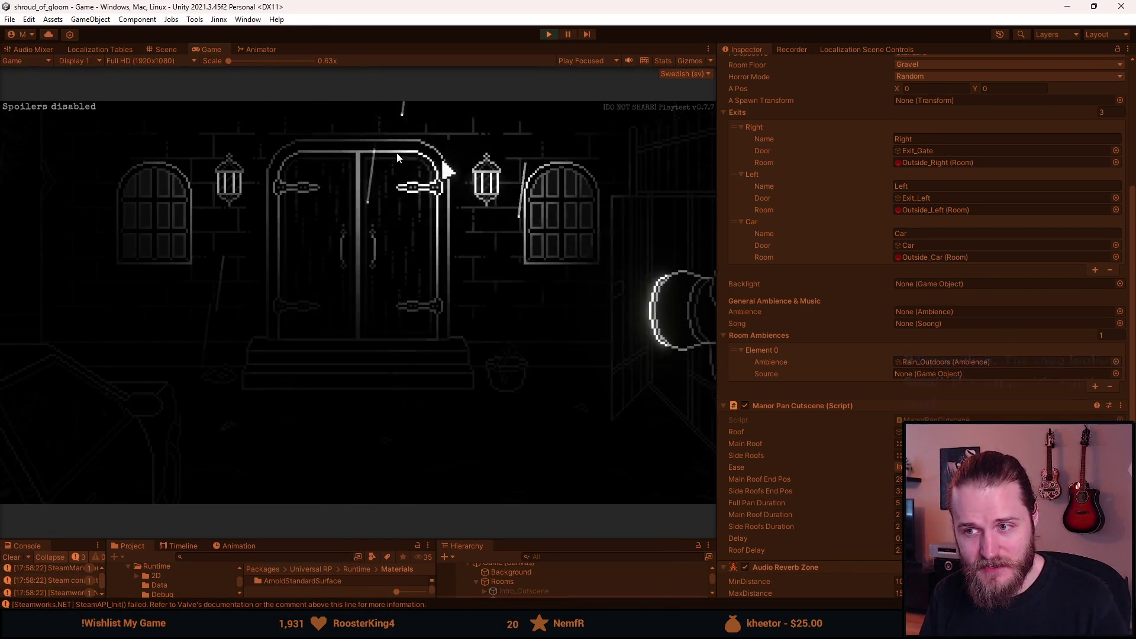
key("Escape")
left_click(389, 322)
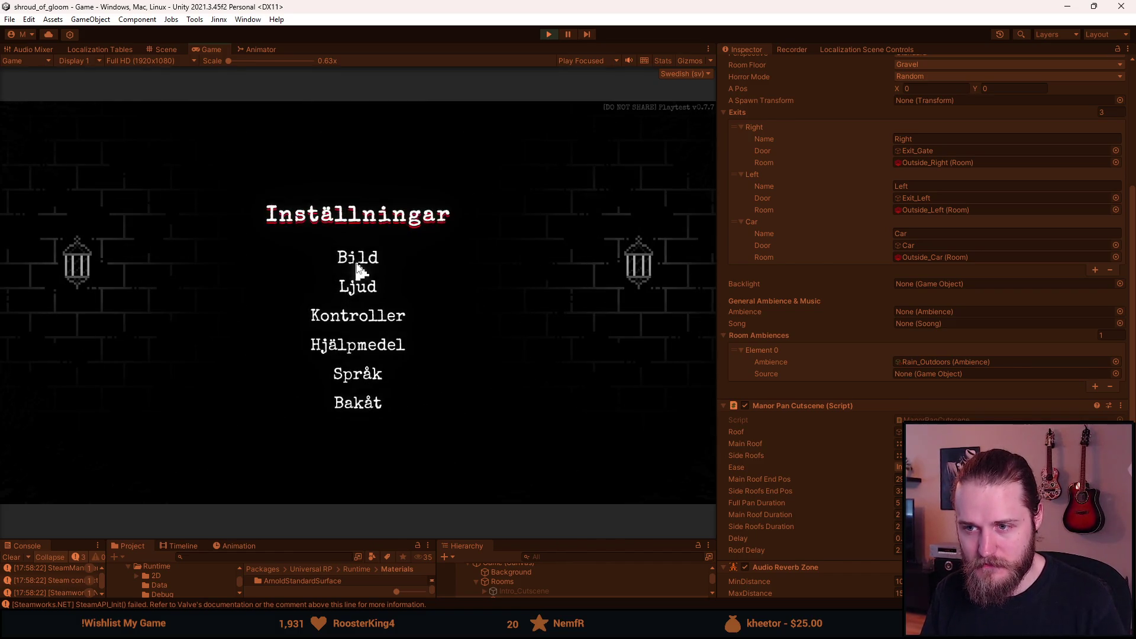
left_click(357, 259)
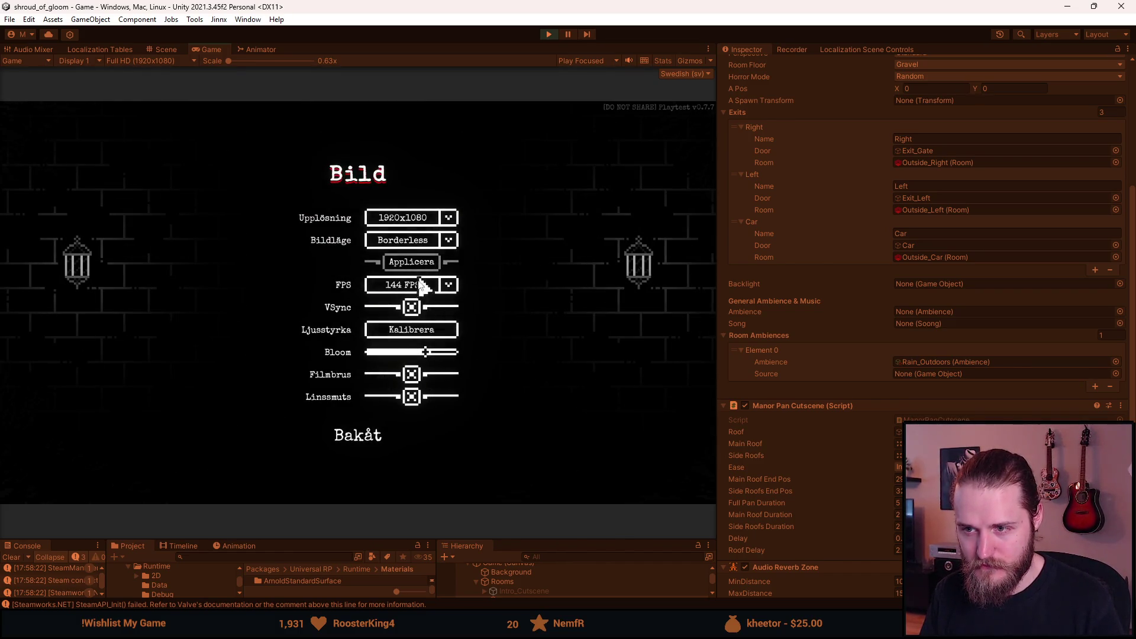
left_click(411, 335)
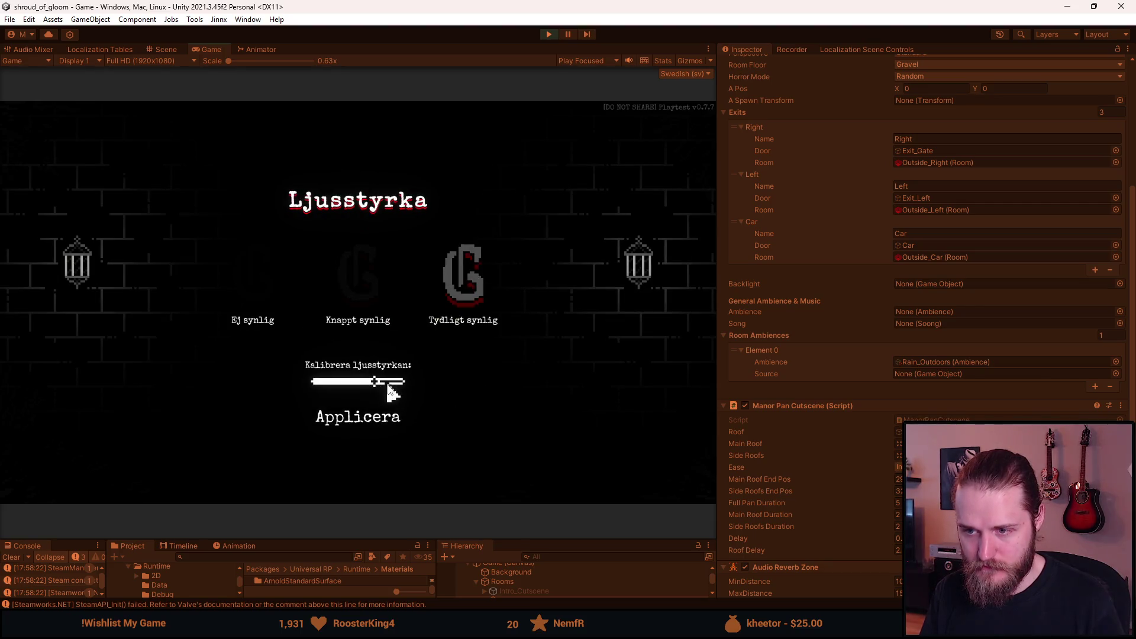
left_click(380, 423)
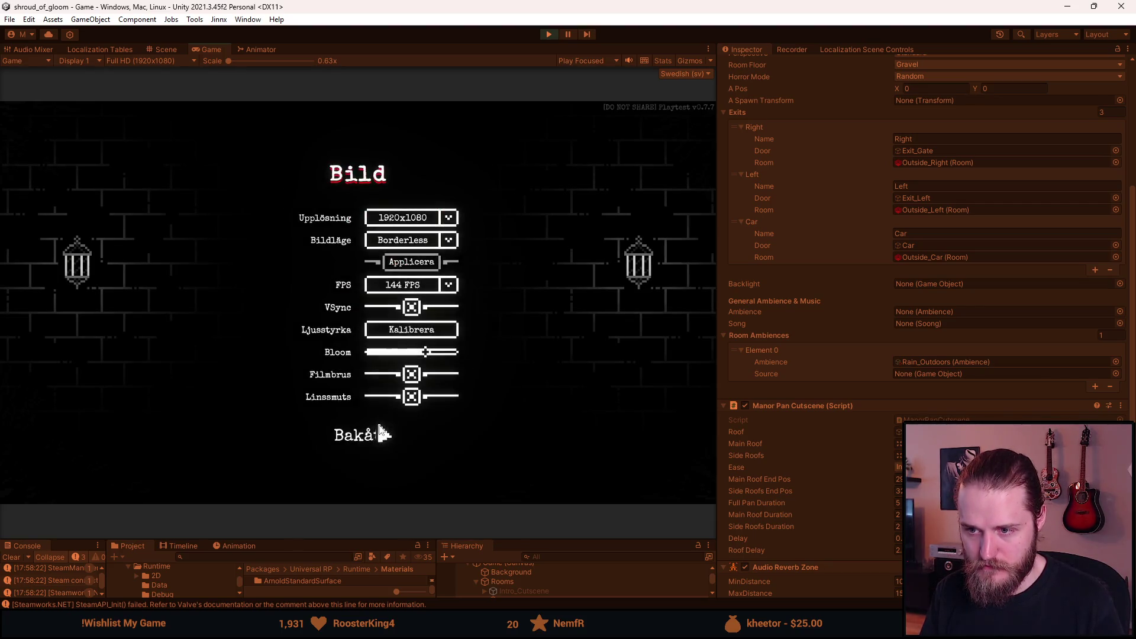
left_click(380, 433)
key("Escape")
key("Escape")
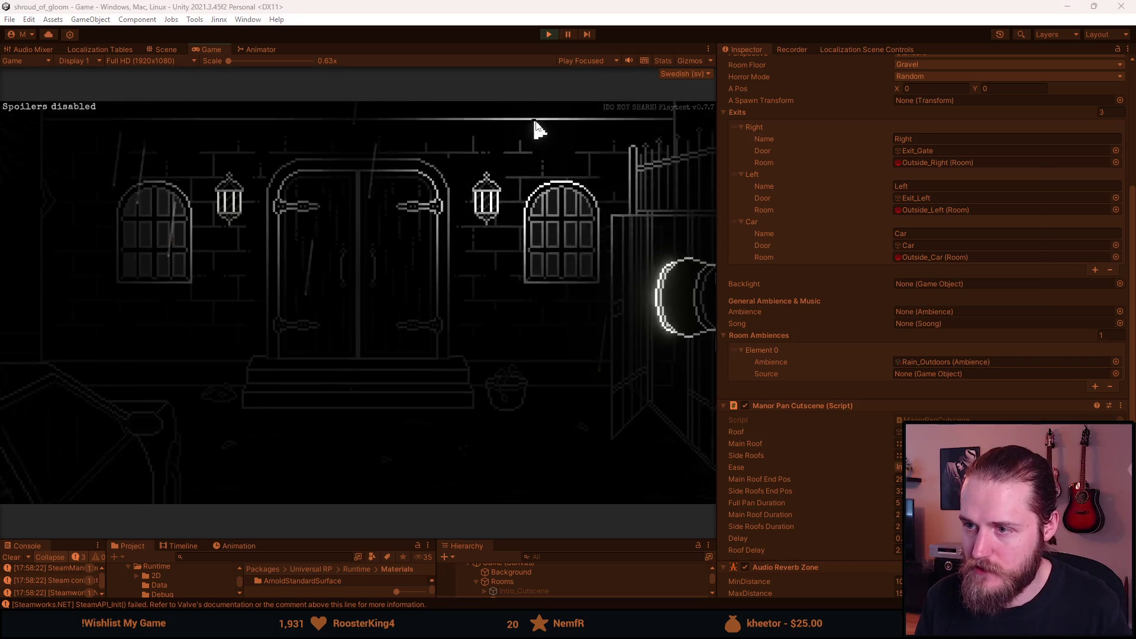
left_click(568, 34)
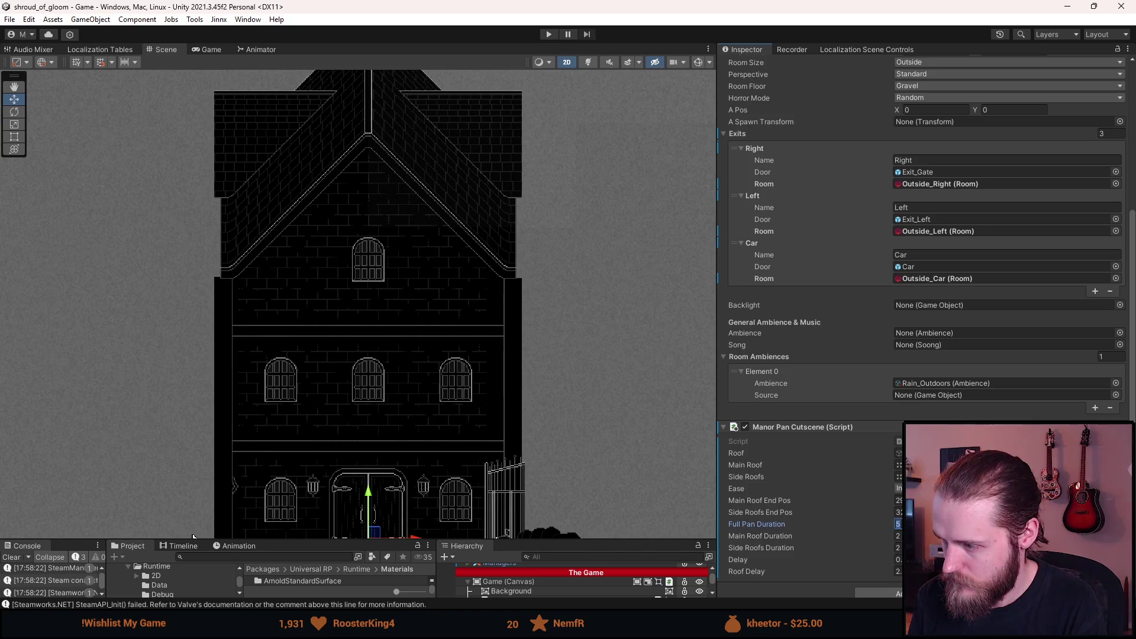
- Enter 6 as the Manor Pan Cutscene's Full Pan Duration
type("6")
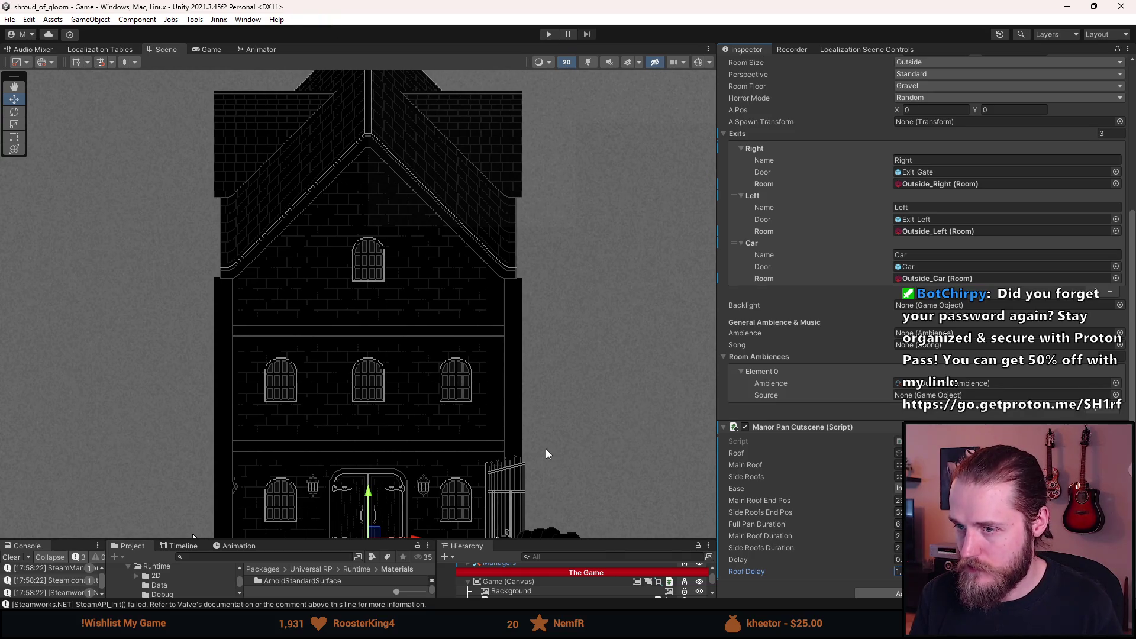
scroll(545, 454, "down", 1)
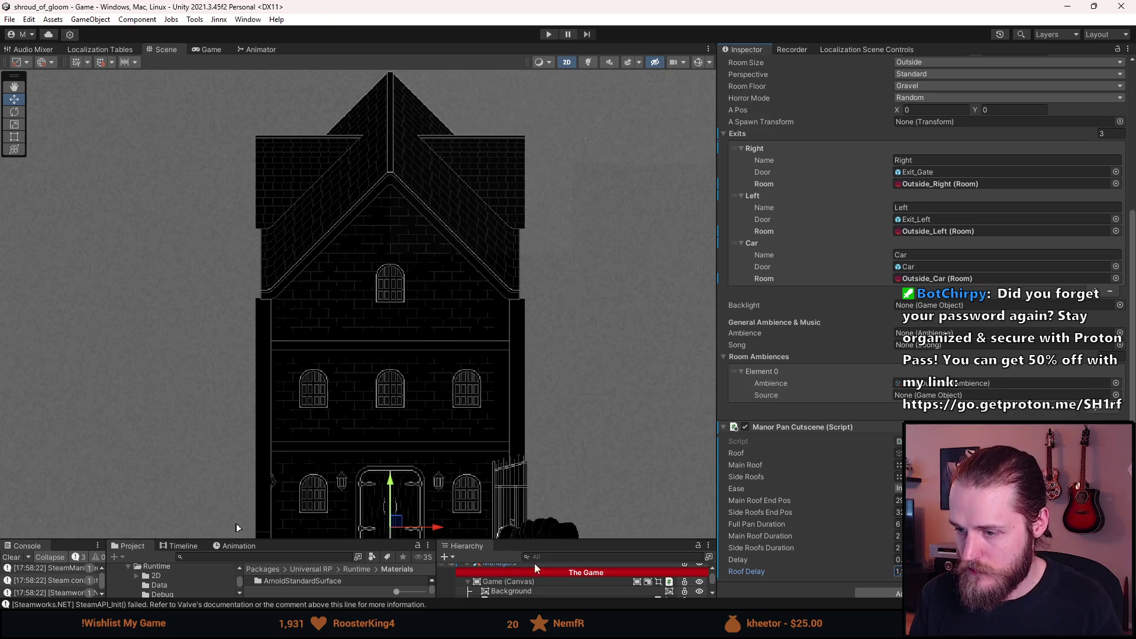
- Playtest the longer intro pan and try entering through the manor doors
left_click(548, 34)
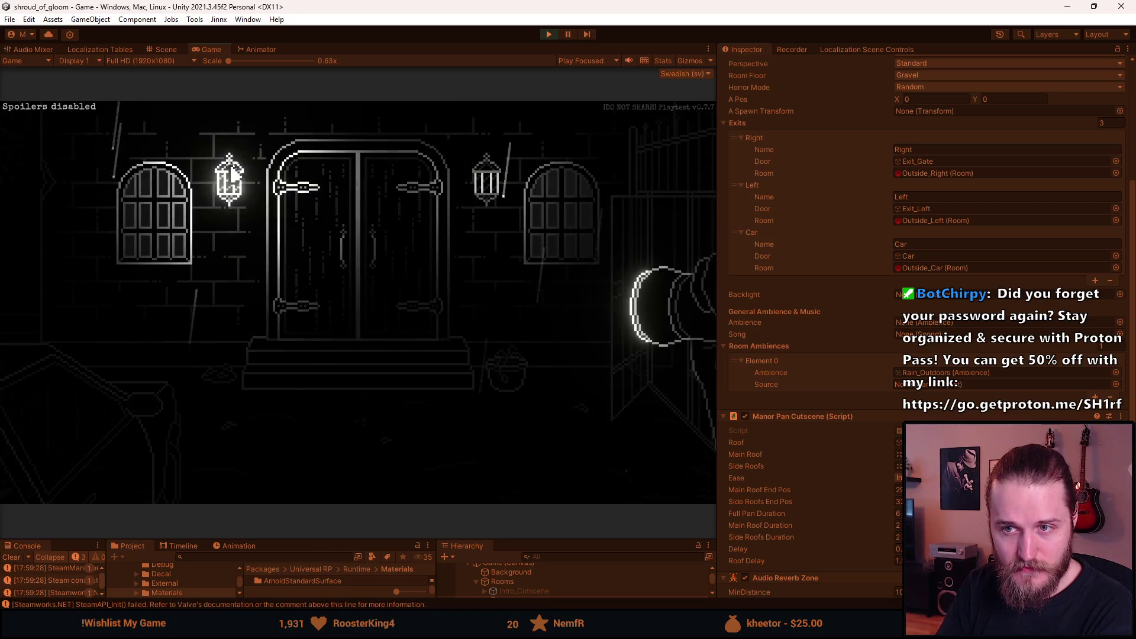
left_click(448, 310)
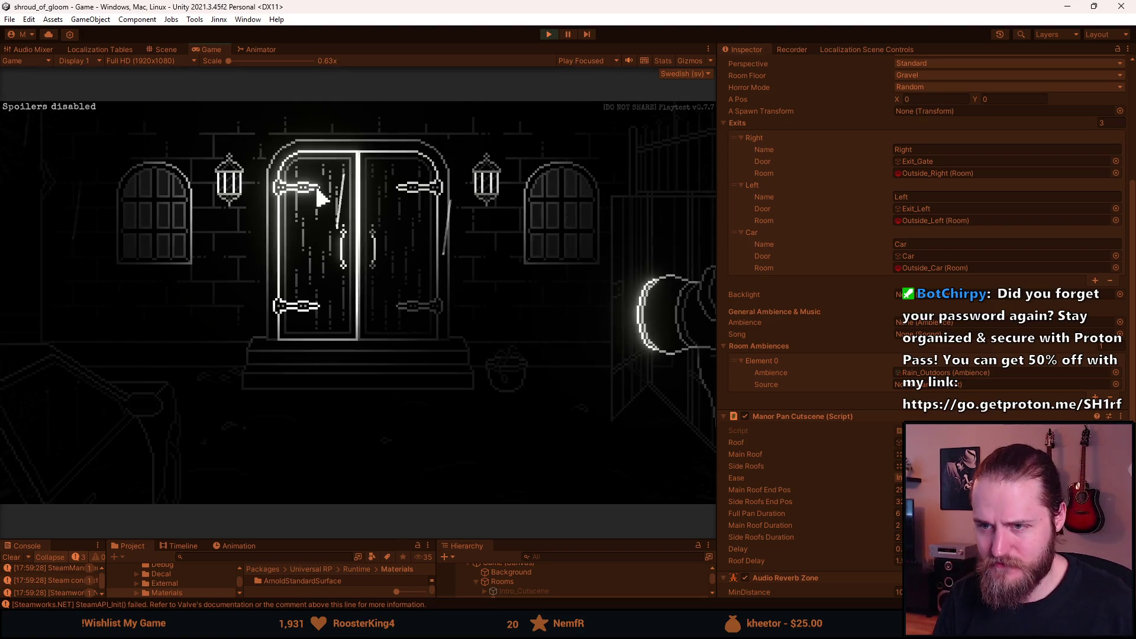
key("F1")
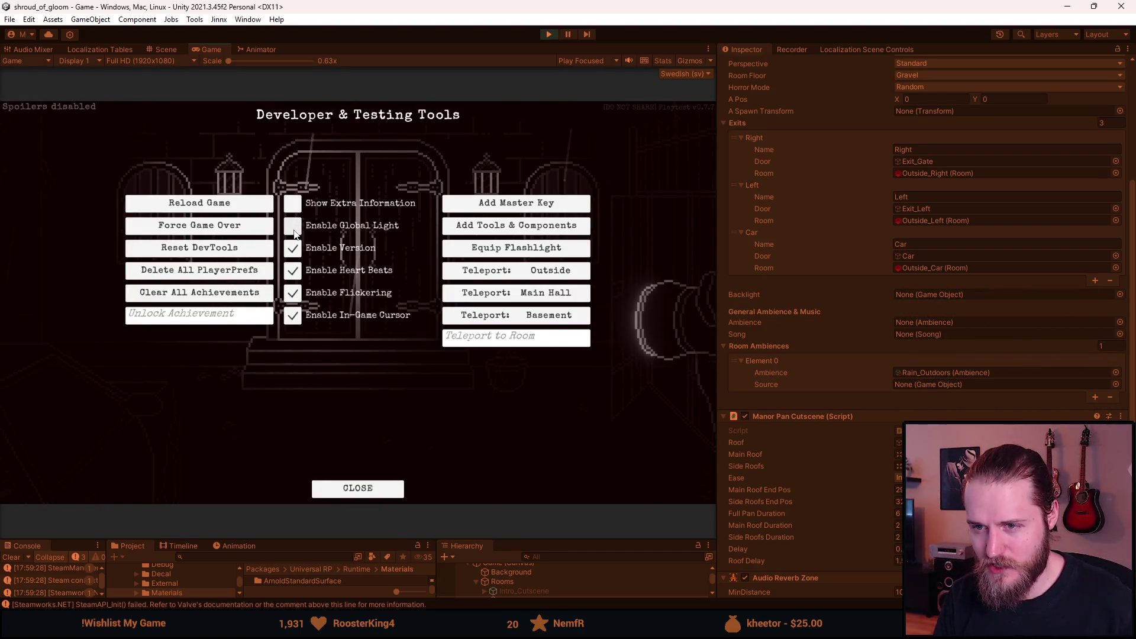
key("F1")
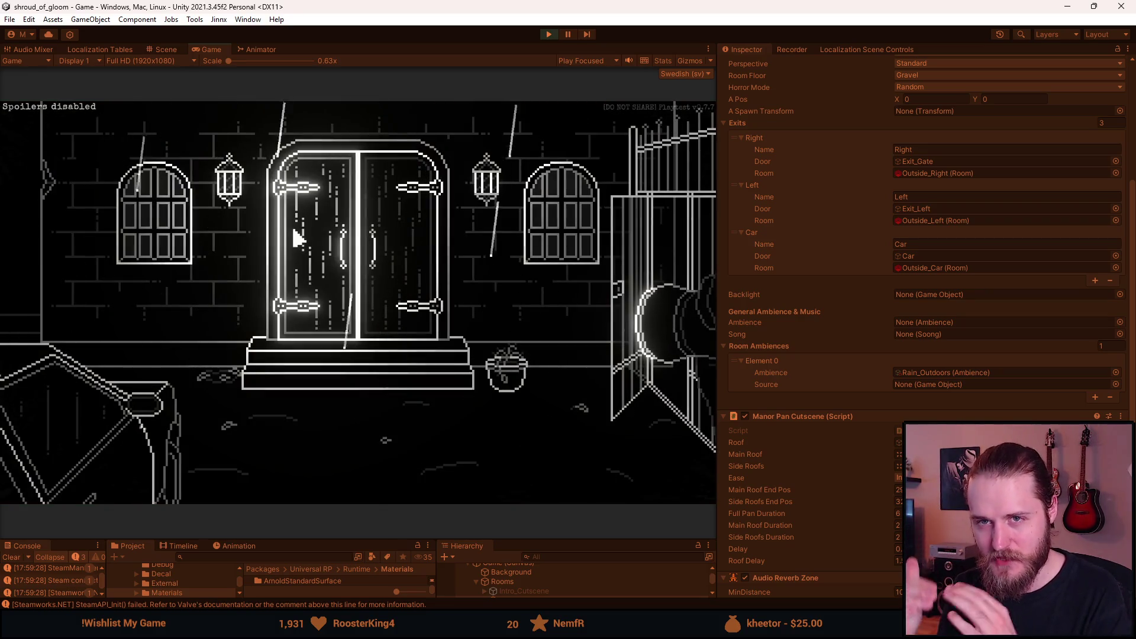
left_click(294, 232)
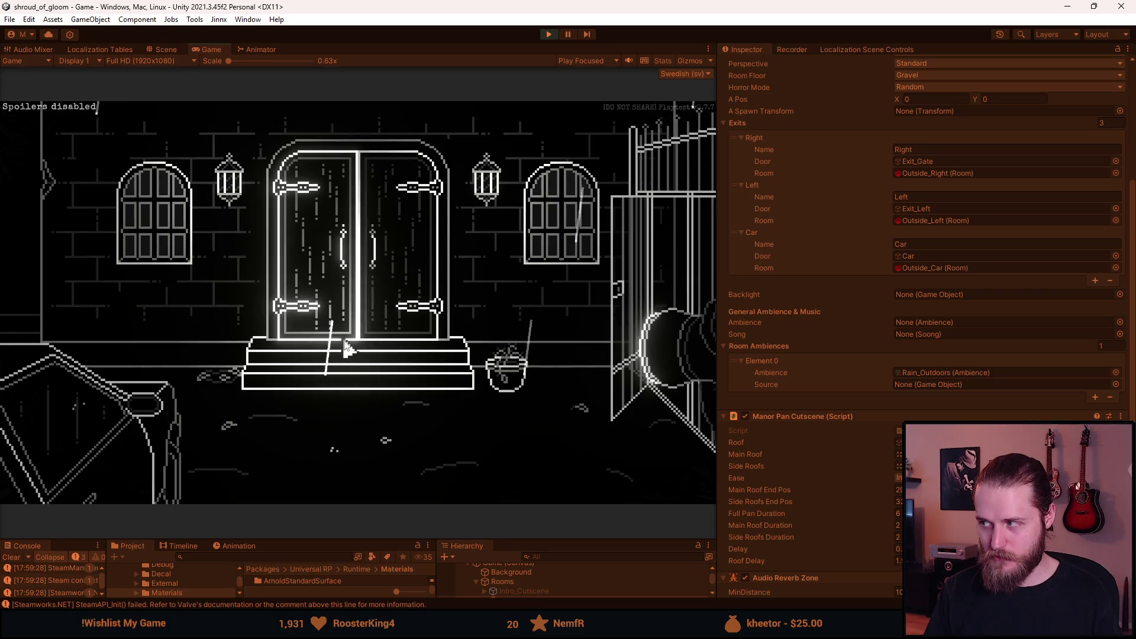
- Enter the manor doors and trigger the door transition again to rewatch the façade pan
left_click(333, 296)
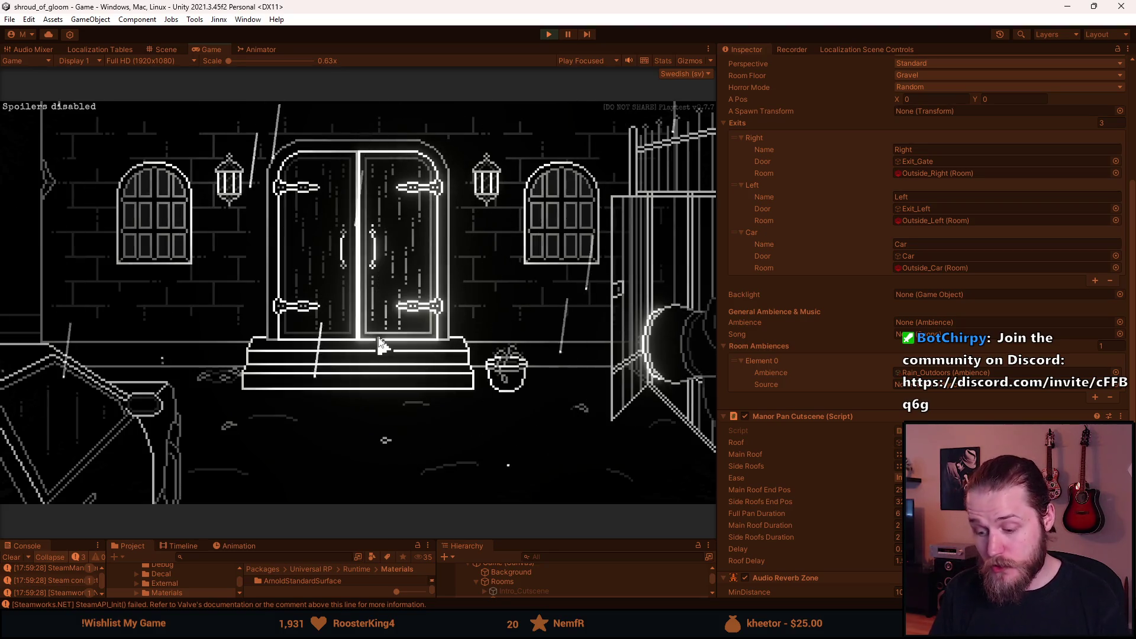
left_click(369, 318)
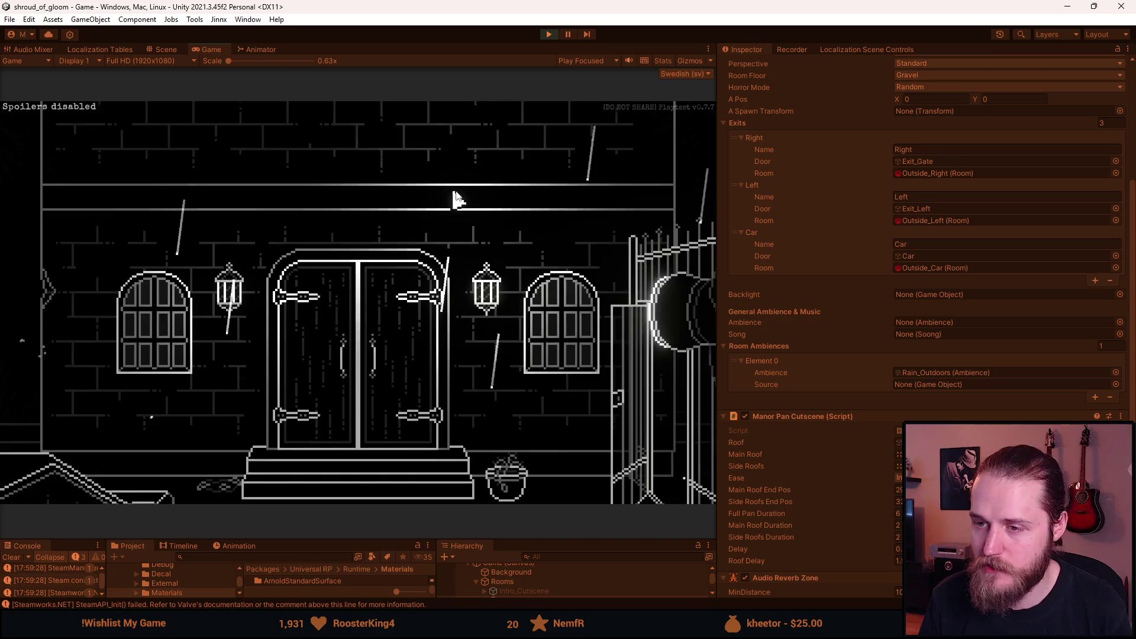
- Stop the playtest, frame Outside_Entrance, and test-move the room downward
left_click(550, 35)
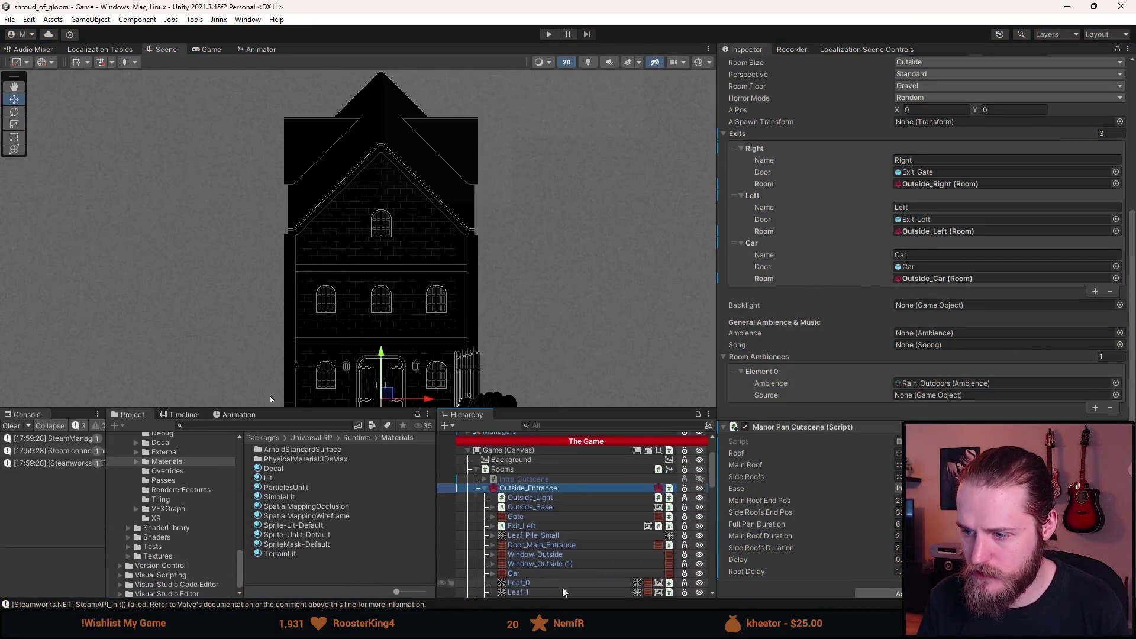
key("f")
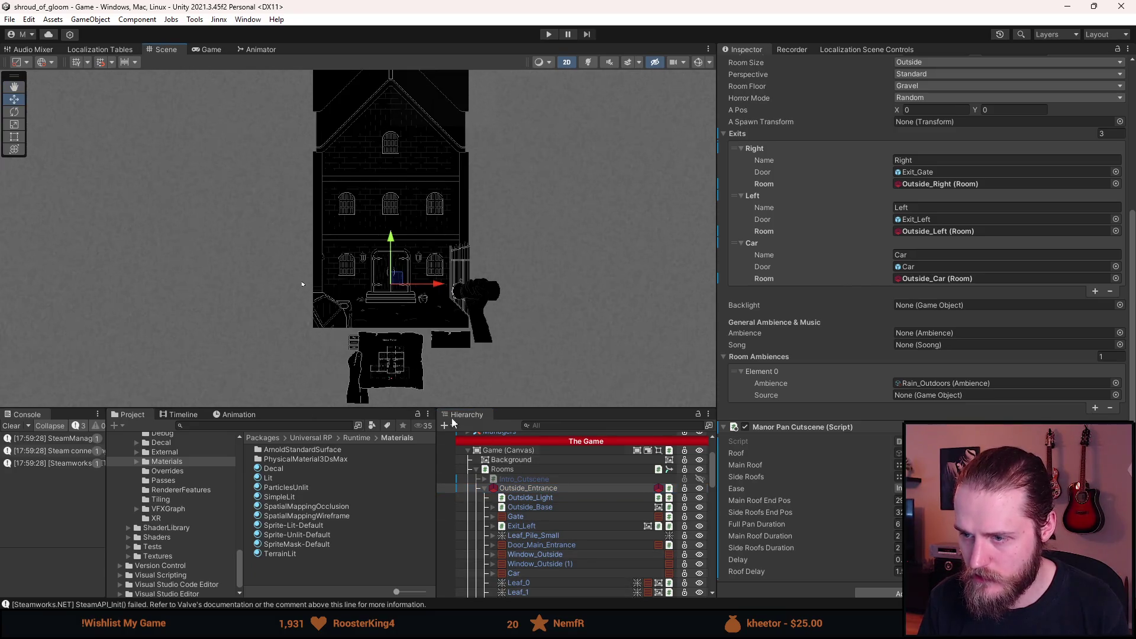
mouse_move(394, 242)
left_mouse_down()
mouse_move(389, 474)
mouse_move(390, 460)
left_mouse_up()
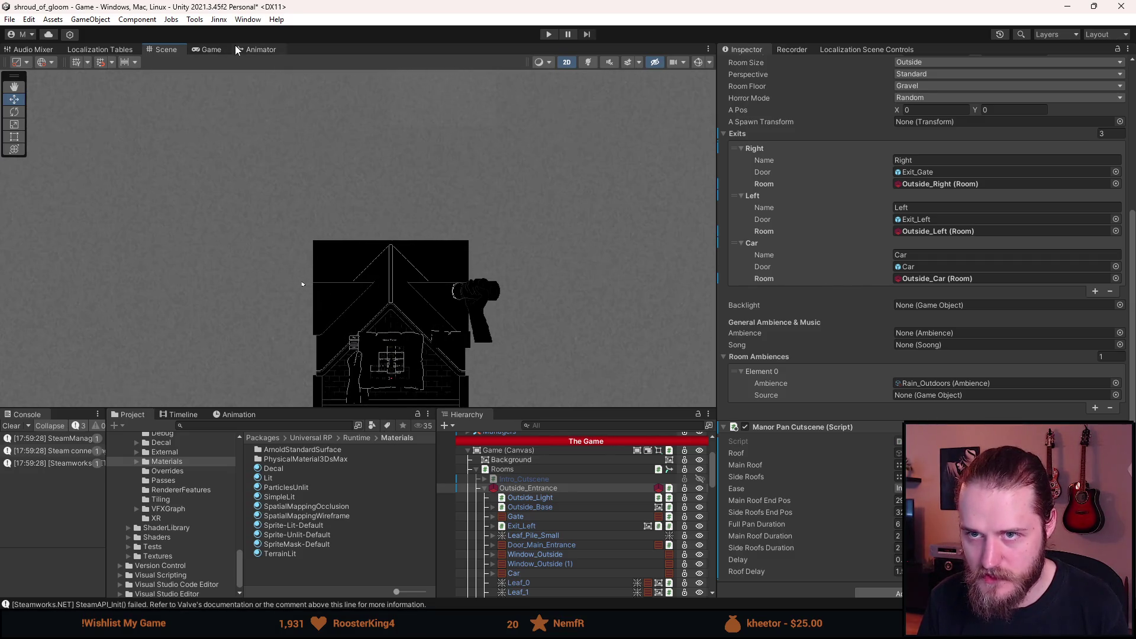
- Preview the moved room in the Game tab, then discard the test move back in Scene view
left_click(221, 49)
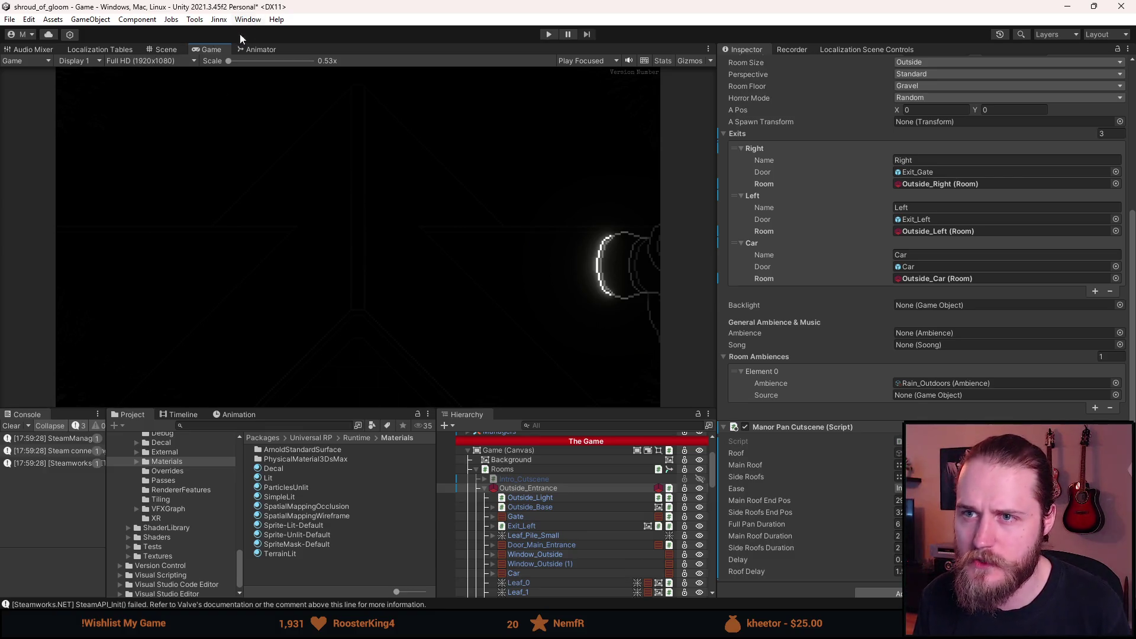
left_click(165, 49)
key("ctrl+s")
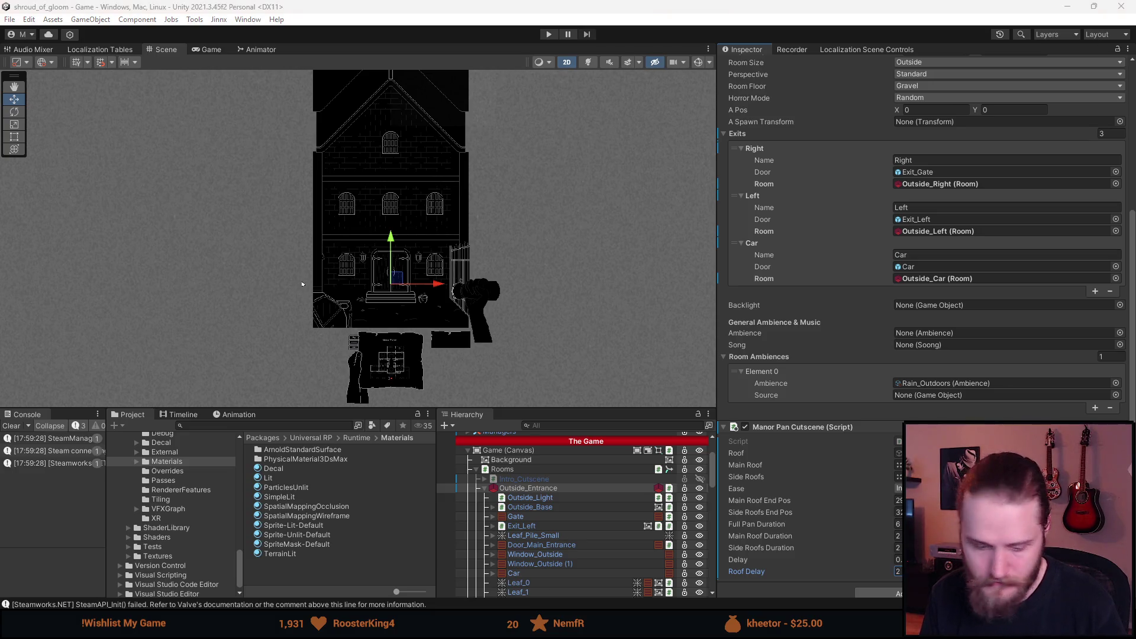
key("alt+Tab")
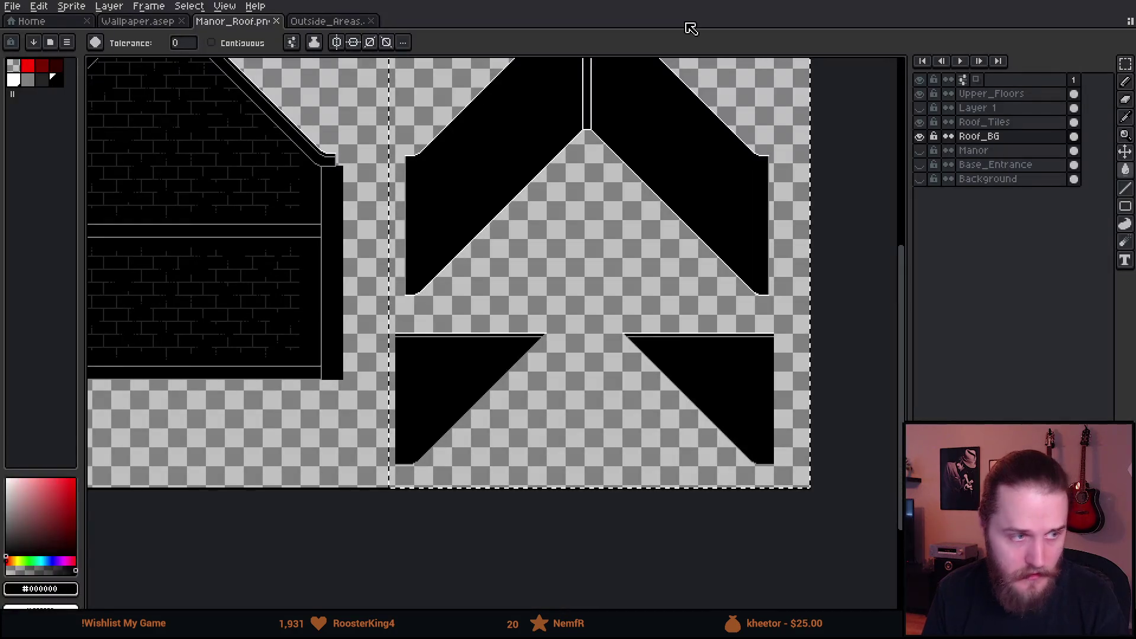
- Show the Roof_Tiles brick layer on the Manor_Roof pieces
scroll(693, 234, "right", 2)
left_click(693, 237)
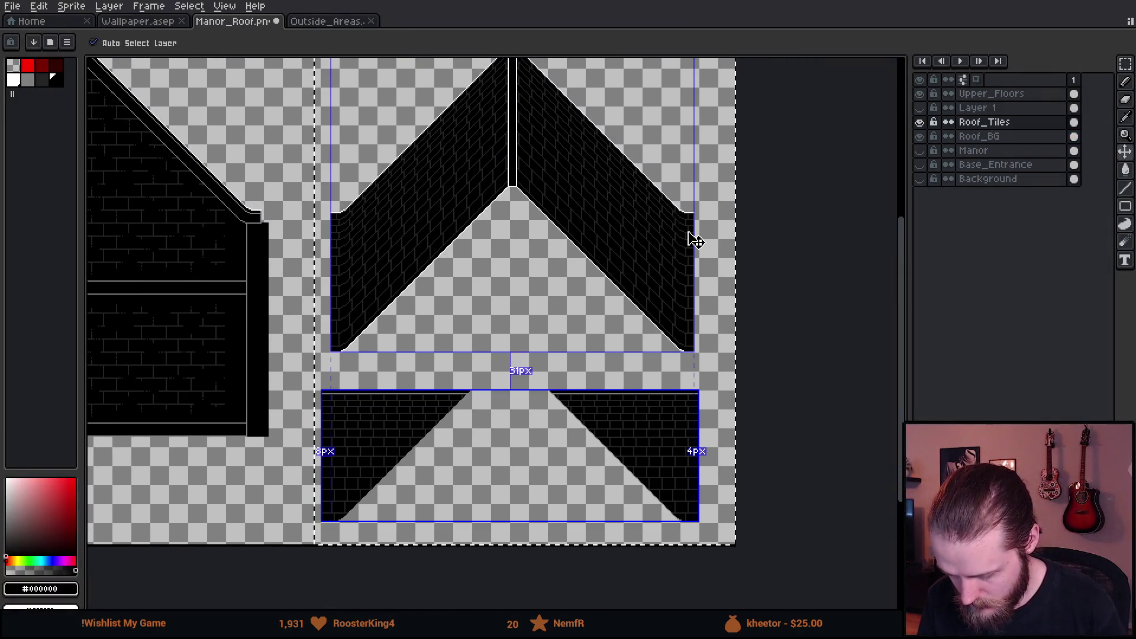
key("ctrl+a")
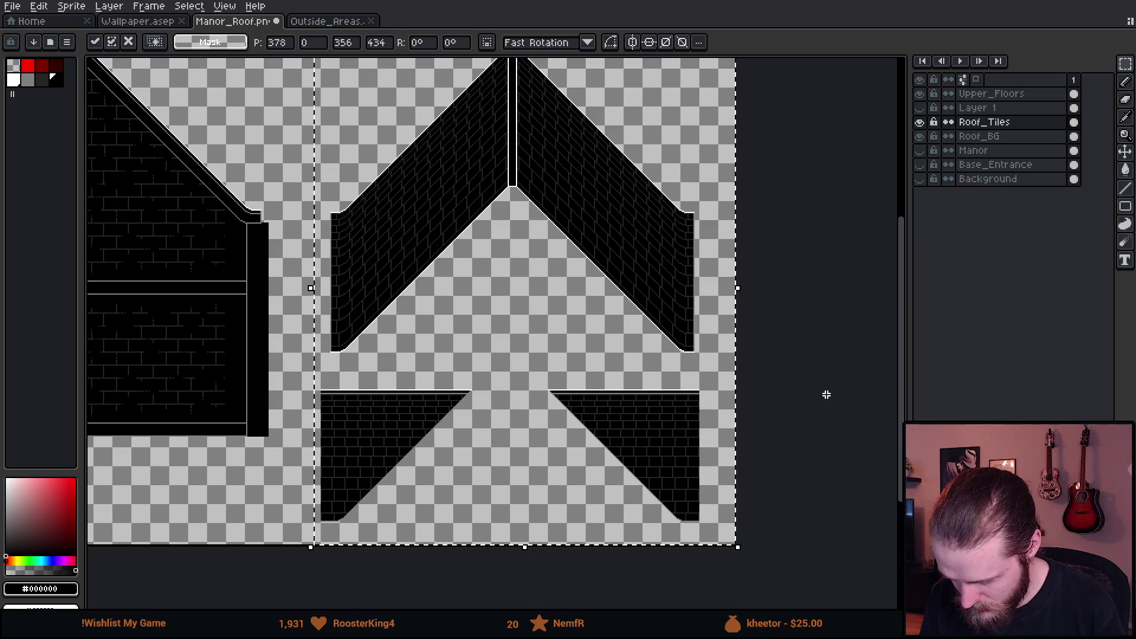
key("Return")
scroll(337, 441, "up", 3)
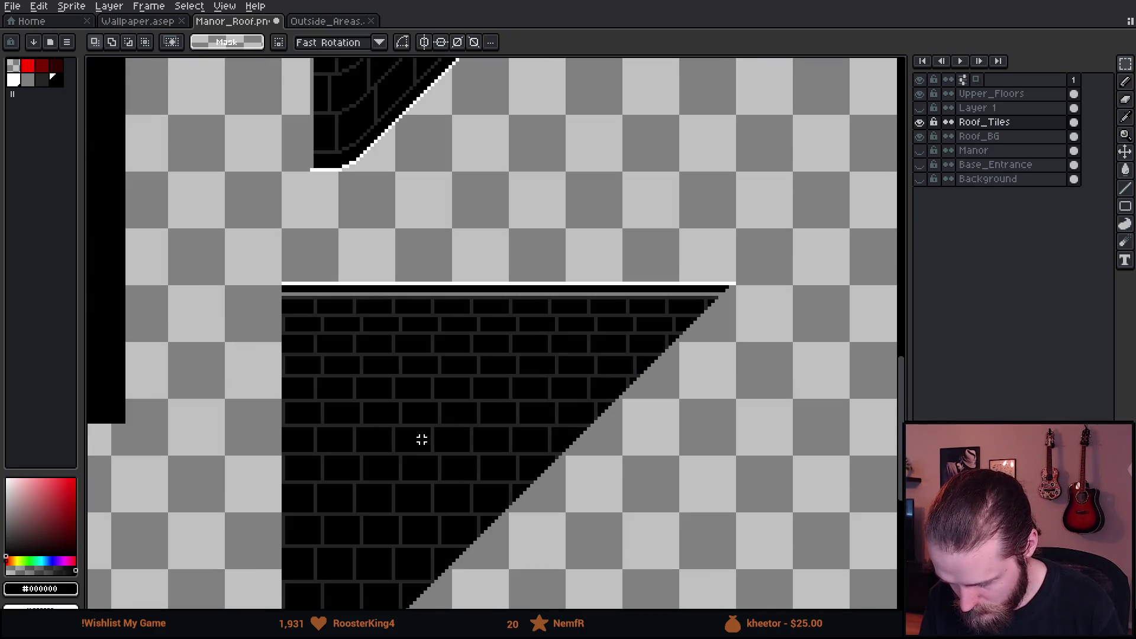
scroll(421, 439, "down", 2)
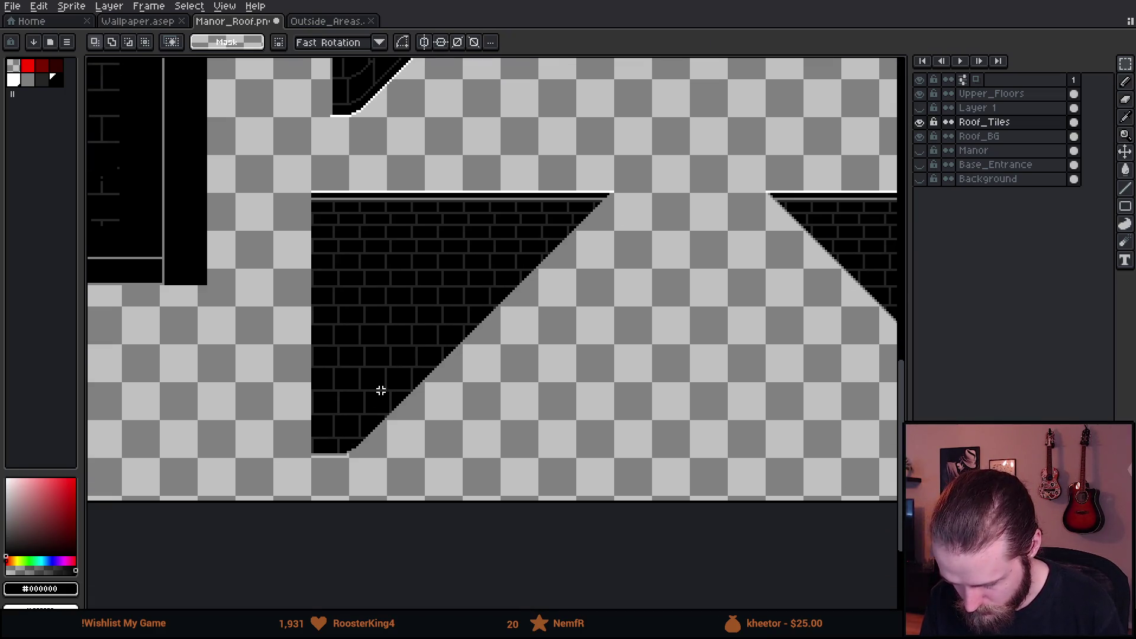
scroll(381, 388, "up", 4)
- Sample the black brick colour and pencil over stray mortar pixels on the diagonal edge
key("i")
left_click_drag(331, 574, 411, 300)
key("b")
scroll(370, 355, "down", 10)
left_click(403, 339)
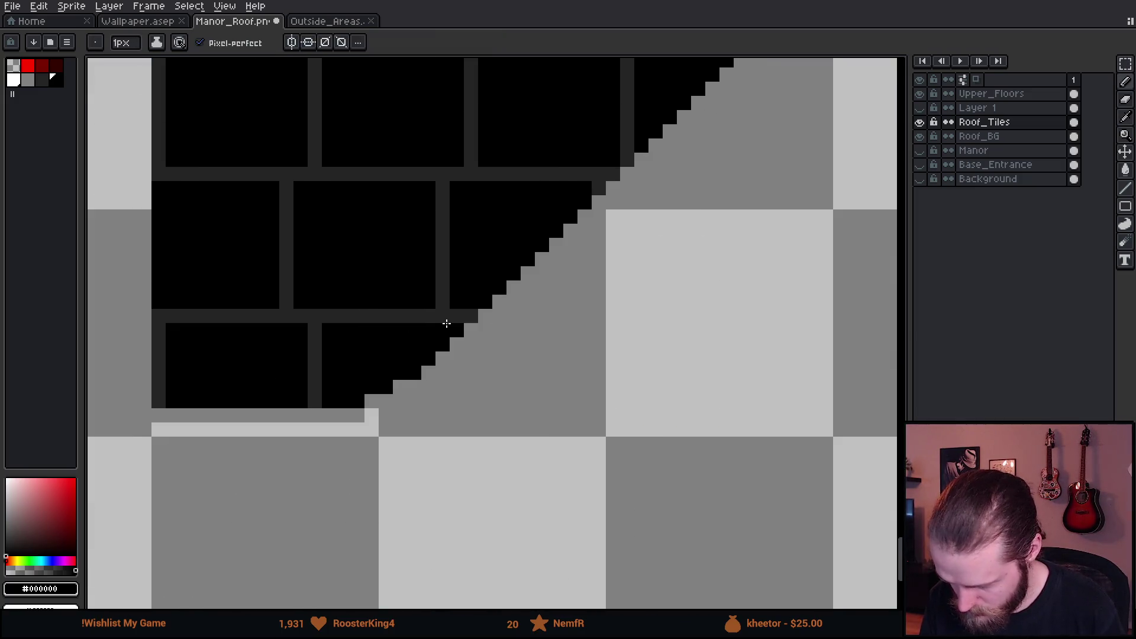
scroll(456, 418, "down", 8)
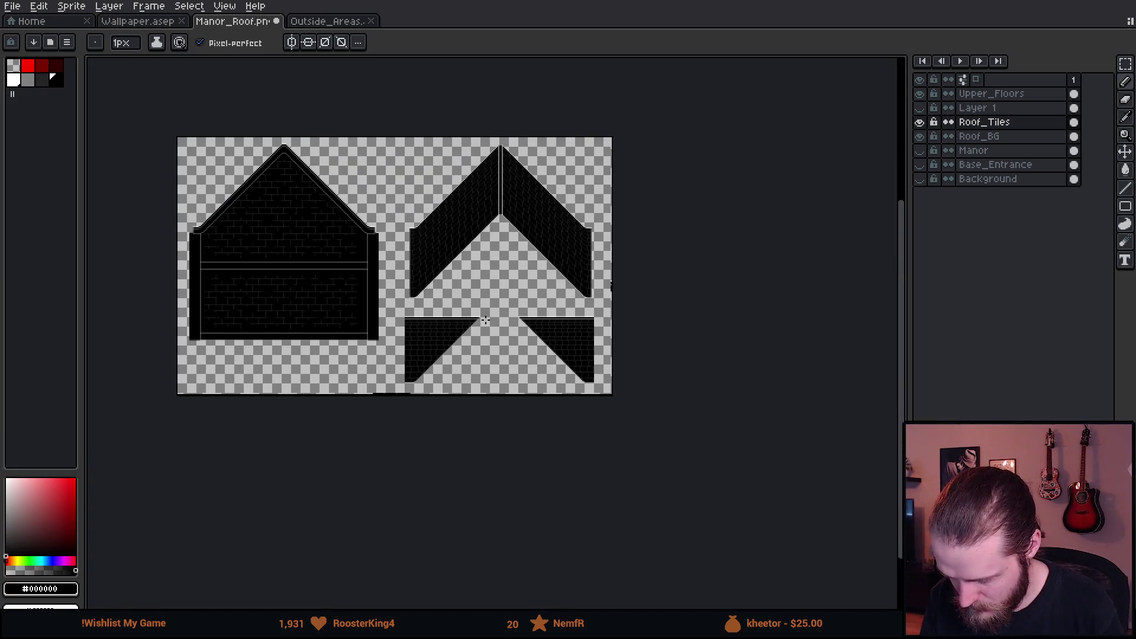
scroll(434, 367, "up", 1)
scroll(433, 366, "up", 2)
- Make Roof_BG the active layer, toggle its visibility to compare, and view the left slope
left_click(982, 139)
left_click(920, 137)
left_click(920, 137)
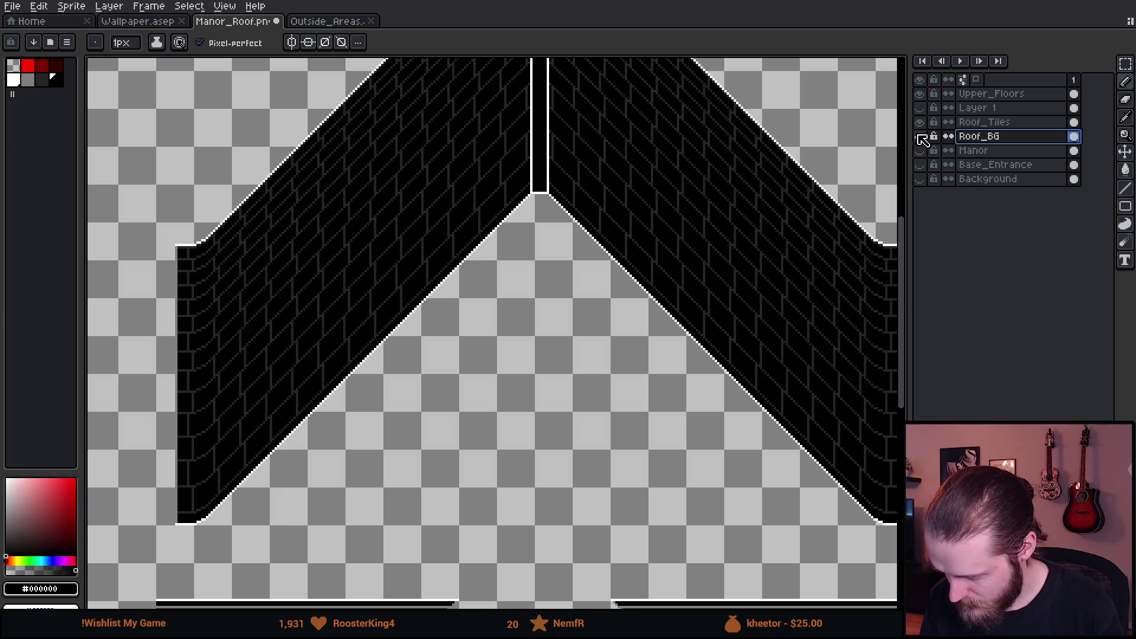
left_click_drag(355, 256, 399, 307)
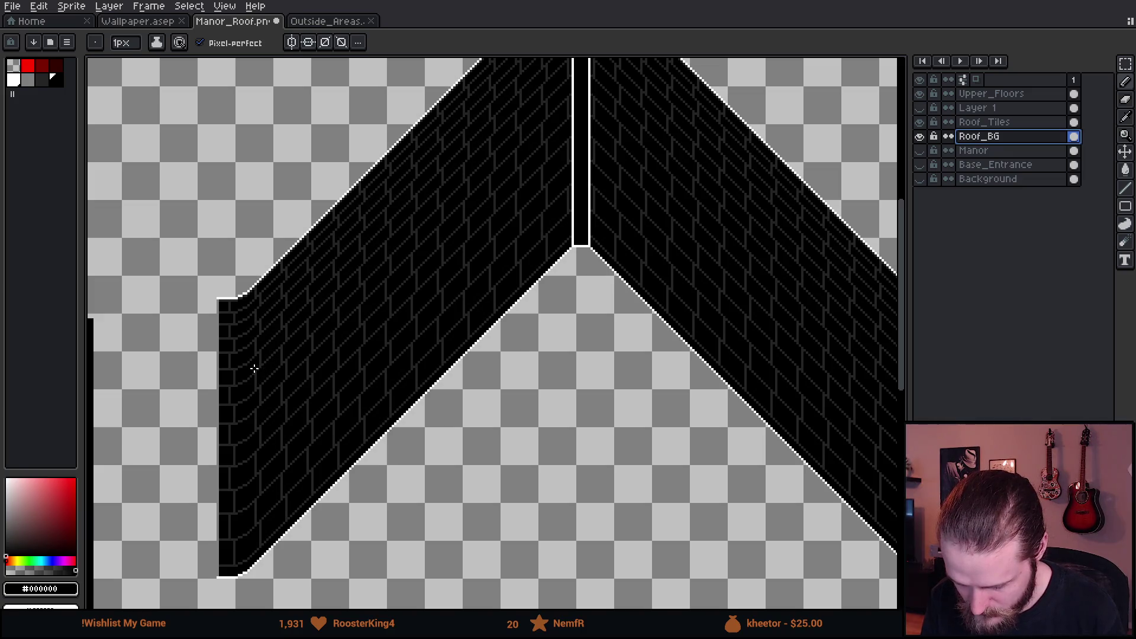
scroll(254, 368, "up", 1)
scroll(252, 374, "down", 3)
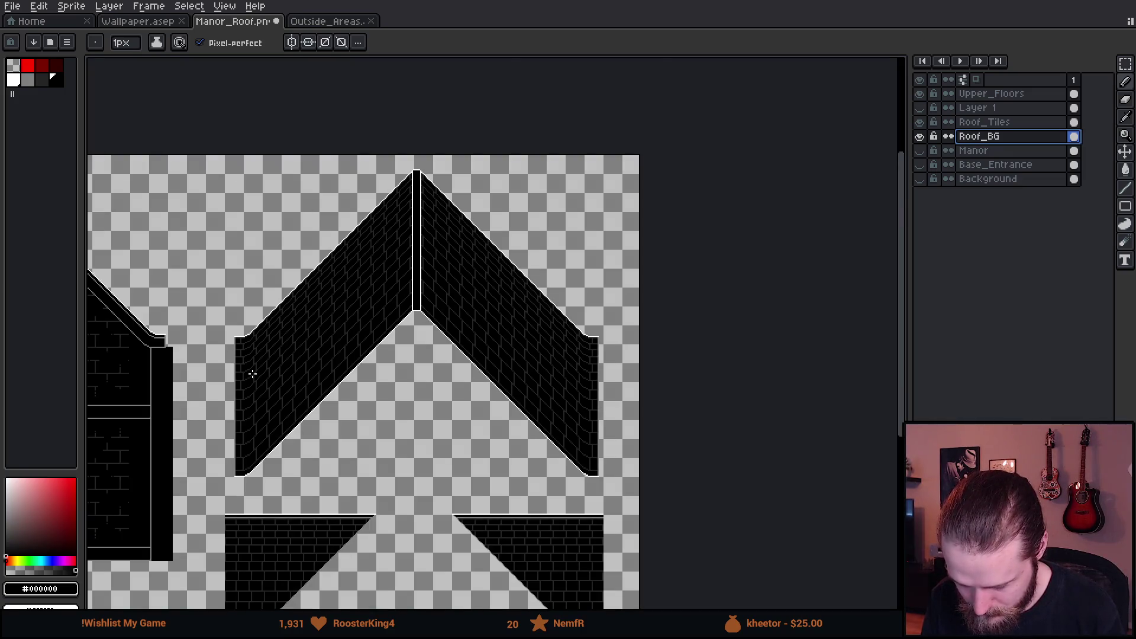
scroll(253, 374, "up", 2)
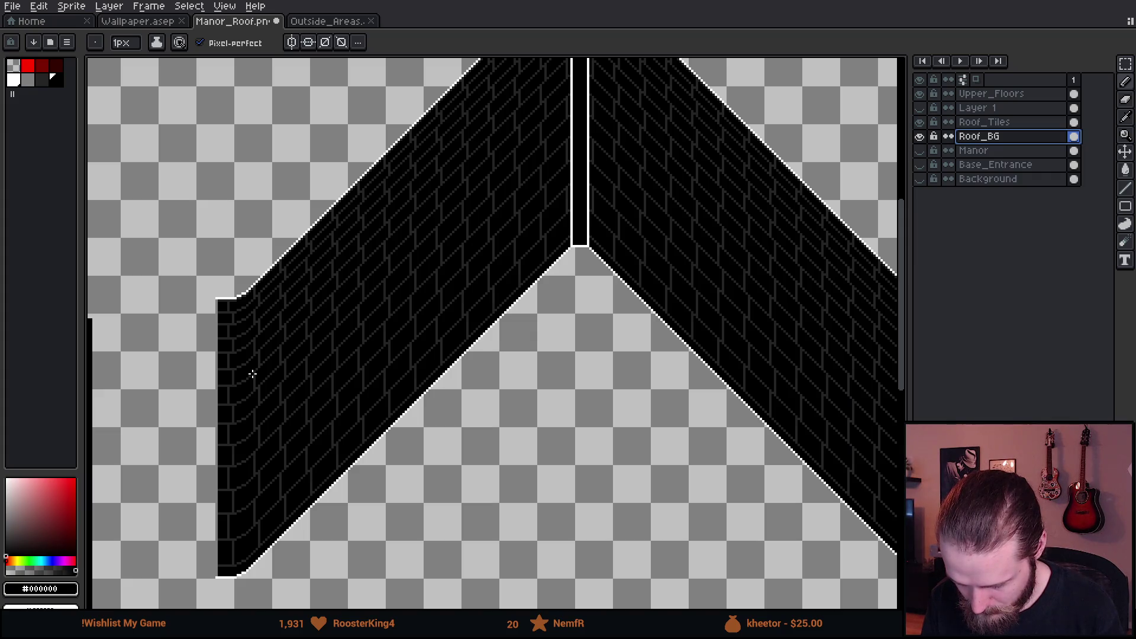
scroll(392, 313, "up", 5)
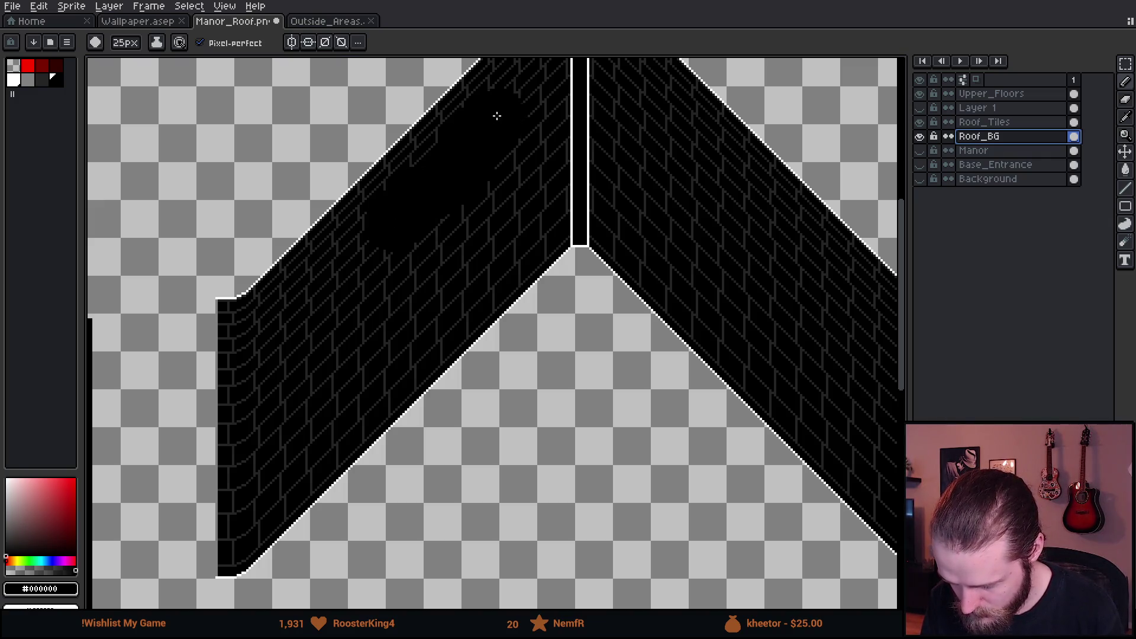
- Undo the first black blob and paint a broad black stroke over the left roof bricks
left_click_drag(502, 111, 486, 171)
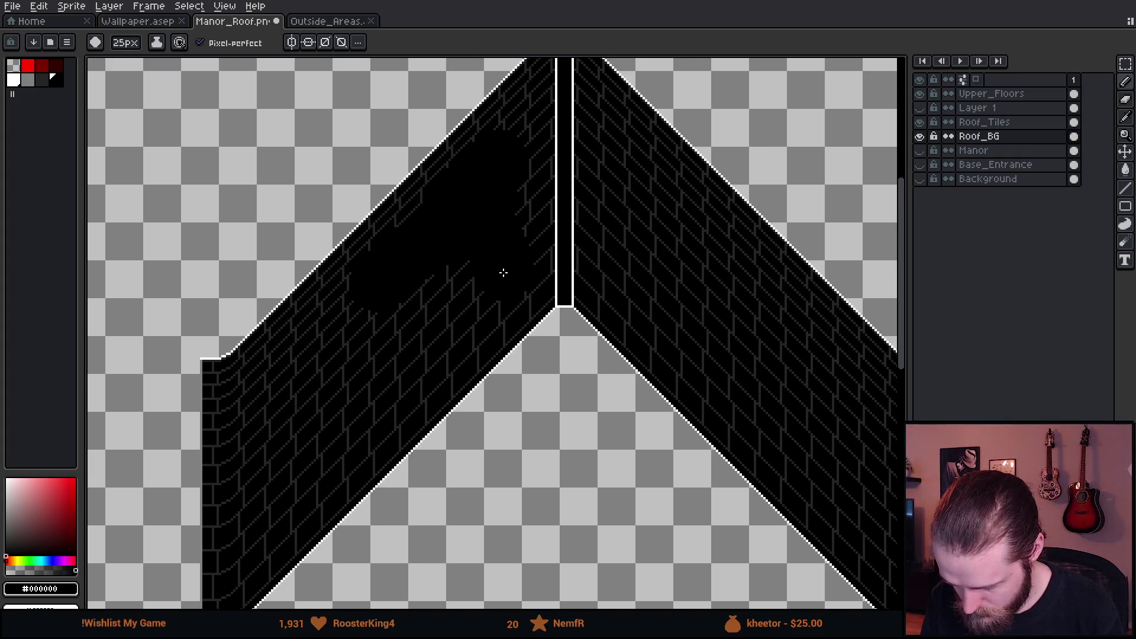
key("ctrl+z")
key("ctrl+z")
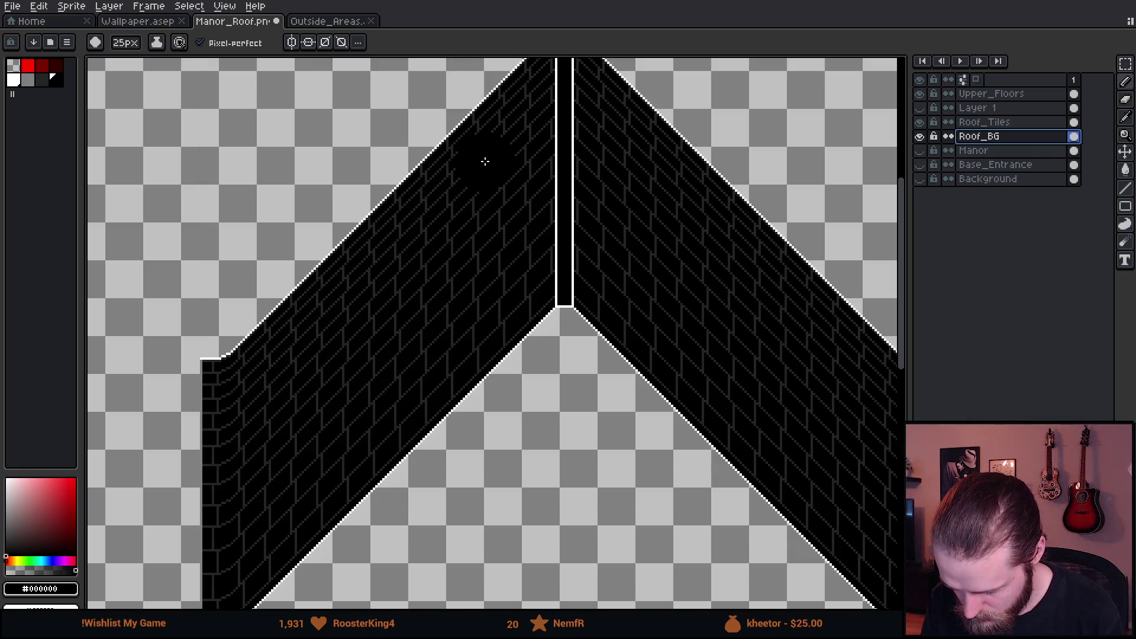
left_click_drag(469, 186, 324, 341)
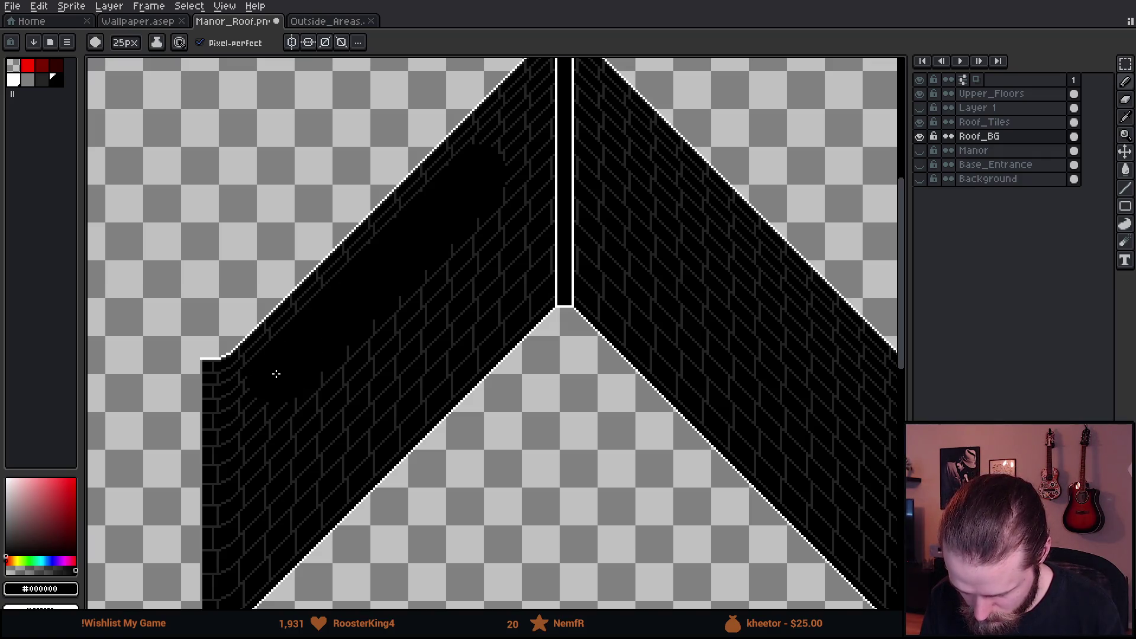
left_click_drag(275, 374, 363, 260)
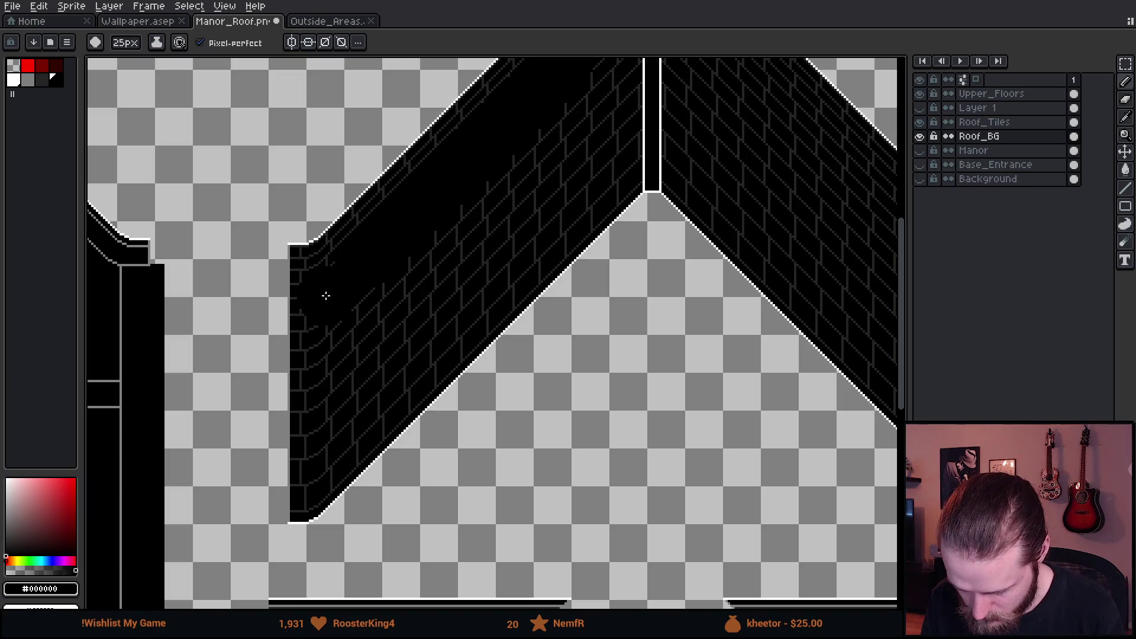
scroll(326, 295, "up", 1)
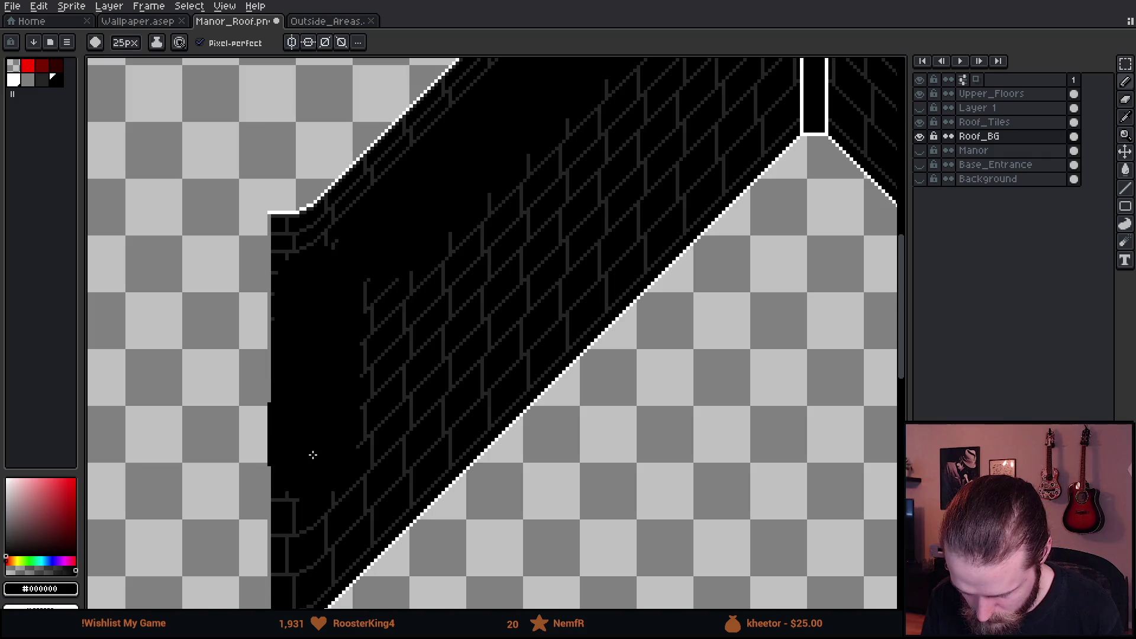
- Review the left slope down to the peak and shift it to meet the right slope
left_click_drag(312, 456, 340, 350)
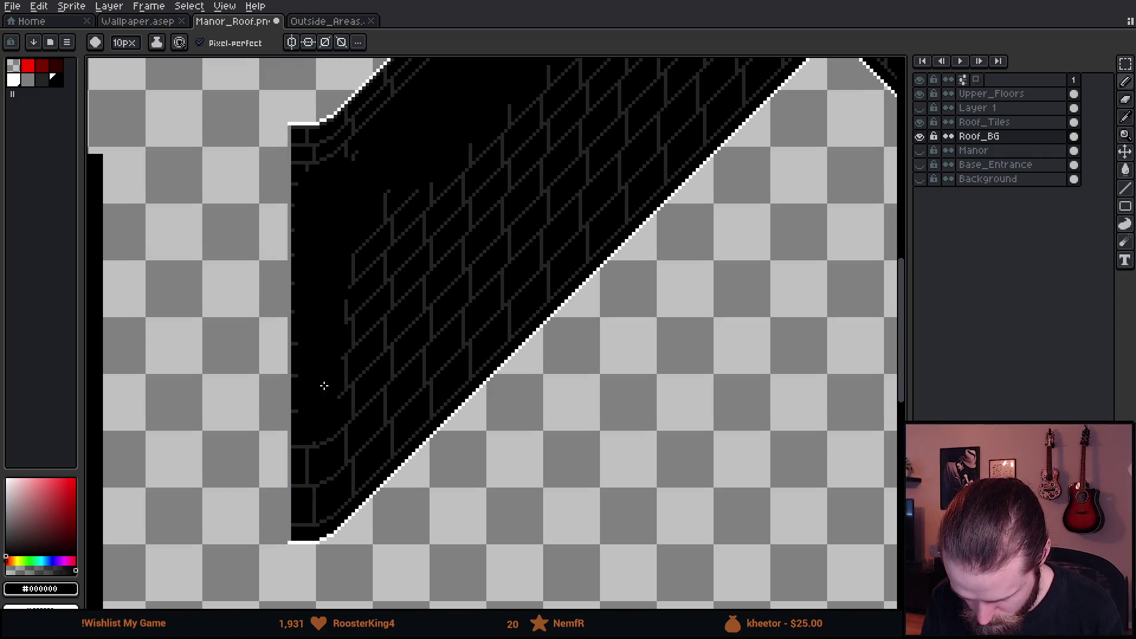
left_click_drag(553, 171, 352, 425)
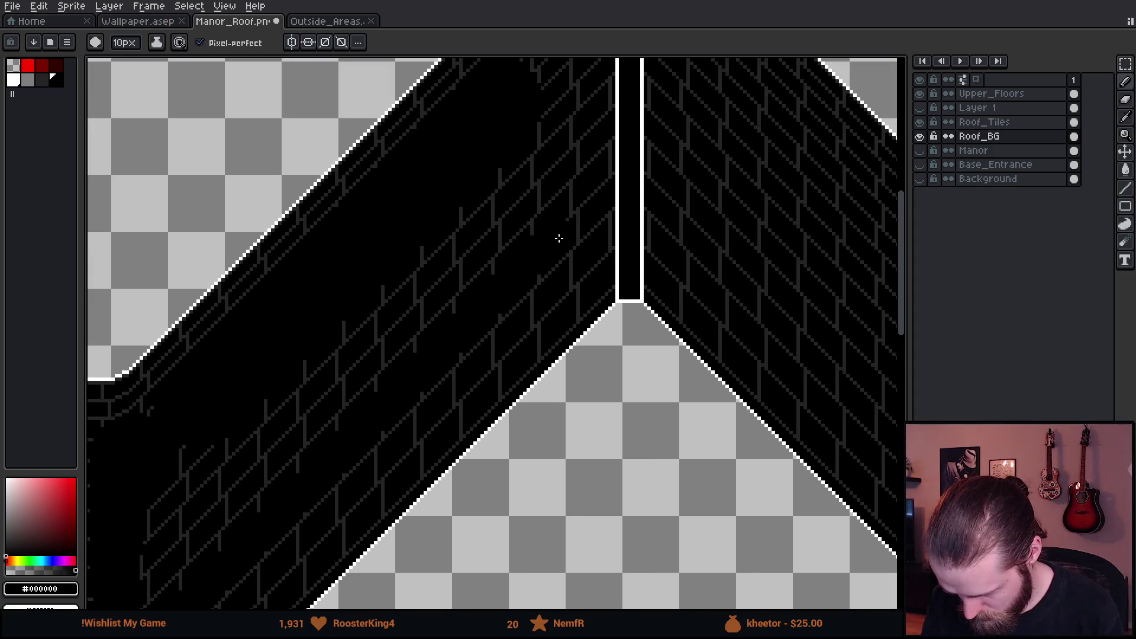
scroll(540, 110, "down", 1)
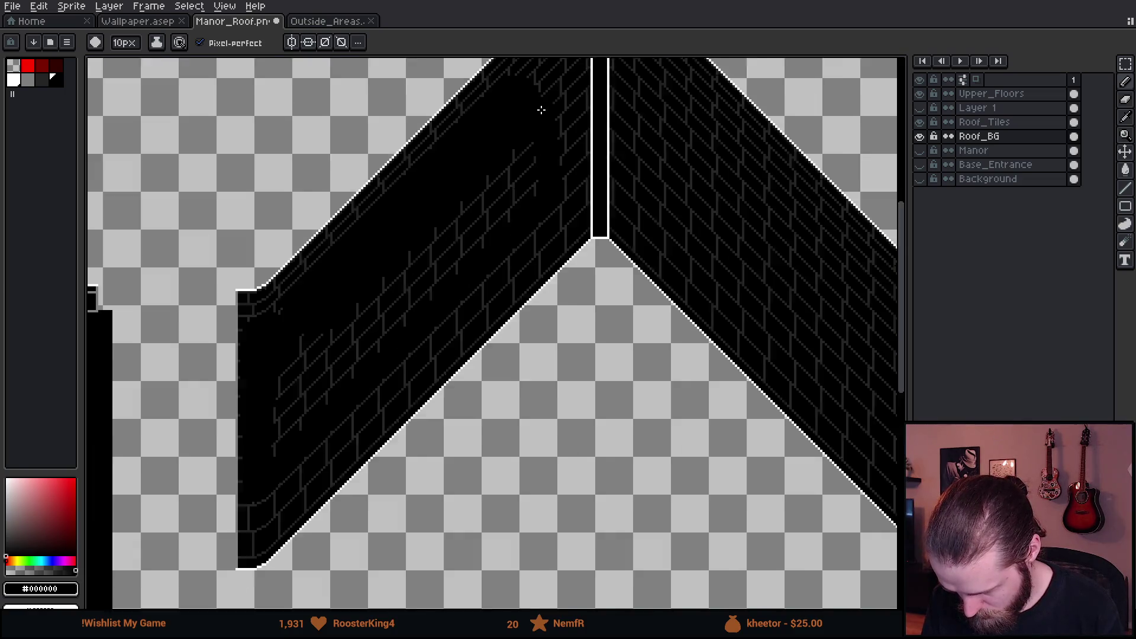
key("v")
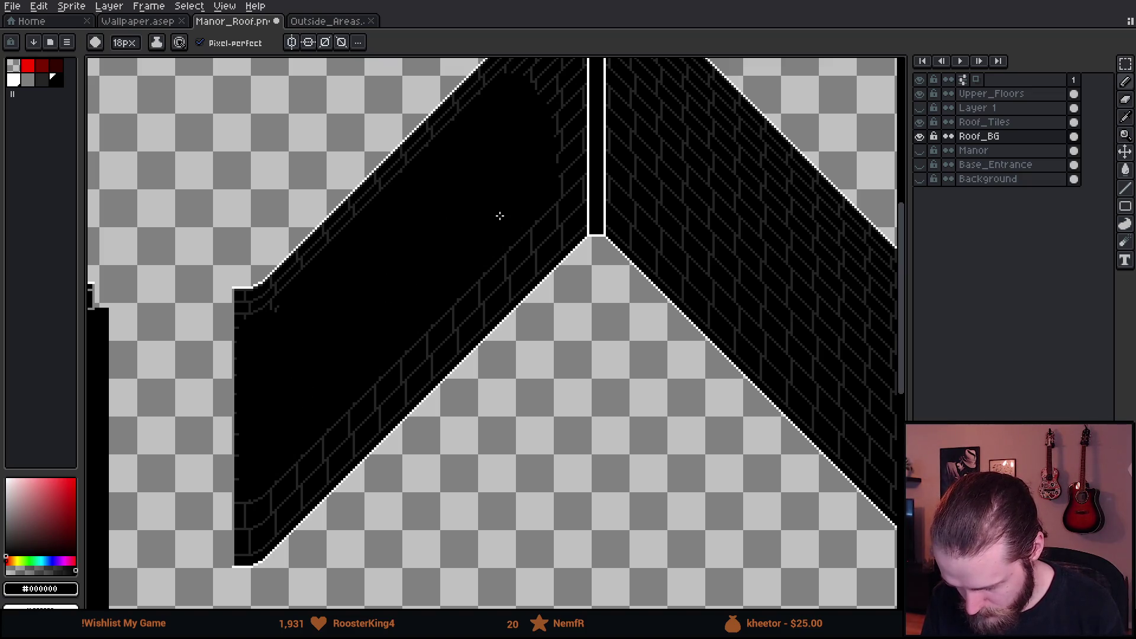
scroll(501, 216, "down", 4)
scroll(473, 254, "up", 3)
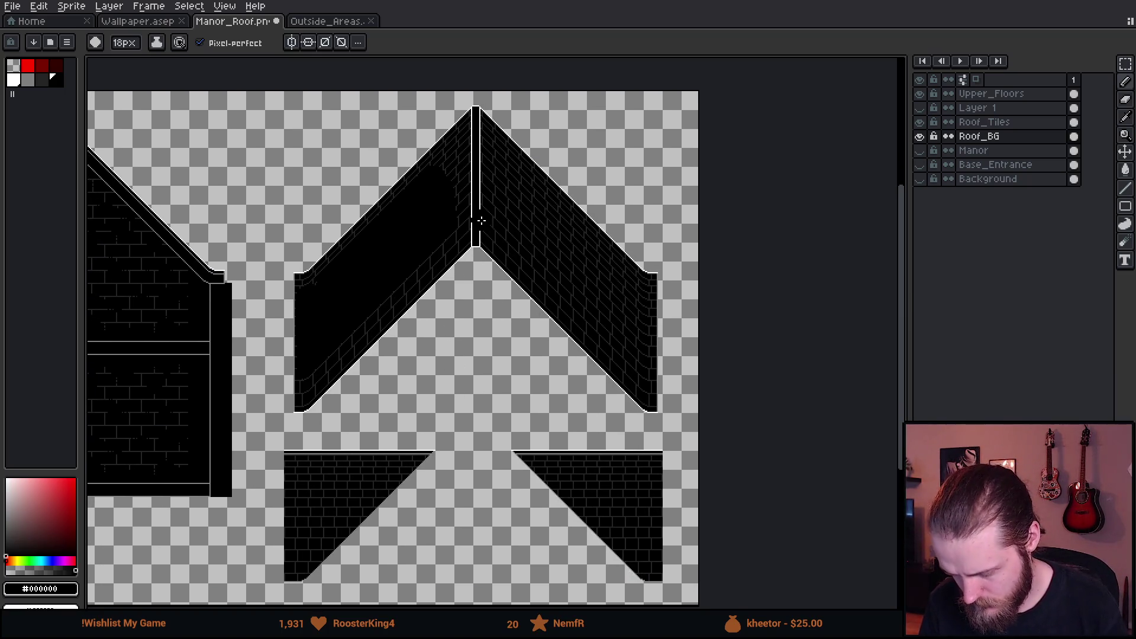
- Select the darkened left slope, mirror it horizontally, and move it onto the right side
key("m")
mouse_move(269, 83)
left_mouse_down()
mouse_move(438, 426)
mouse_move(477, 401)
mouse_move(474, 424)
left_mouse_up()
left_click(427, 376)
key("shift+h")
left_click_drag(355, 240, 503, 77)
- Align the mirrored slope with the roof peak, commit it, and save Manor_Roof
scroll(406, 266, "up", 5)
mouse_move(519, 400)
left_mouse_down()
mouse_move(553, 396)
mouse_move(527, 401)
mouse_move(536, 427)
mouse_move(521, 432)
mouse_move(518, 405)
left_mouse_up()
scroll(520, 410, "down", 3)
key("Return")
scroll(482, 444, "up", 2)
key("ctrl+s")
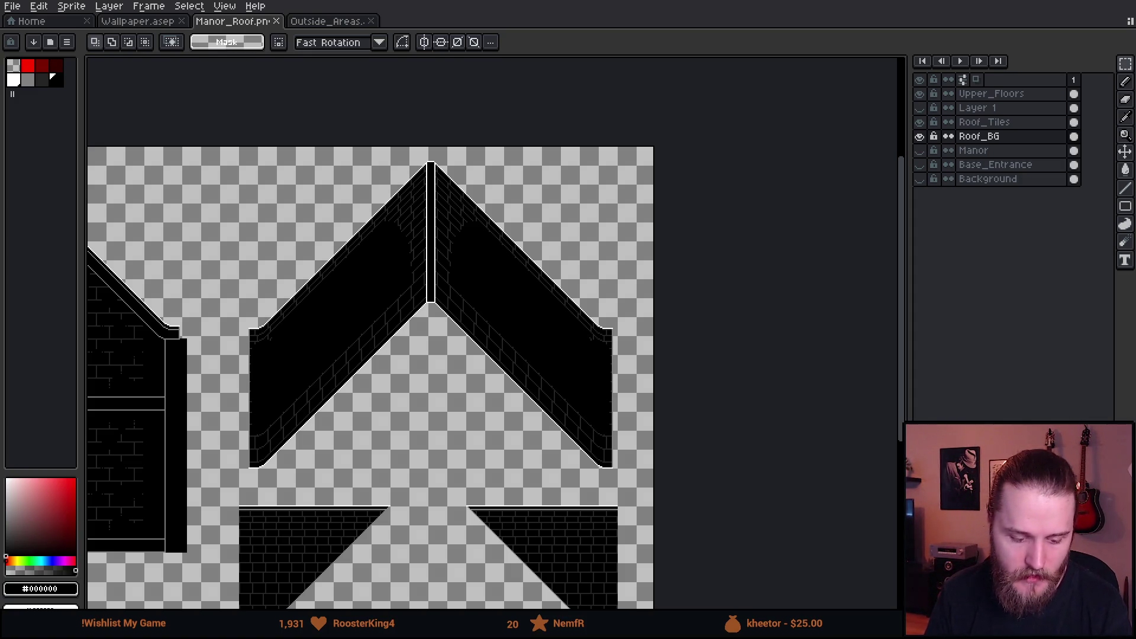
key("alt+Tab")
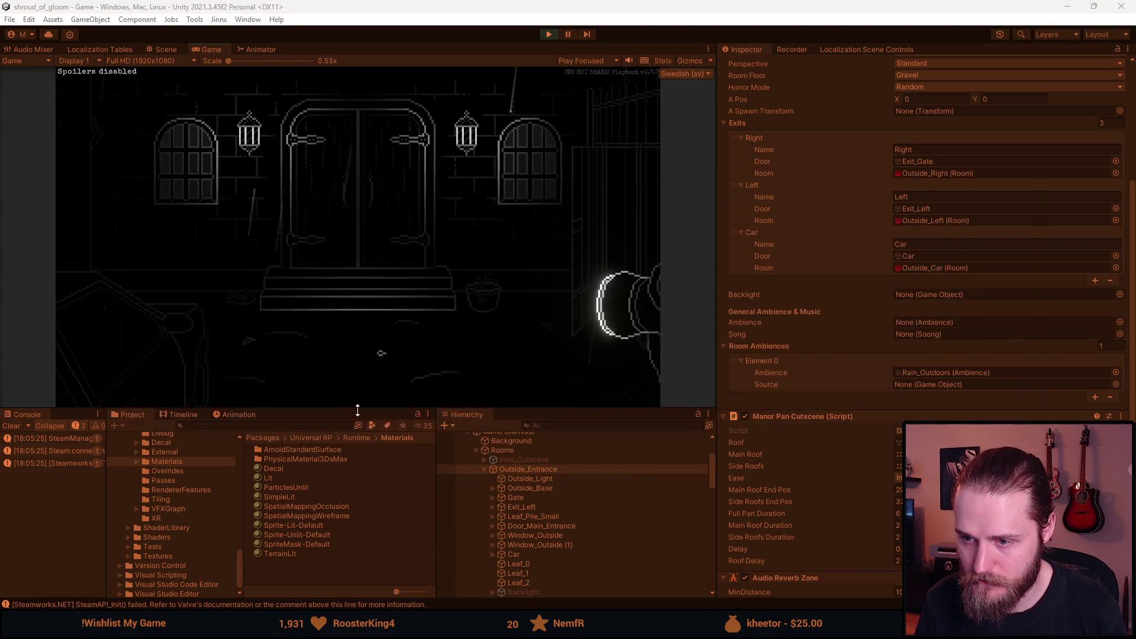
- Enlarge the Game view, turn off Show Extra Information, trigger the roof pan, then pause
left_click_drag(348, 409, 355, 540)
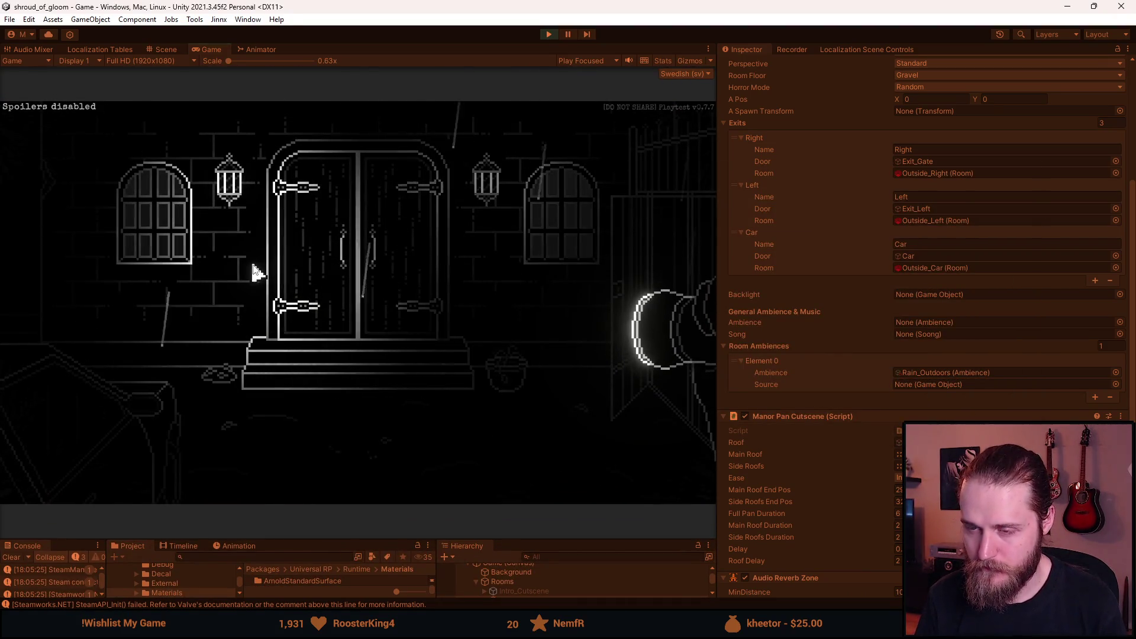
key("F1")
left_click(299, 210)
key("F1")
left_click(309, 264)
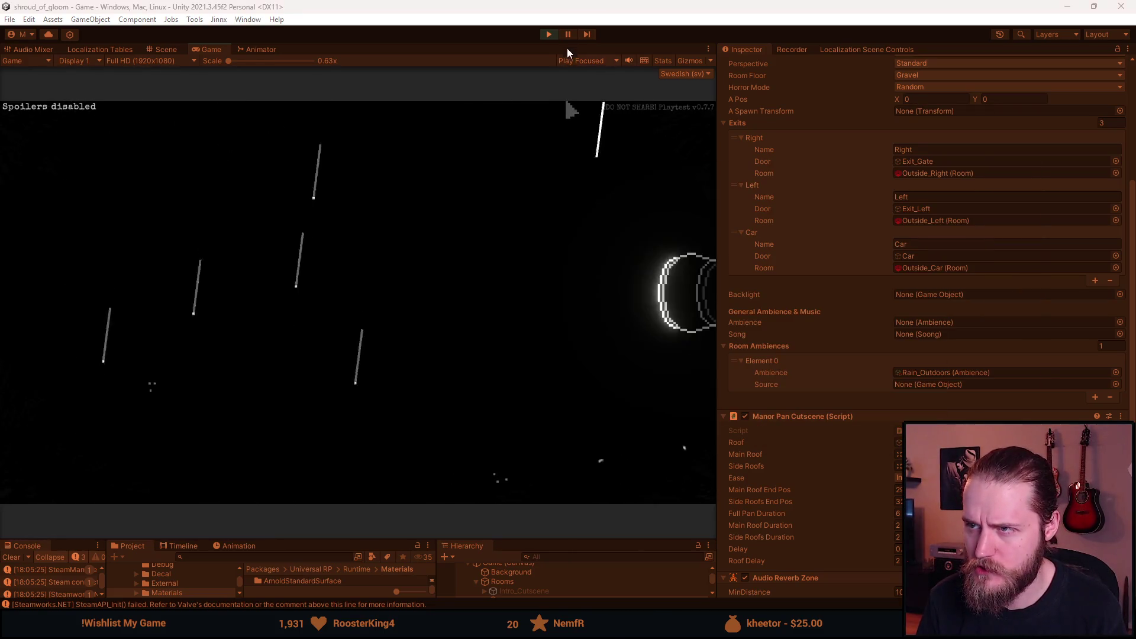
left_click(568, 34)
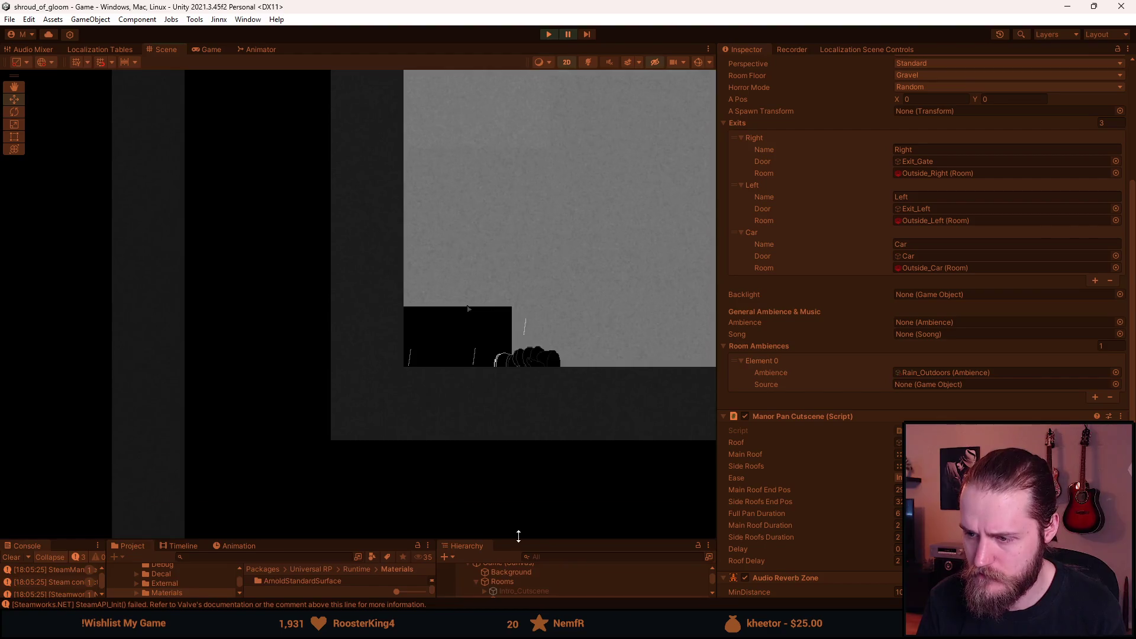
- Restore the enlarged Game view, watch the pan reach the front doors, then stop
left_click_drag(518, 536, 529, 324)
left_click(208, 50)
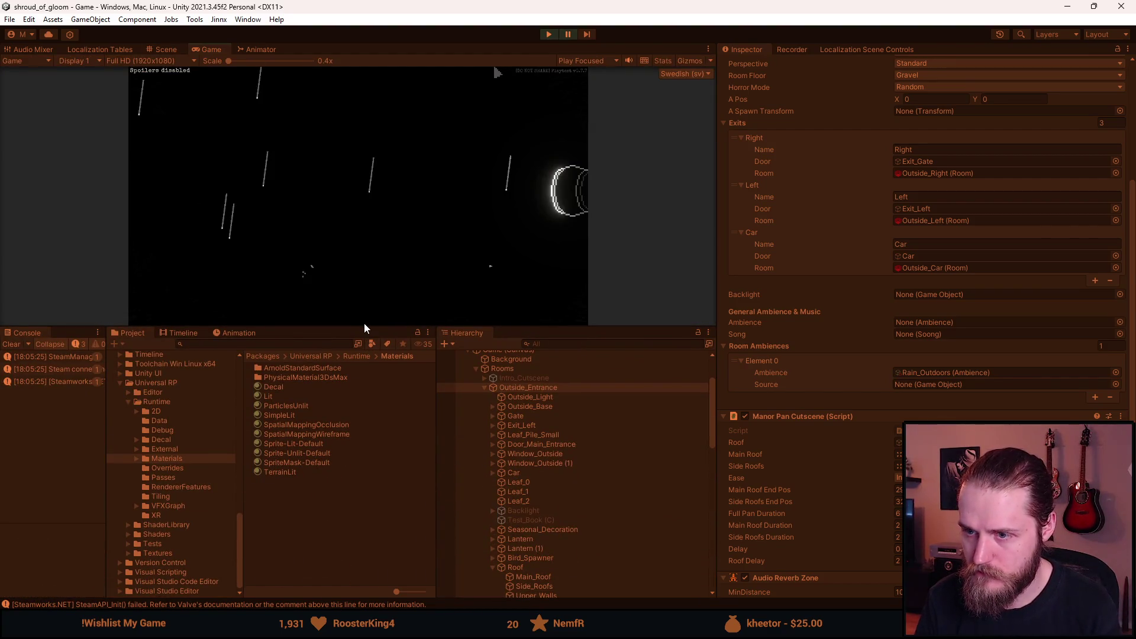
left_click_drag(364, 329, 363, 479)
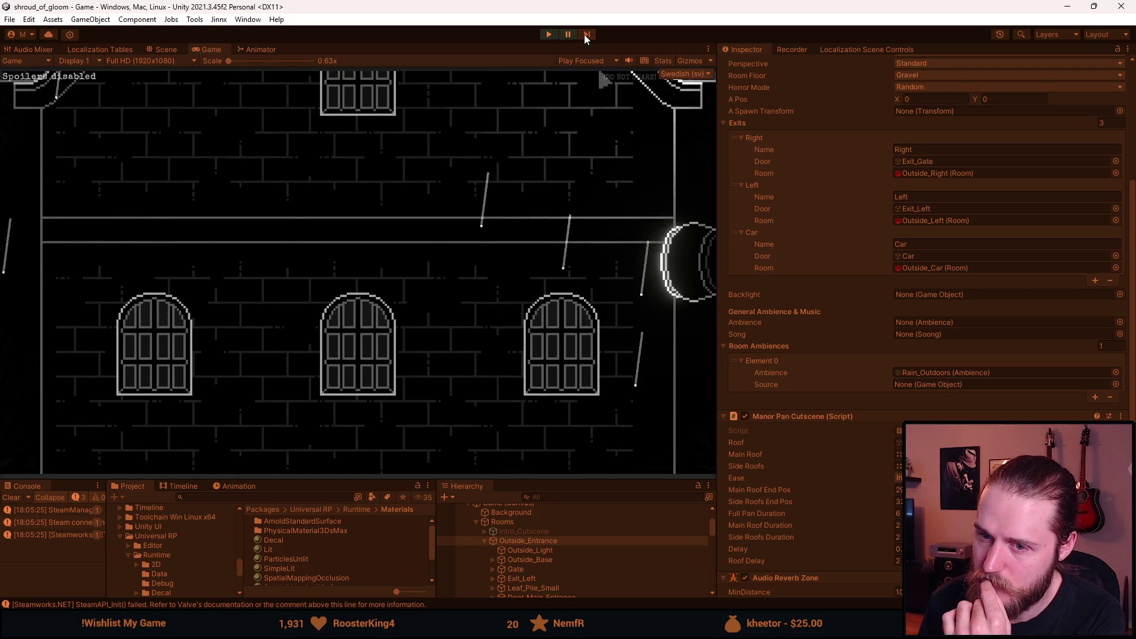
left_click(548, 37)
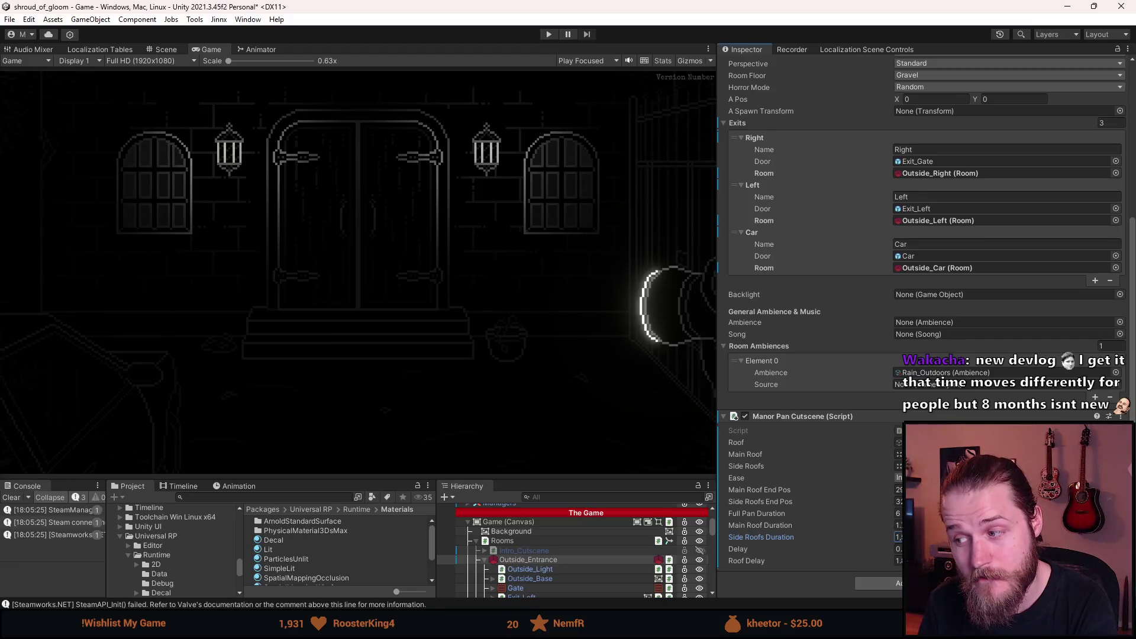
- Save the scene with the retuned roof delay and duration values
key("ctrl+s")
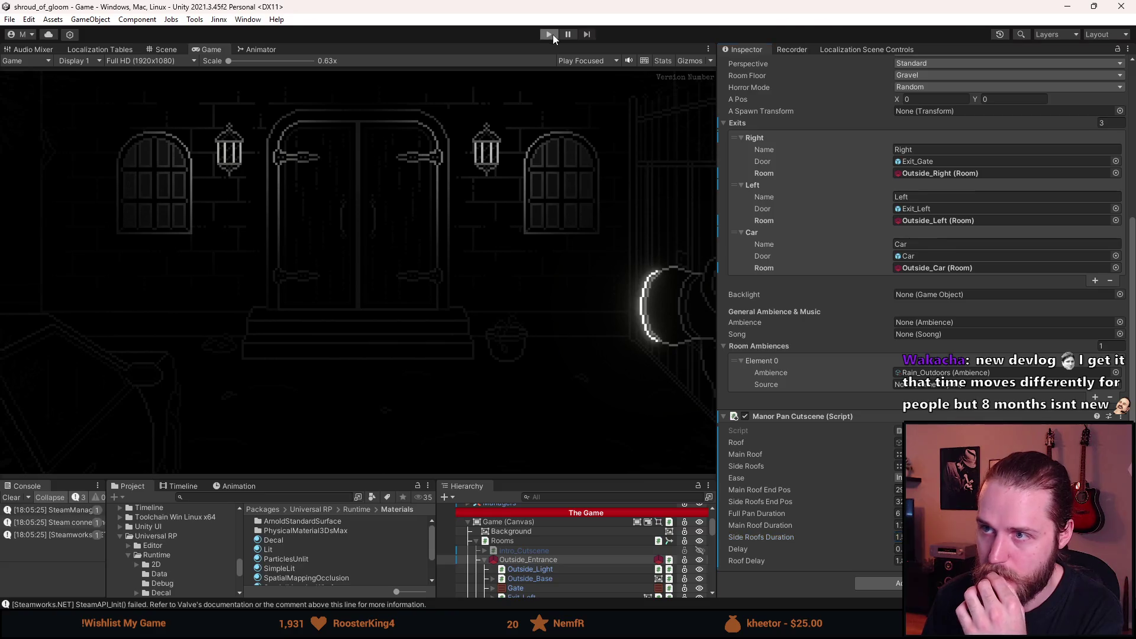
- Play in a taller, wider Game view, toggle a developer-tools option, replay the roof pan, and stop
left_click(552, 34)
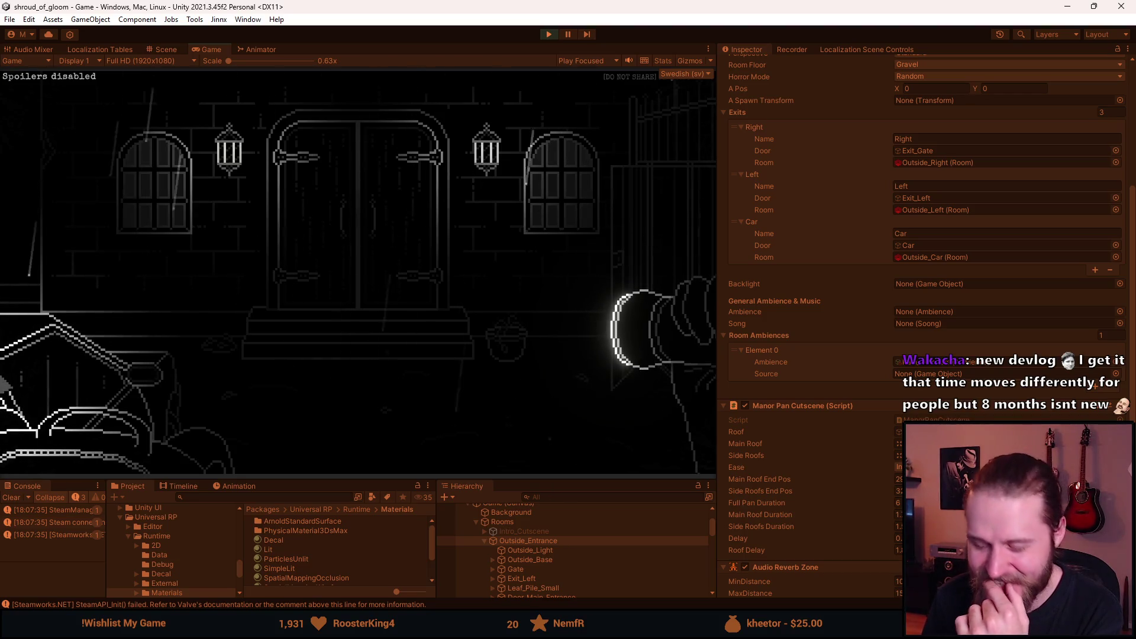
left_click_drag(364, 477, 365, 525)
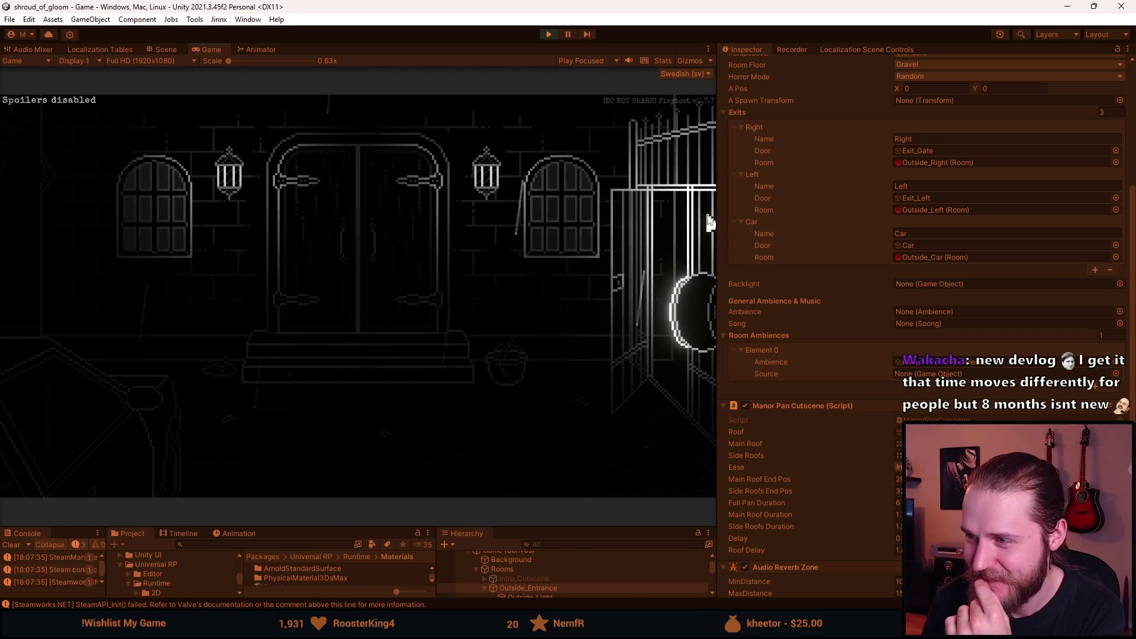
left_click_drag(718, 210, 812, 210)
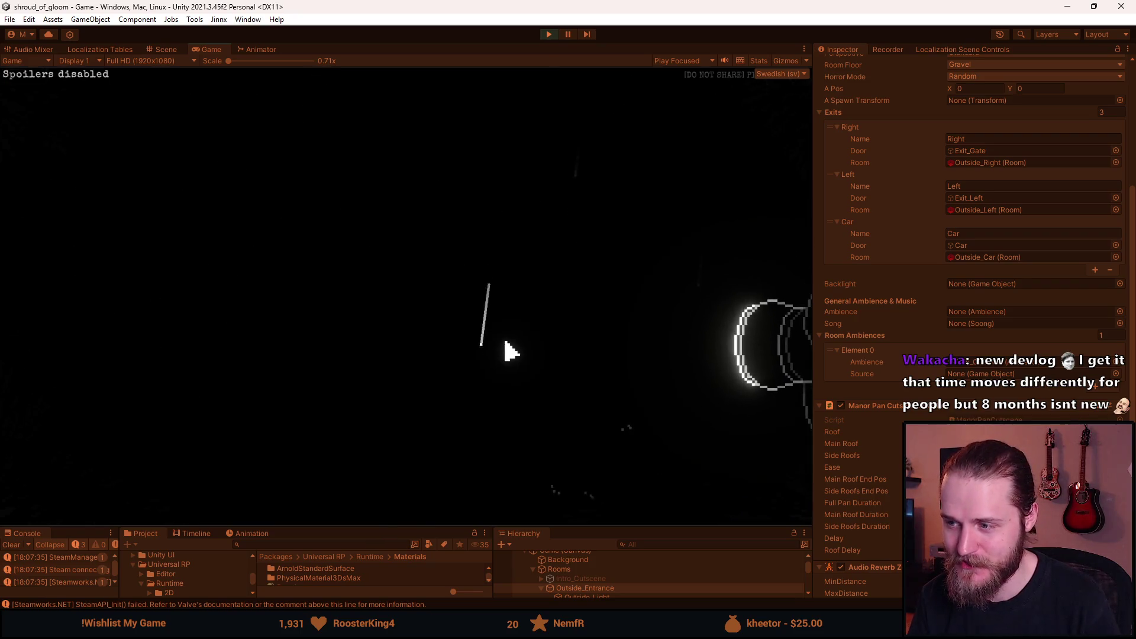
key("F1")
left_click(329, 209)
key("F1")
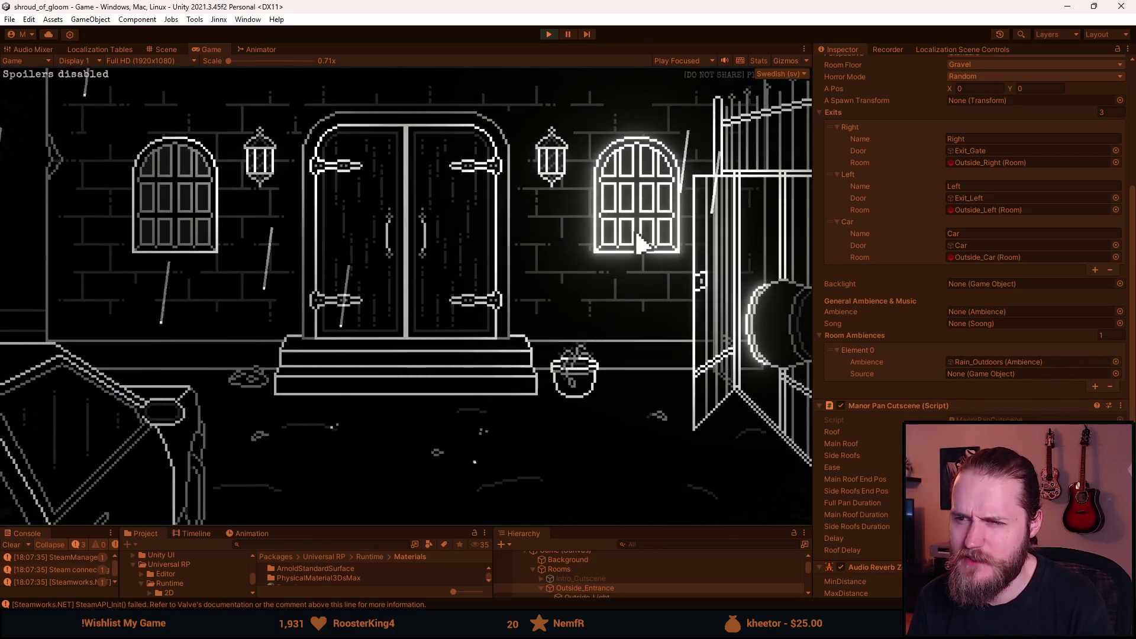
left_click(641, 242)
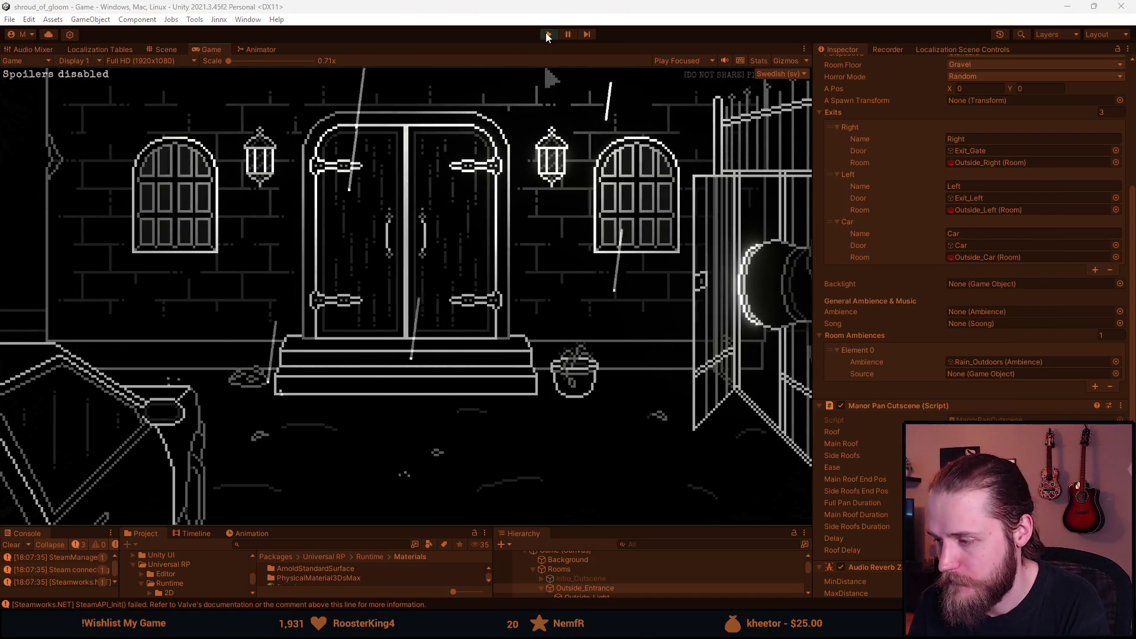
left_click(548, 37)
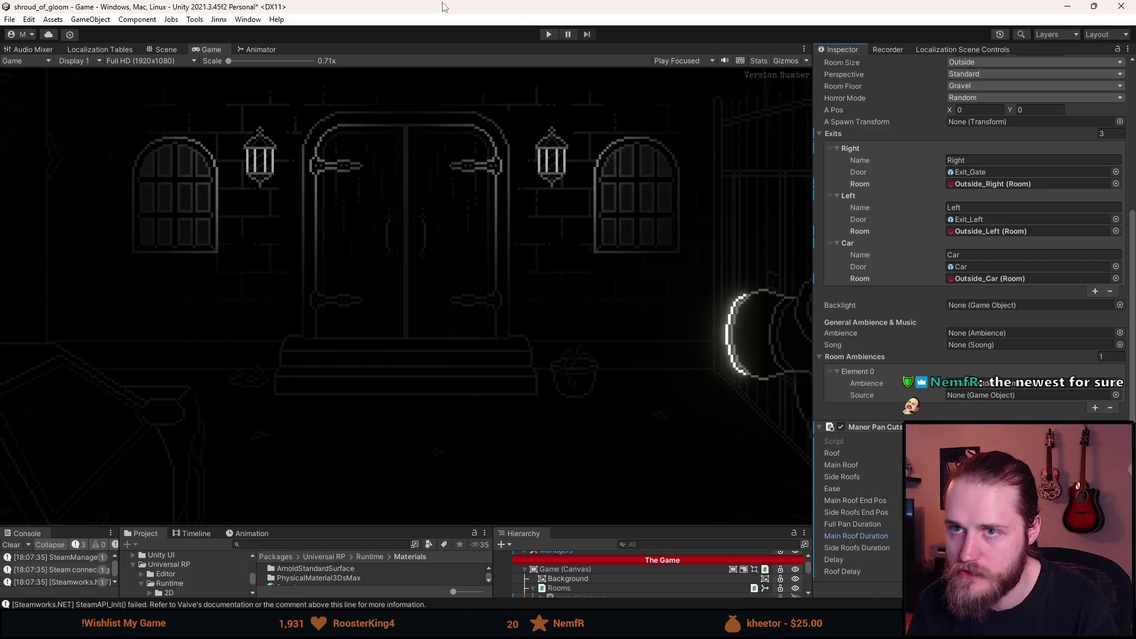
- Play the cutscene with the new main roof timing, briefly opening the developer tools overlay
left_click(550, 34)
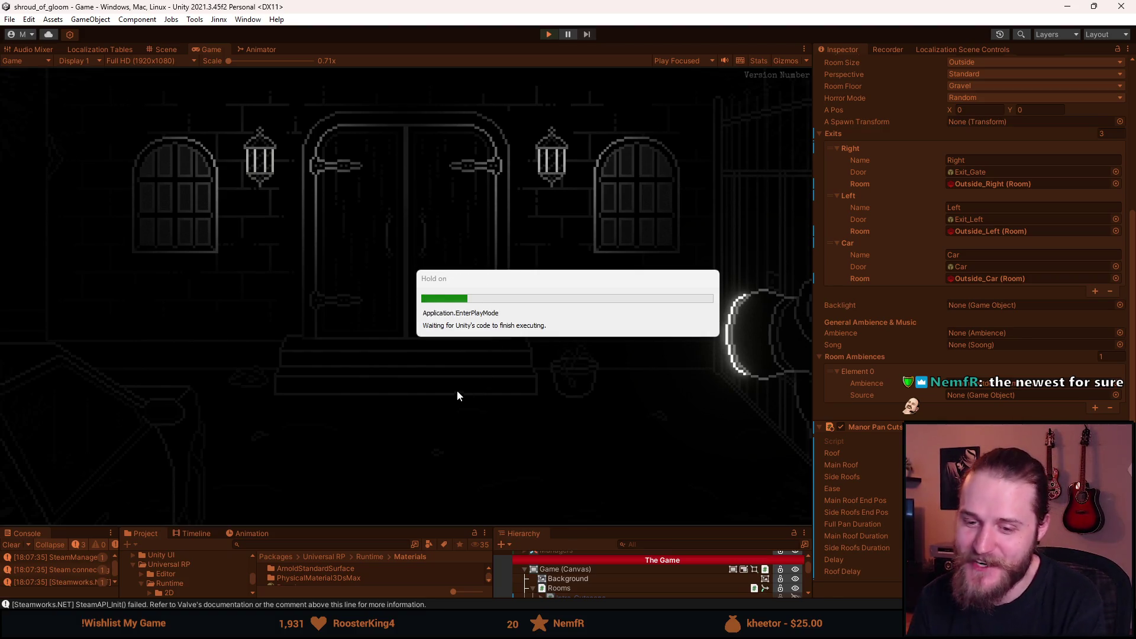
key("F1")
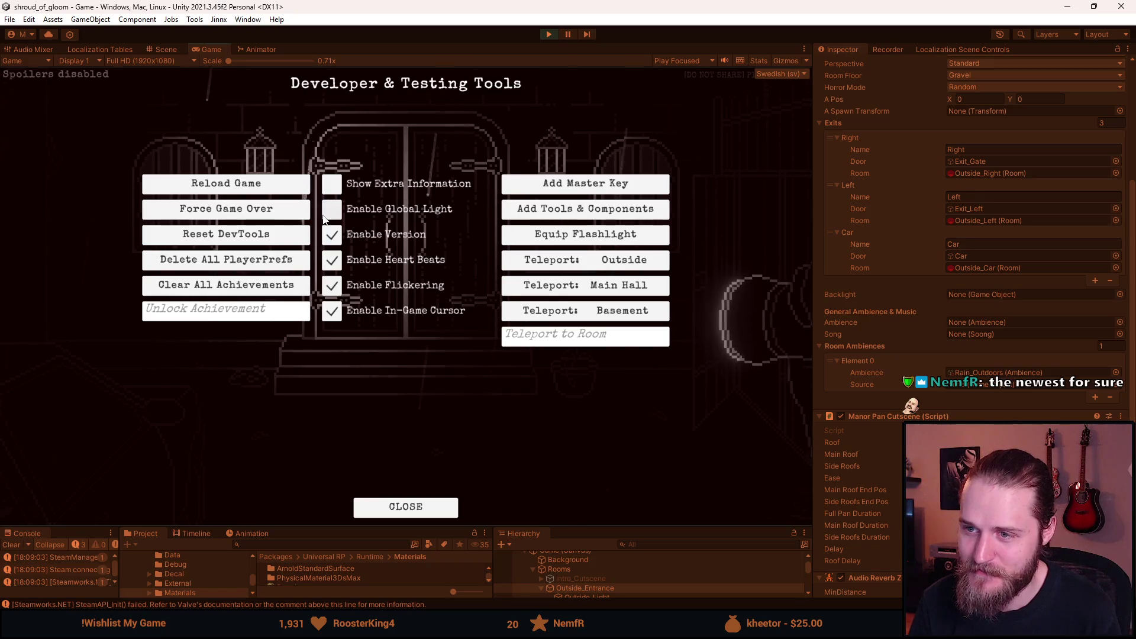
key("F1")
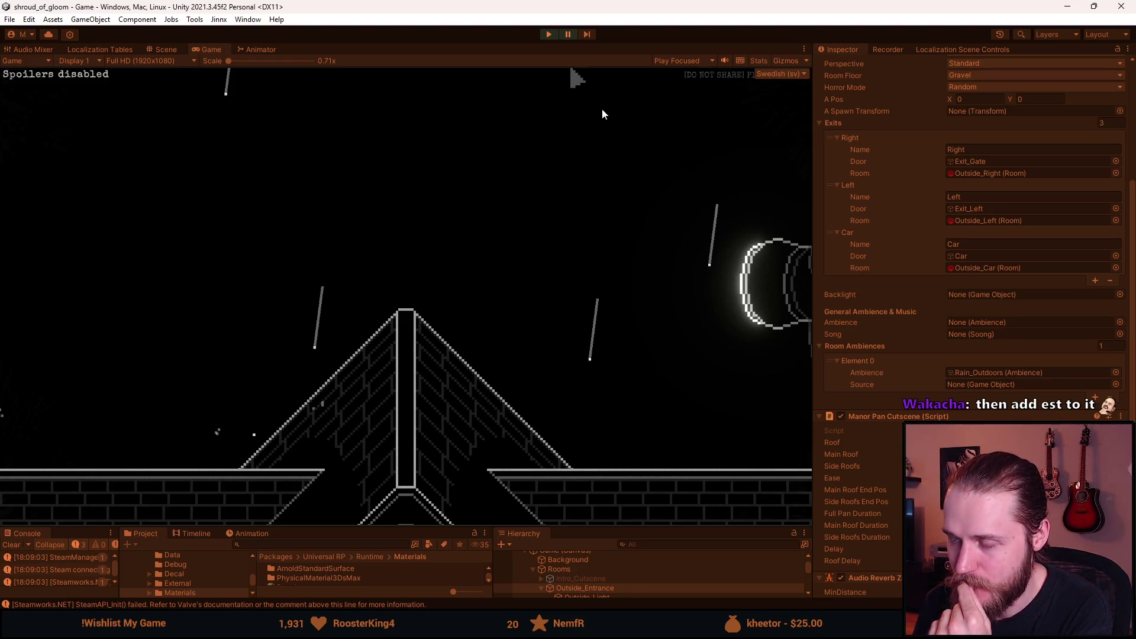
- Stop play, change the Roof Delay value, save the scene, and play again
left_click(553, 38)
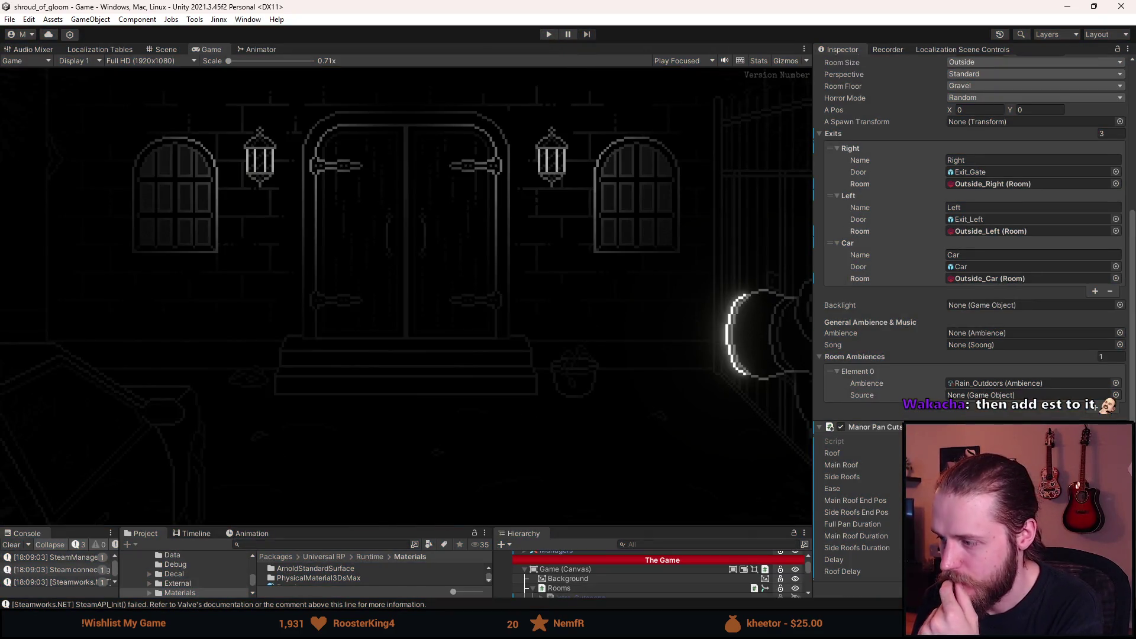
left_click(1006, 572)
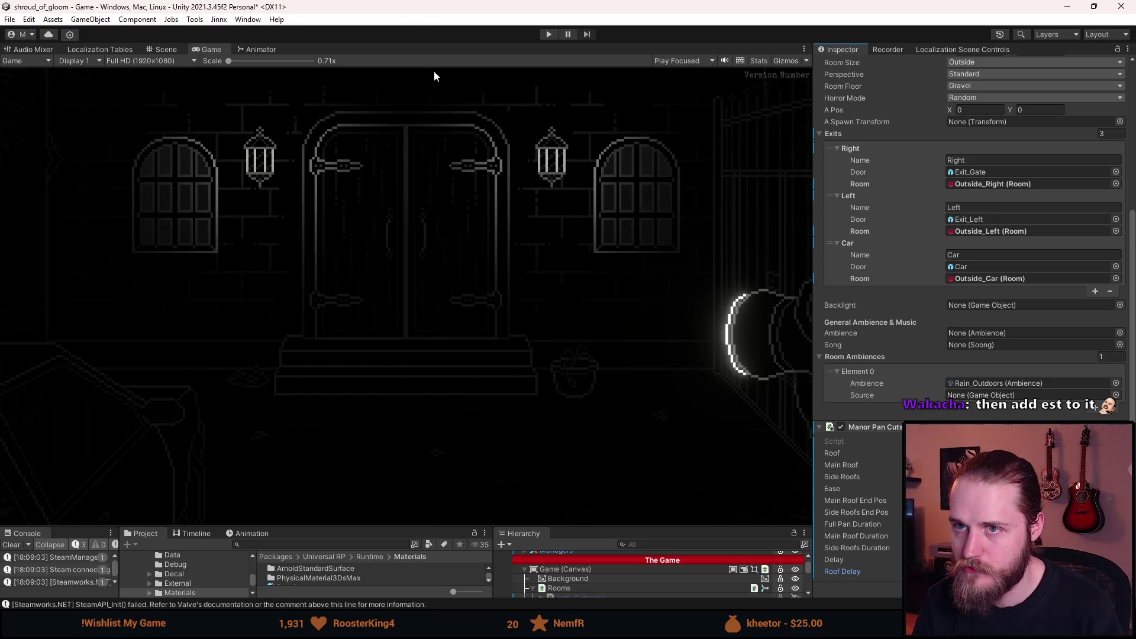
key("ctrl+s")
left_click(543, 37)
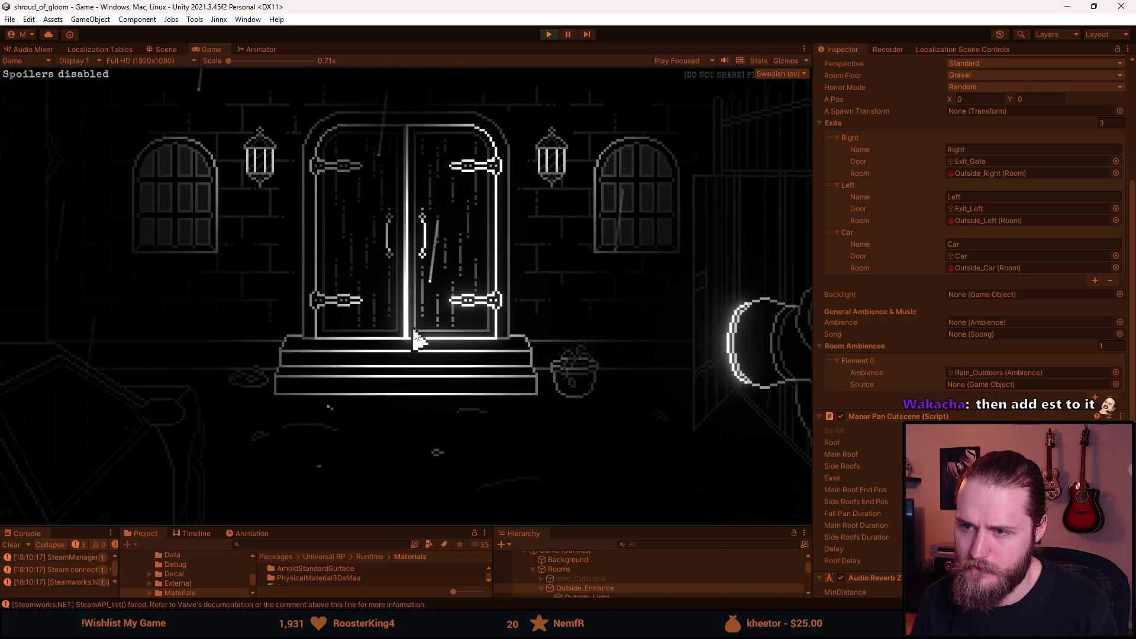
- In the developer tools, leave extra information off and enable the global light
key("F1")
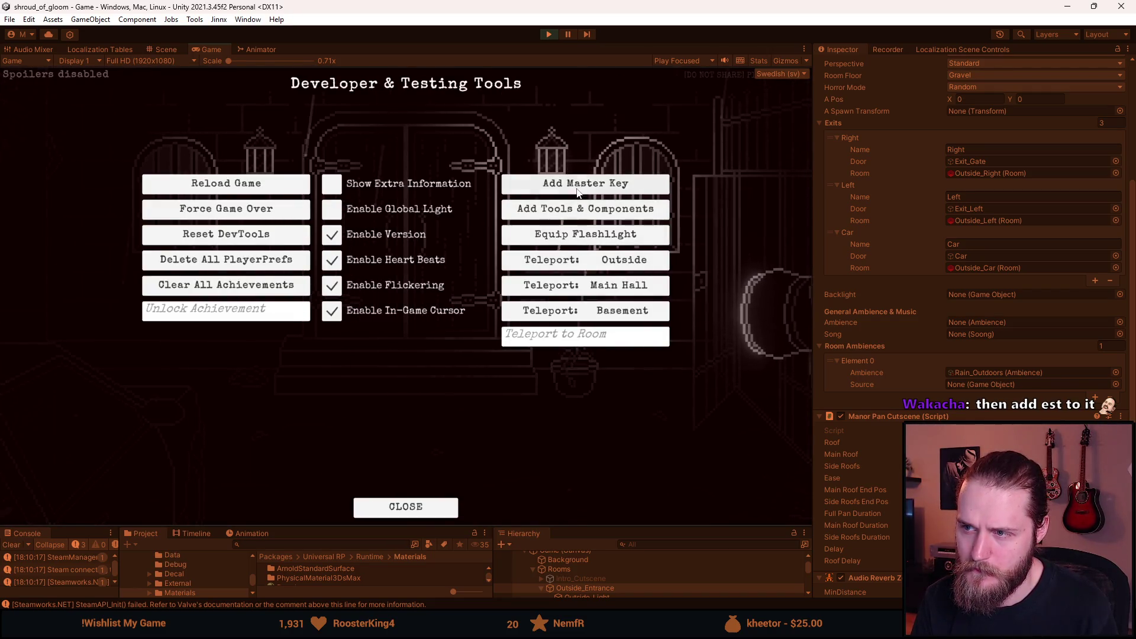
left_click(332, 184)
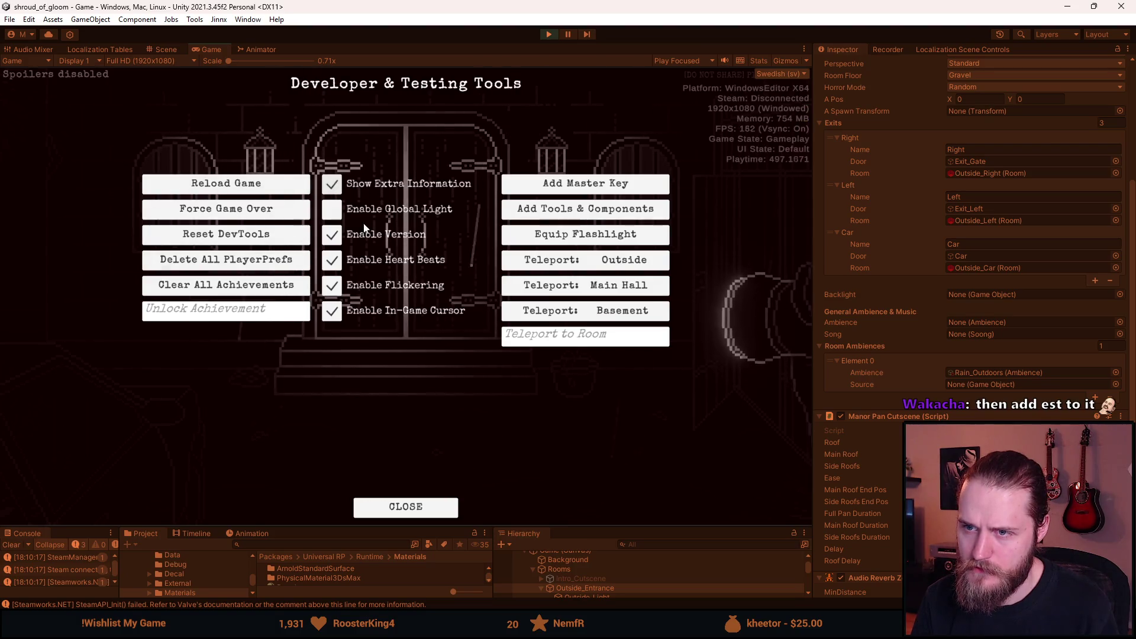
key("F1")
key("F1")
left_click(332, 184)
left_click(332, 211)
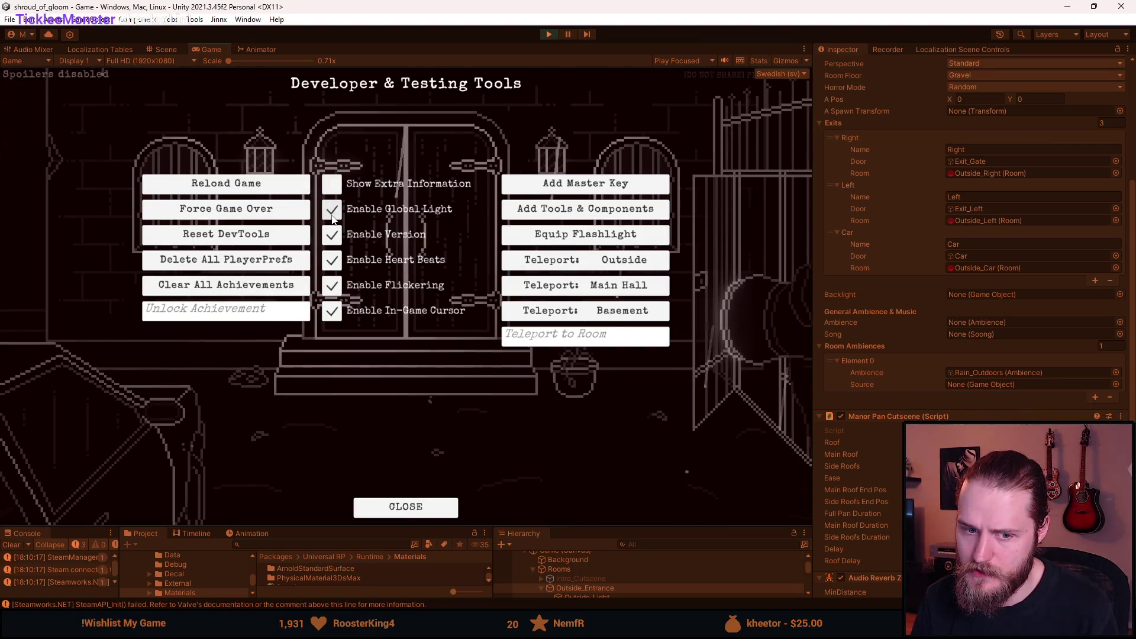
key("F1")
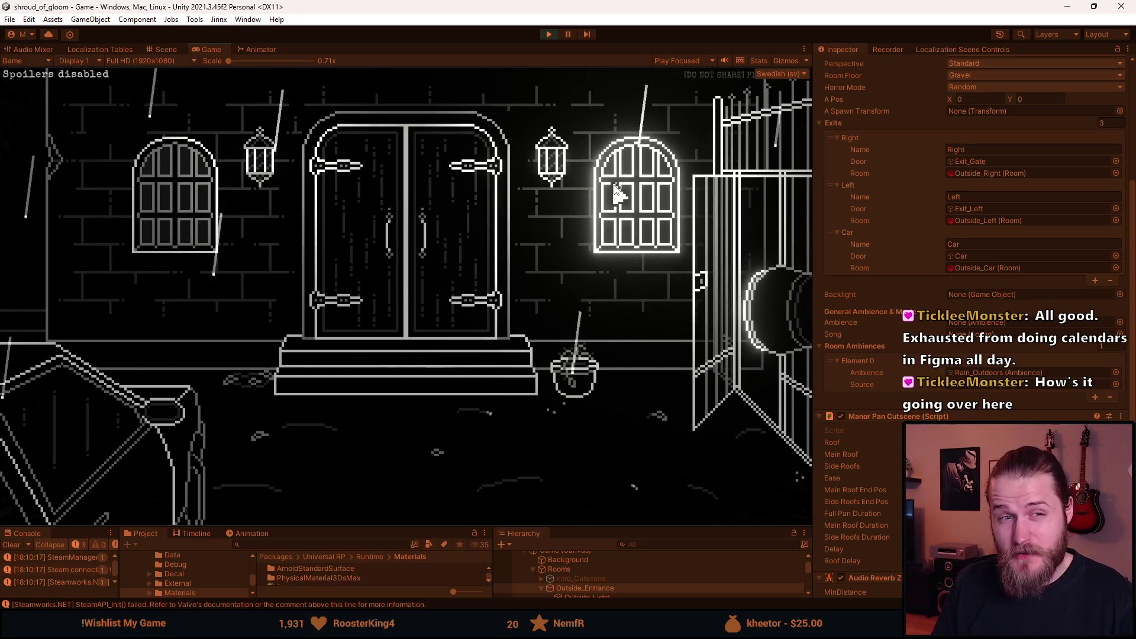
- Click the glowing window to trigger the manor pan cutscene, then restart it
left_click(616, 189)
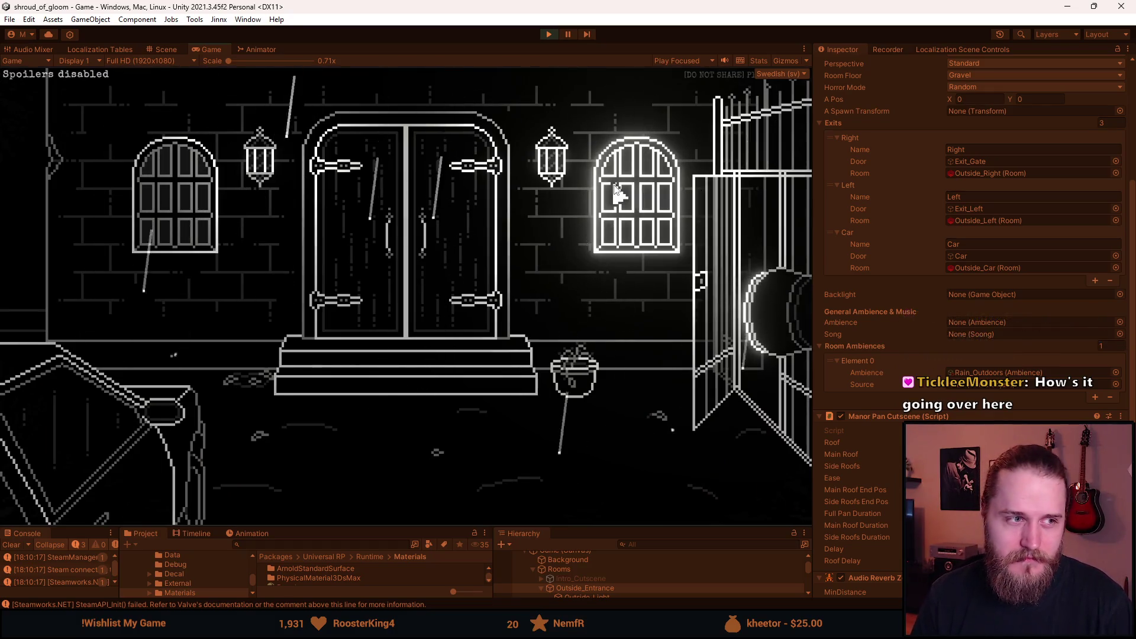
left_click(616, 190)
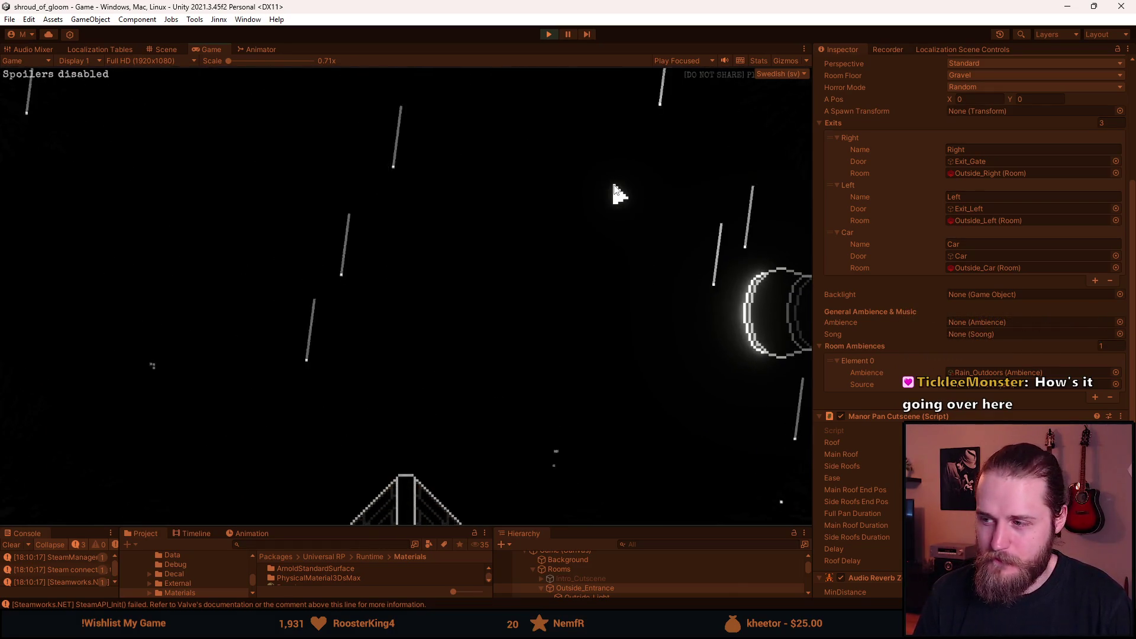
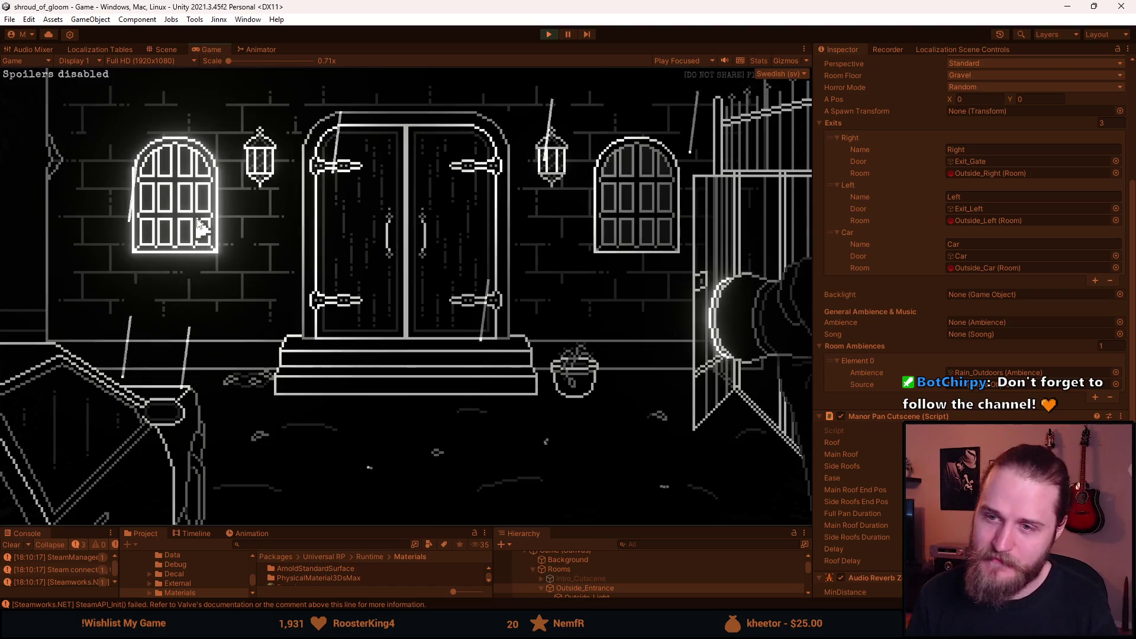
- Trigger the manor pan cutscene in the Game view and replay it to watch the camera sweep
left_click(241, 176)
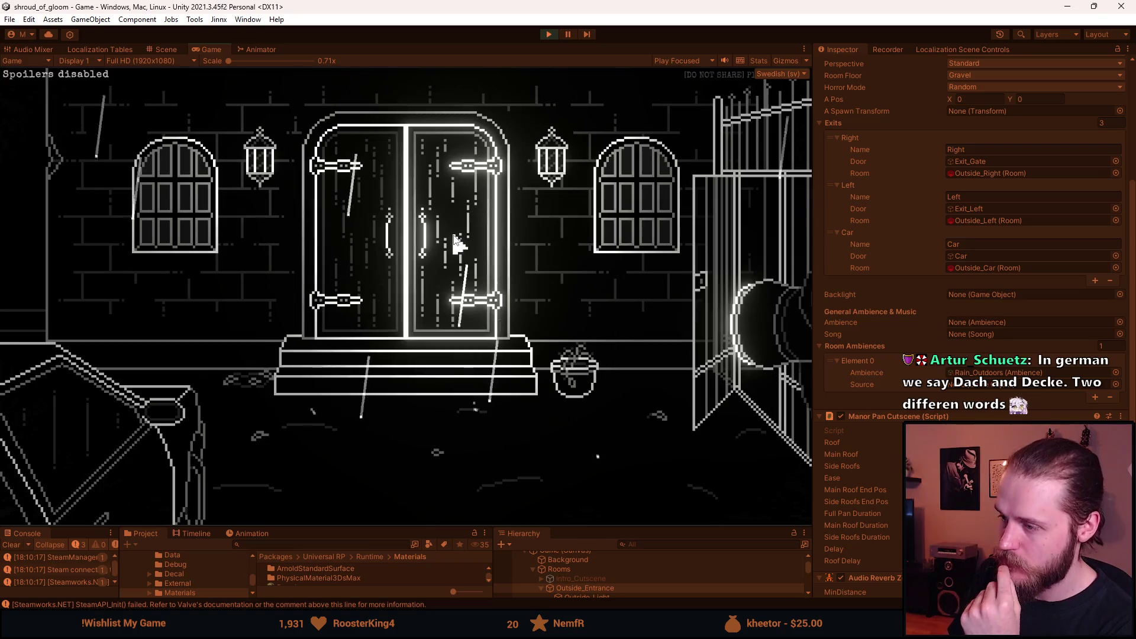
left_click(453, 236)
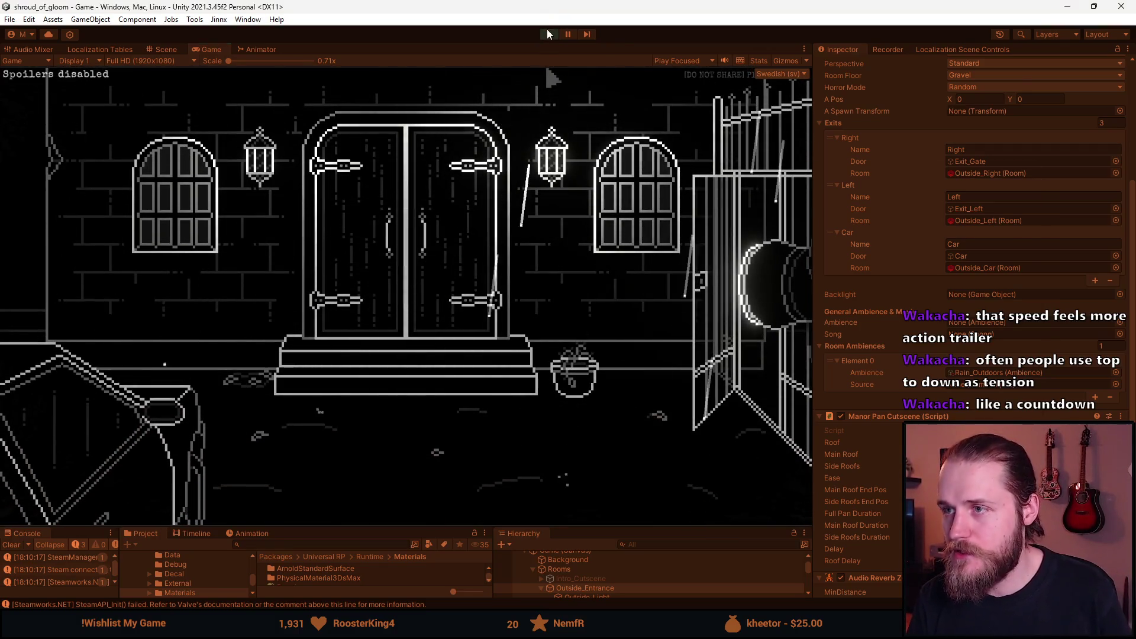
- Stop Play mode and bring ManorPanCutscene.cs forward in Visual Studio
left_click(548, 33)
key("alt+Tab")
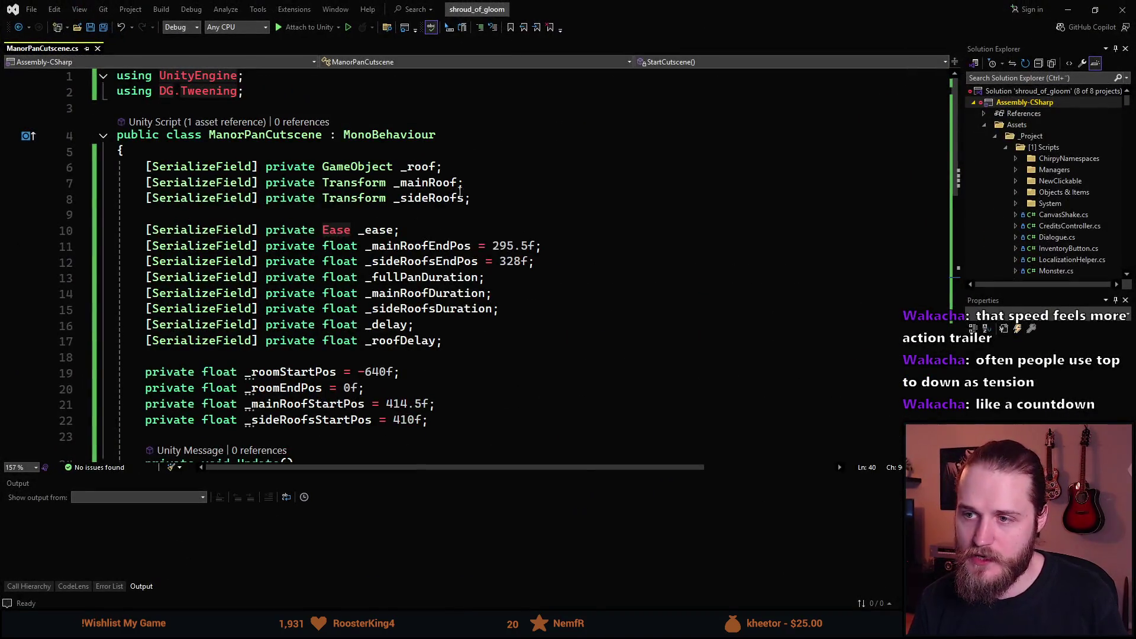
- Add a [SerializeField] private GameObject _flashlight field below _sideRoofs and save
left_click(510, 200)
key("Return")
type("sflr")
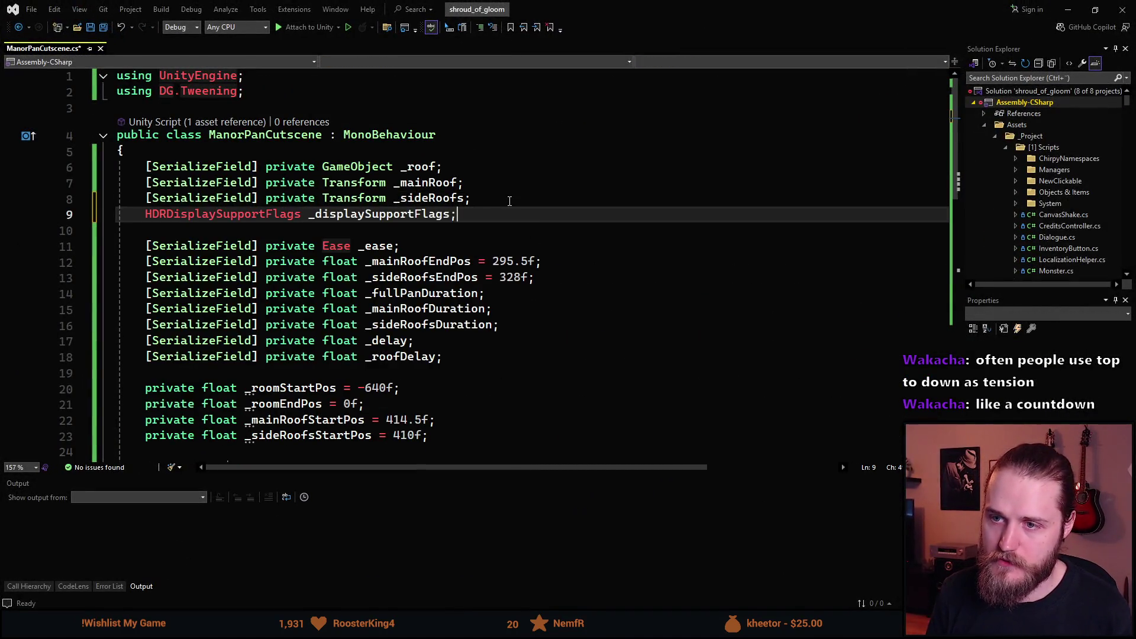
type("fd")
key("Tab")
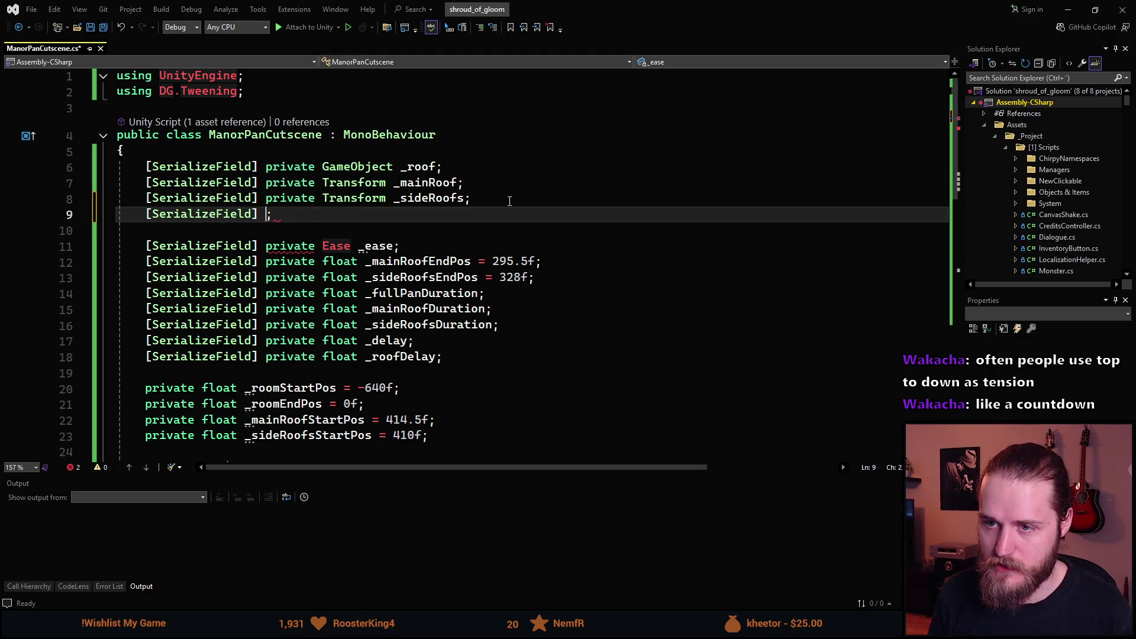
type("private GameObject _:f")
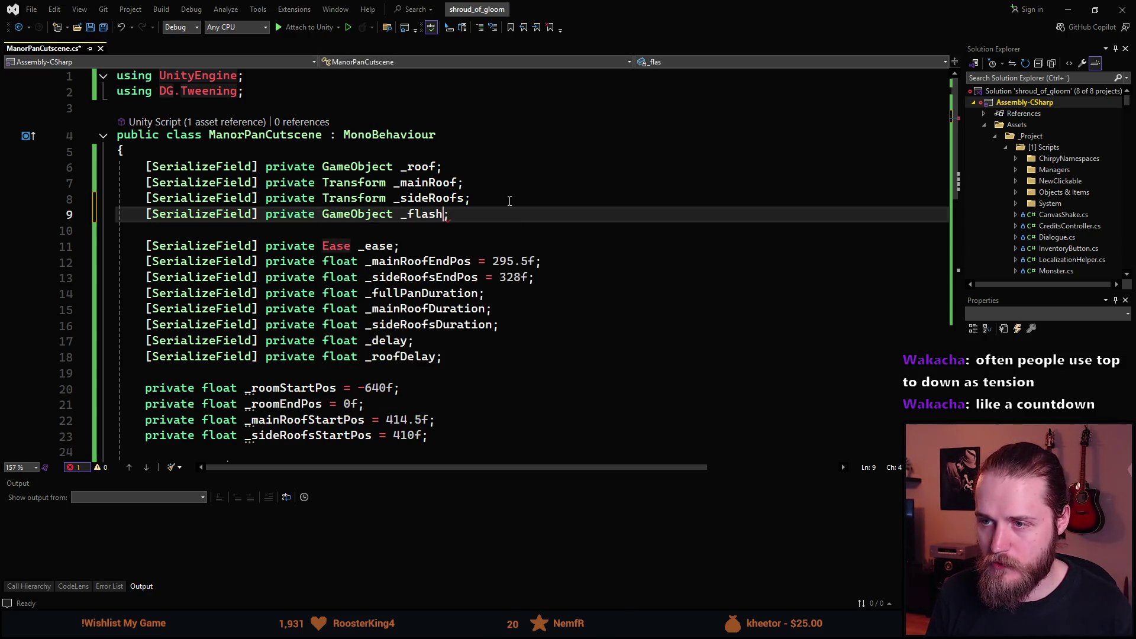
type("light")
key("ctrl+s")
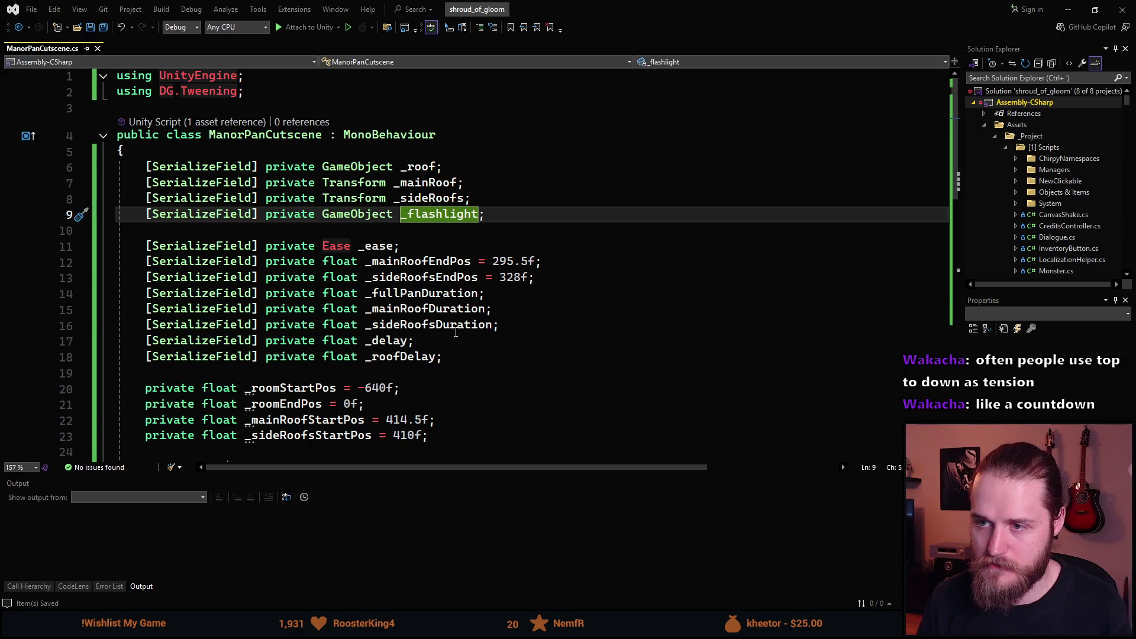
- Disable the flashlight at the start of StartCutscene with _flashlight.SetActive(false)
scroll(298, 239, "down", 10)
scroll(298, 238, "up", 2)
left_click(262, 258)
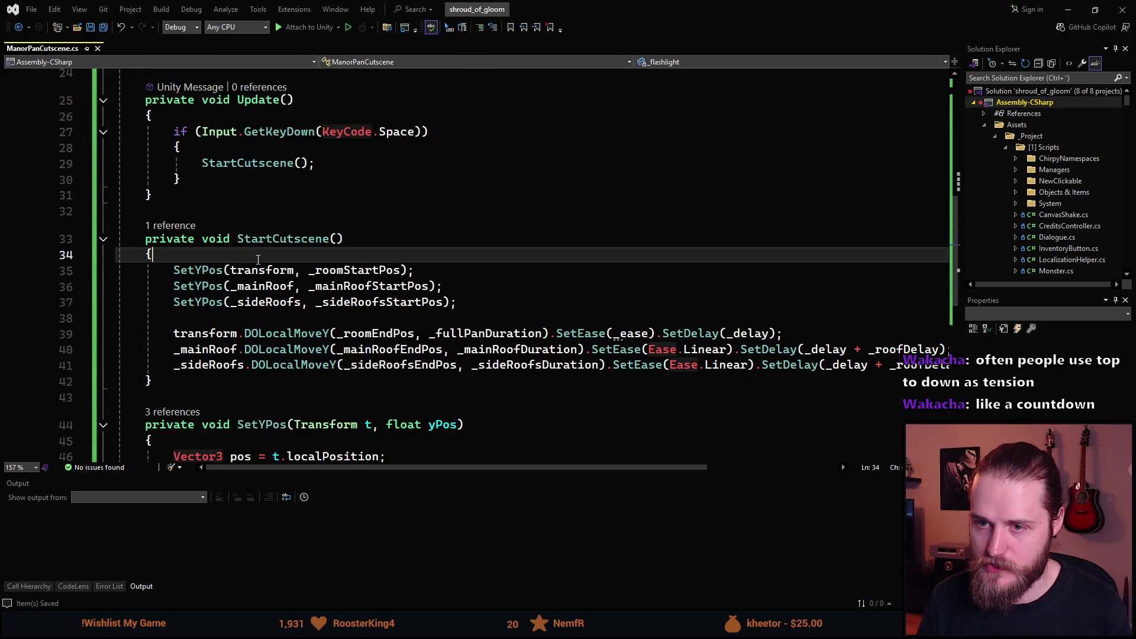
key("Return")
type("_")
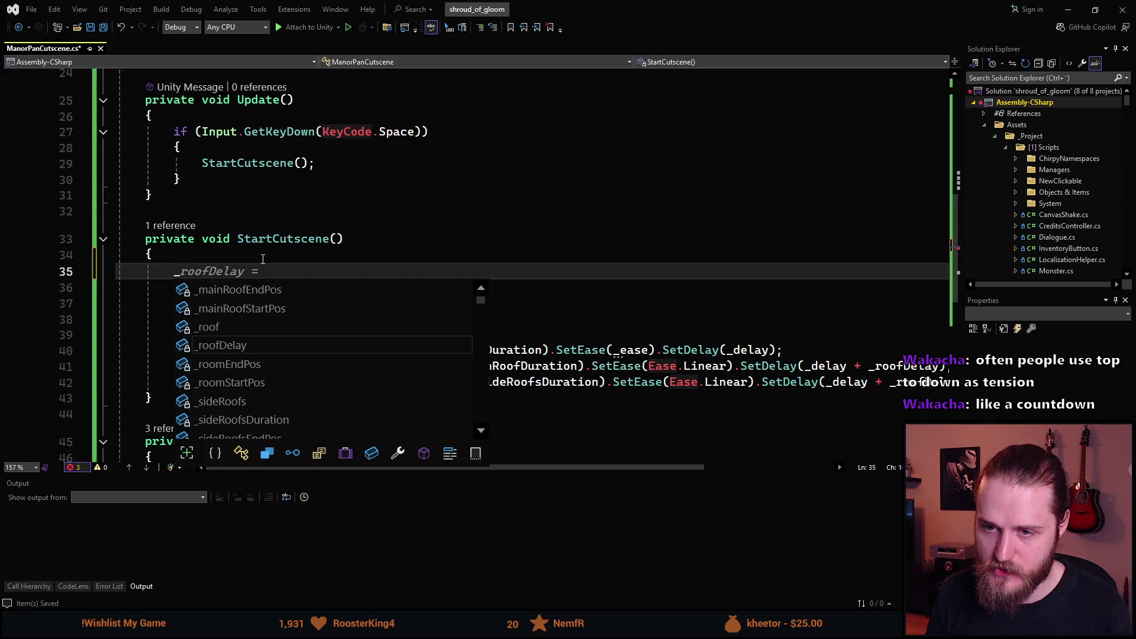
type("flashlight.SetA")
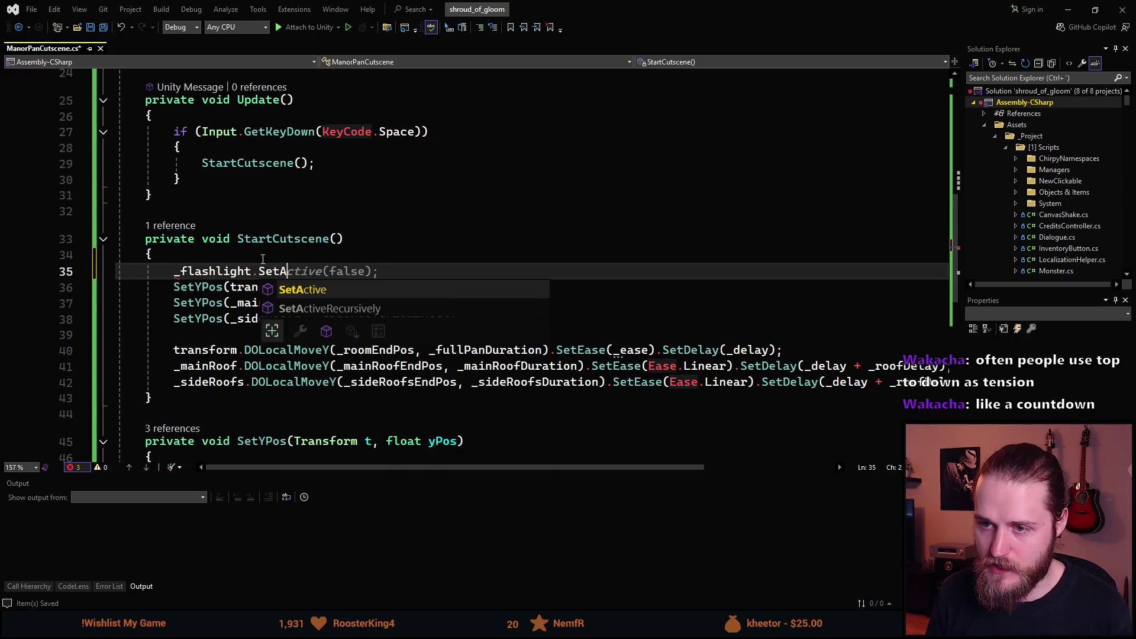
key("Tab")
key("Home")
- Move the room pan tween line below the roof tweens
scroll(219, 304, "down", 2)
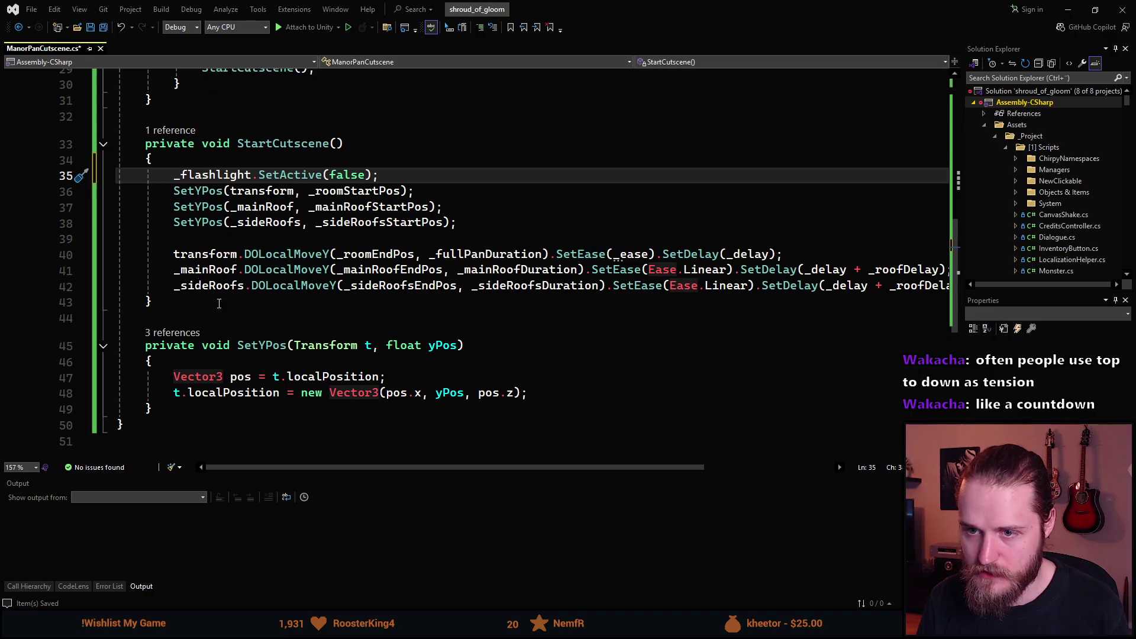
left_click(172, 255)
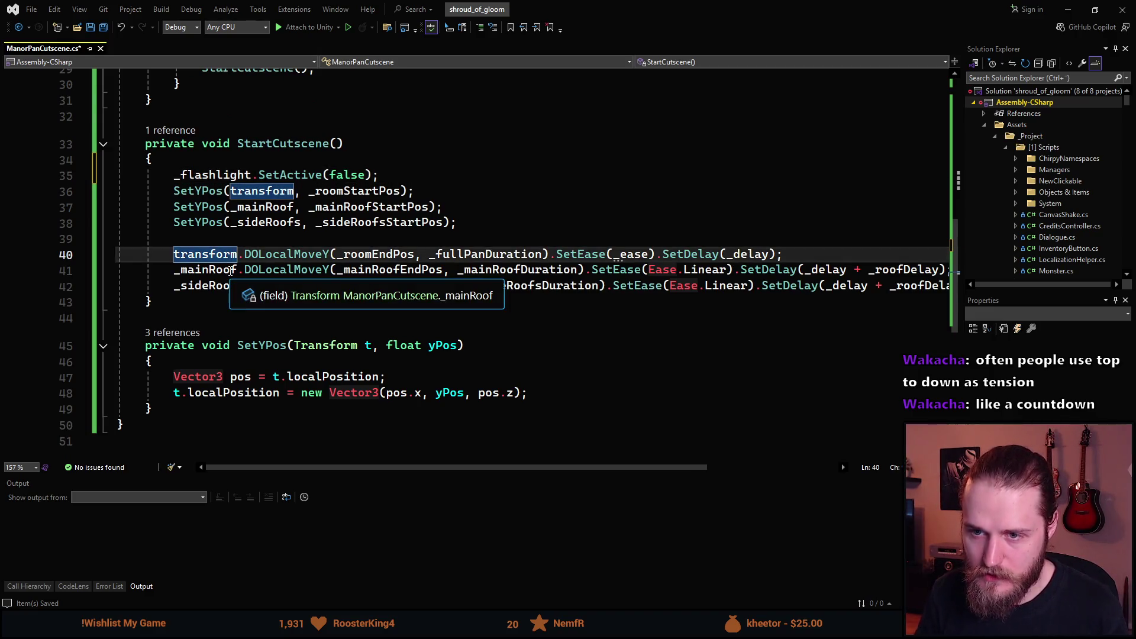
key("alt+Down")
key("alt+Down")
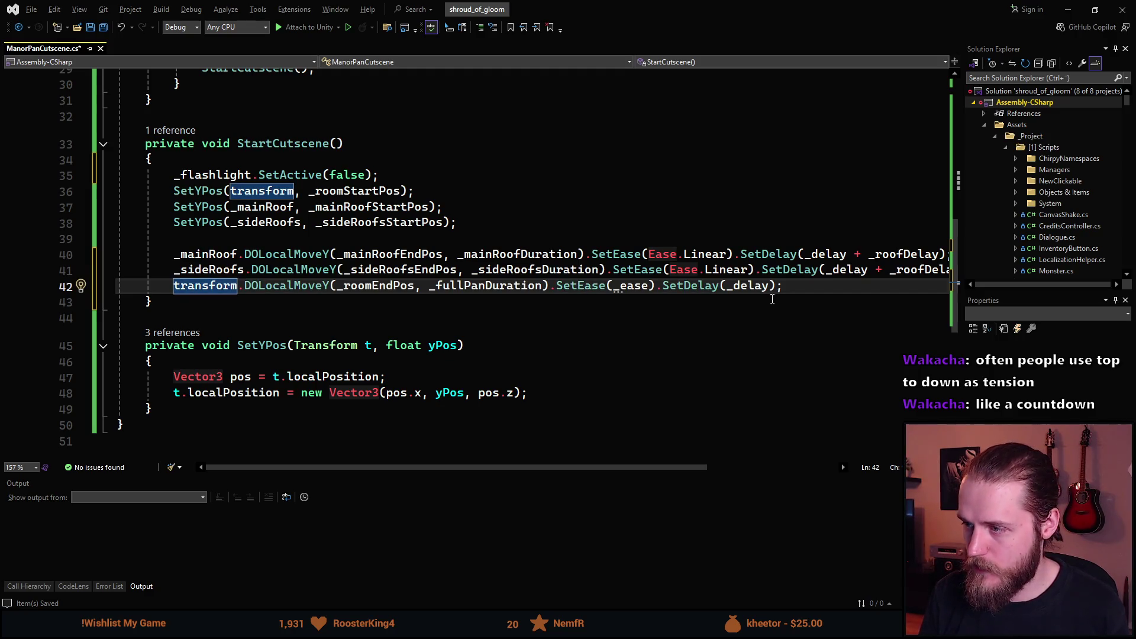
- Append .OnComplete(() => { _flashlight.SetActive(true); }) to the room pan tween, save, and return to Unity
left_click(779, 286)
type(".OnComplete(")
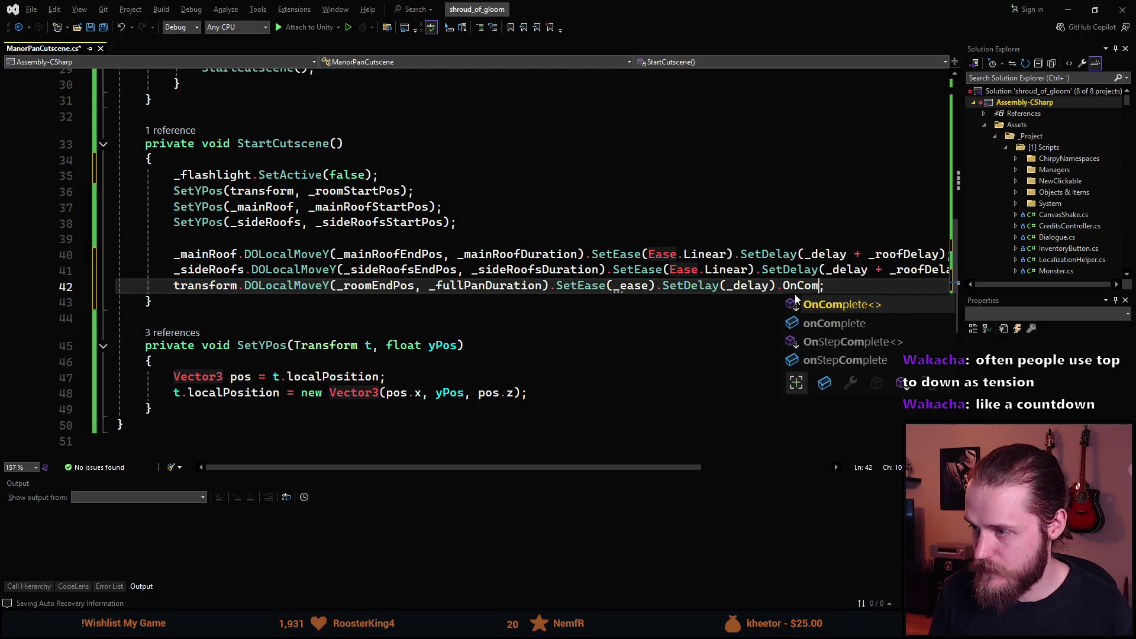
type("() =>")
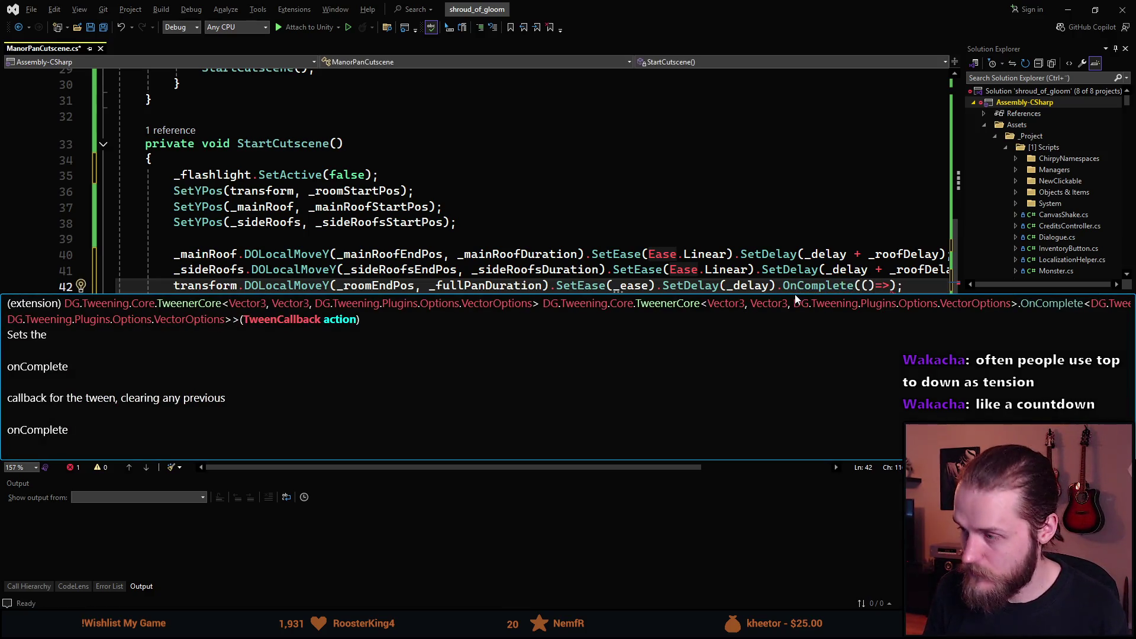
type(" {")
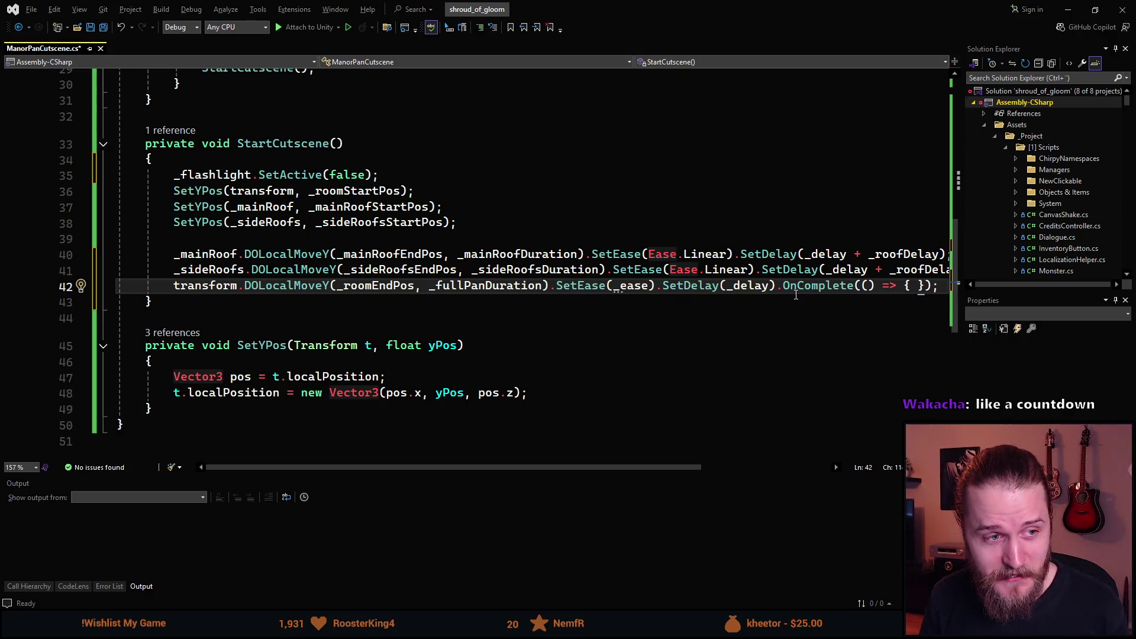
key("Return")
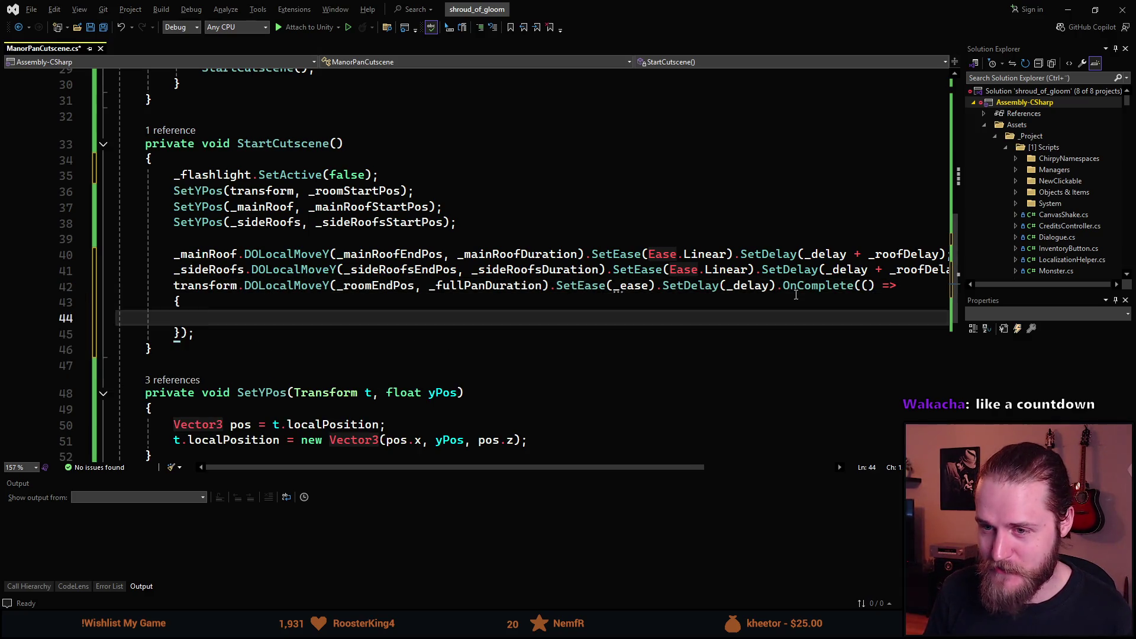
type("_f")
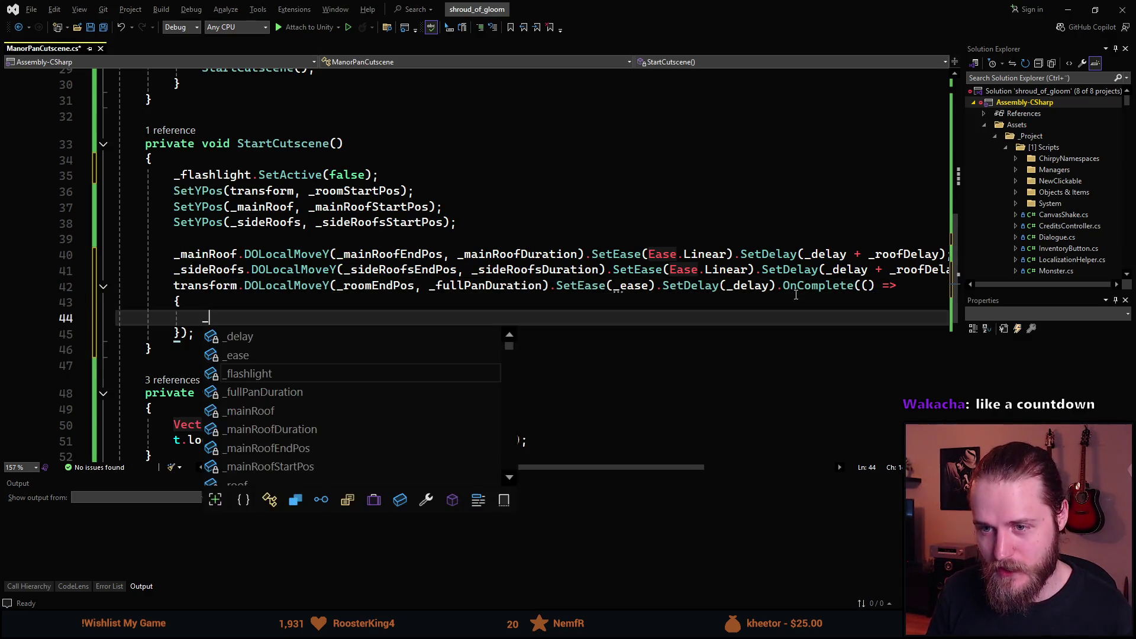
key("Tab")
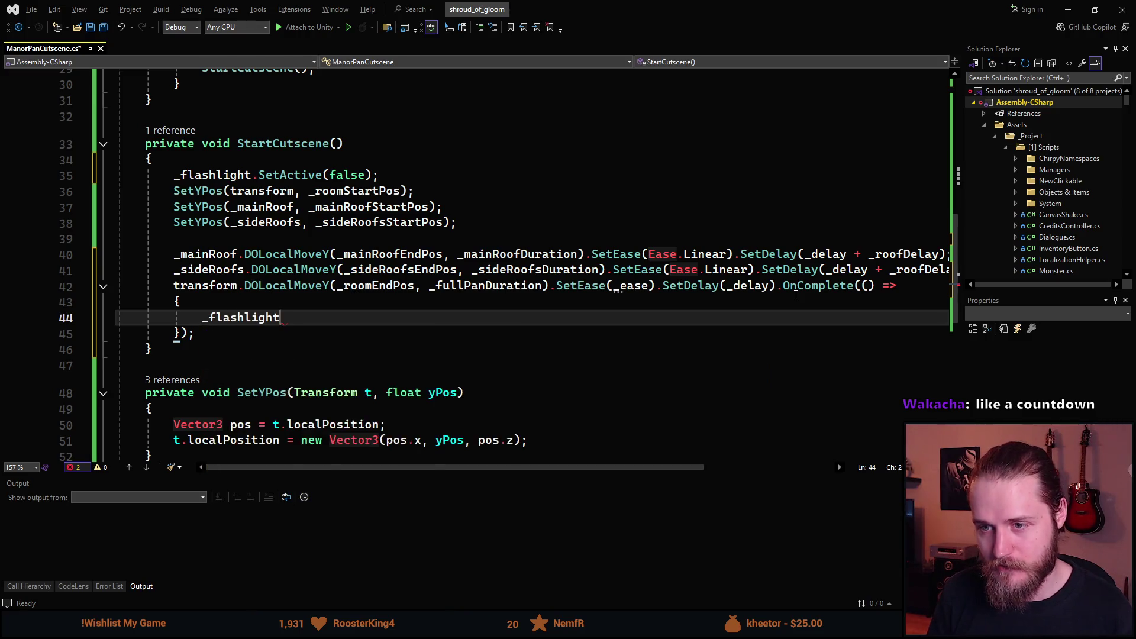
type(".Se")
key("Tab")
type("(true);")
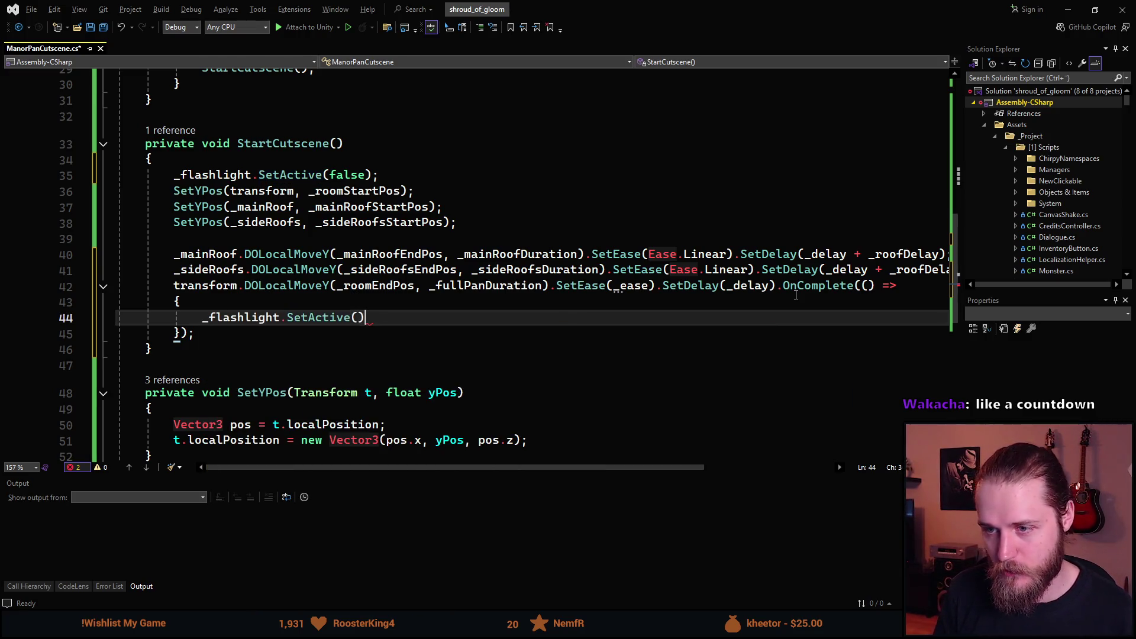
key("ctrl+s")
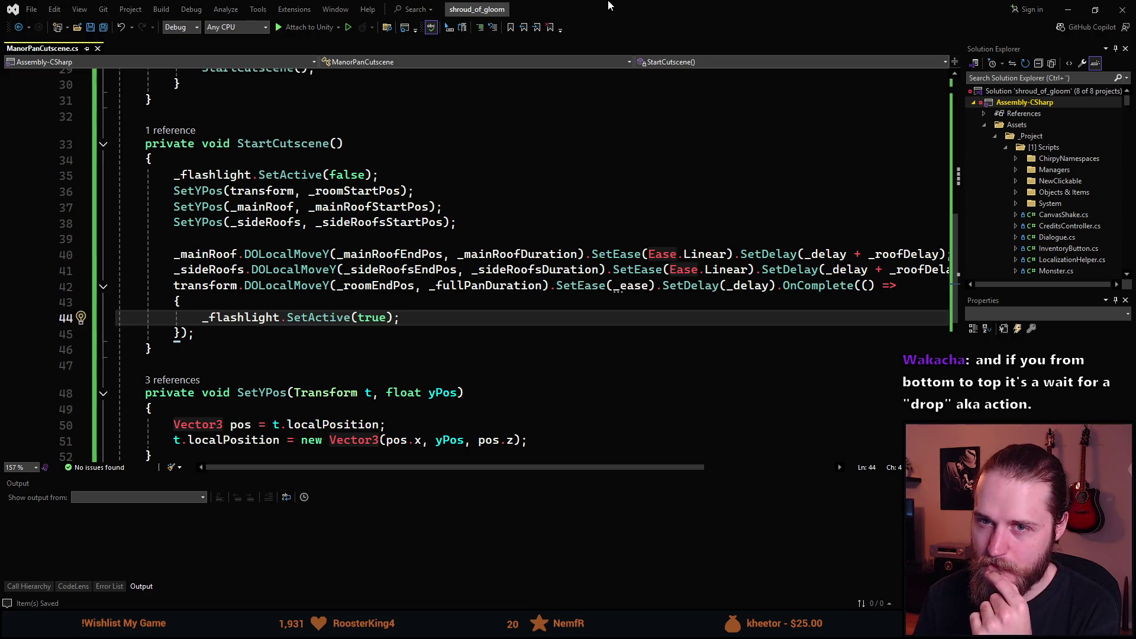
key("alt+Tab")
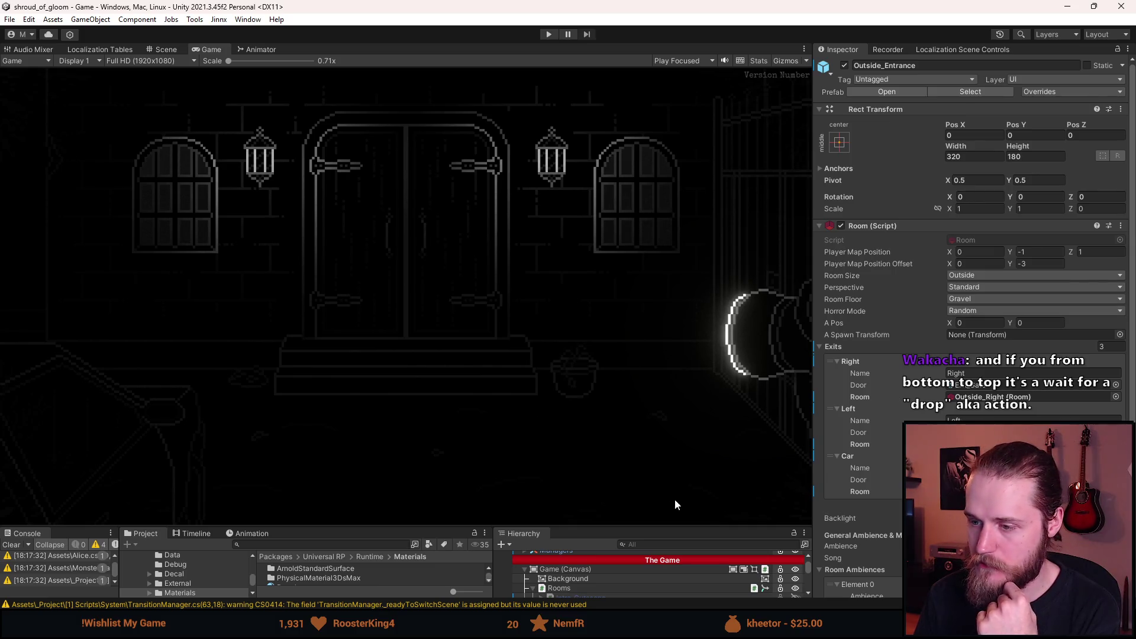
- Enlarge the lower panels, expand UI (Canvas) to reveal Flashlight, and clear the Console warnings
left_click_drag(629, 527, 639, 310)
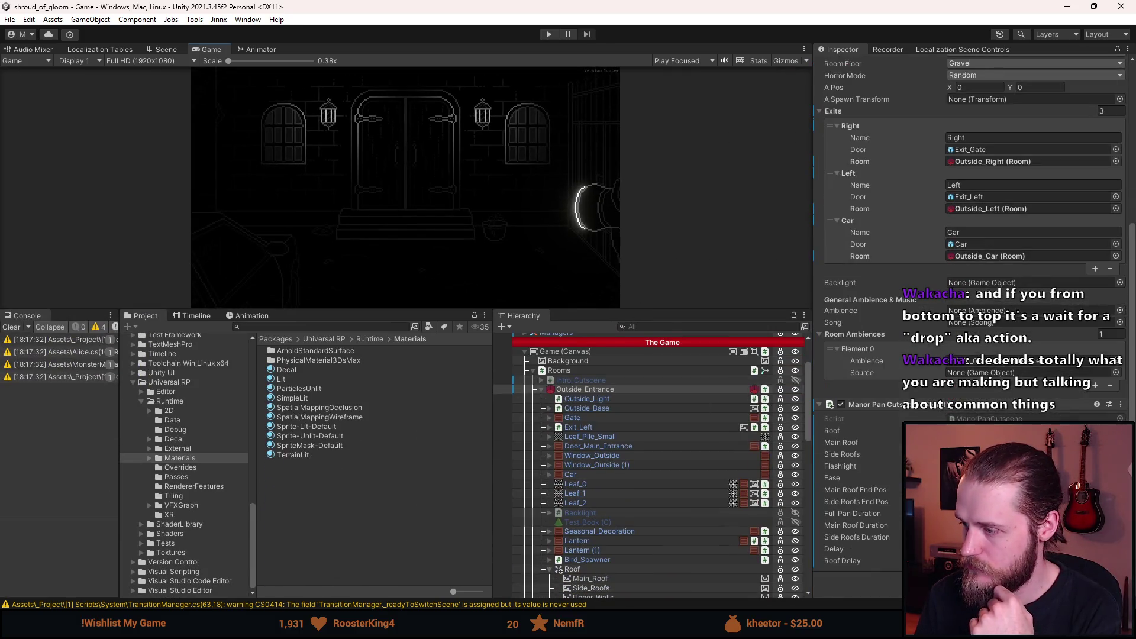
scroll(581, 474, "down", 15)
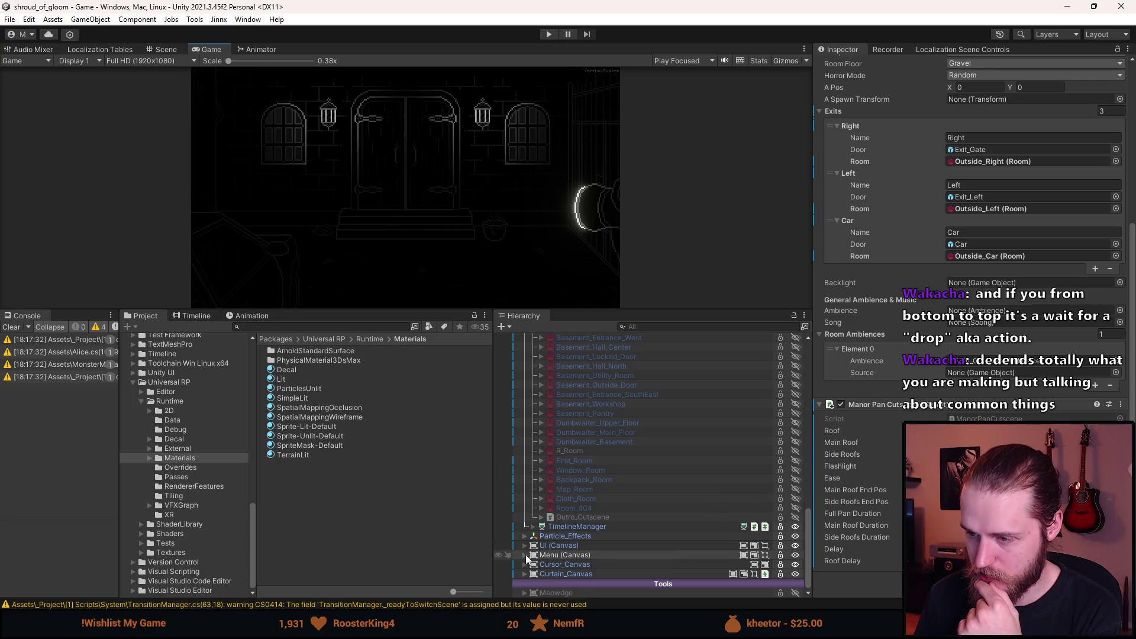
left_click(525, 545)
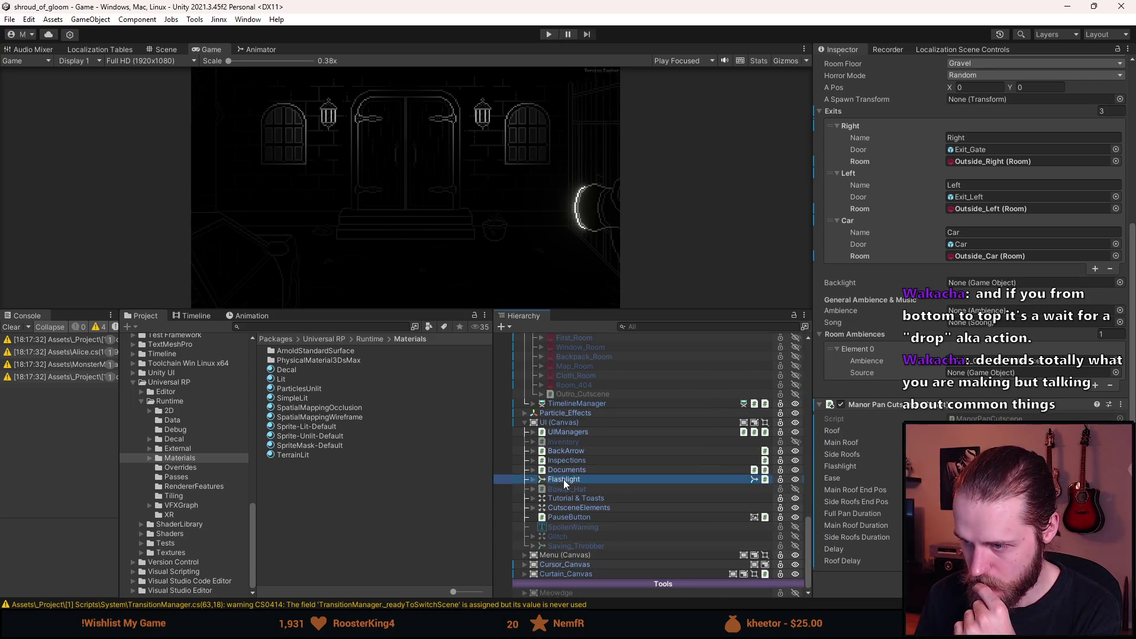
left_click_drag(572, 497, 577, 489)
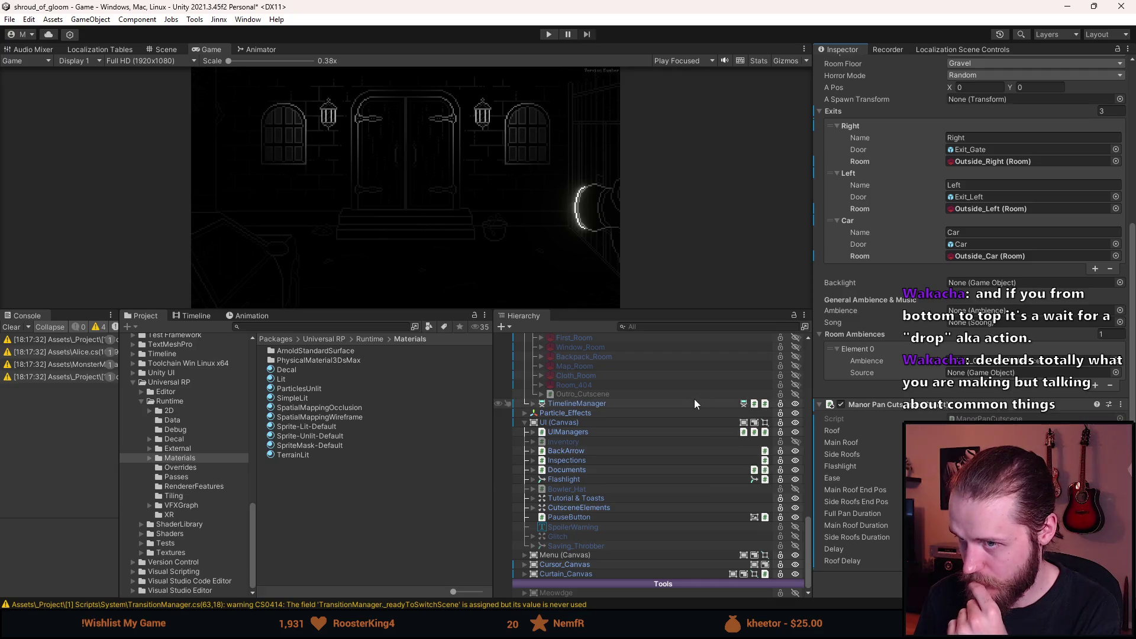
left_click(12, 327)
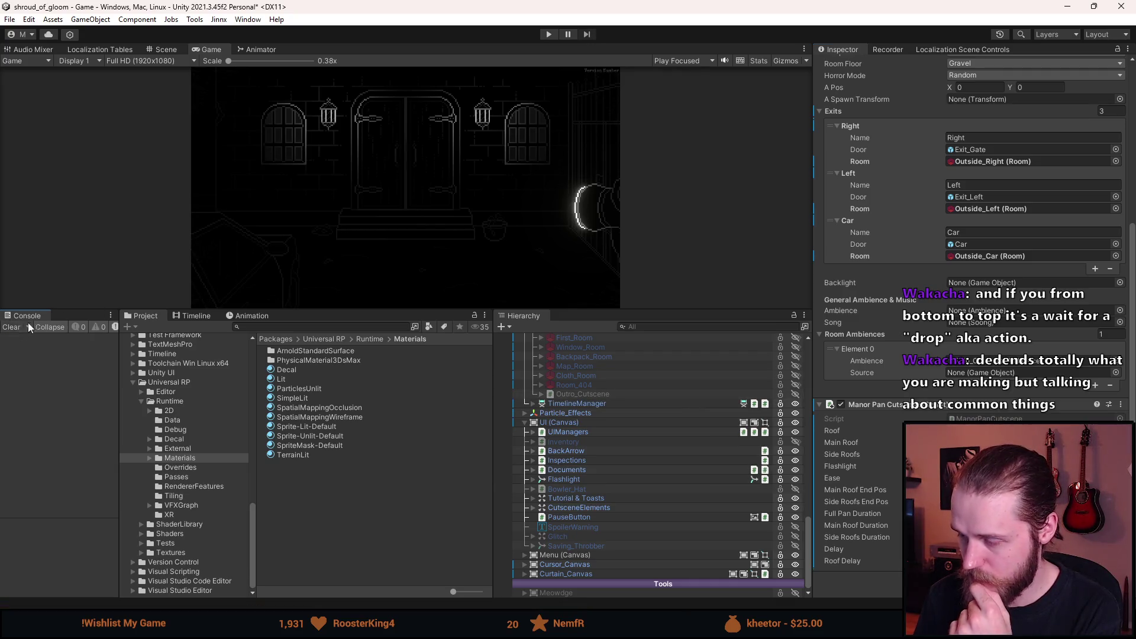
key("alt+Tab")
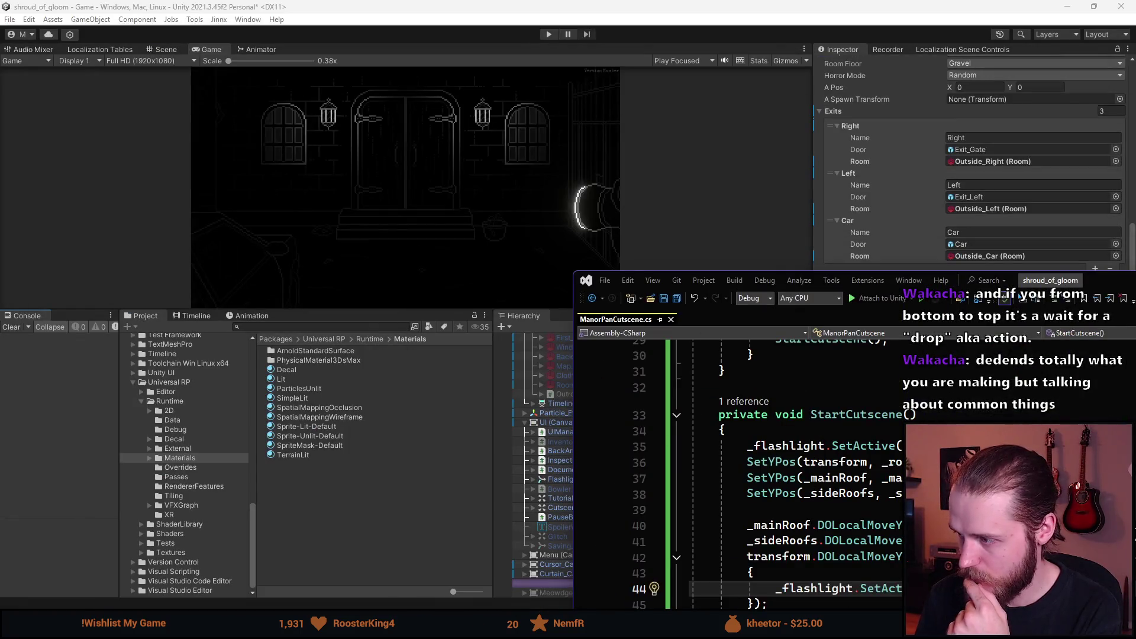
key("alt+Tab")
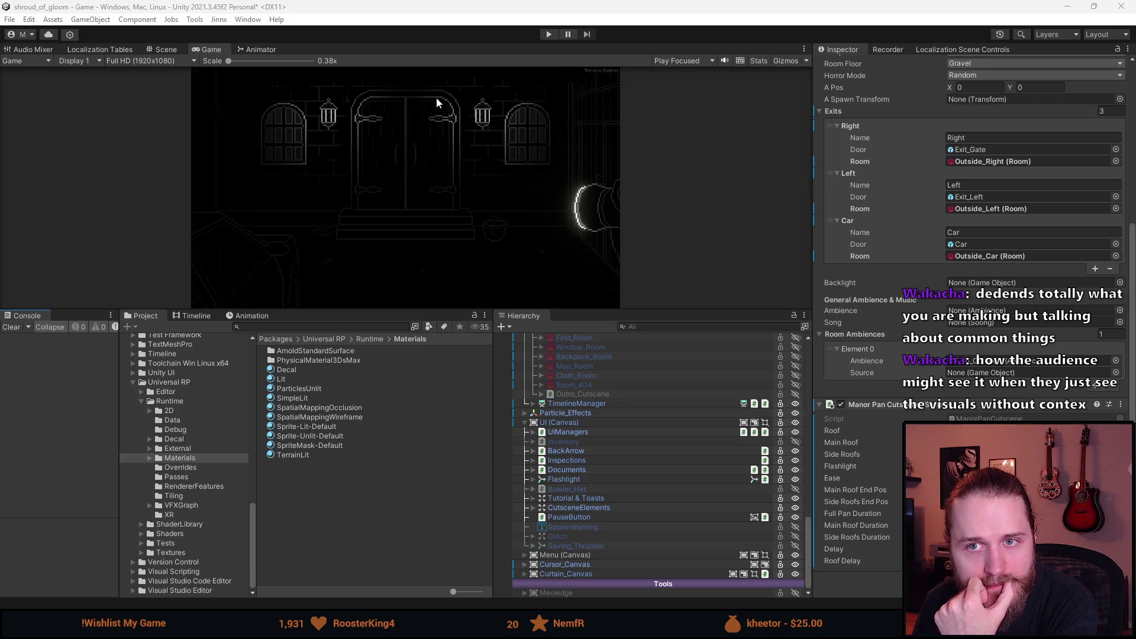
- Inspect the manor in the Scene view and set Room Ambiences Element 0 to Rain_Outdoors
left_click(166, 49)
scroll(417, 235, "up", 5)
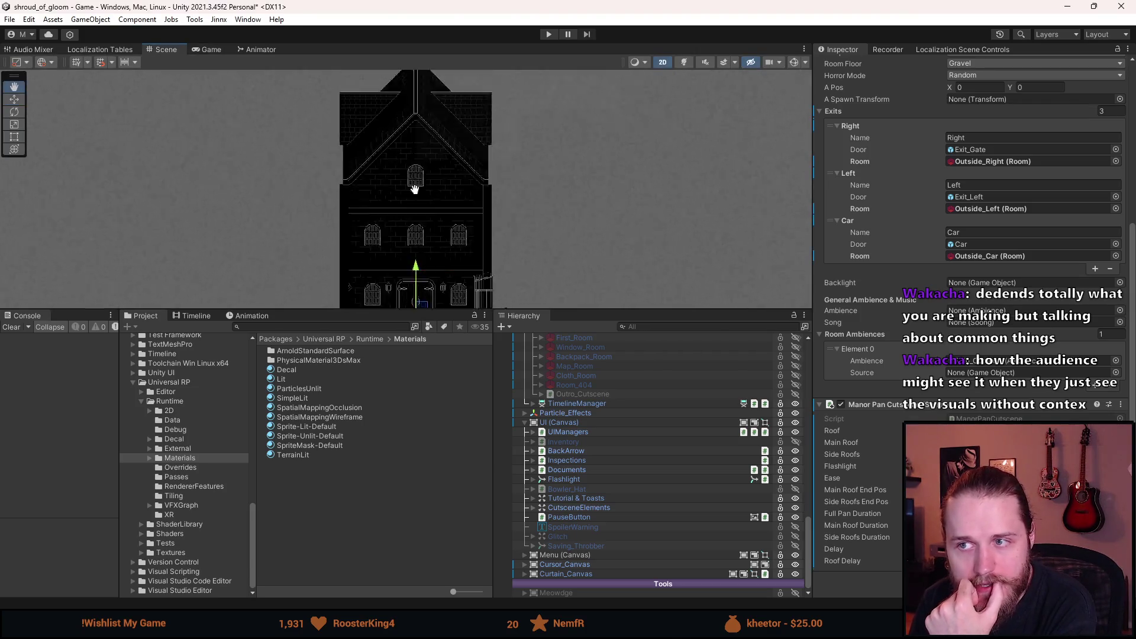
mouse_move(375, 215)
left_mouse_down()
mouse_move(399, 224)
mouse_move(395, 302)
mouse_move(467, 279)
mouse_move(469, 261)
left_mouse_up()
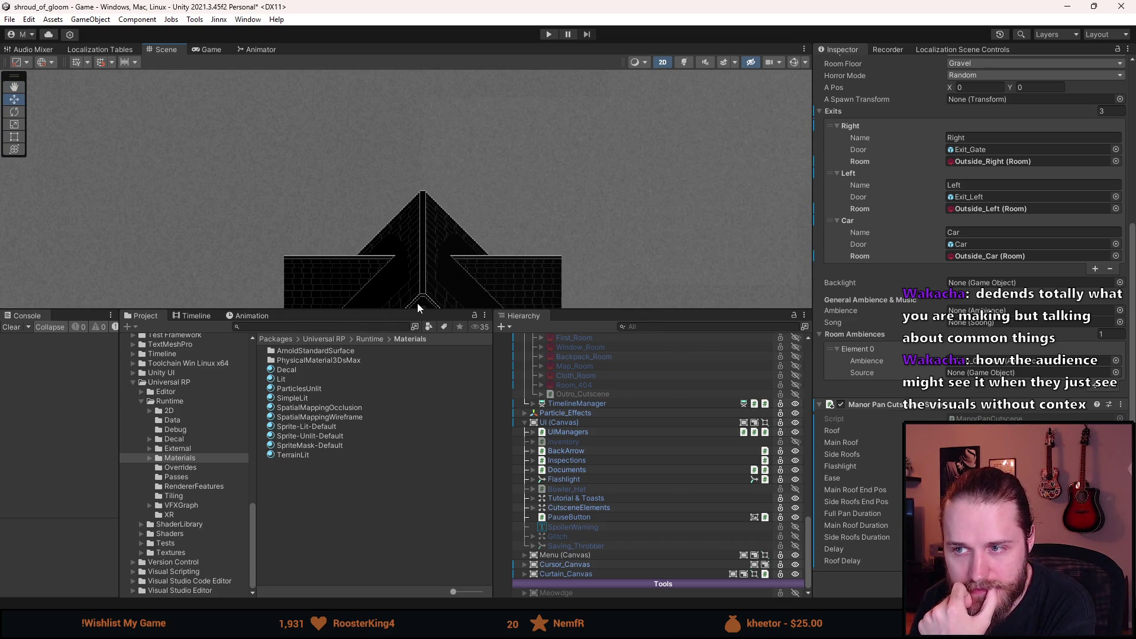
mouse_move(427, 283)
left_mouse_down()
mouse_move(428, 101)
mouse_move(459, 126)
mouse_move(319, 258)
mouse_move(415, 203)
left_mouse_up()
scroll(321, 253, "down", 2)
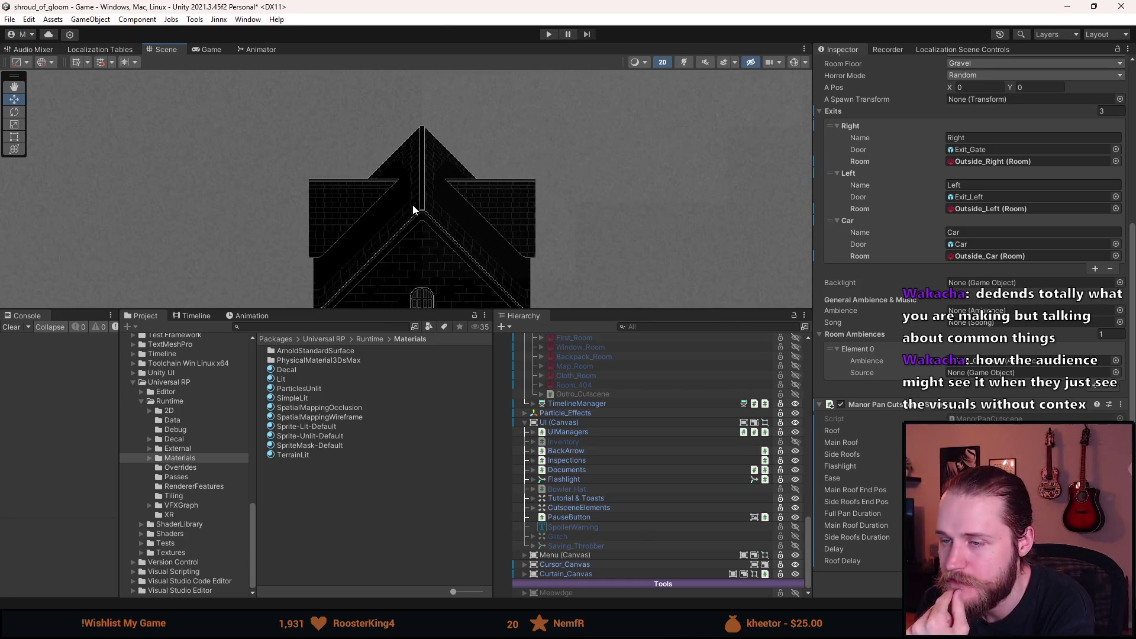
scroll(415, 207, "up", 2)
scroll(520, 219, "down", 1)
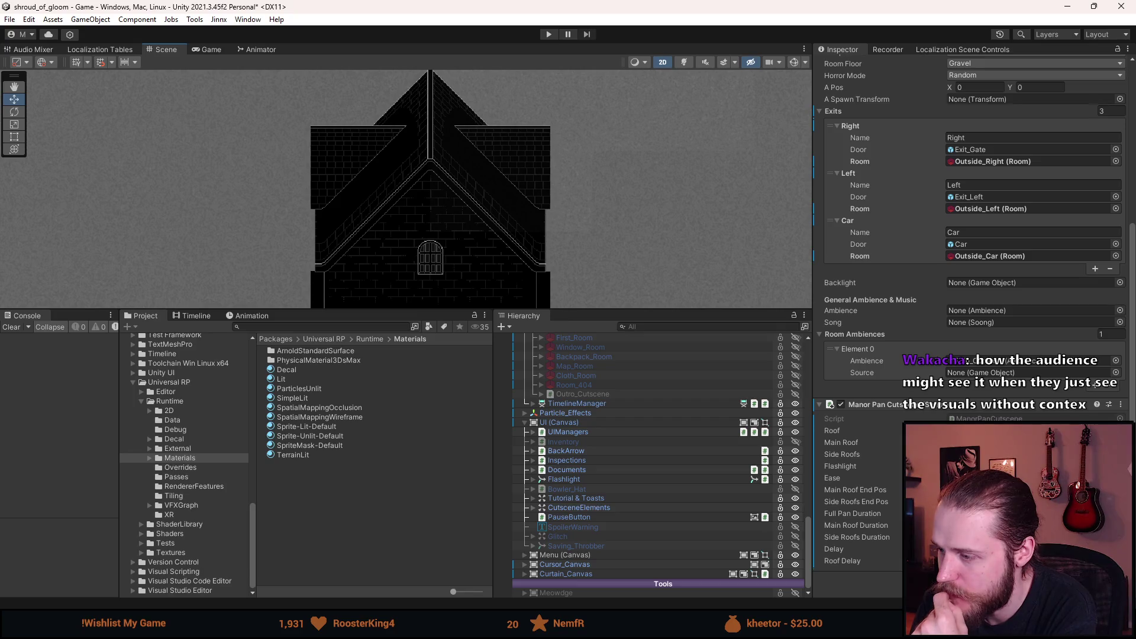
key("Return")
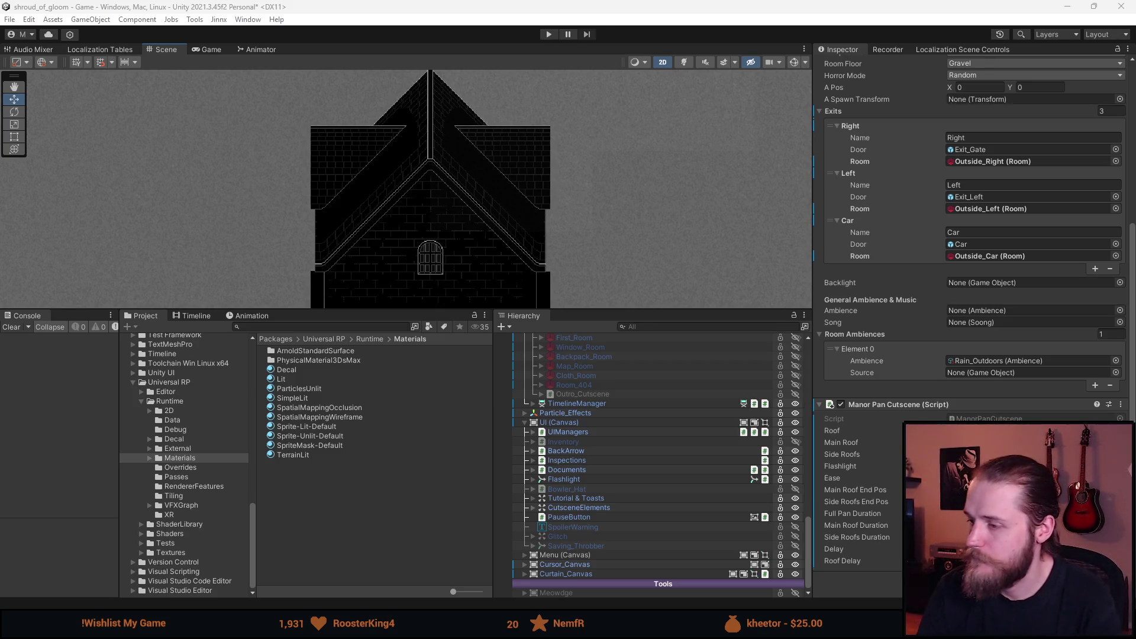
key("alt+Tab")
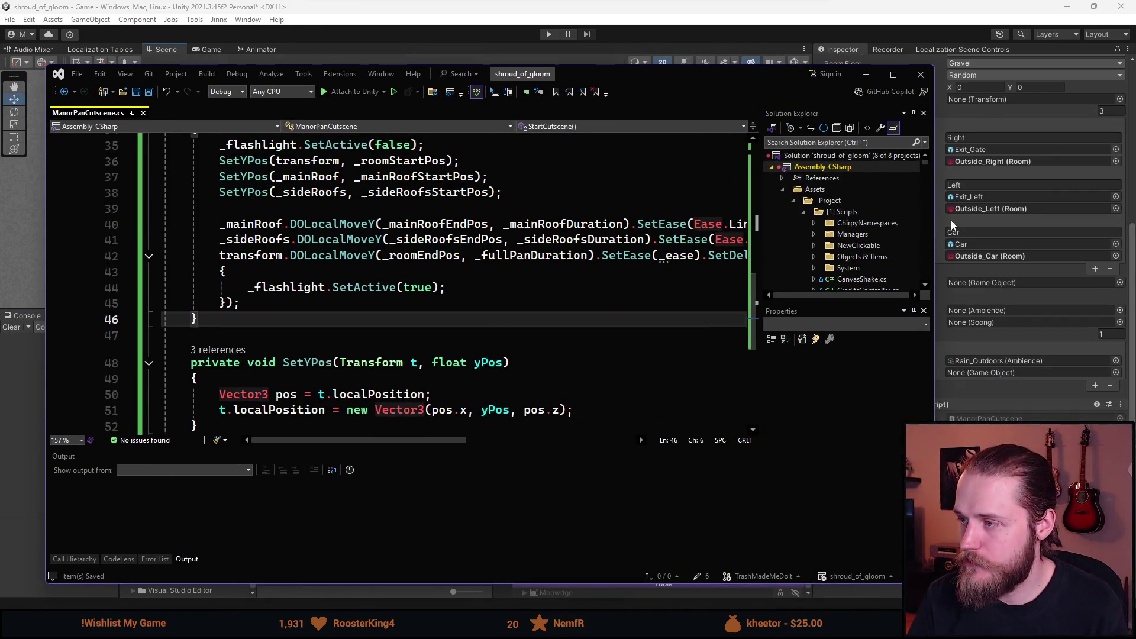
- Declare an empty private void RecalculateDurationsFromFullDuration() method below StartCutscene
key("Return")
key("Return")
type("priva")
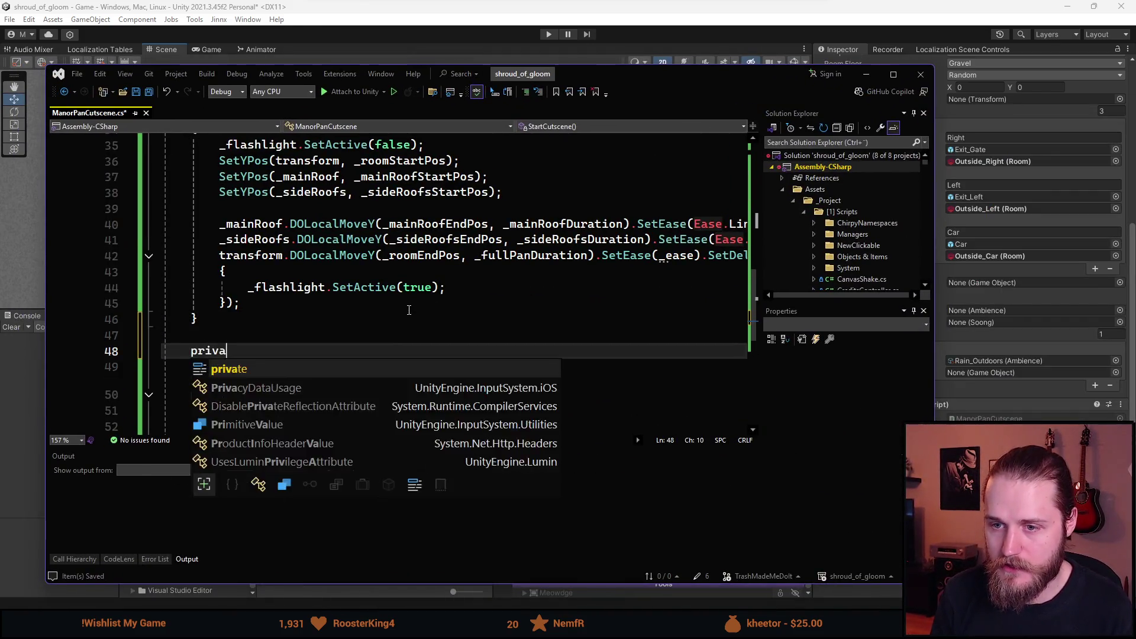
type("te void Recalculat() {")
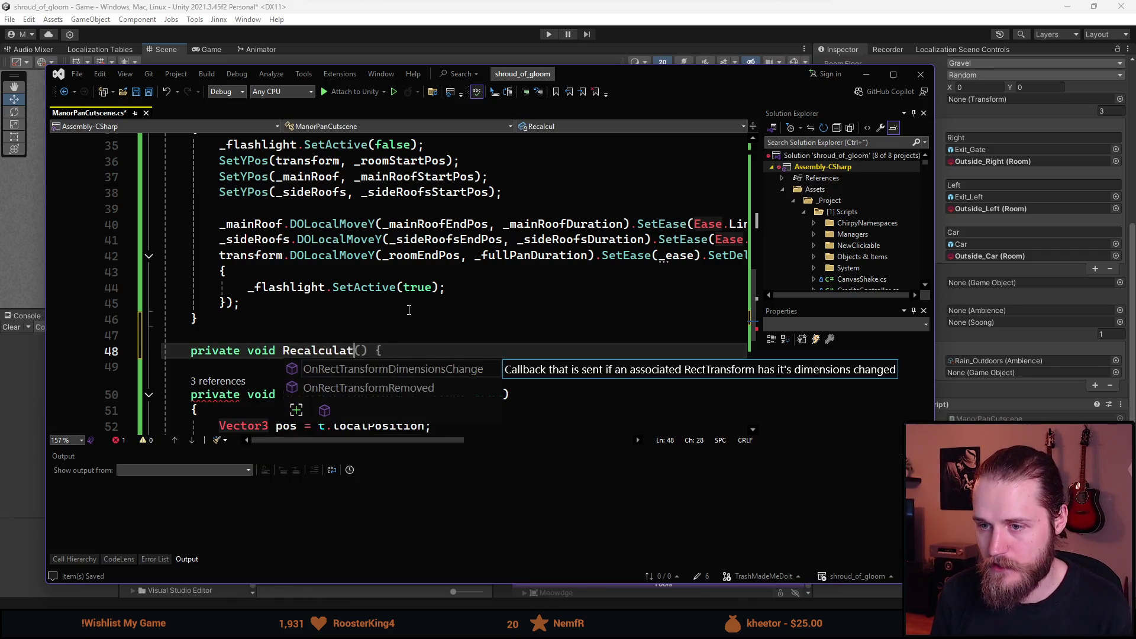
key("Escape")
type("eDurations")
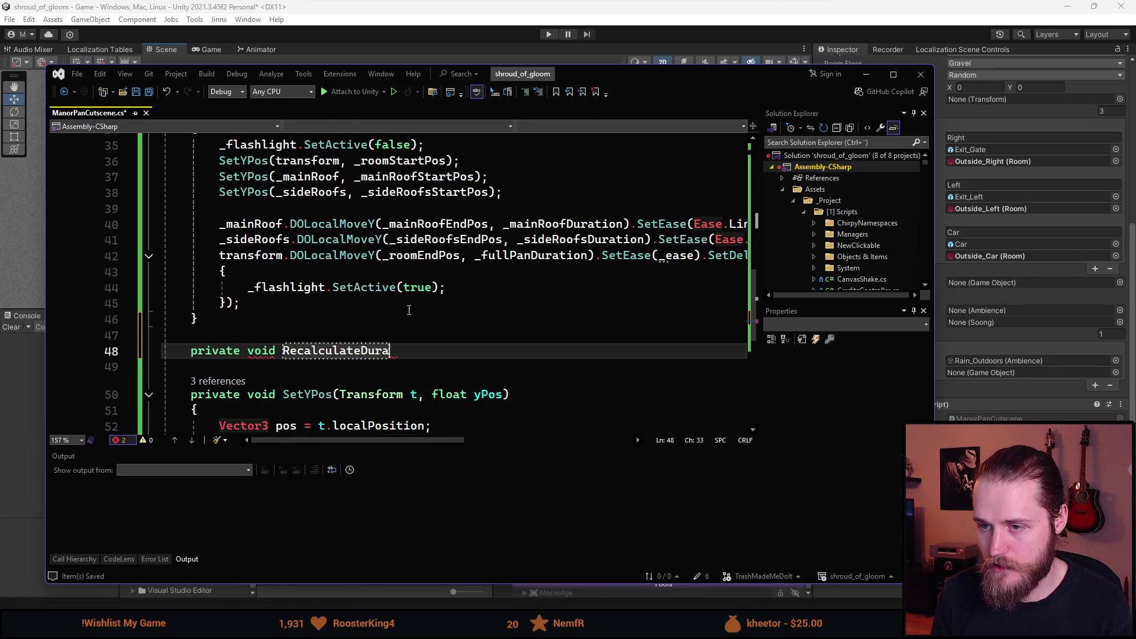
type("FromFull")
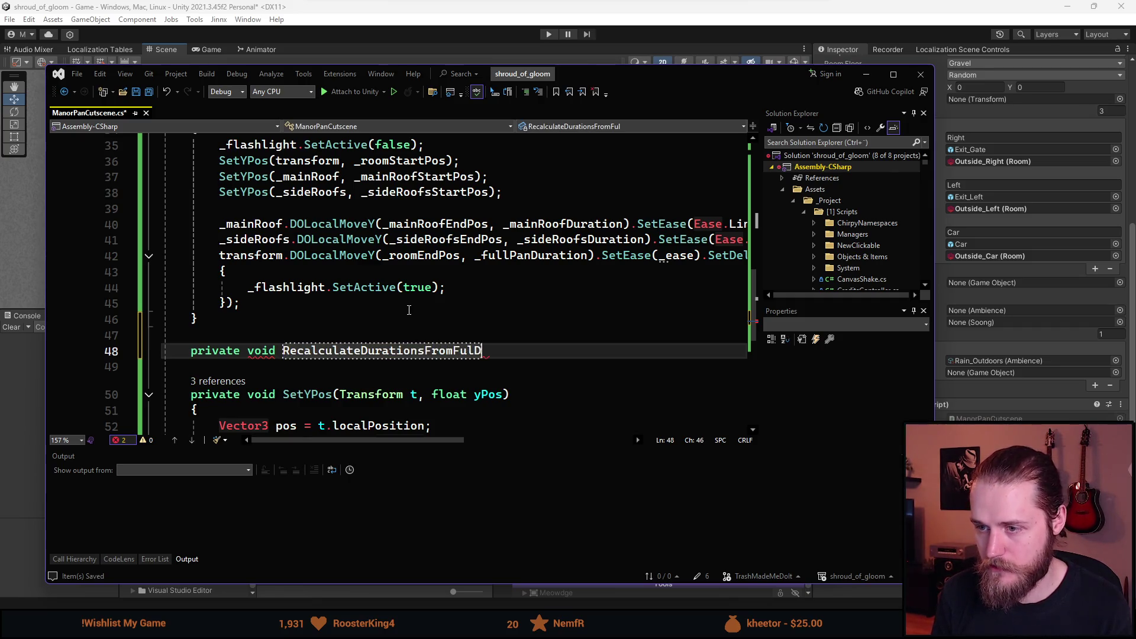
type("Duration()")
key("Return")
type("{")
key("Return")
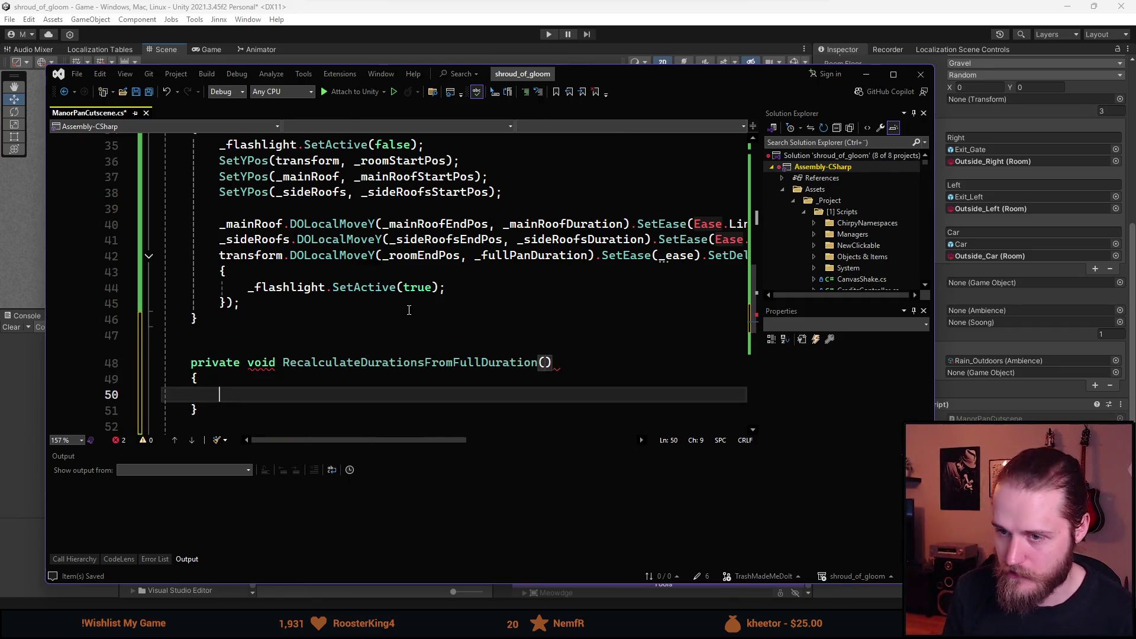
scroll(409, 310, "down", 1)
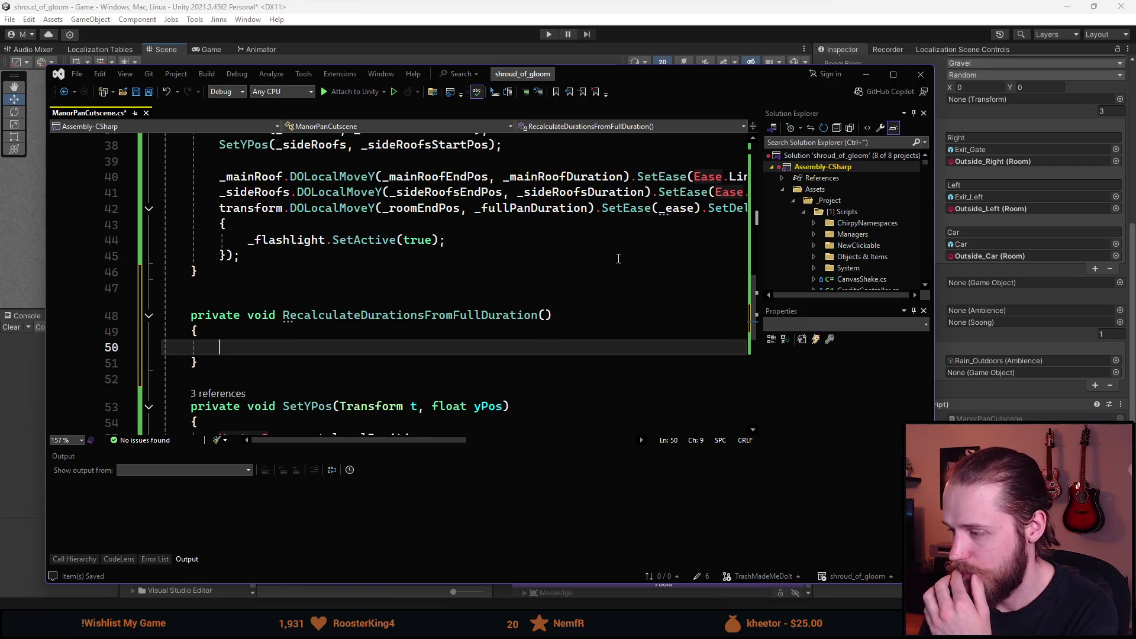
- Narrow the Visual Studio window beside the Inspector and scroll back up to the fields
mouse_move(722, 93)
left_mouse_down()
mouse_move(632, 92)
mouse_move(665, 86)
left_mouse_up()
left_click_drag(876, 181, 762, 284)
mouse_move(584, 66)
left_mouse_down()
mouse_move(627, 66)
mouse_move(617, 69)
left_mouse_up()
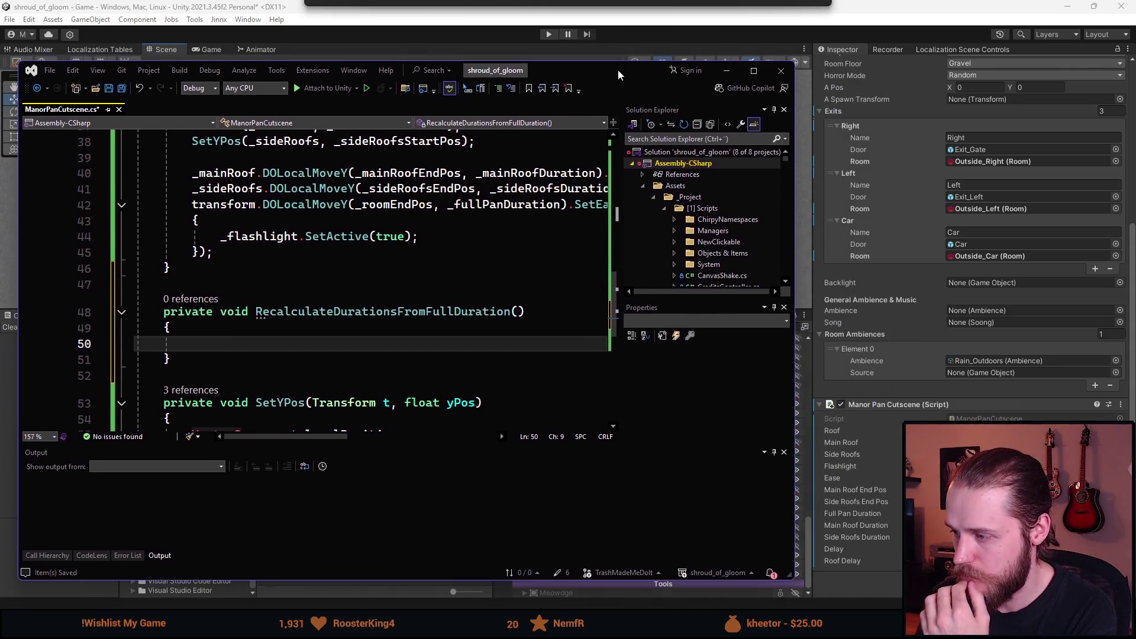
scroll(352, 339, "up", 10)
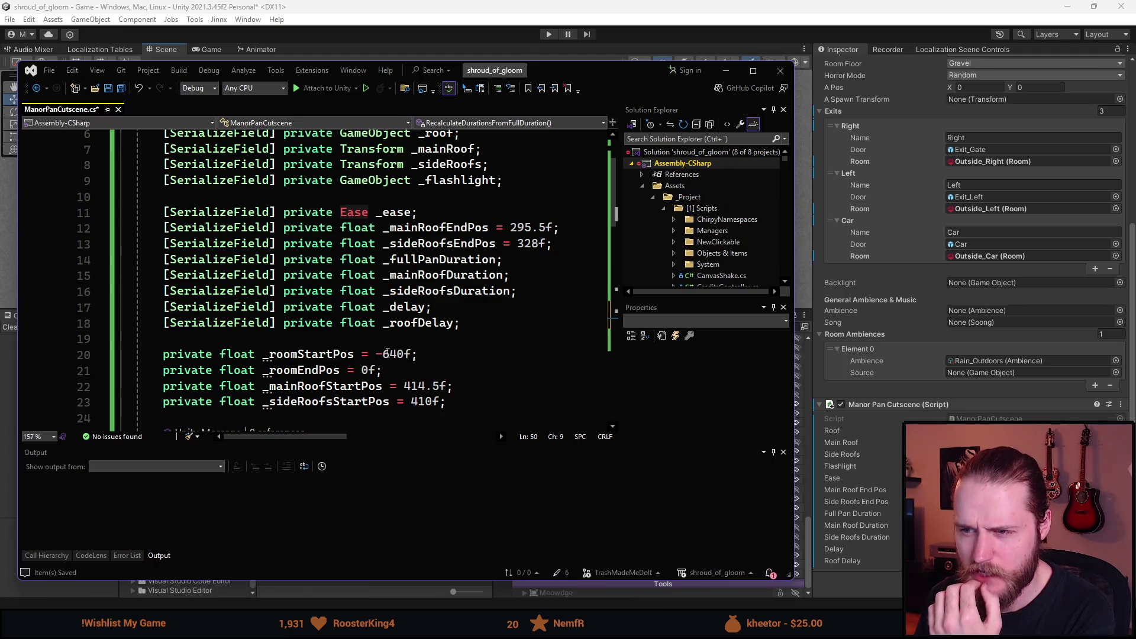
scroll(385, 363, "down", 1)
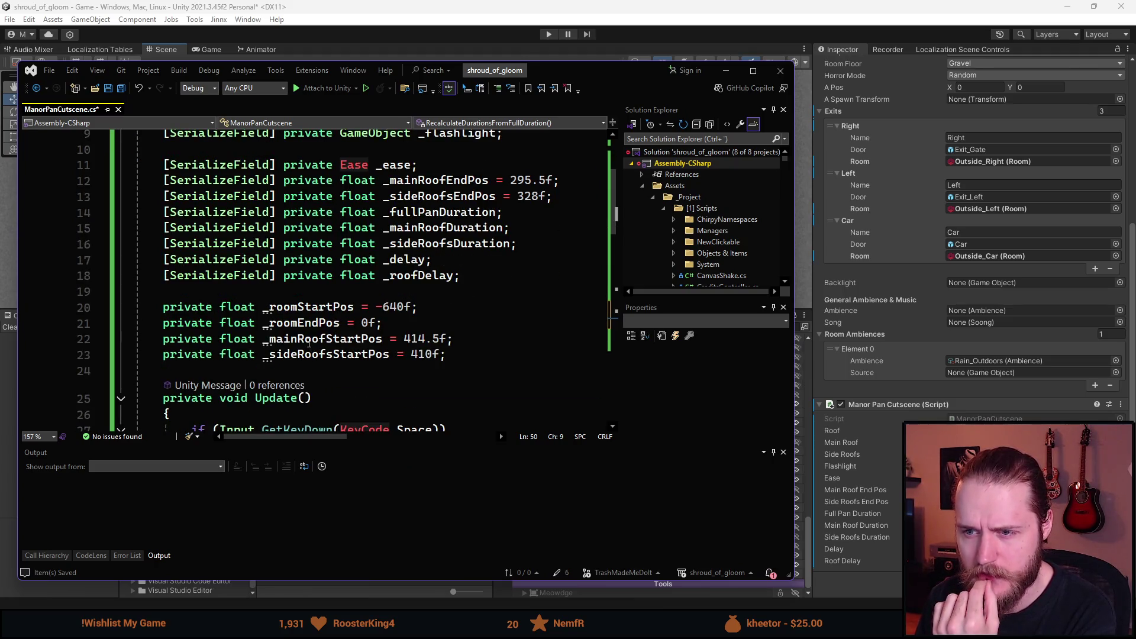
scroll(430, 306, "up", 1)
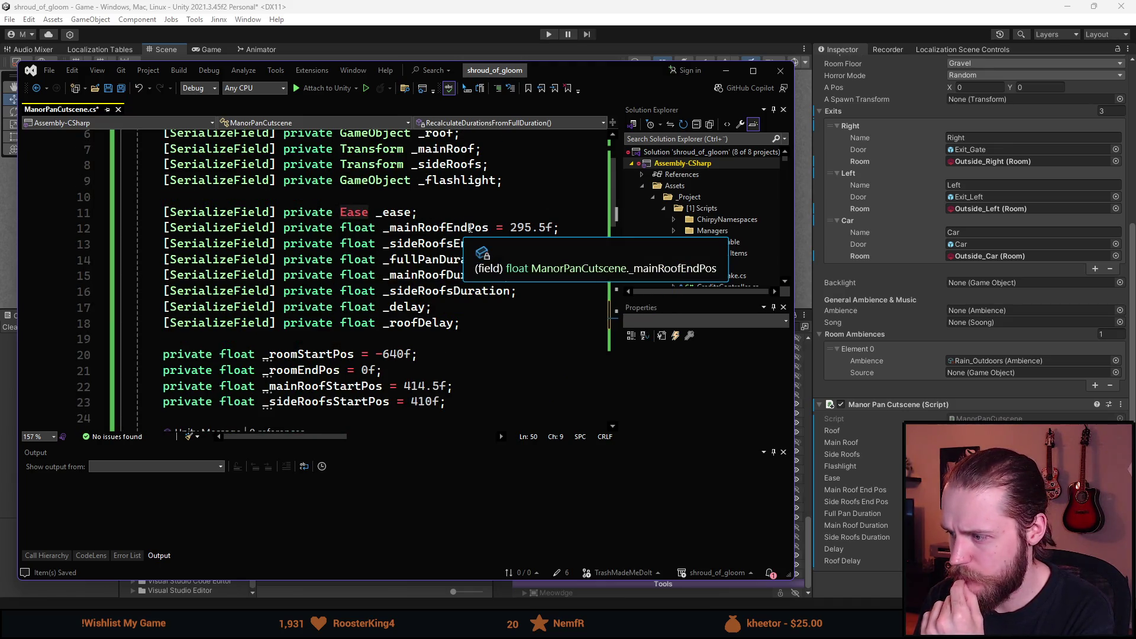
- Remove [SerializeField] from the _mainRoofEndPos and _sideRoofsEndPos declarations
left_click(161, 229)
left_click_drag(161, 229, 283, 229)
key("Delete")
left_click(214, 248)
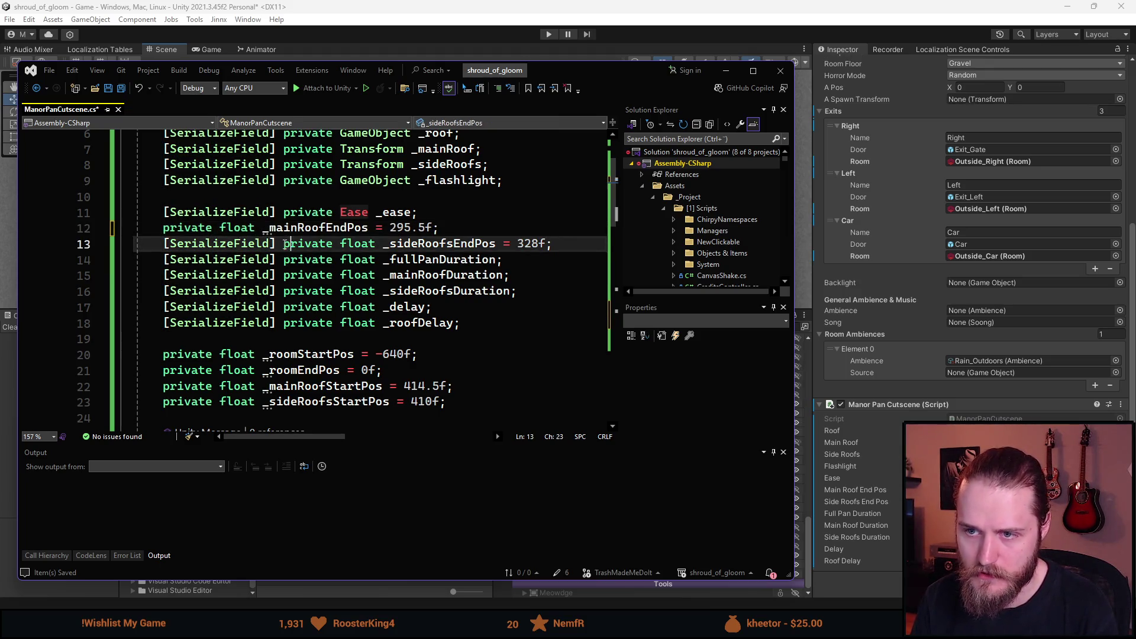
left_click_drag(164, 244, 284, 243)
key("Delete")
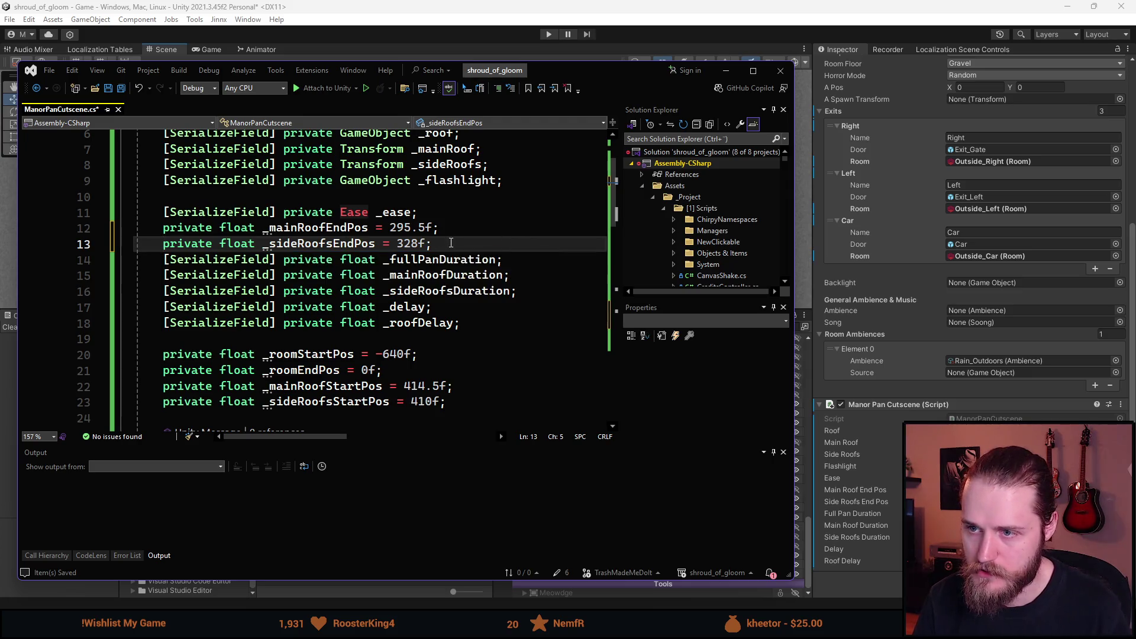
- Move each roof end position directly below its matching start position field
left_click(172, 242)
left_click_drag(173, 242, 165, 228)
key("alt+Down")
key("alt+Down")
key("alt+Down")
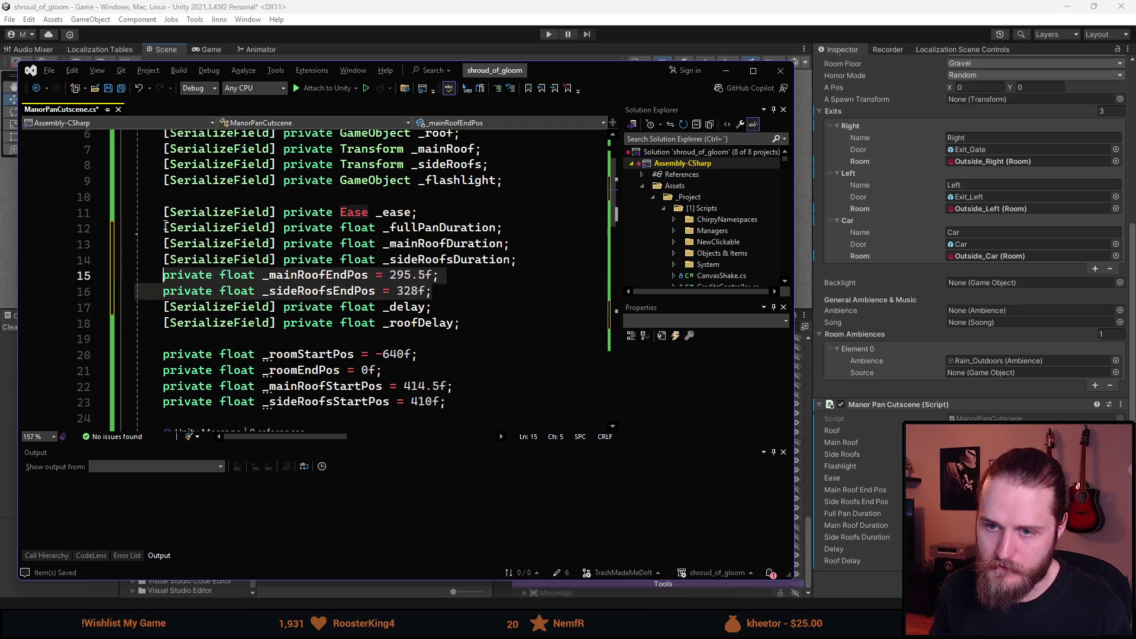
key("alt+Down")
key("alt+Down")
key("alt+Down")
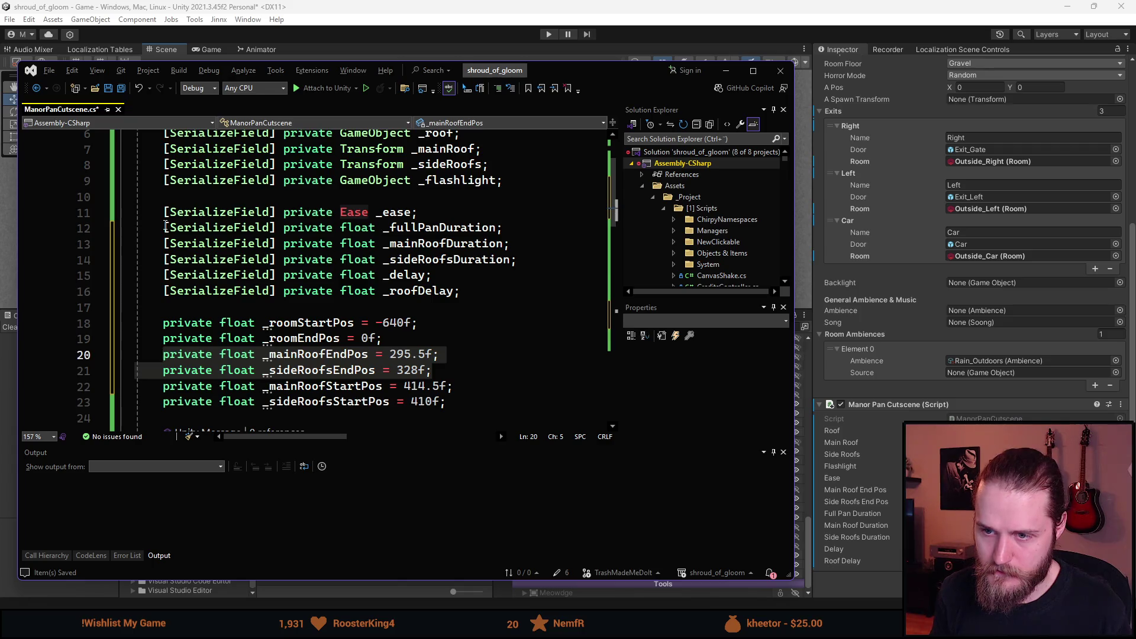
key("alt+Down")
key("alt+Down")
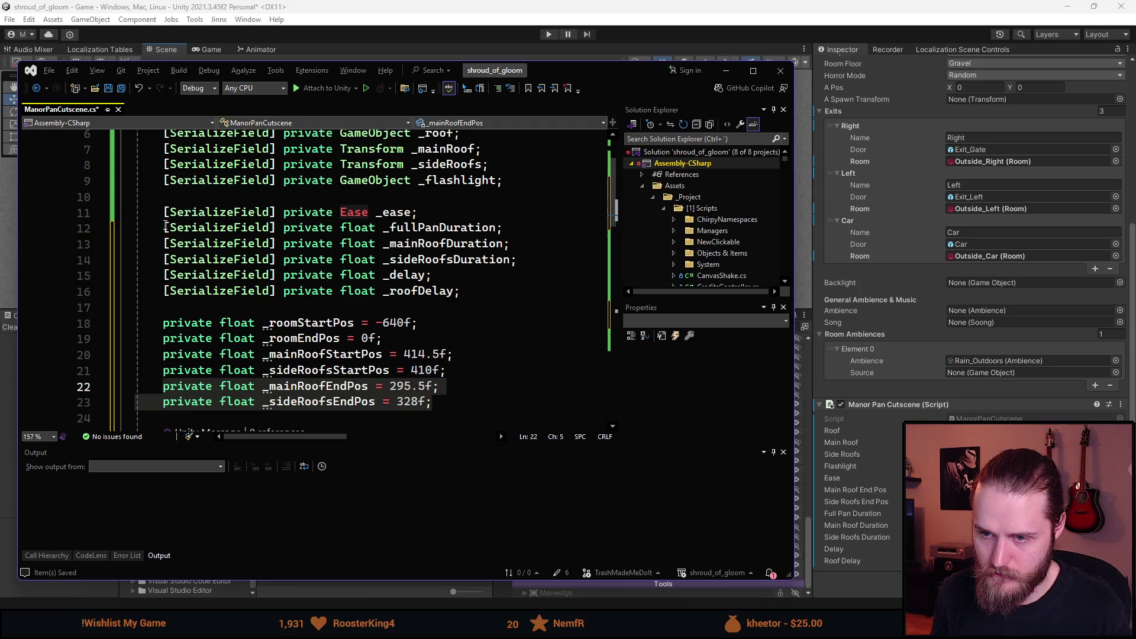
key("Escape")
key("alt+Up")
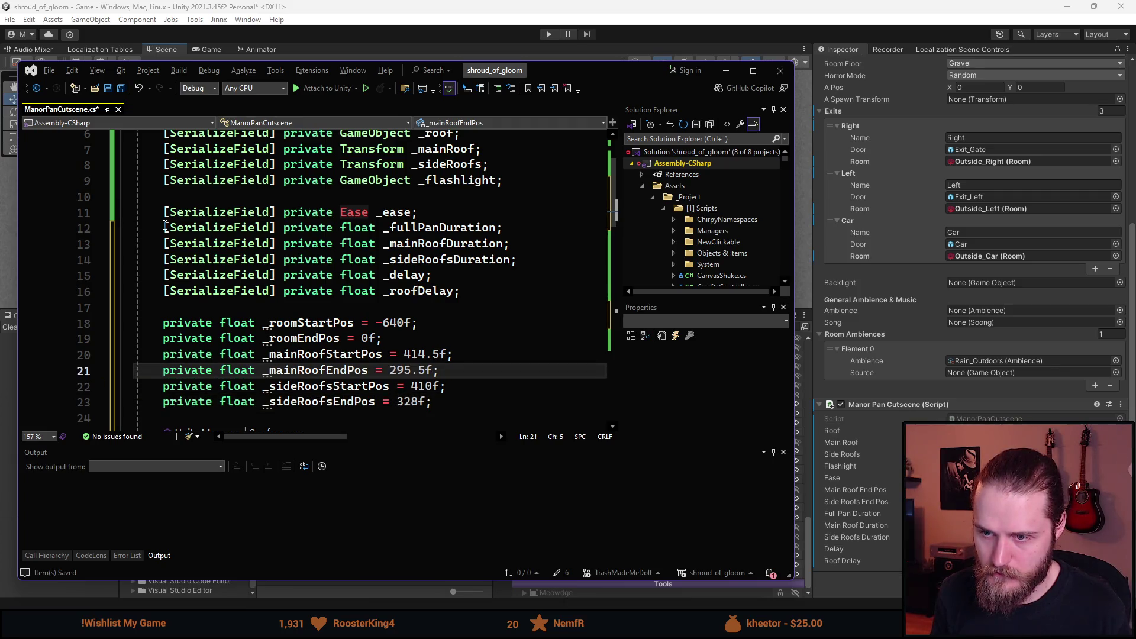
key("Down")
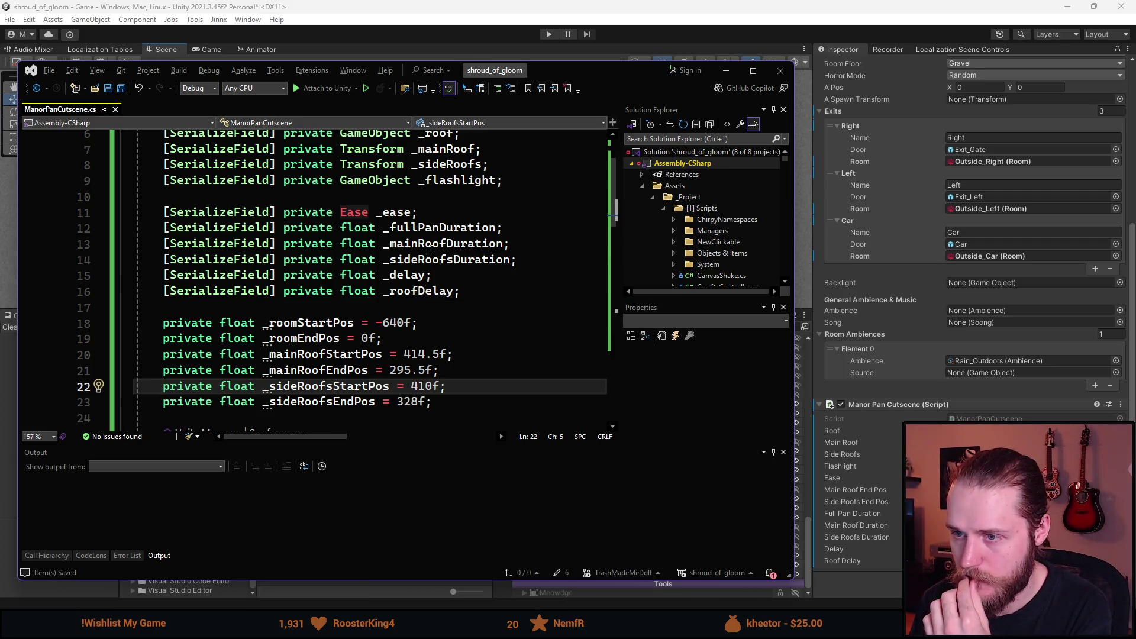
scroll(429, 266, "down", 14)
scroll(355, 272, "up", 2)
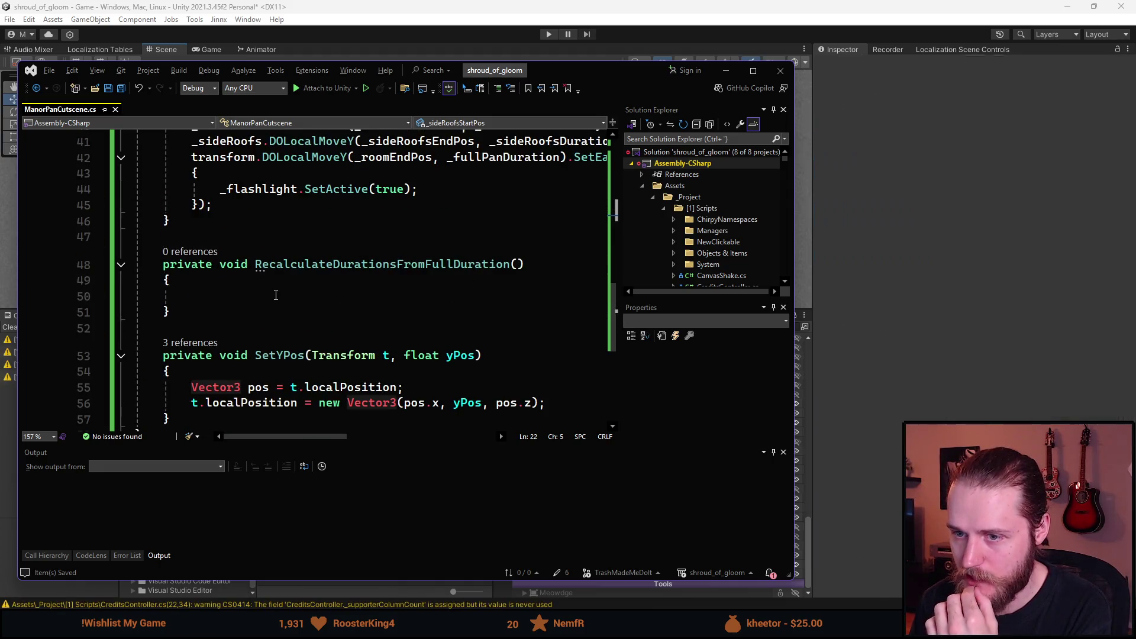
- Place the caret in RecalculateDurationsFromFullDuration's body and scroll through the script reviewing the duration fields
left_click(302, 299)
scroll(896, 361, "down", 4)
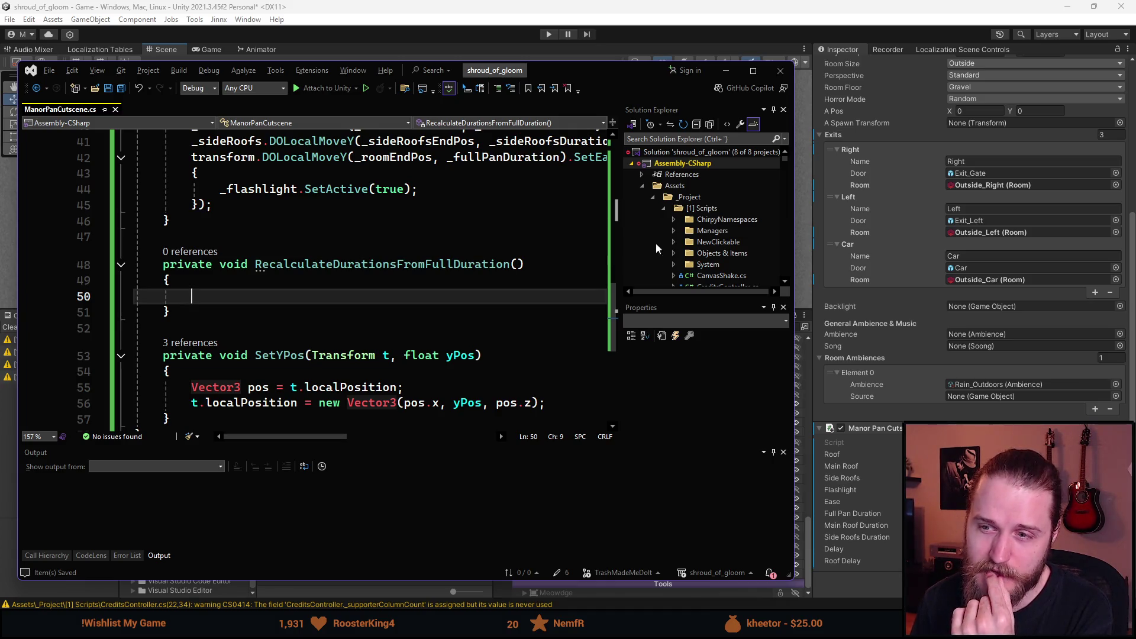
scroll(255, 318, "up", 2)
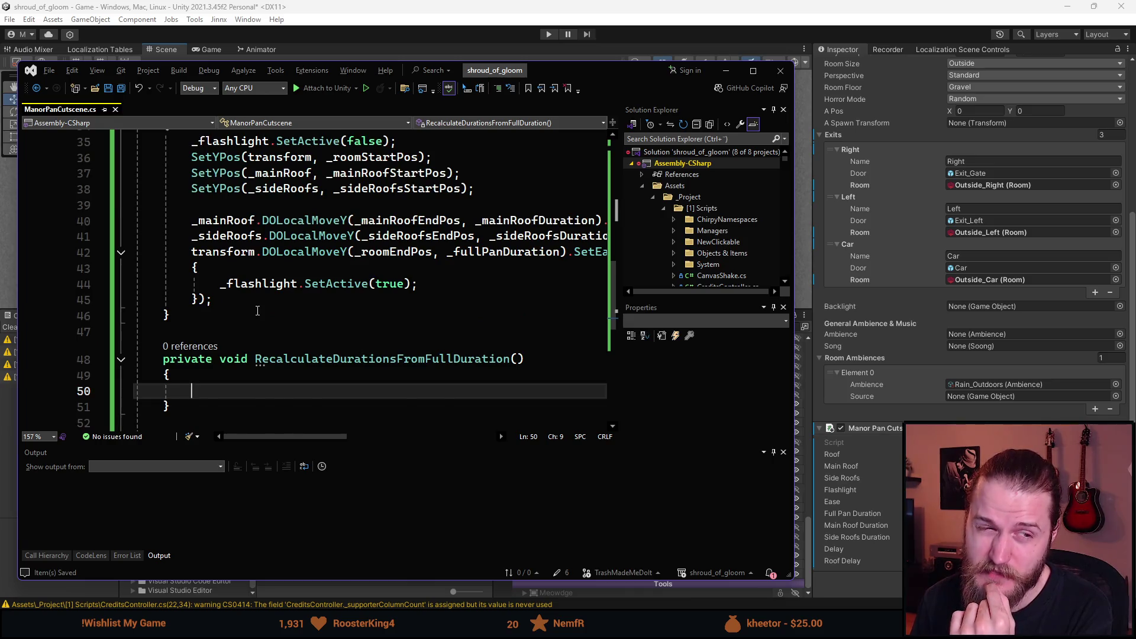
scroll(258, 312, "down", 1)
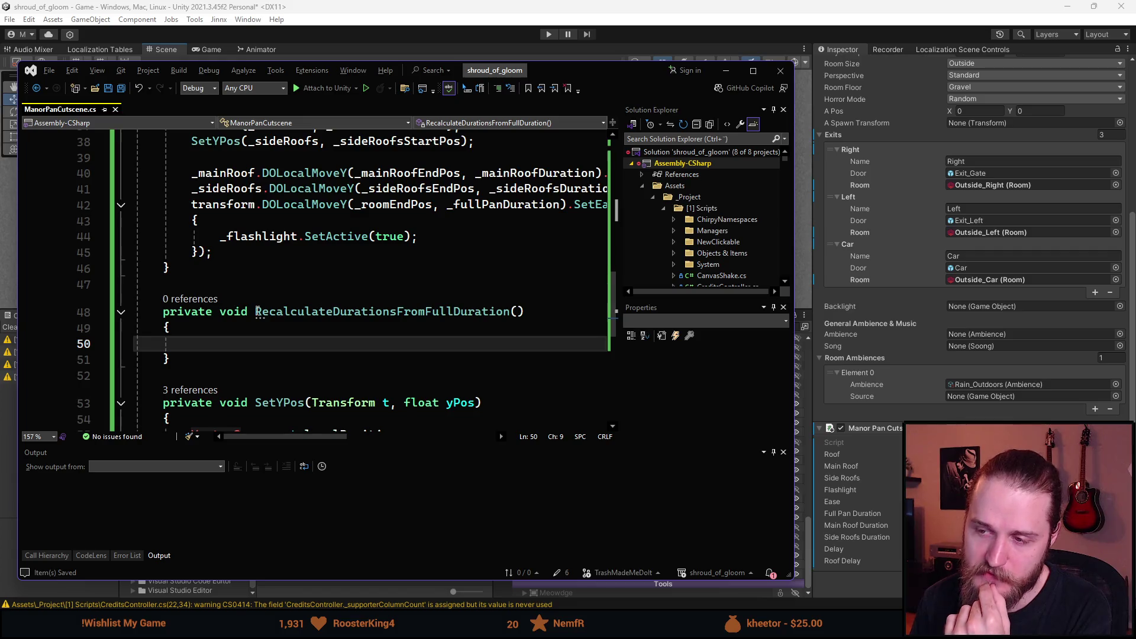
scroll(258, 312, "down", 3)
scroll(258, 312, "up", 3)
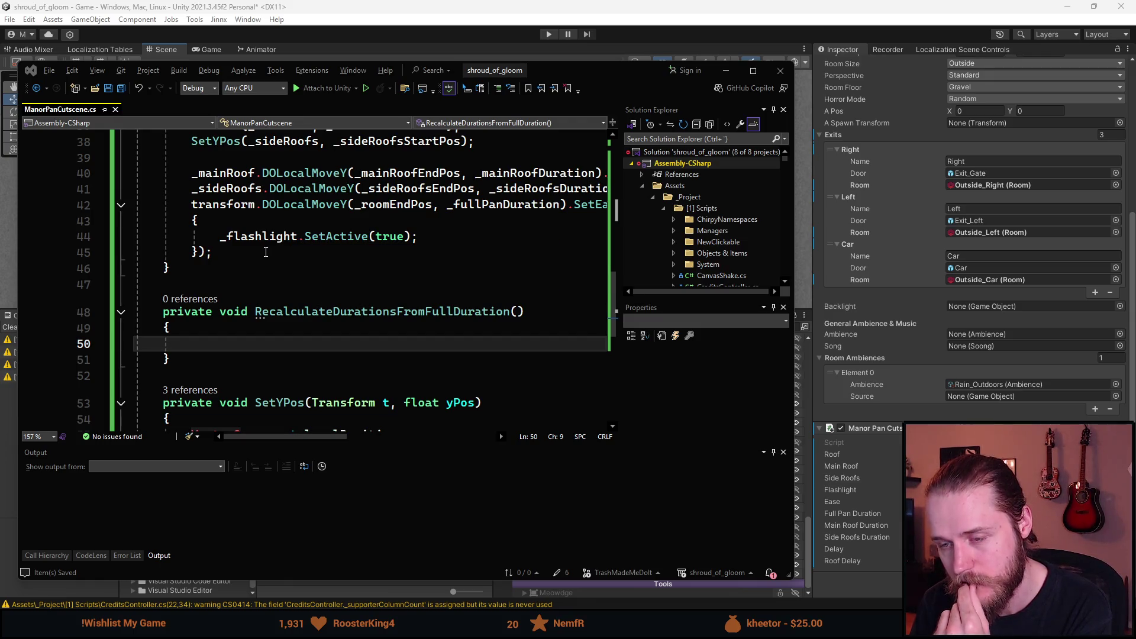
scroll(265, 252, "down", 1)
scroll(272, 278, "up", 3)
scroll(276, 302, "down", 1)
scroll(276, 302, "down", 1)
scroll(273, 303, "up", 2)
scroll(266, 306, "down", 3)
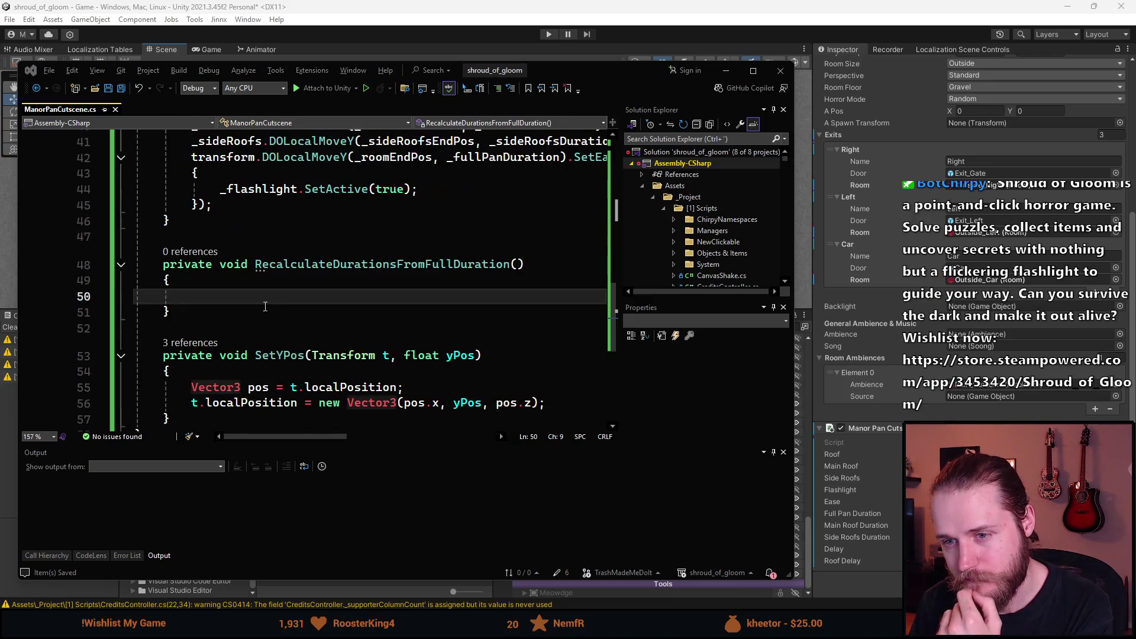
scroll(294, 289, "down", 1)
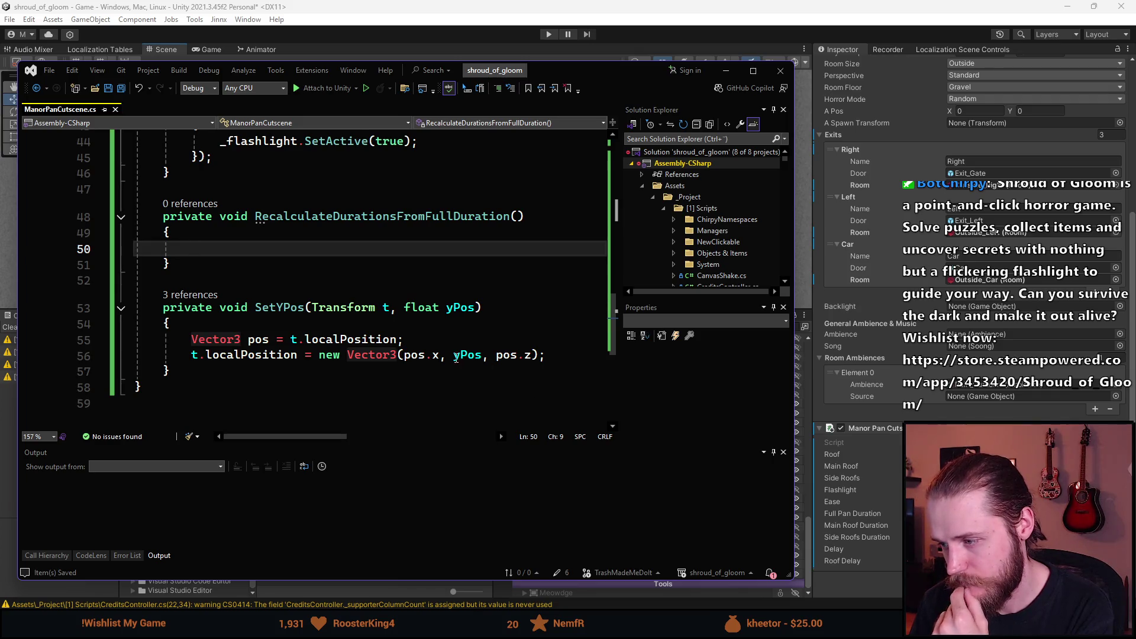
scroll(442, 359, "up", 1)
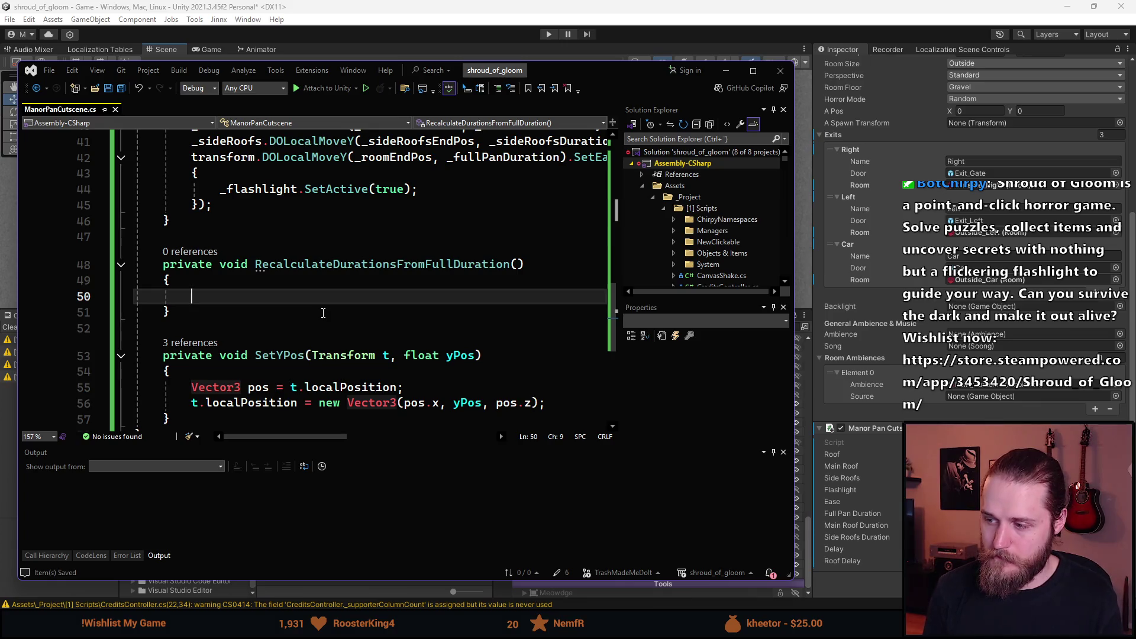
- Set _mainRoofDuration to _fullPanDuration * 0.46f in RecalculateDurationsFromFullDuration
type("_main")
key("Down")
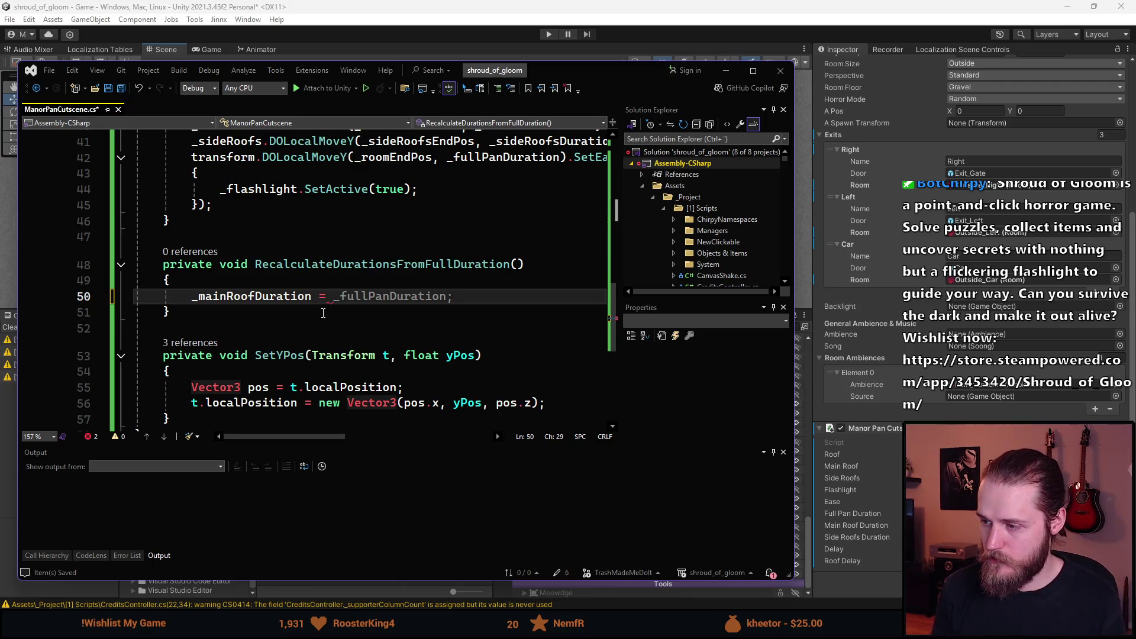
type("_ful")
key("Tab")
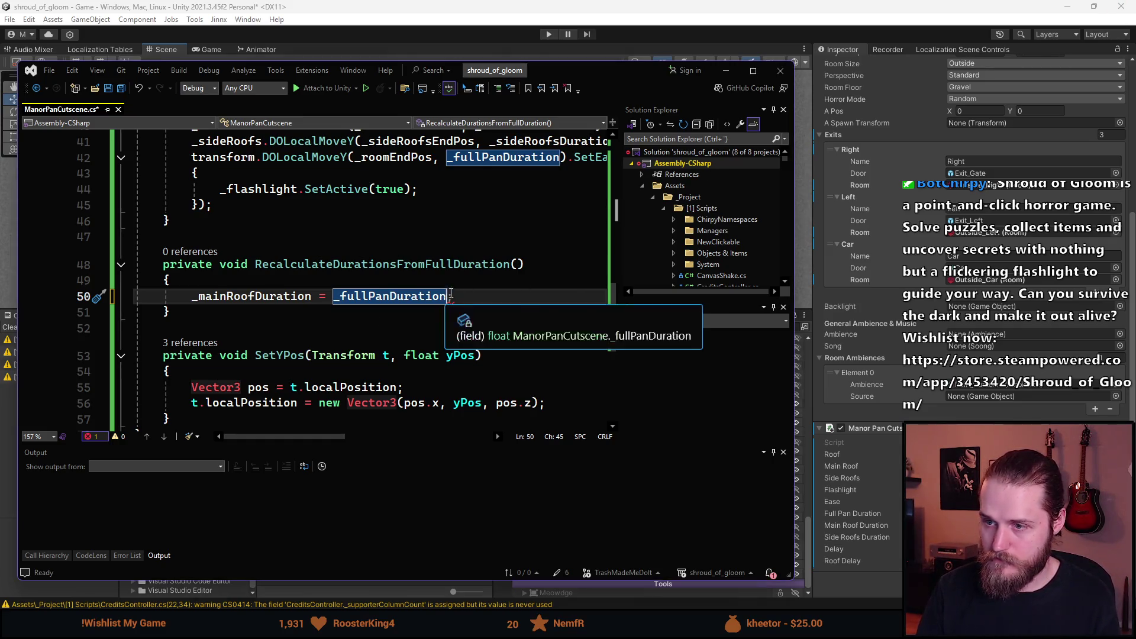
left_click(515, 309)
type("* 0.46f;")
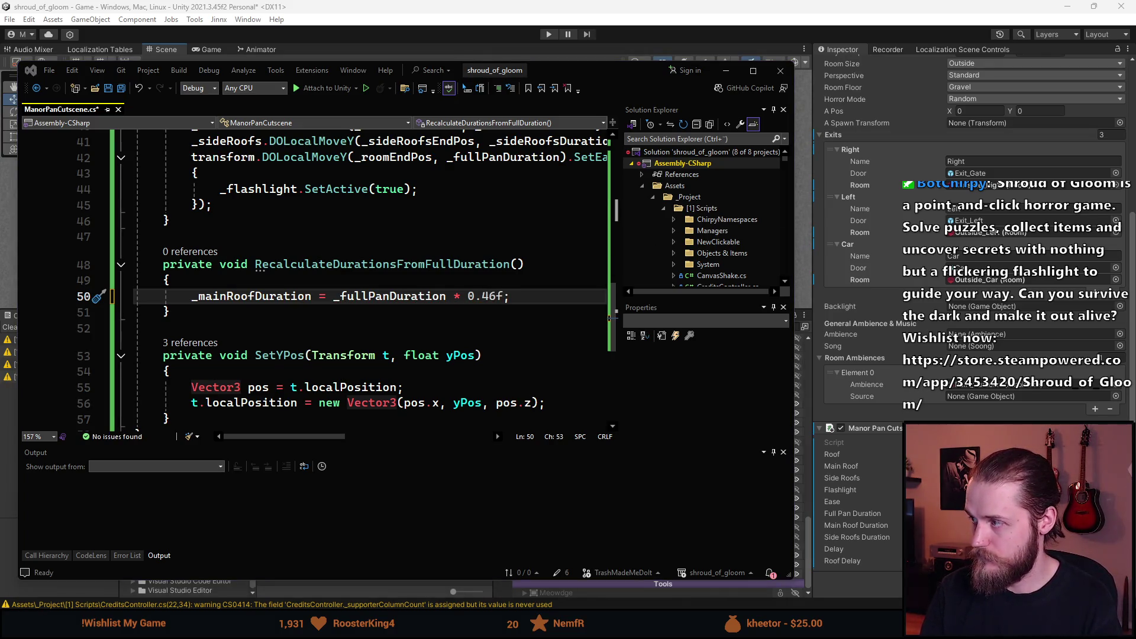
- Add _sideRoofsDuration = _fullPanDuration * 0.41f on the next line
key("Return")
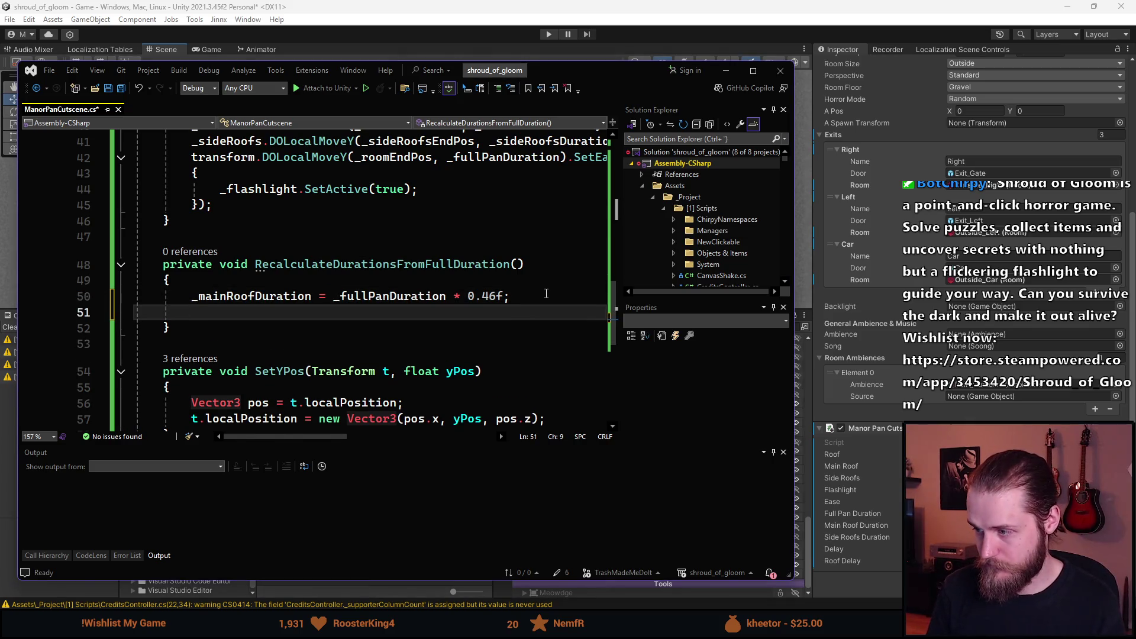
type("_sid")
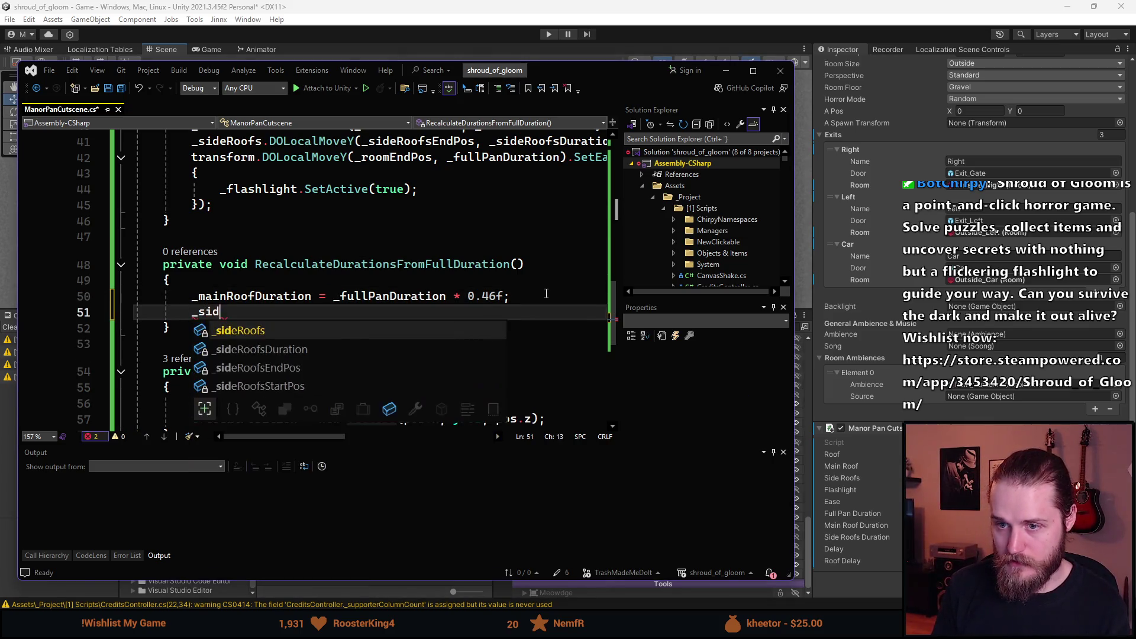
type("eRoofsD")
key("Tab")
type("_f")
key("Tab")
type("*")
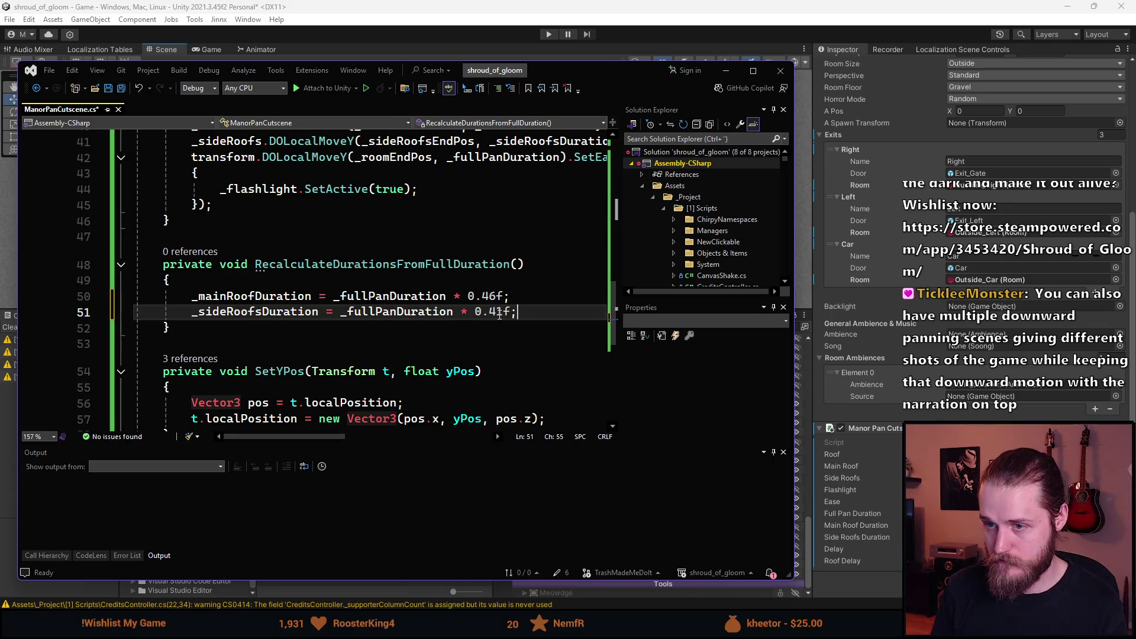
- Begin a _roofDelay = assignment line, then return to Unity to reload scripts
key("Return")
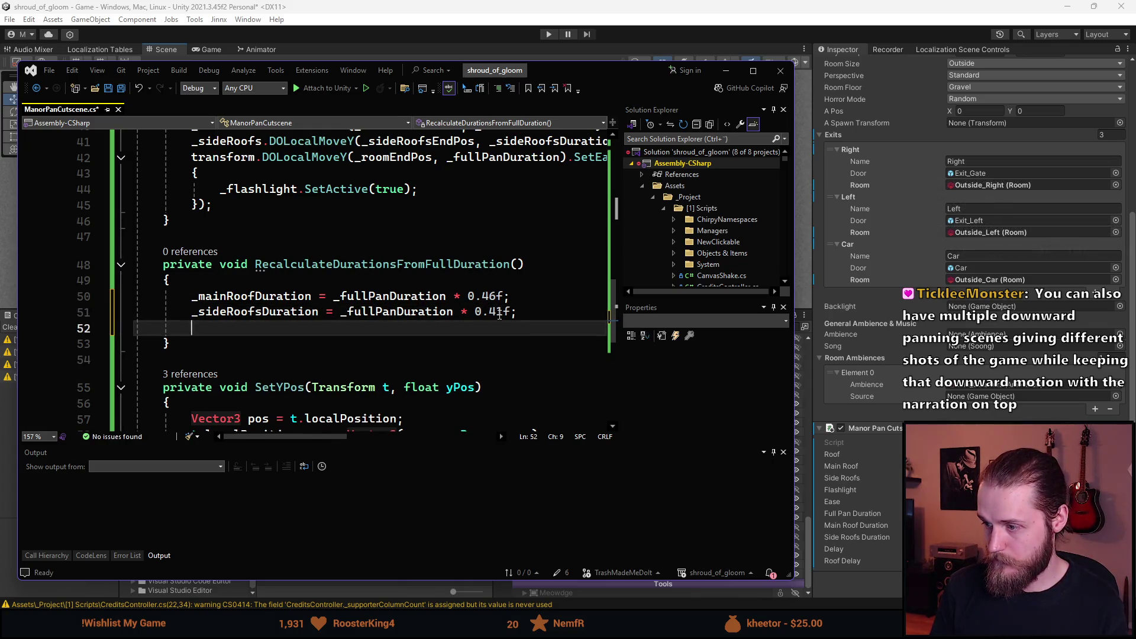
type("_delay")
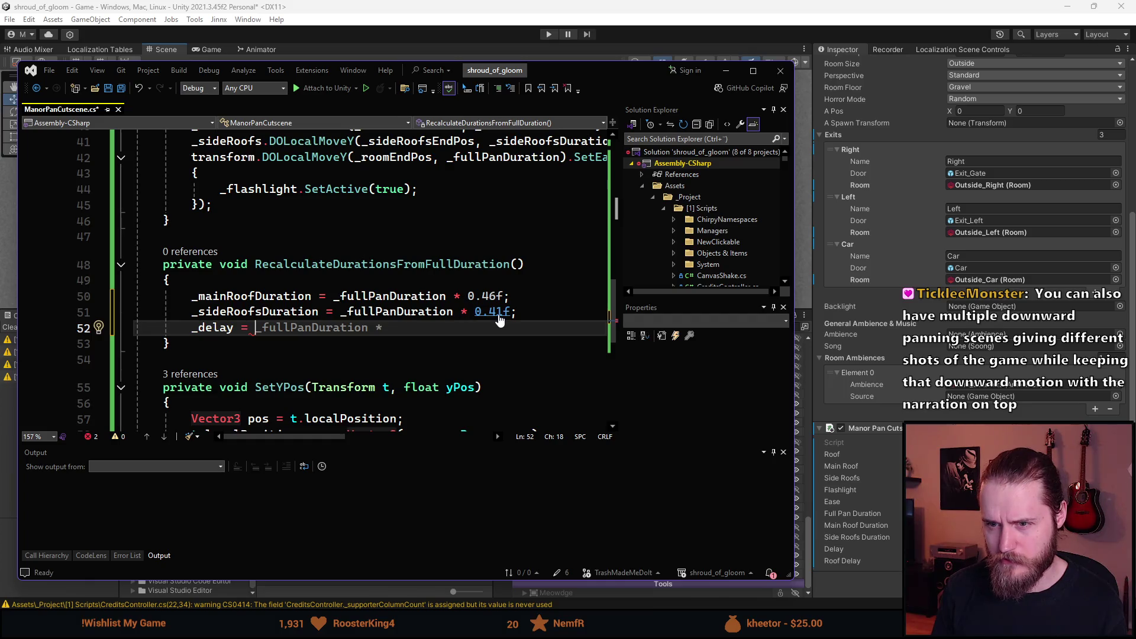
key("ctrl+BackSpace")
type("_roofDelay =")
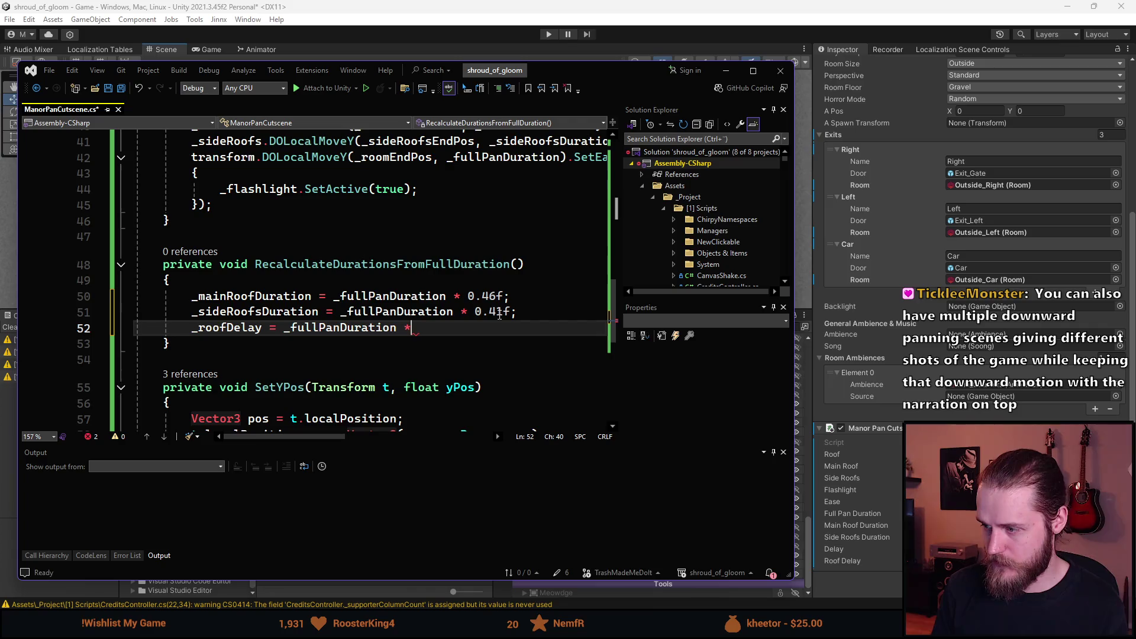
left_click(365, 2)
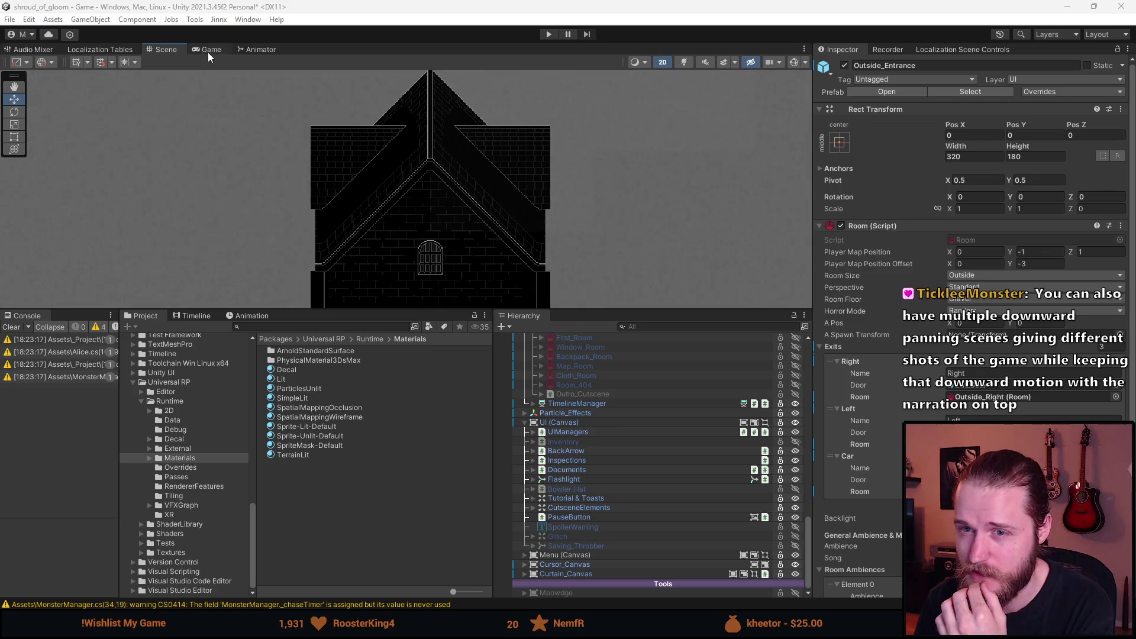
- Enter Play mode from the Game view and drag its border to enlarge it
left_click(207, 52)
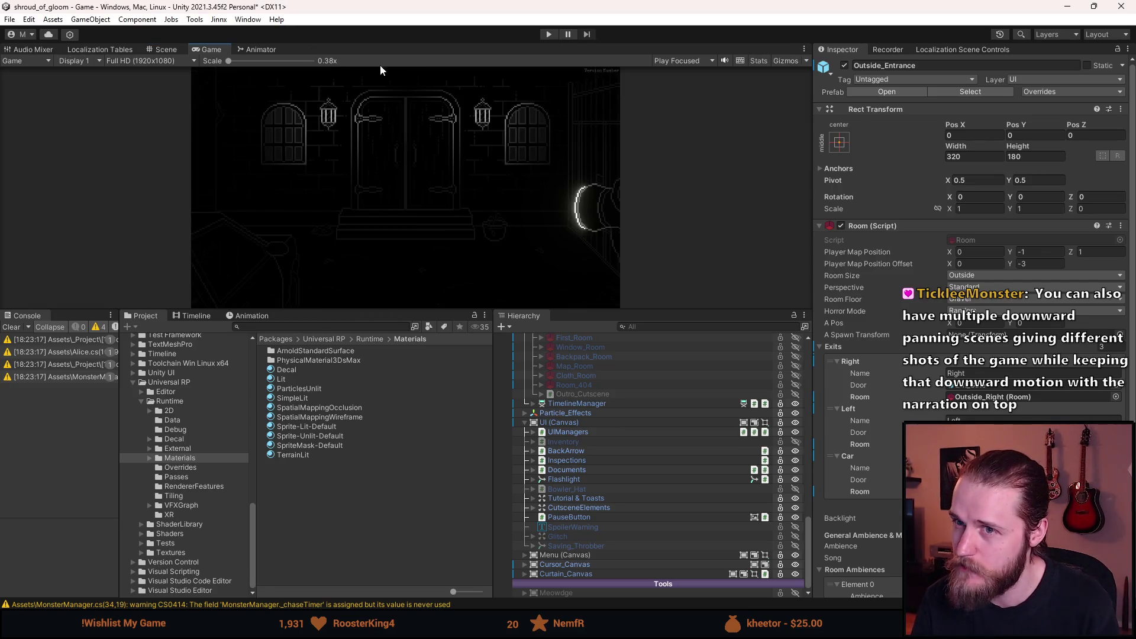
left_click(548, 34)
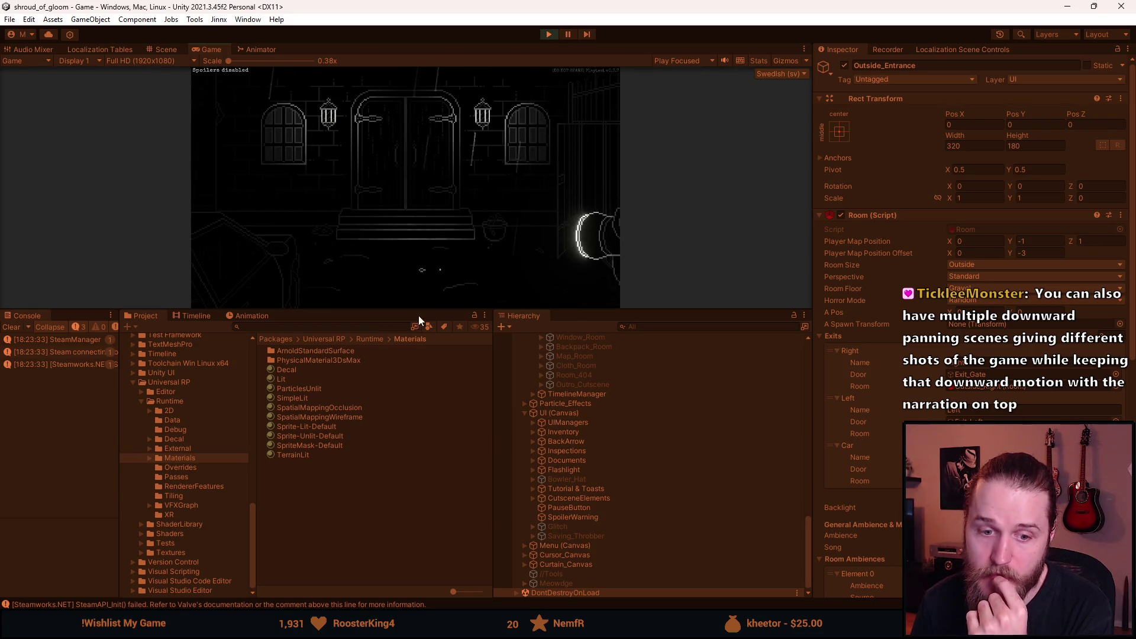
left_click_drag(428, 312, 399, 483)
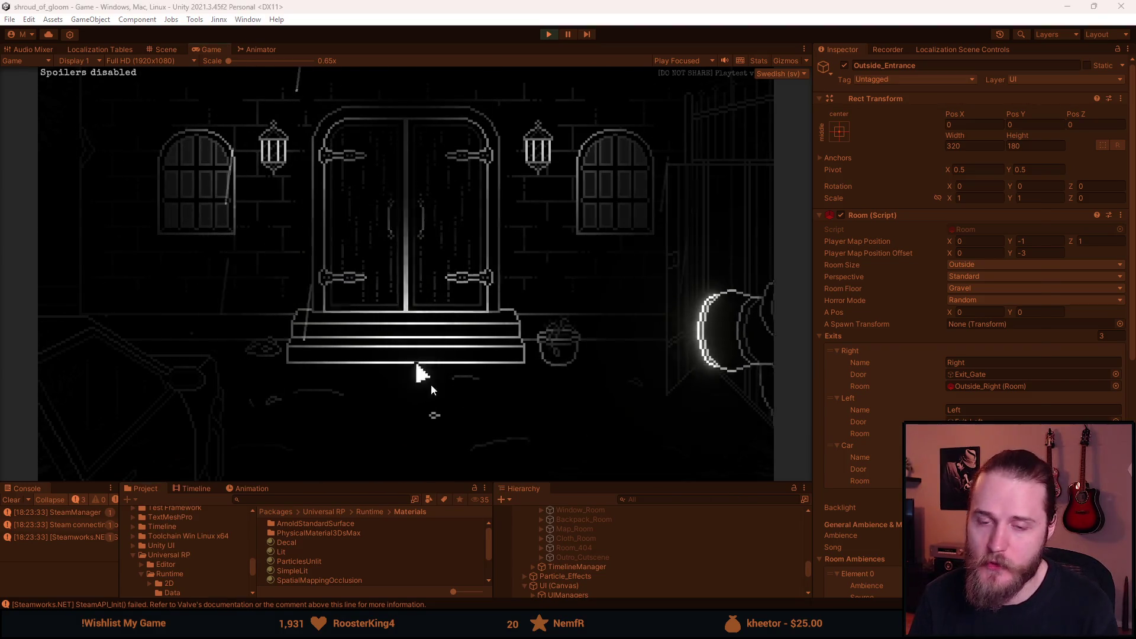
- Enlarge the Game view further, open the F1 dev tools, and trigger the cutscene at the entrance doors
left_click_drag(434, 483, 434, 540)
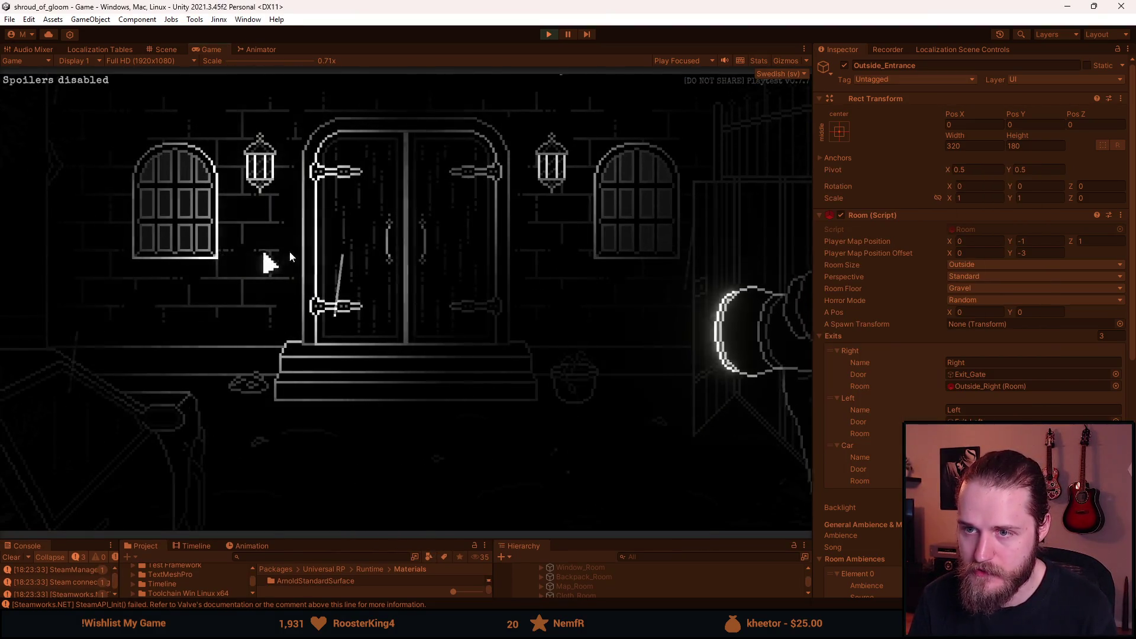
key("F1")
key("F1")
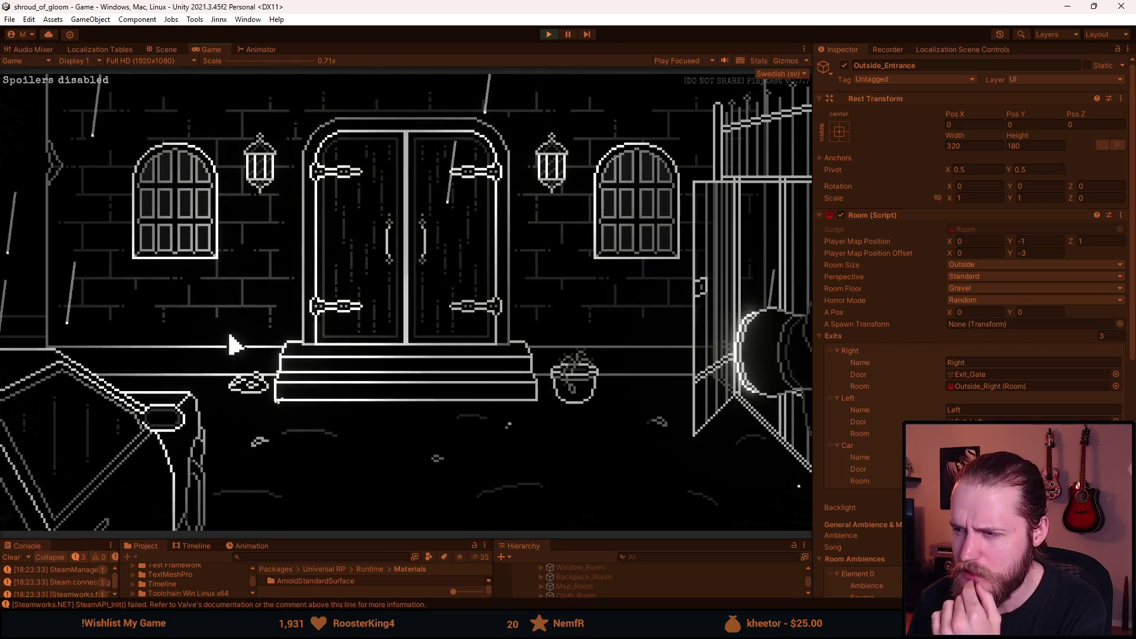
left_click(318, 314)
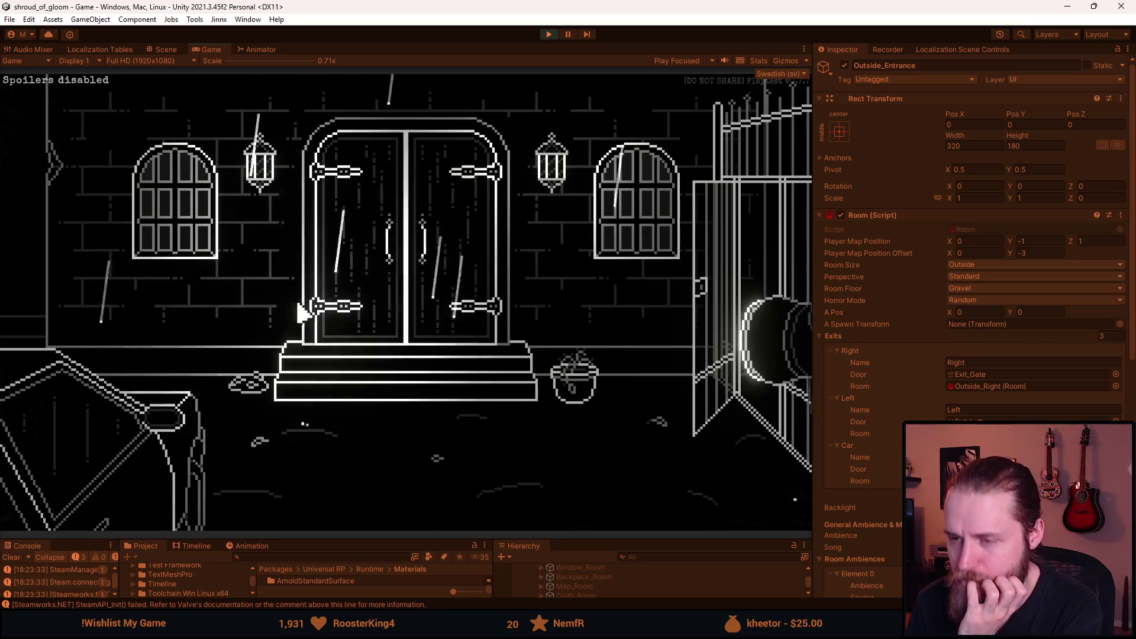
key("alt+Tab")
- Move Outside_Rain_Particles in the Scene view and set its Transform Position Y to 0
scroll(890, 399, "down", 6)
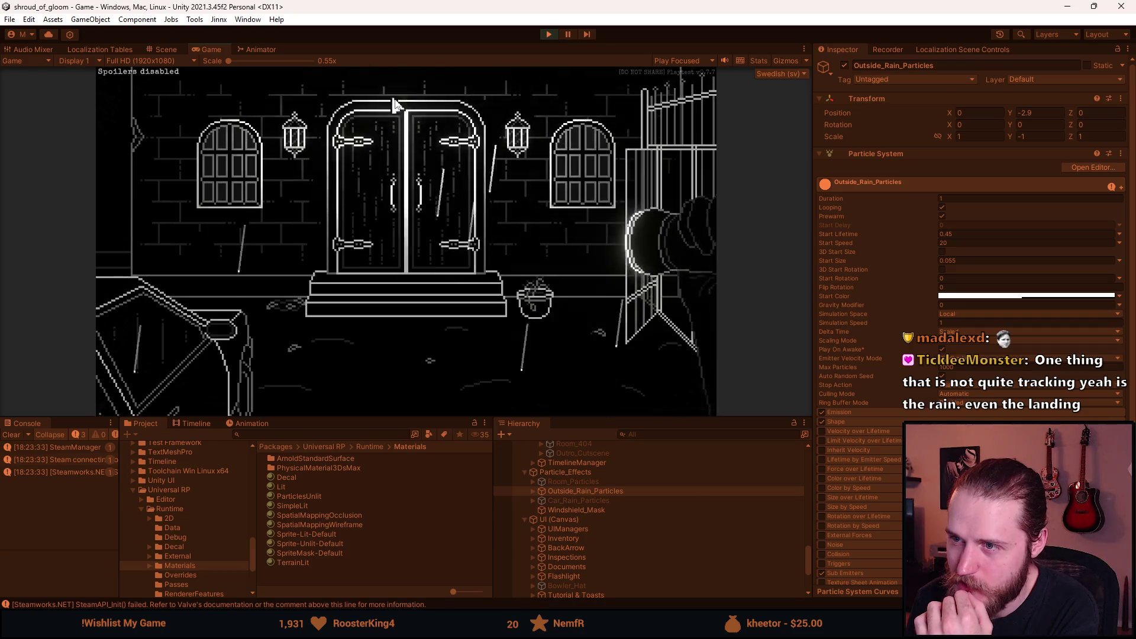
left_click(163, 50)
mouse_move(432, 310)
left_mouse_down()
mouse_move(446, 73)
mouse_move(449, 285)
left_mouse_up()
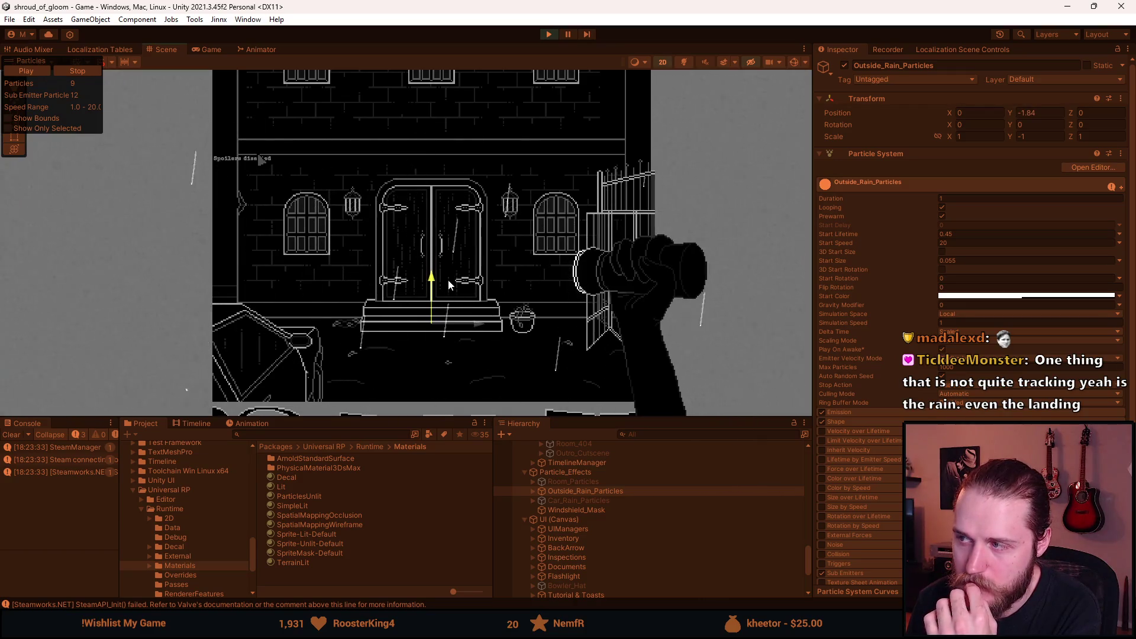
left_click_drag(457, 270, 457, 296)
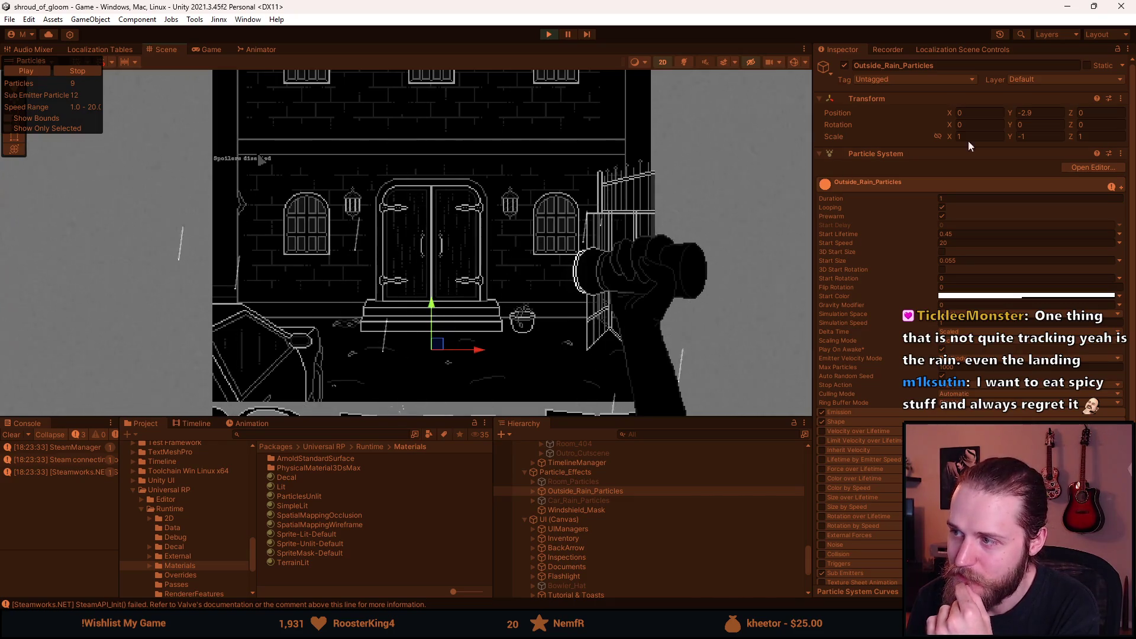
type("0")
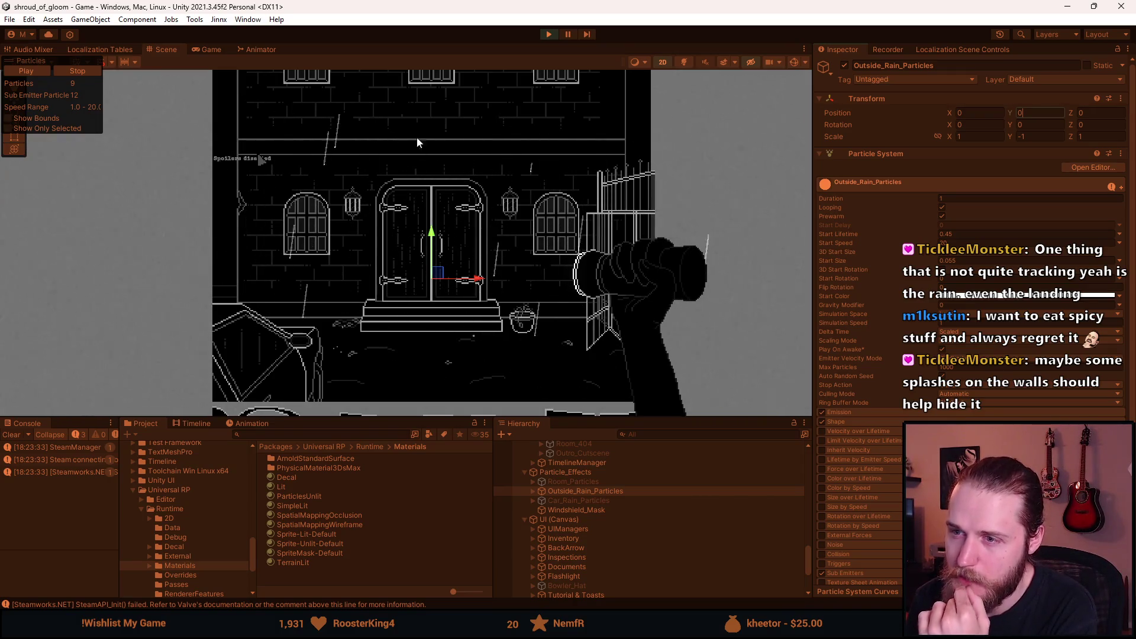
scroll(380, 238, "down", 5)
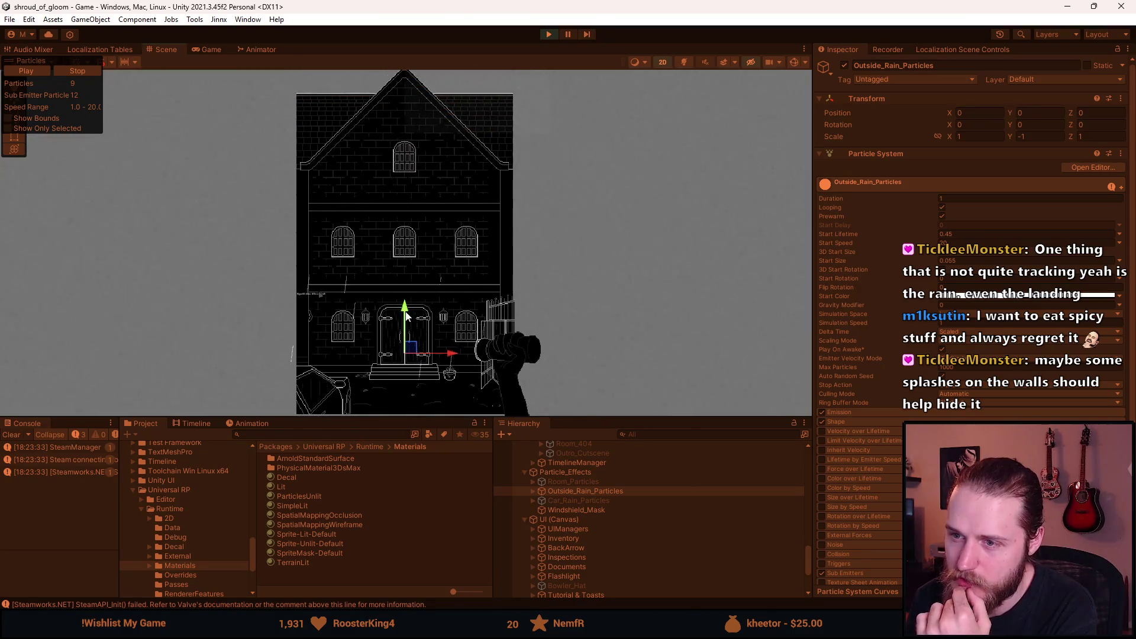
scroll(417, 341, "up", 5)
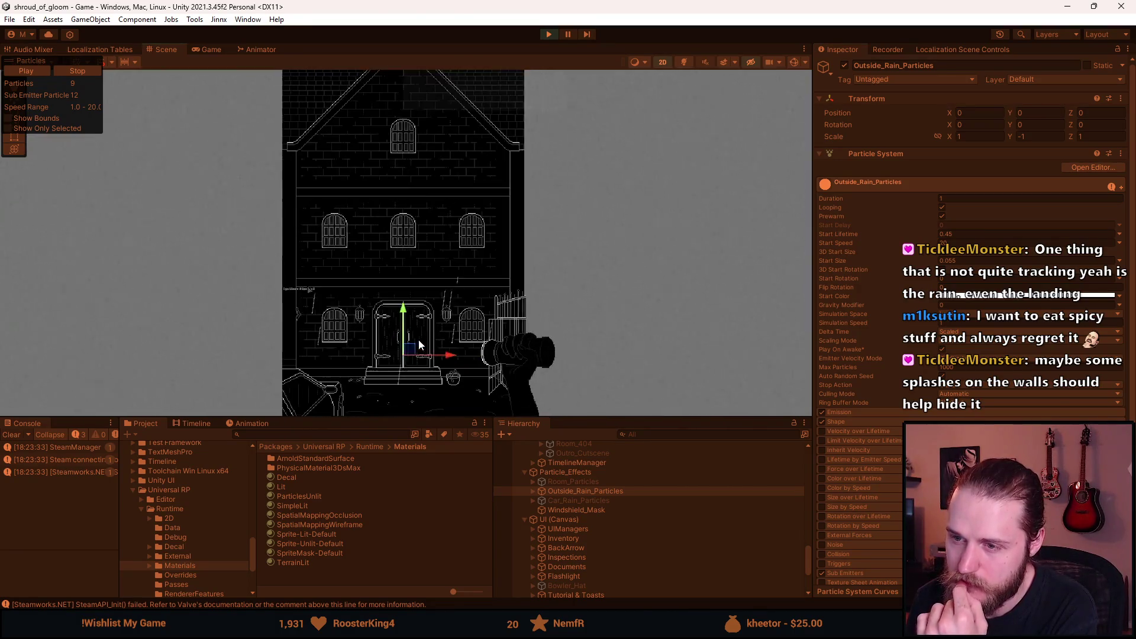
mouse_move(417, 343)
left_mouse_down()
mouse_move(430, 259)
mouse_move(444, 260)
left_mouse_up()
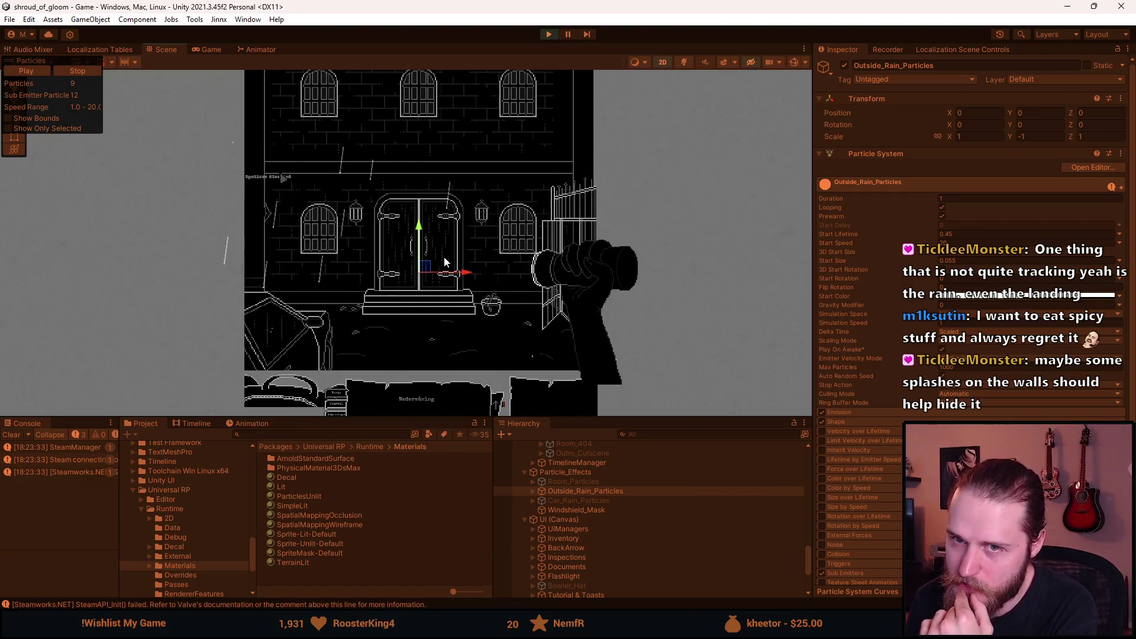
left_click(220, 51)
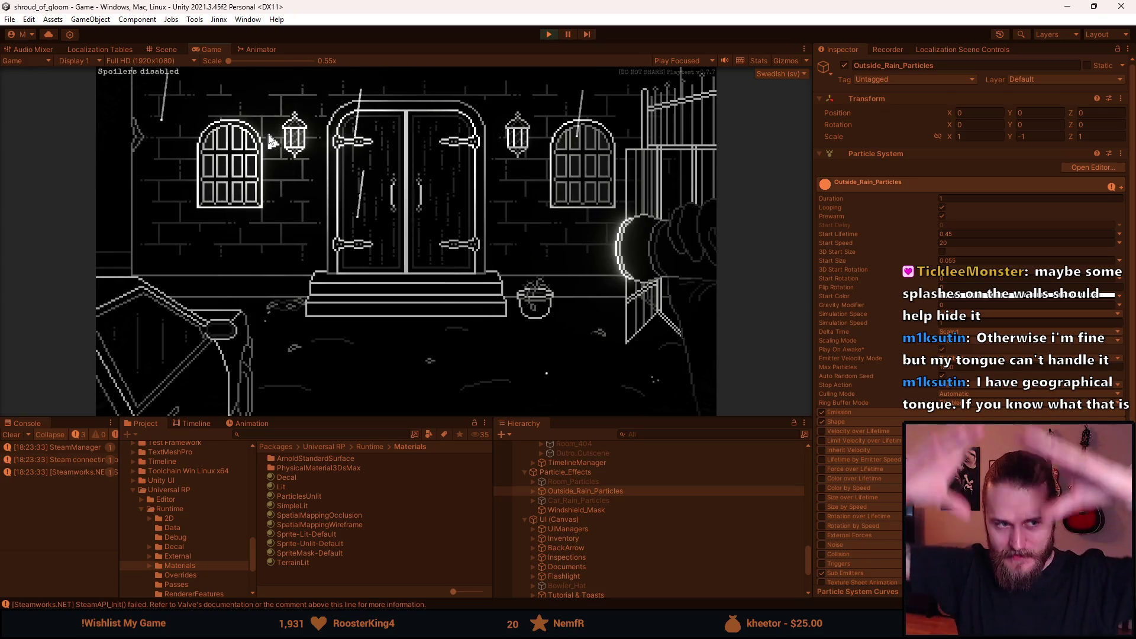
- Replay the cutscene to check the rain, then stop play-testing
left_click(222, 88)
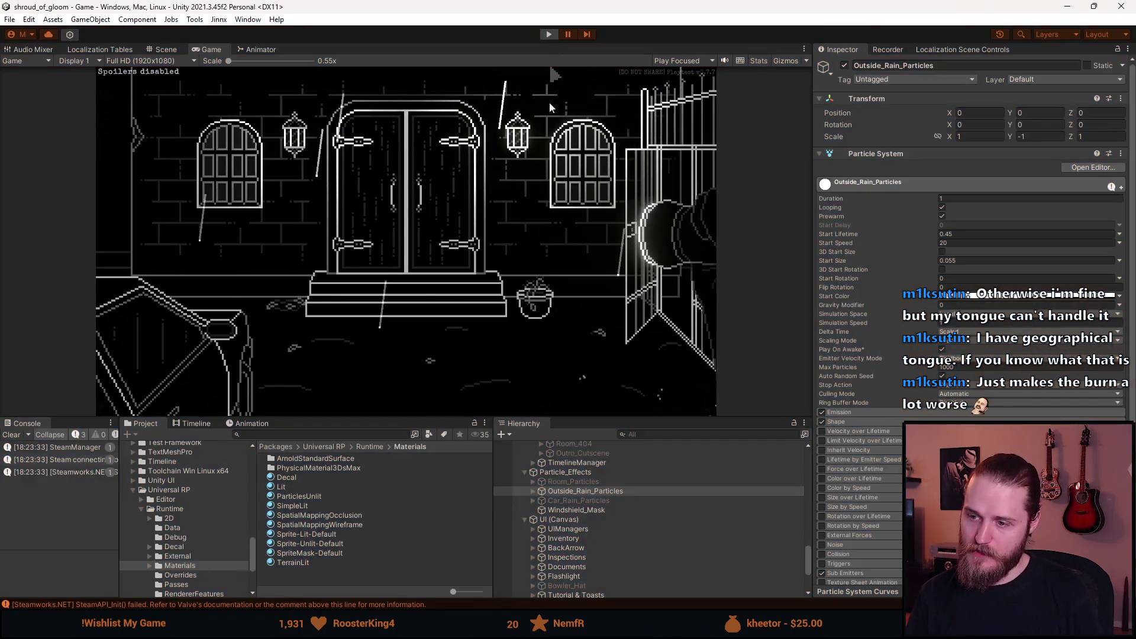
key("alt+shift+a")
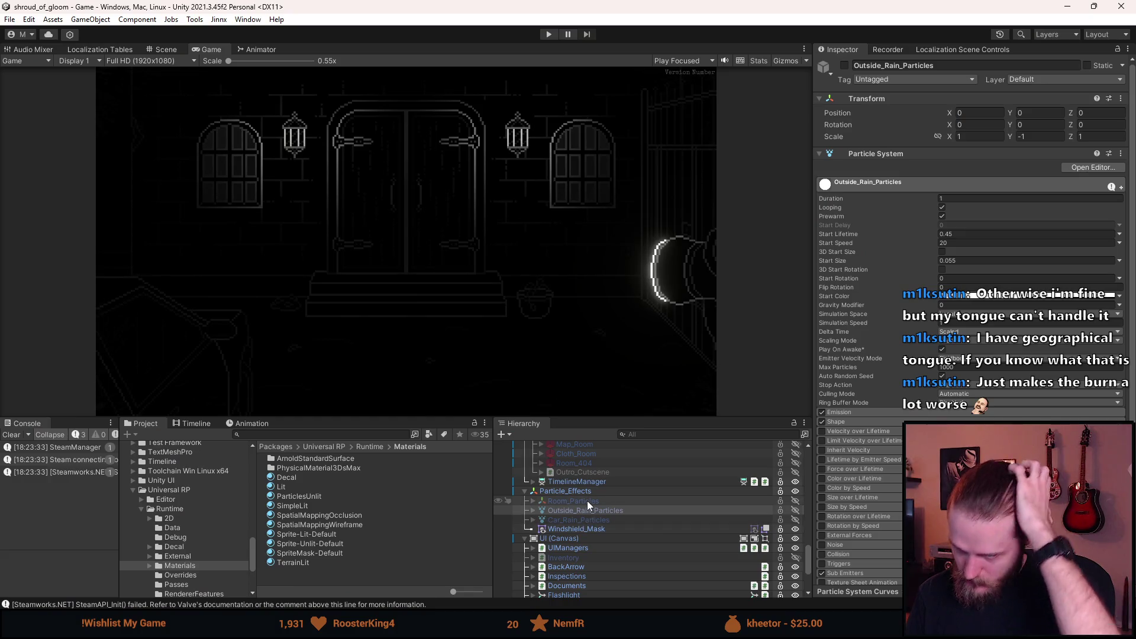
- Select Outside_Entrance under Rooms, show its Manor Pan Cutscene component, and view the Scene
scroll(587, 500, "up", 3)
scroll(602, 540, "up", 5)
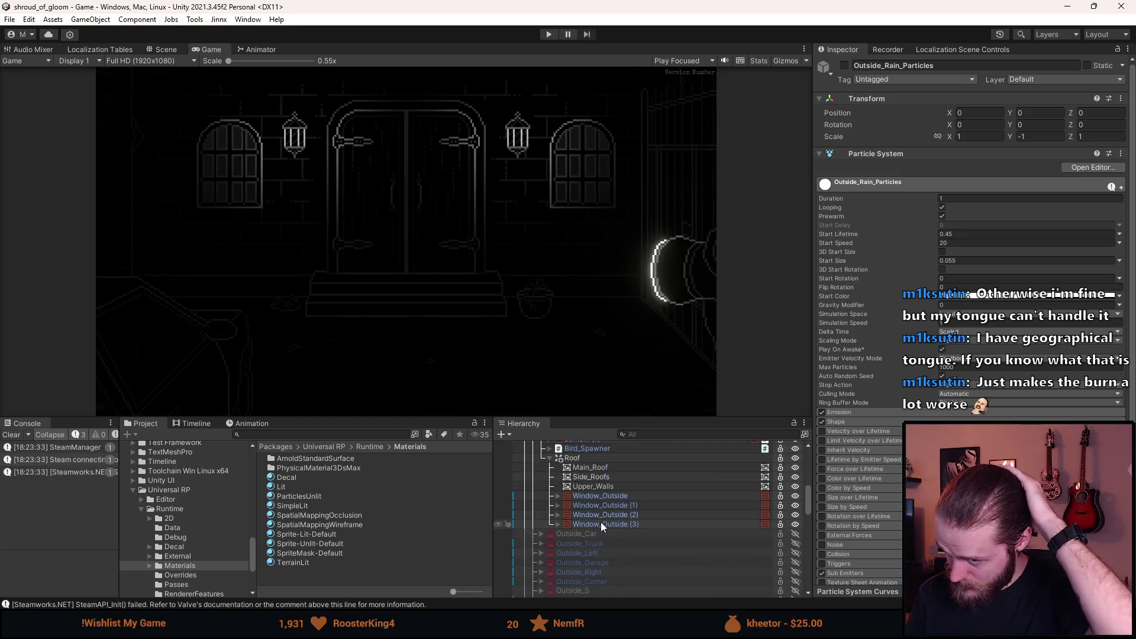
scroll(601, 503, "up", 5)
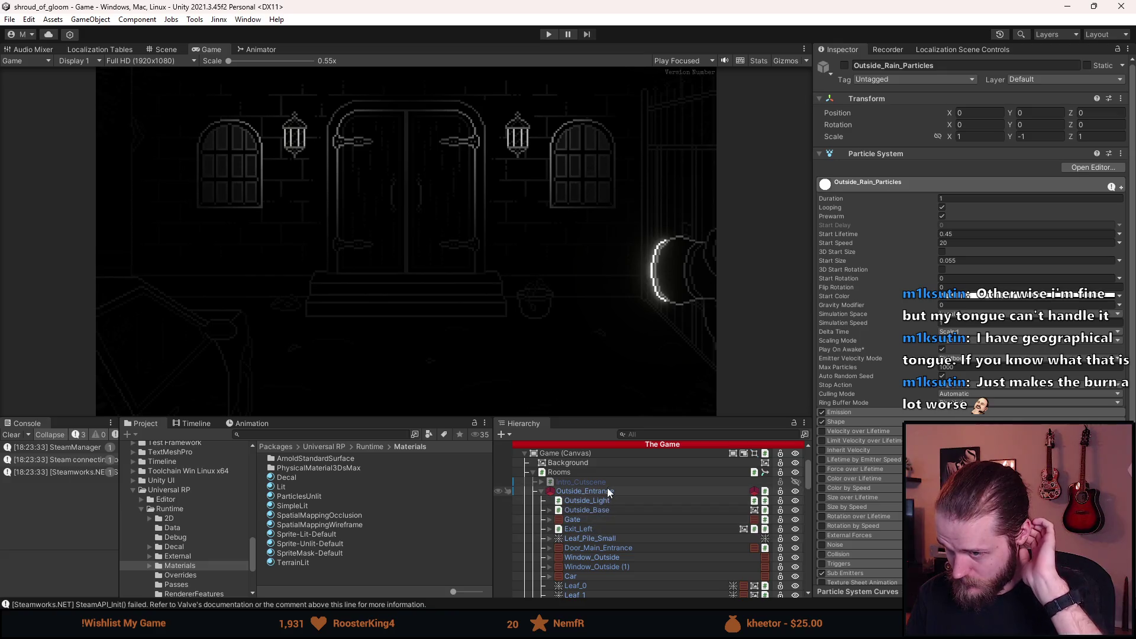
left_click(619, 491)
scroll(876, 355, "down", 5)
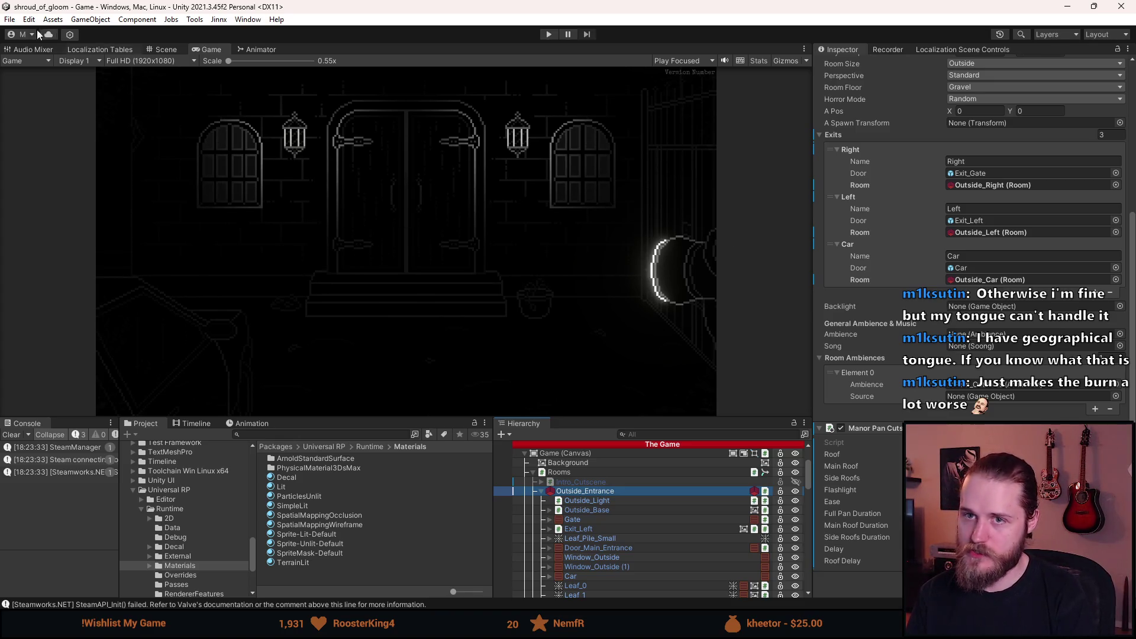
left_click(155, 52)
- Lower Outside_Entrance to Pos Y -506 and preview the roof through the game camera
key("f")
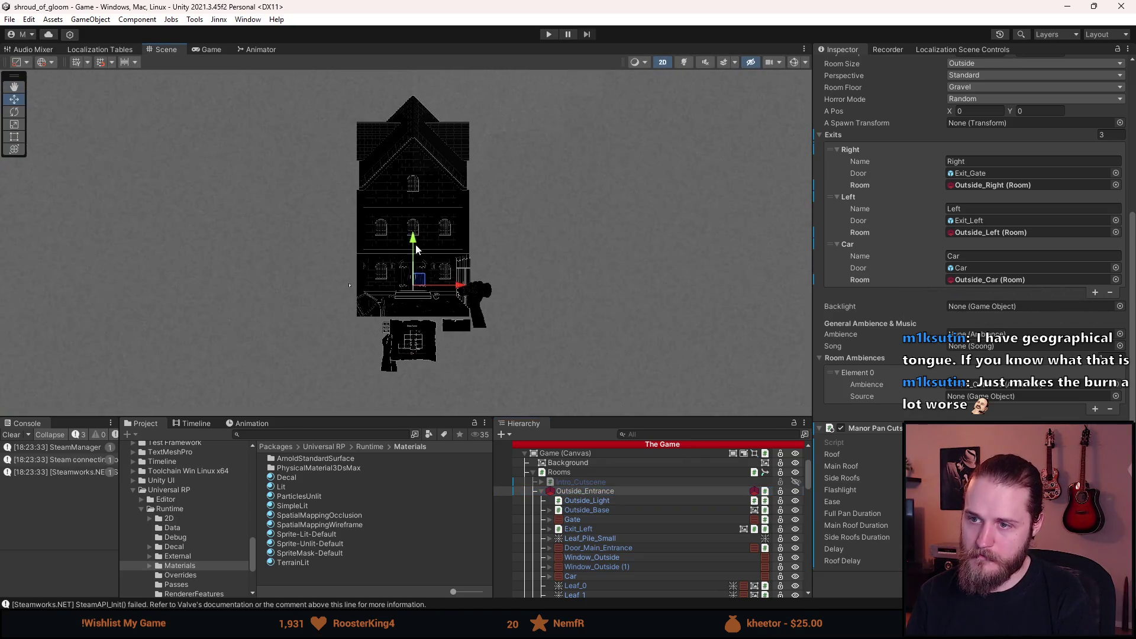
mouse_move(413, 245)
left_mouse_down()
mouse_move(418, 445)
mouse_move(410, 417)
left_mouse_up()
scroll(993, 240, "up", 5)
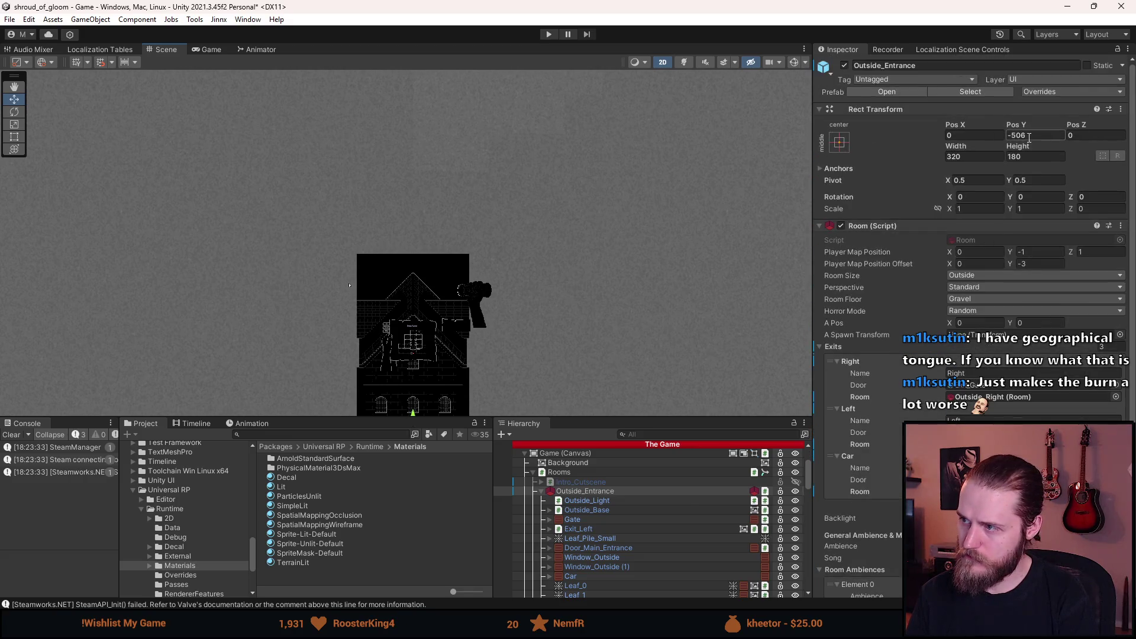
scroll(340, 228, "up", 4)
left_click(196, 50)
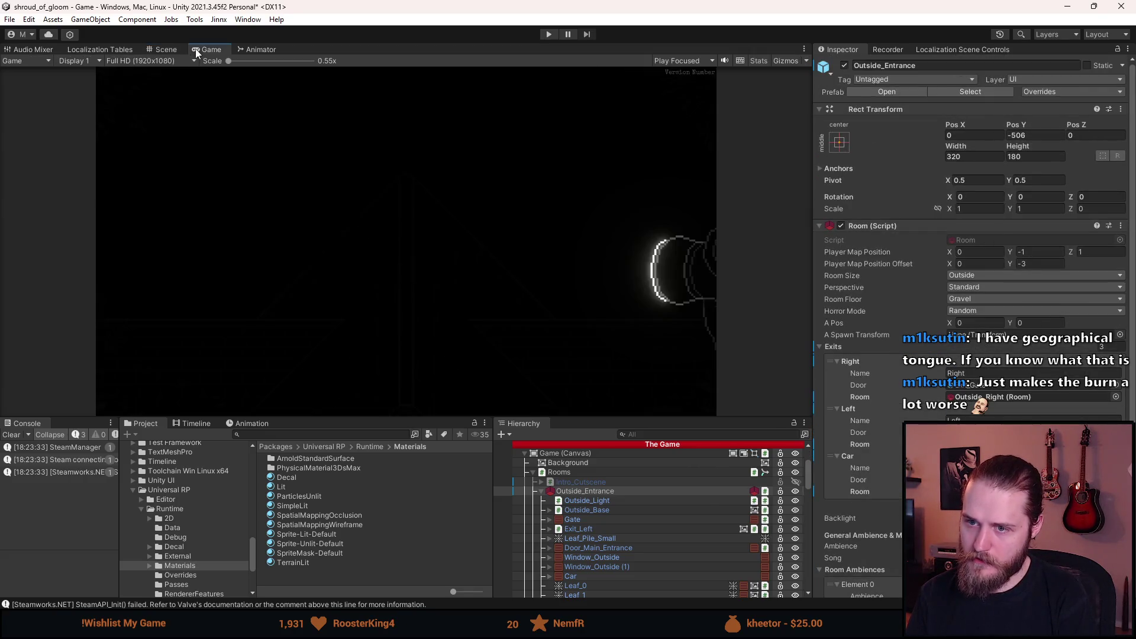
left_click(156, 50)
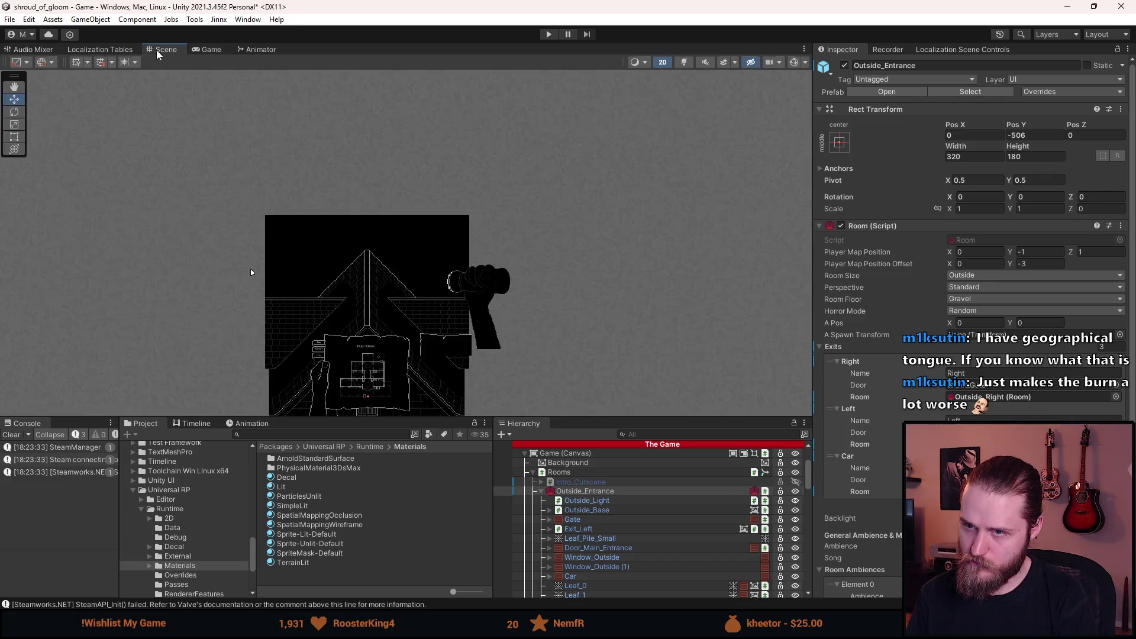
- Select Outside_Light and bring up the actions menu for the Roof group
scroll(233, 221, "down", 3)
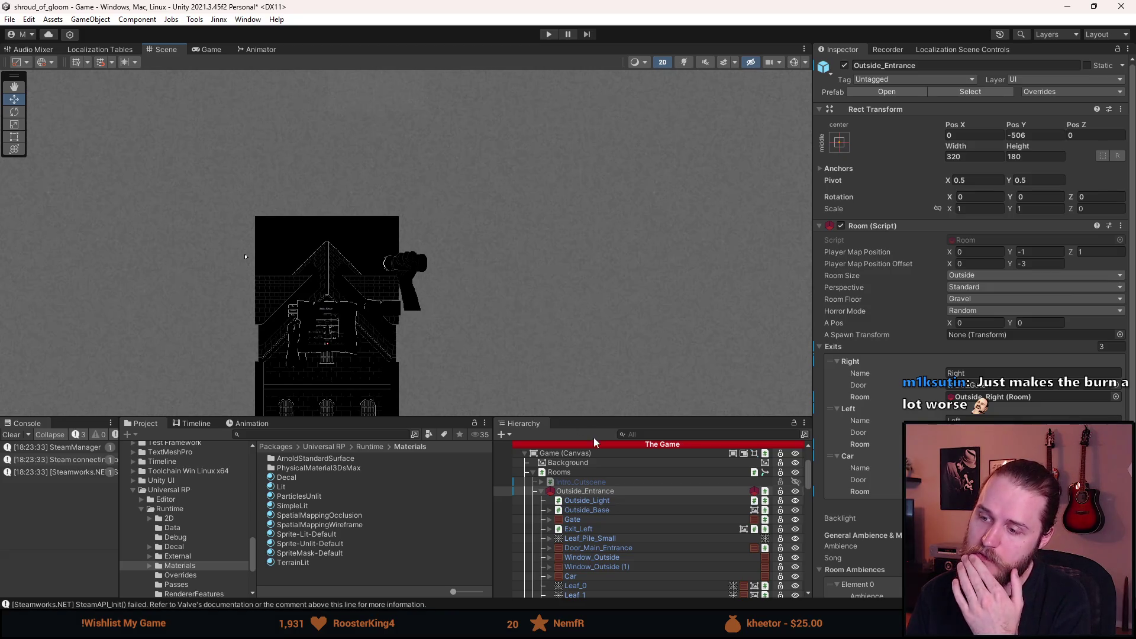
mouse_move(587, 415)
left_mouse_down()
mouse_move(587, 294)
mouse_move(587, 457)
left_mouse_up()
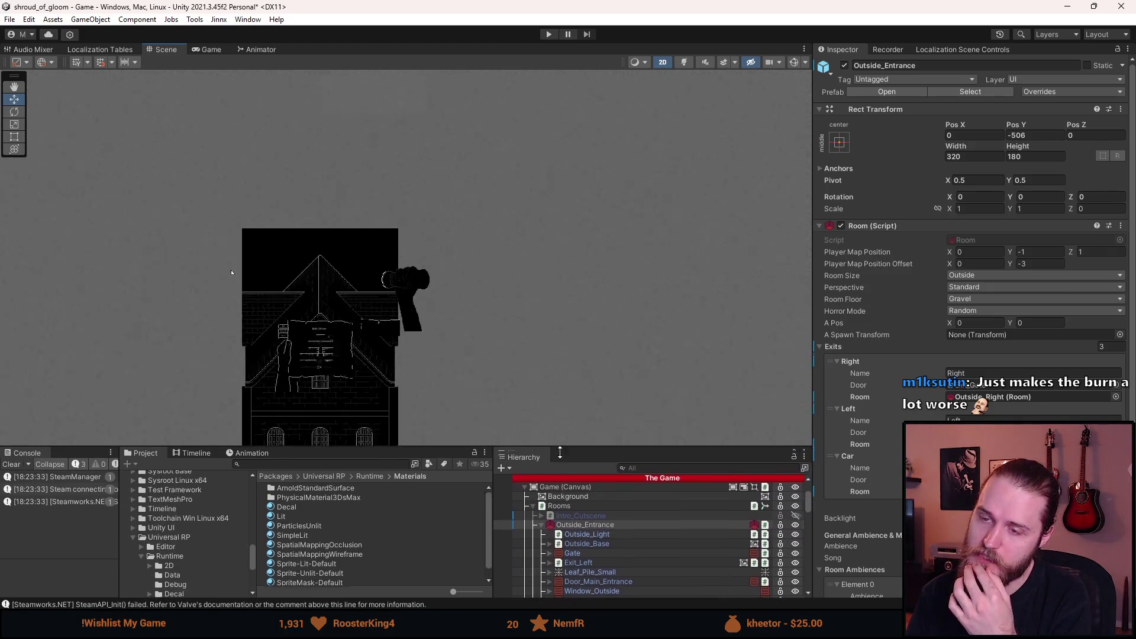
scroll(402, 267, "up", 1)
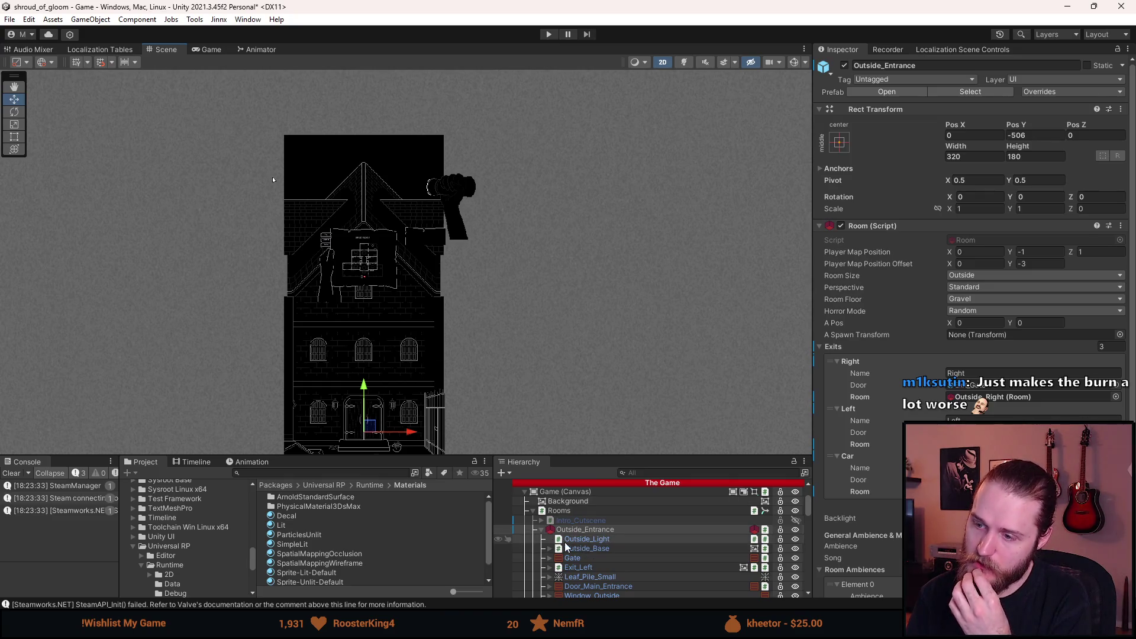
left_click(594, 540)
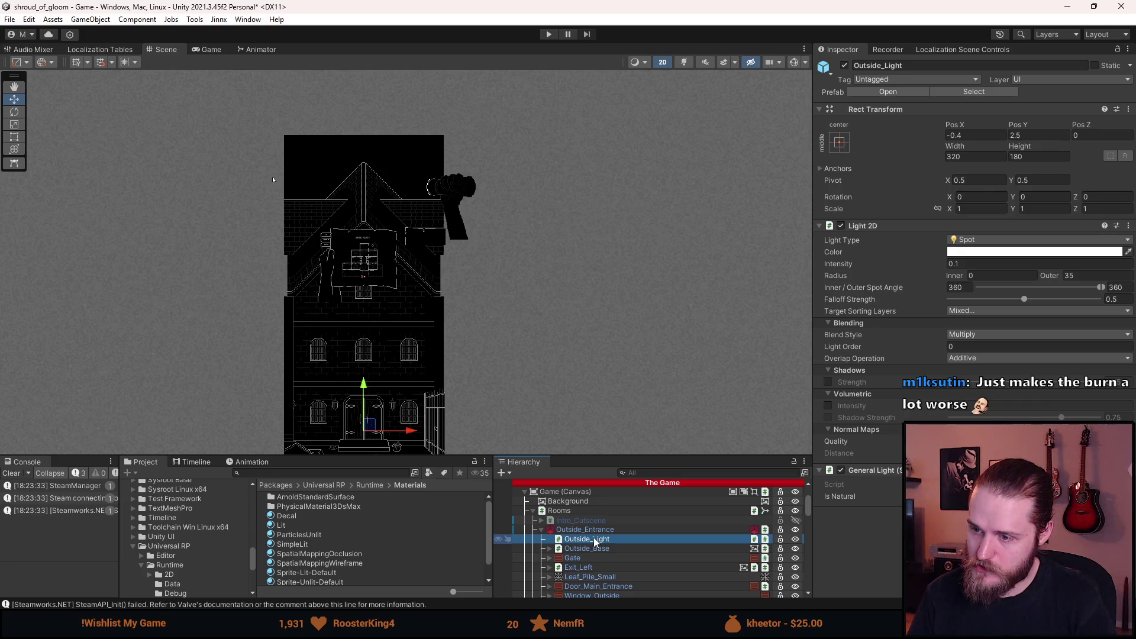
scroll(592, 533, "down", 5)
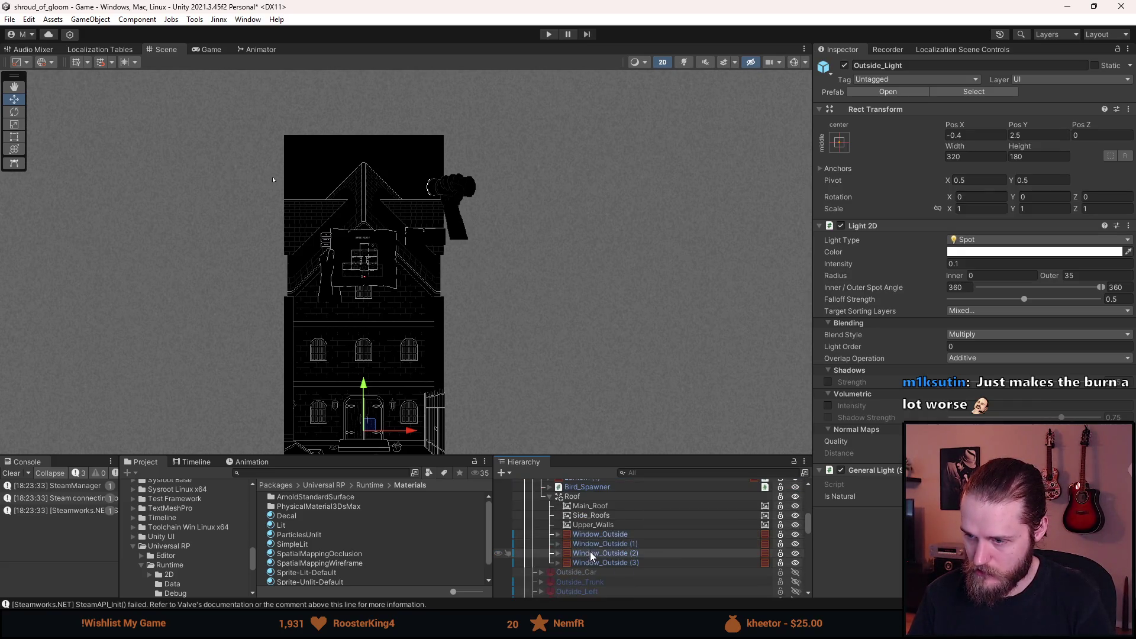
right_click(582, 498)
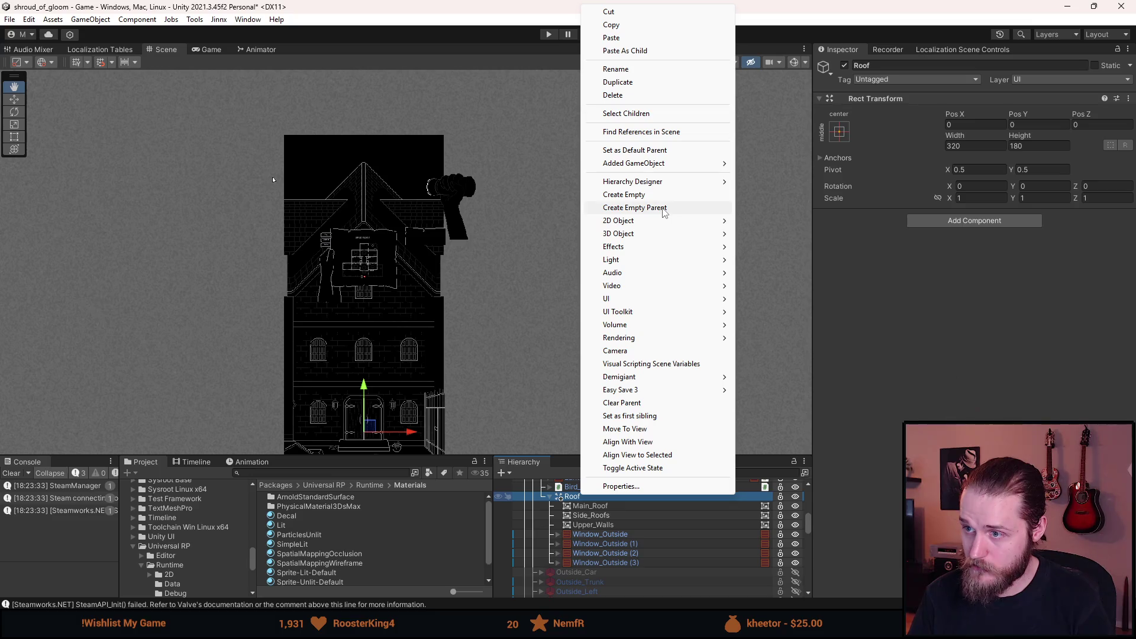
- Paste the light as a child of Roof, move it up onto the roof, and set intensity 1
left_click(626, 53)
left_click_drag(364, 406, 378, 256)
left_click(212, 50)
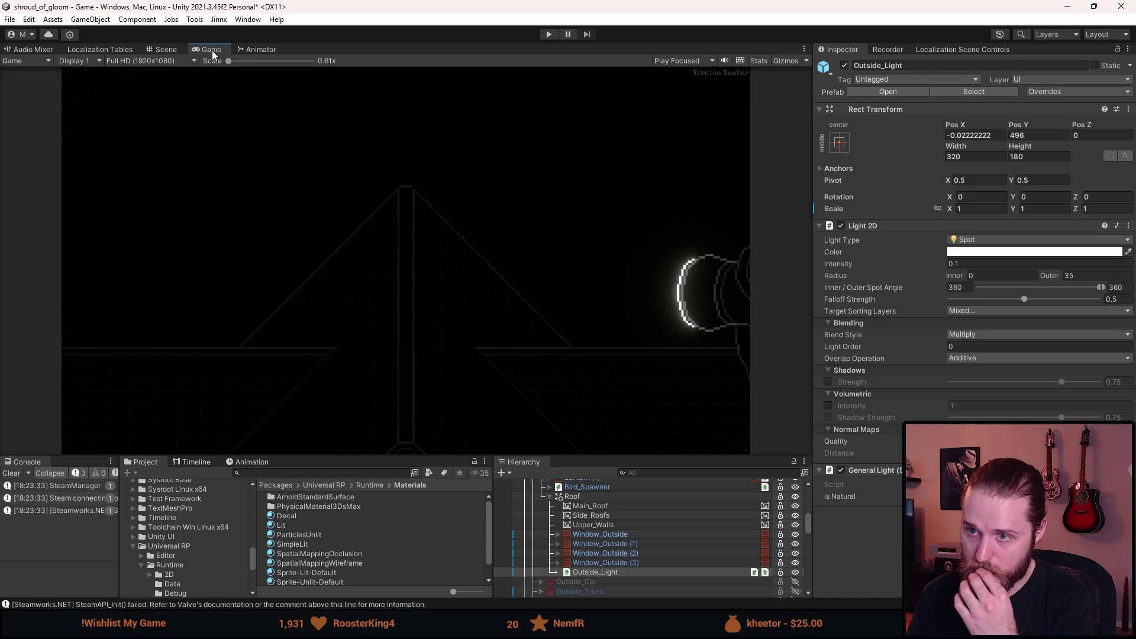
mouse_move(837, 261)
left_mouse_down()
mouse_move(850, 261)
mouse_move(836, 261)
left_mouse_up()
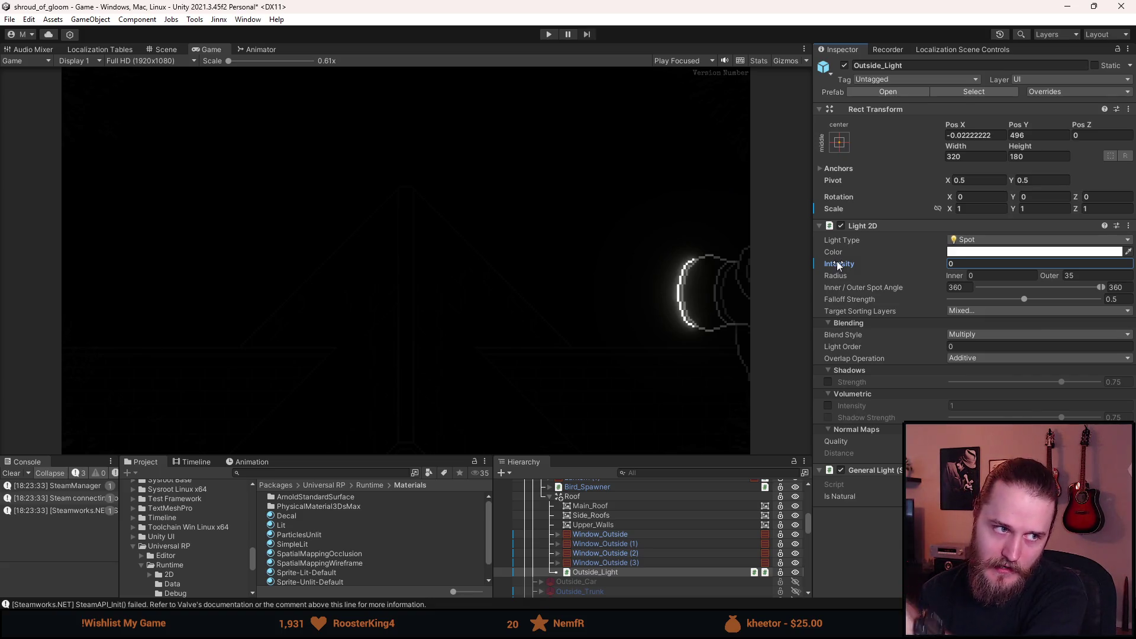
mouse_move(837, 261)
left_mouse_down()
mouse_move(870, 265)
mouse_move(857, 268)
left_mouse_up()
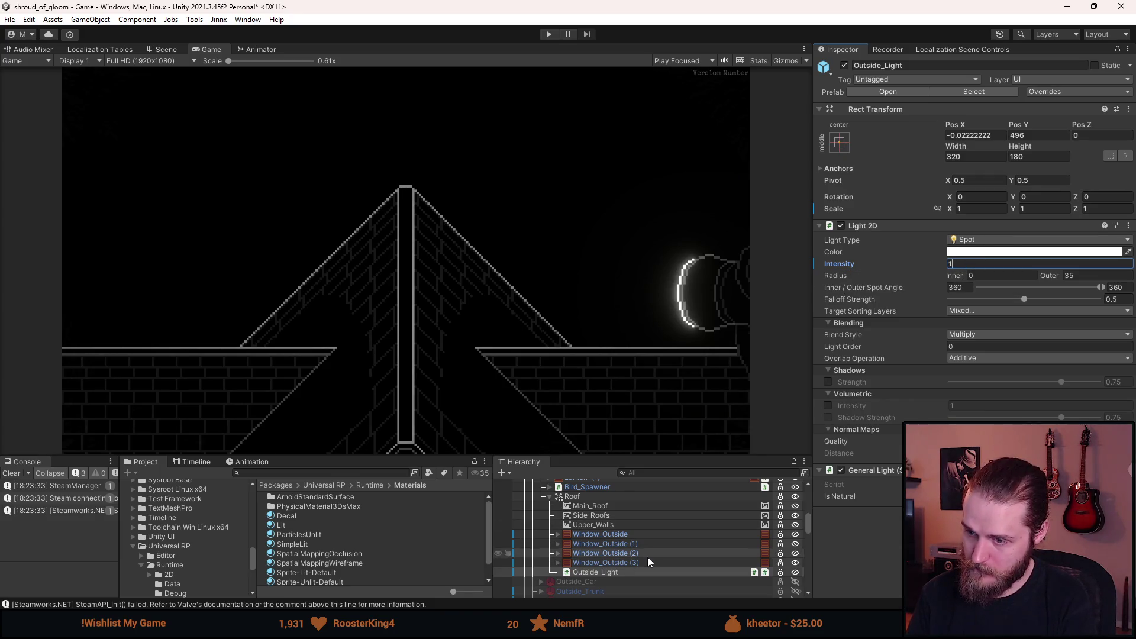
- Unpack the pasted light completely from its prefab and rename it Roof_Light
scroll(629, 562, "up", 3)
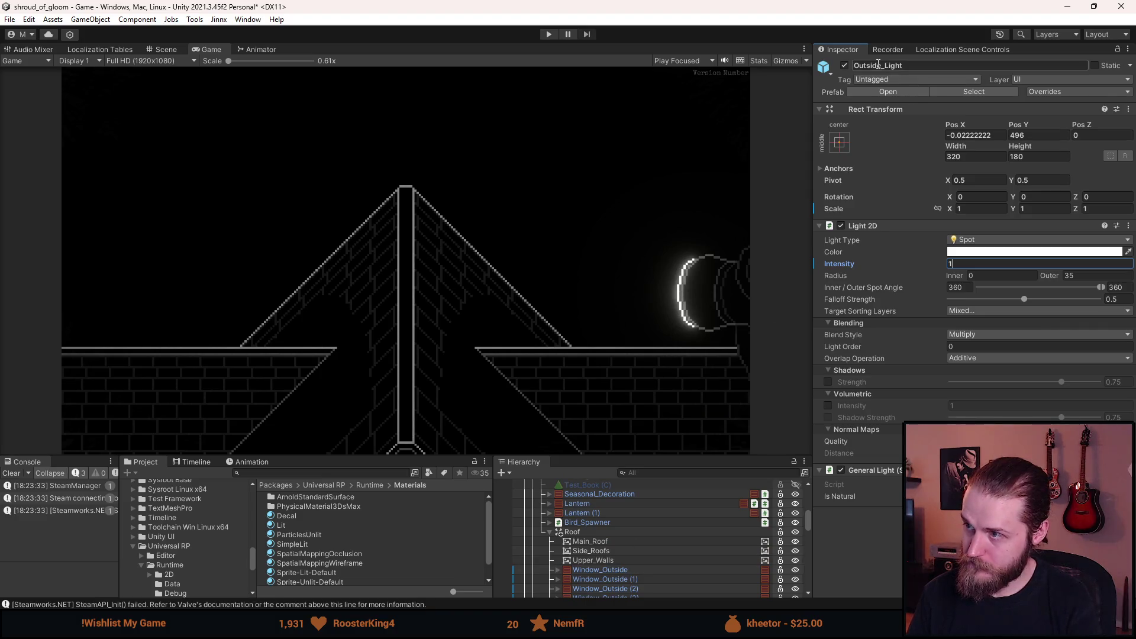
scroll(621, 533, "down", 3)
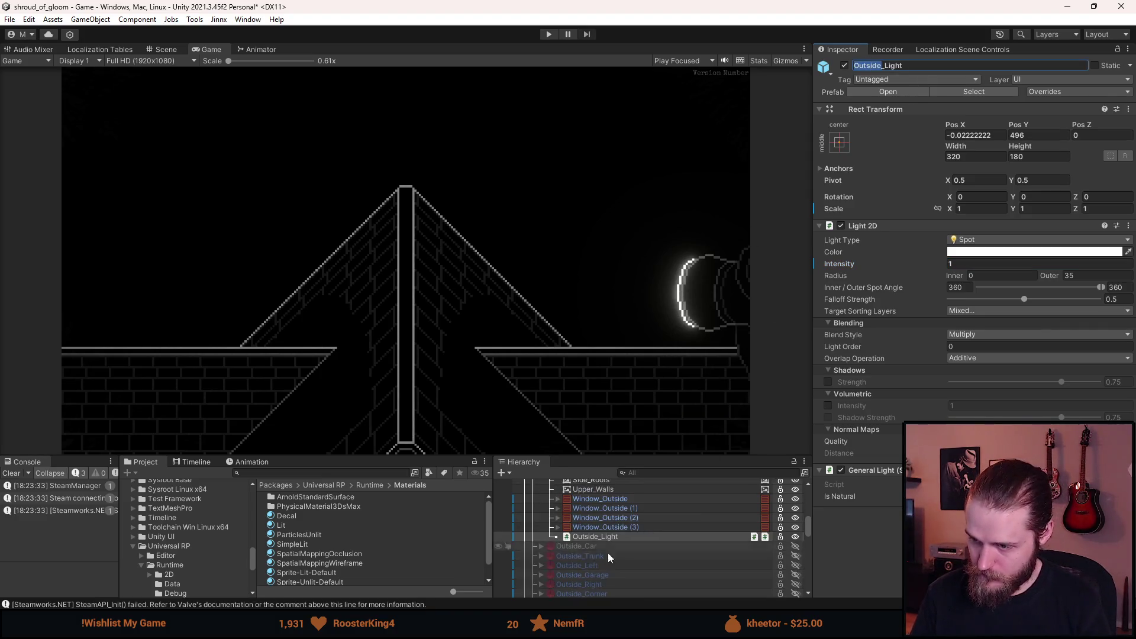
right_click(589, 536)
mouse_move(651, 353)
mouse_move(651, 218)
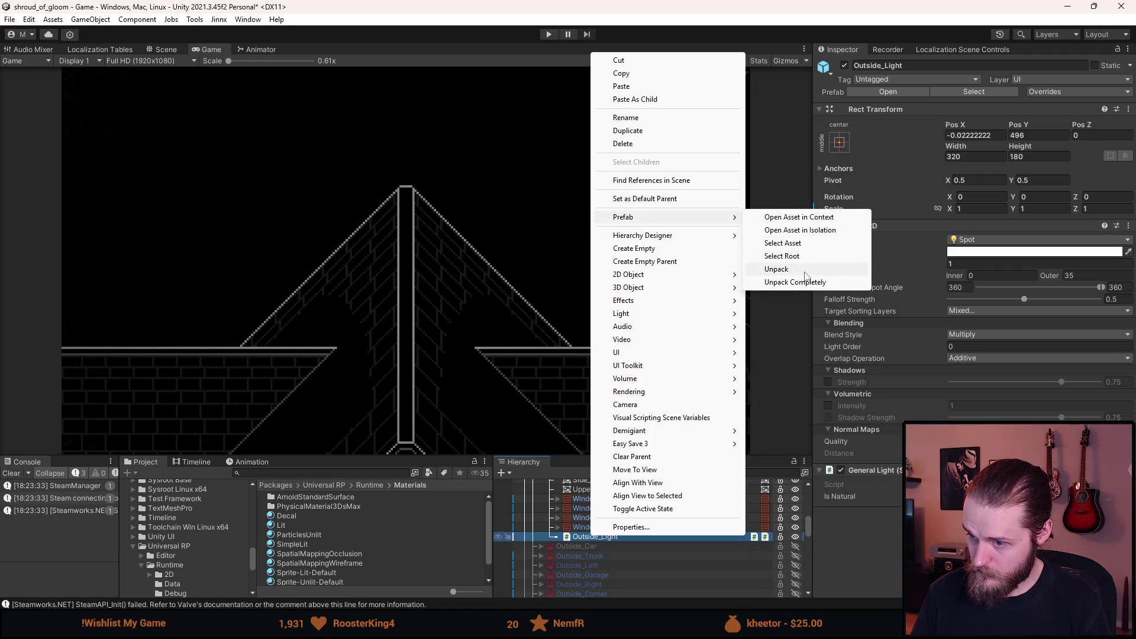
left_click(796, 283)
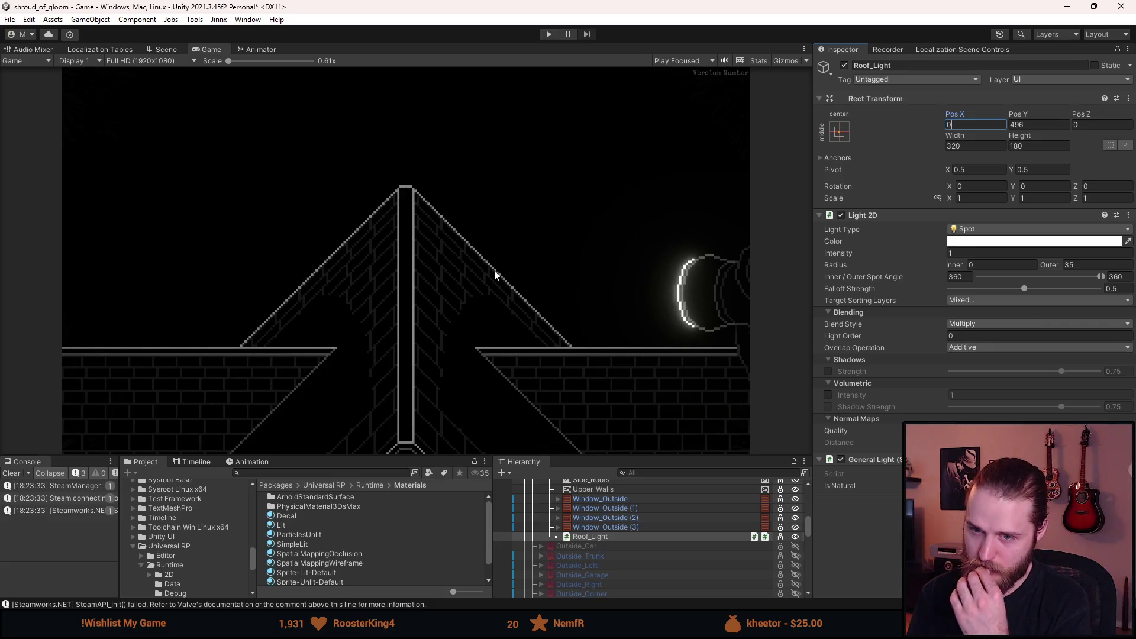
left_click_drag(627, 455, 628, 400)
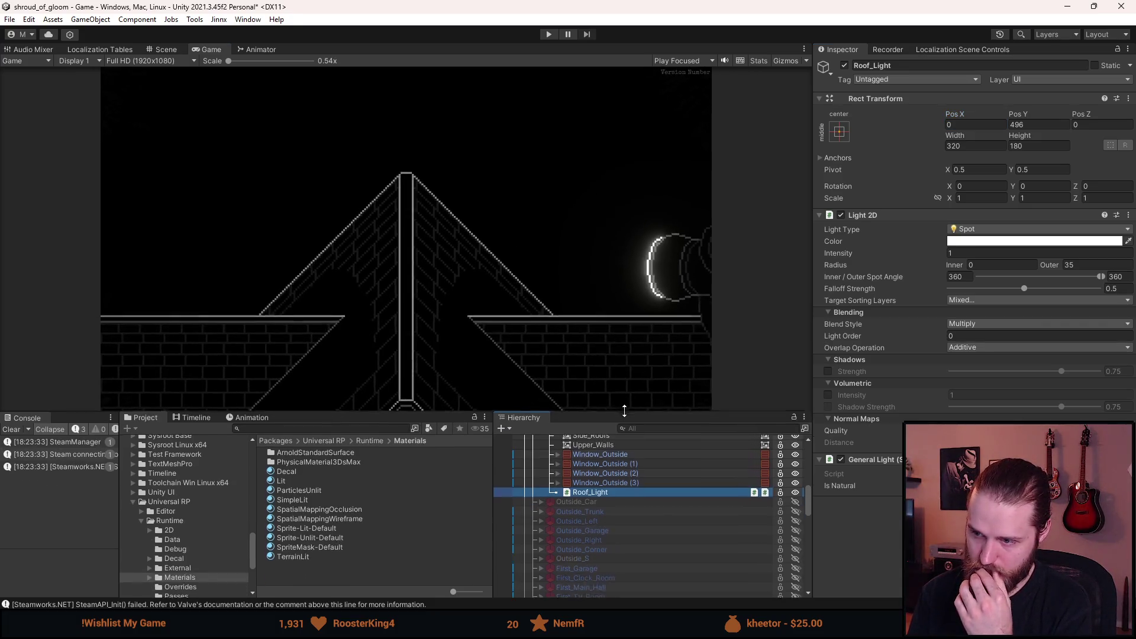
- Set Outside_Entrance Pos Y to -515, then back to 0
scroll(623, 504, "up", 5)
scroll(626, 528, "up", 5)
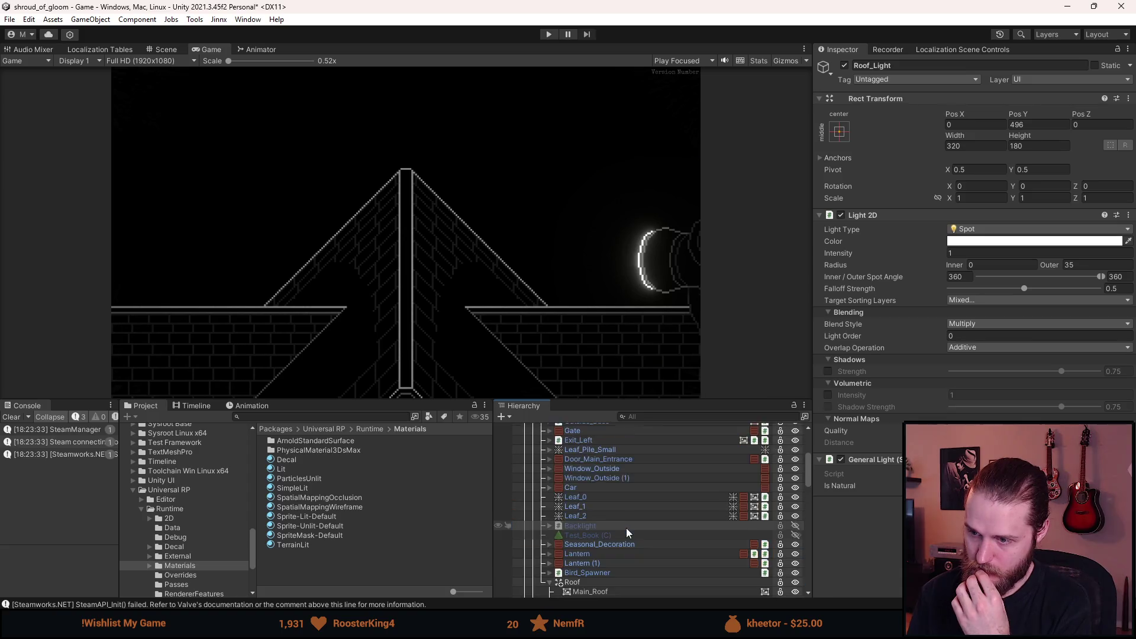
left_click(580, 472)
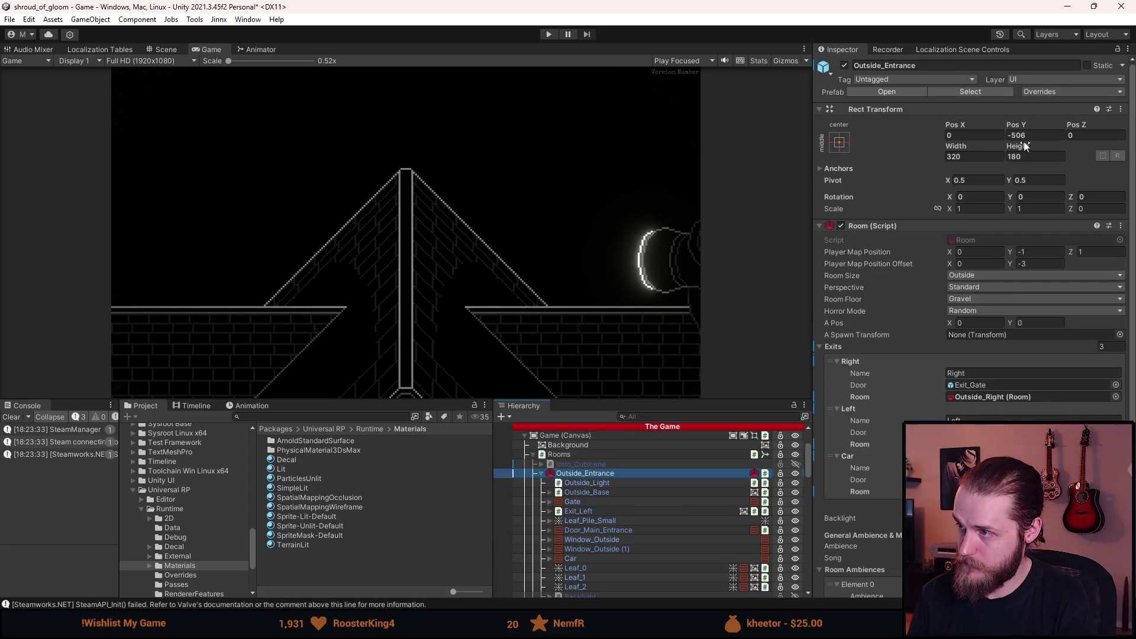
type("10")
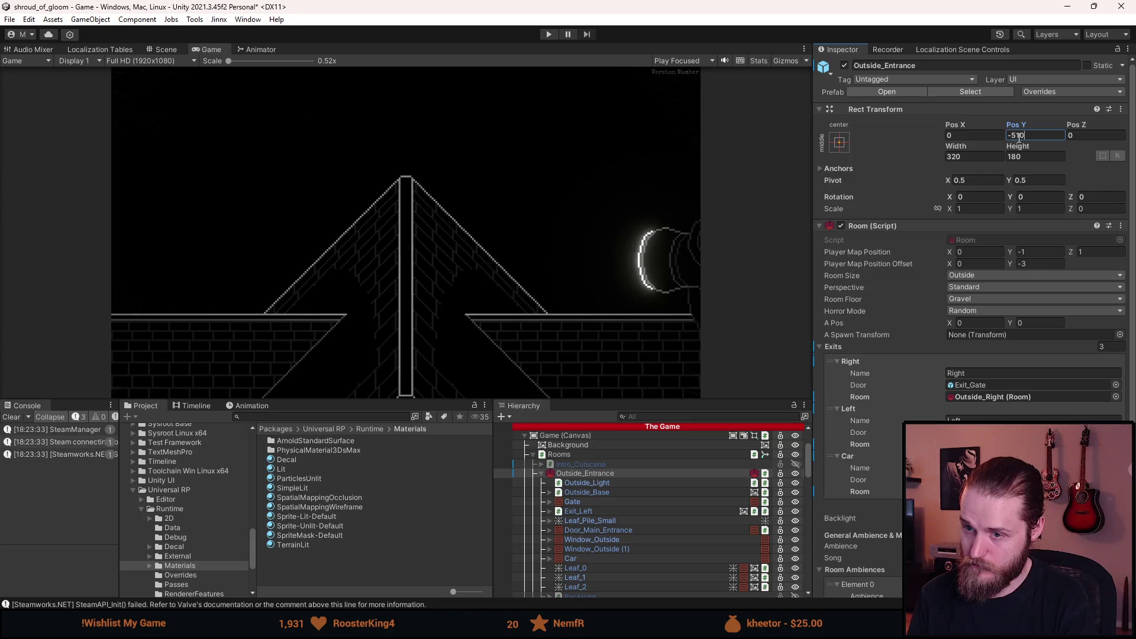
key("BackSpace")
type("5")
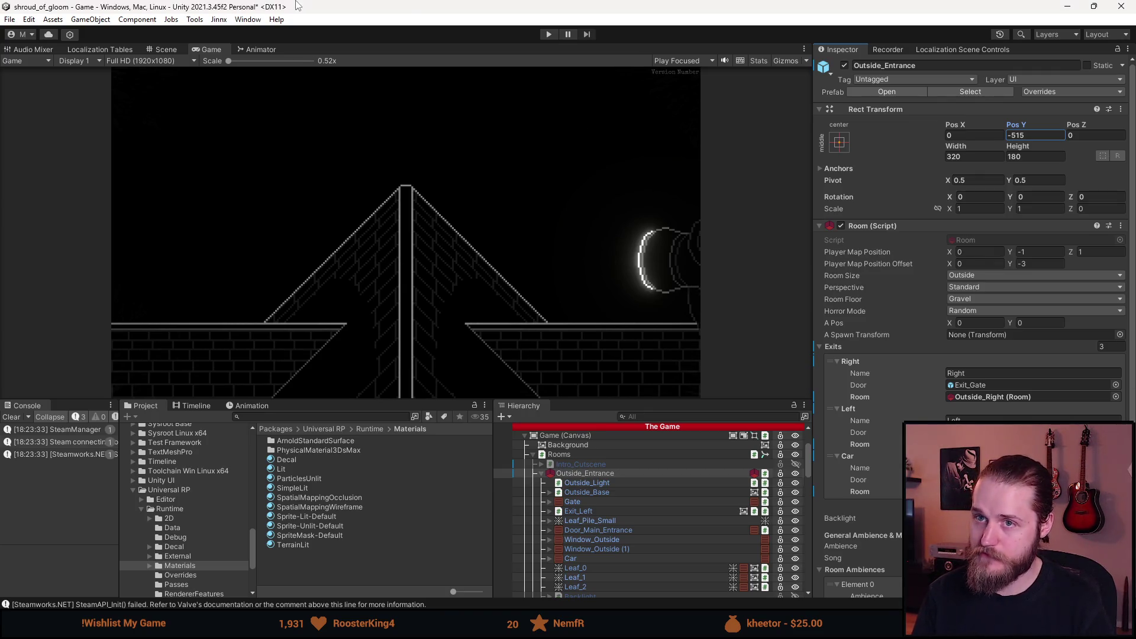
type("0")
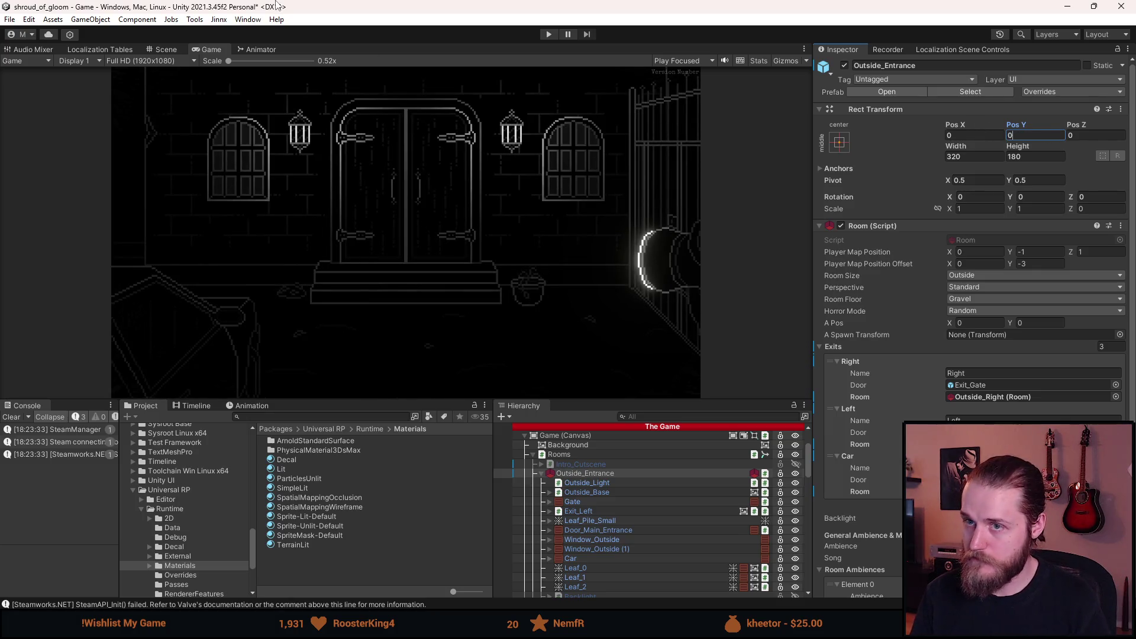
- Dock the Scene view left of the Game view, test-lower the room, and reset Pos Y to 0
mouse_move(165, 50)
left_mouse_down()
mouse_move(112, 215)
mouse_move(136, 209)
left_mouse_up()
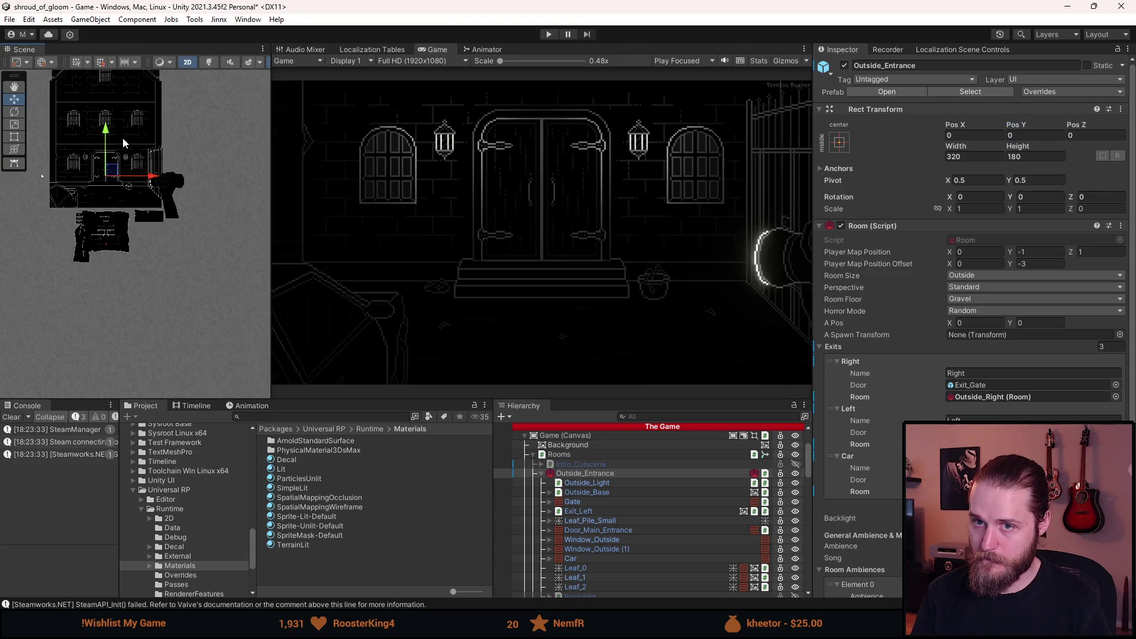
mouse_move(106, 133)
left_mouse_down()
mouse_move(116, 303)
mouse_move(108, 145)
mouse_move(110, 297)
mouse_move(109, 264)
left_mouse_up()
left_click(1040, 140)
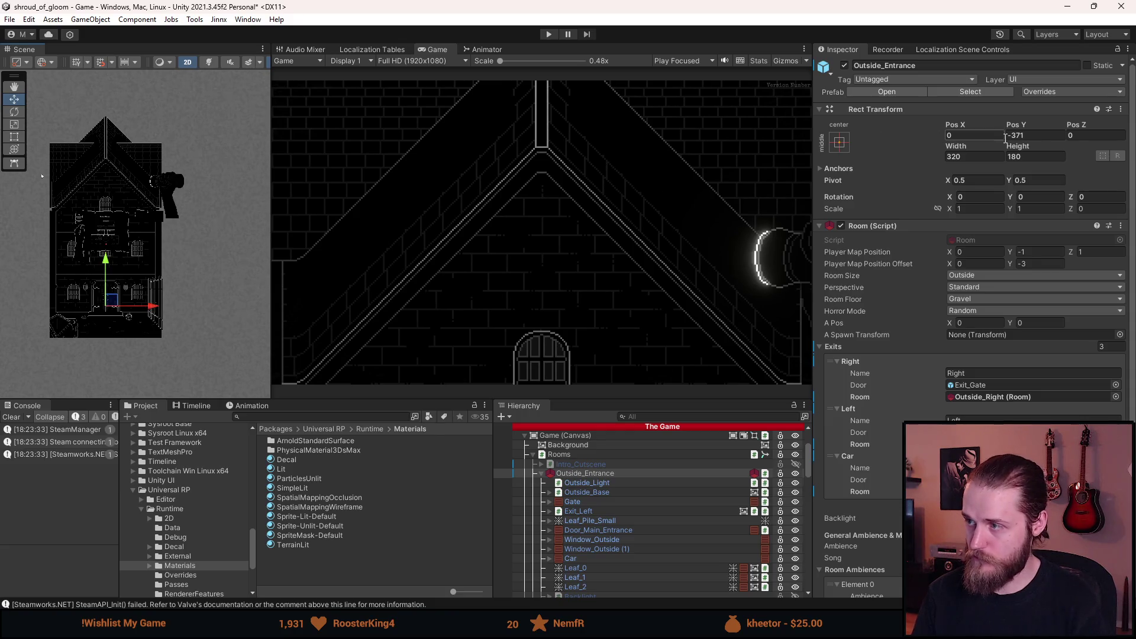
type("0")
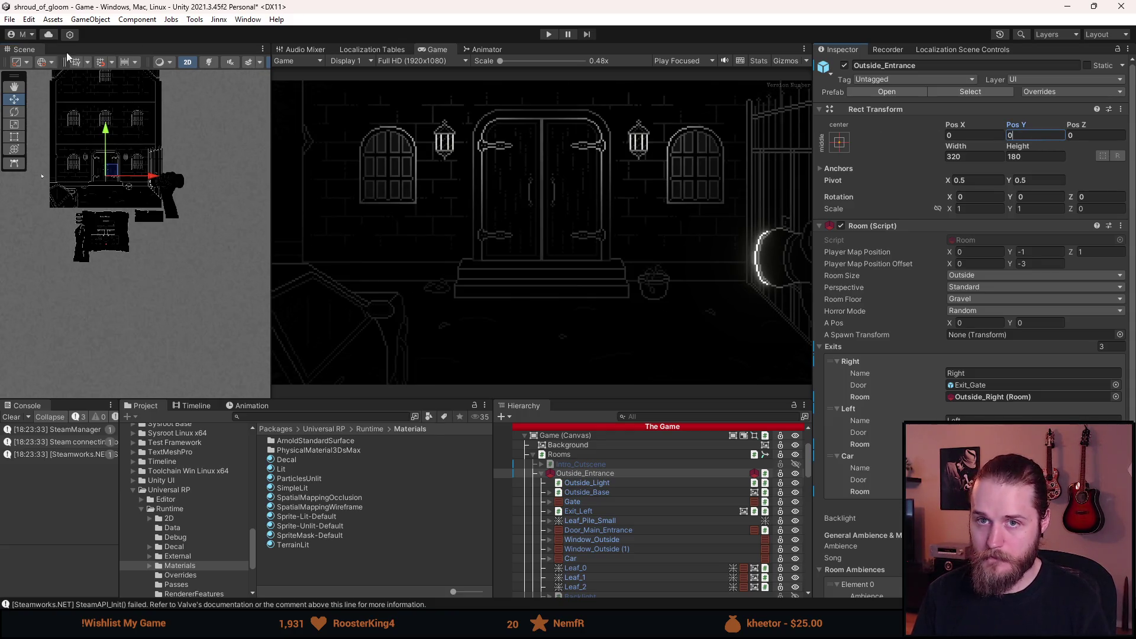
double_click(427, 47)
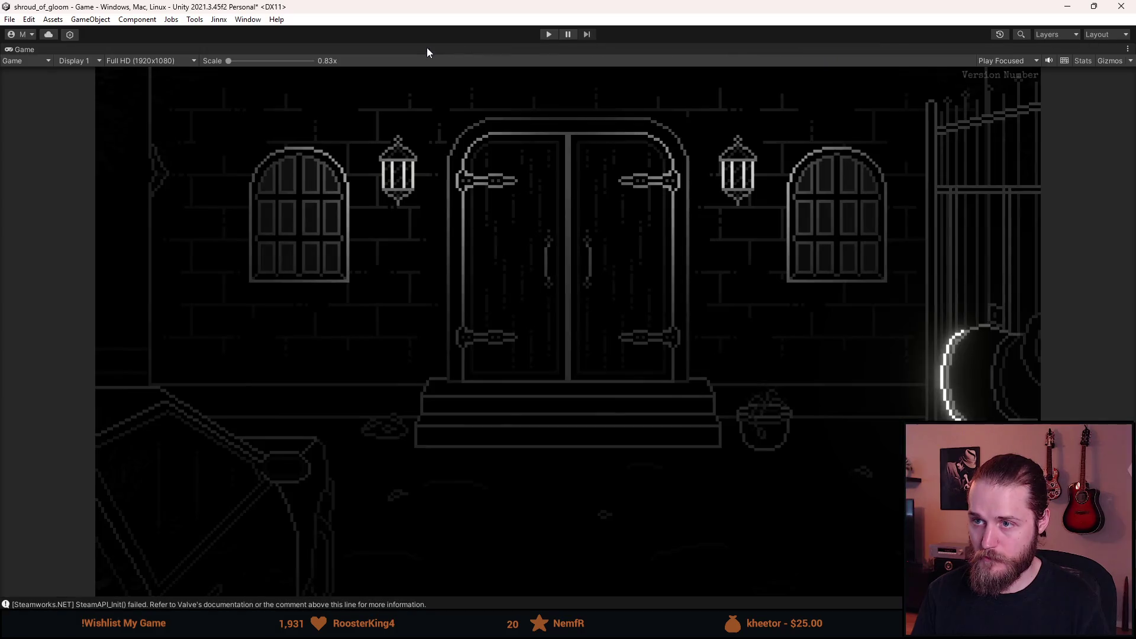
- Play-test in the full-size Game view, opening and closing the in-game map with M
left_click(547, 35)
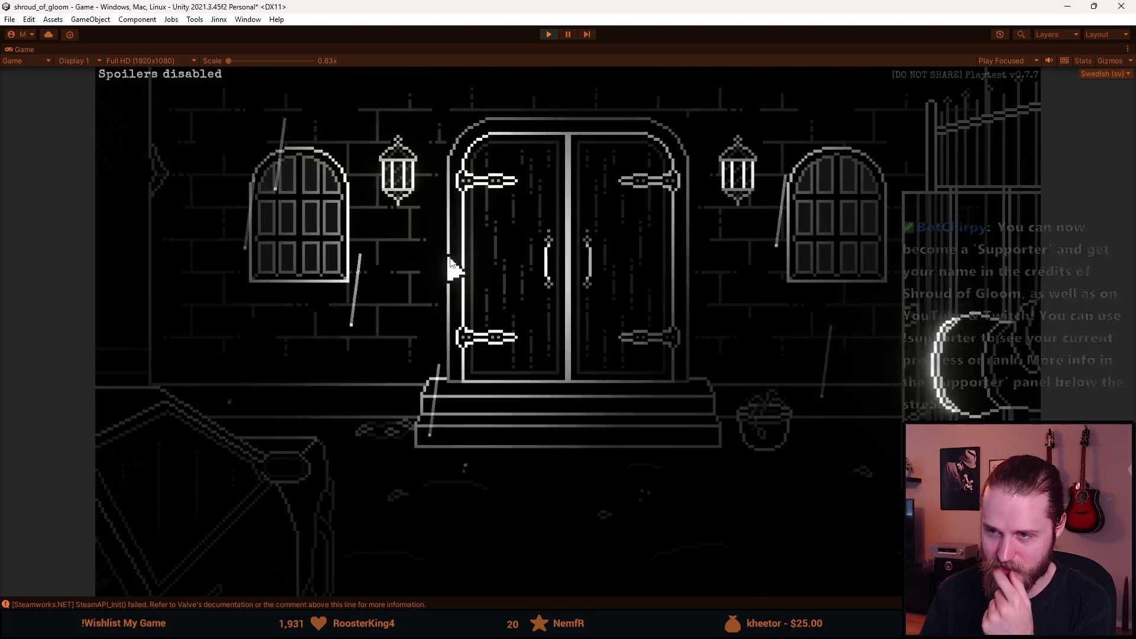
key("m")
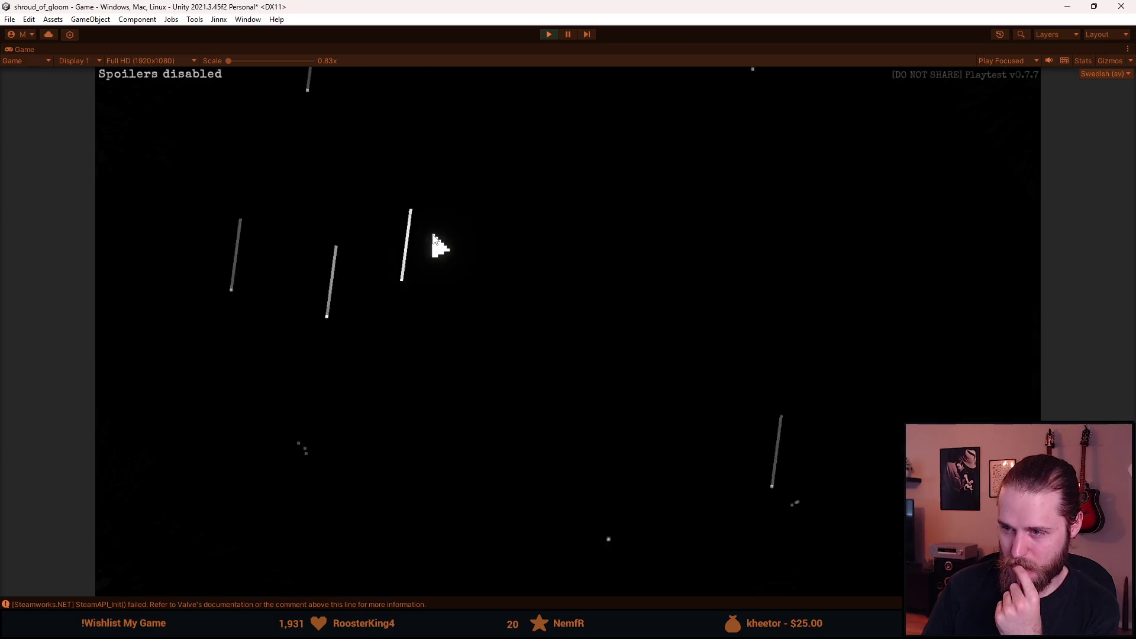
key("m")
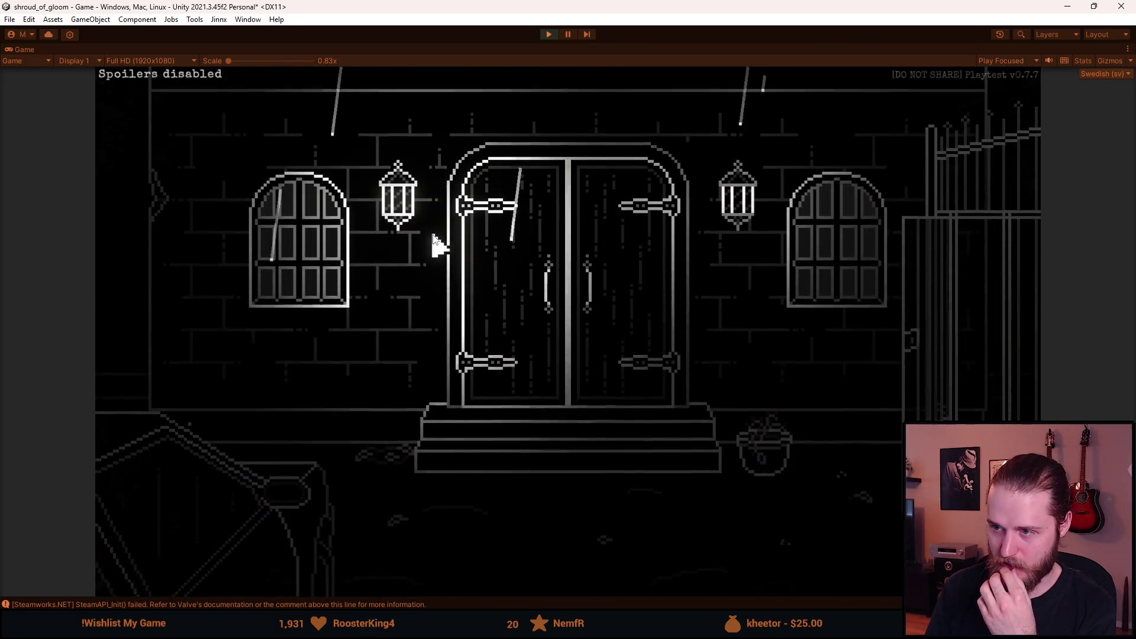
key("F1")
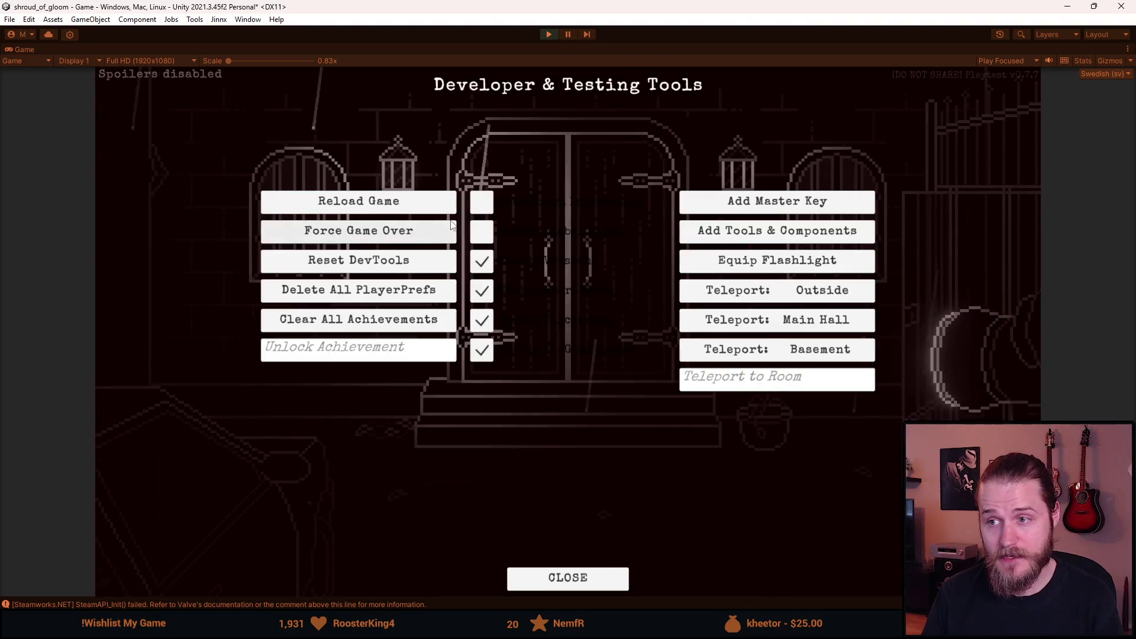
- Close the dev tools, restart Play mode, and trigger the rooftop-to-entrance manor cutscene
key("F1")
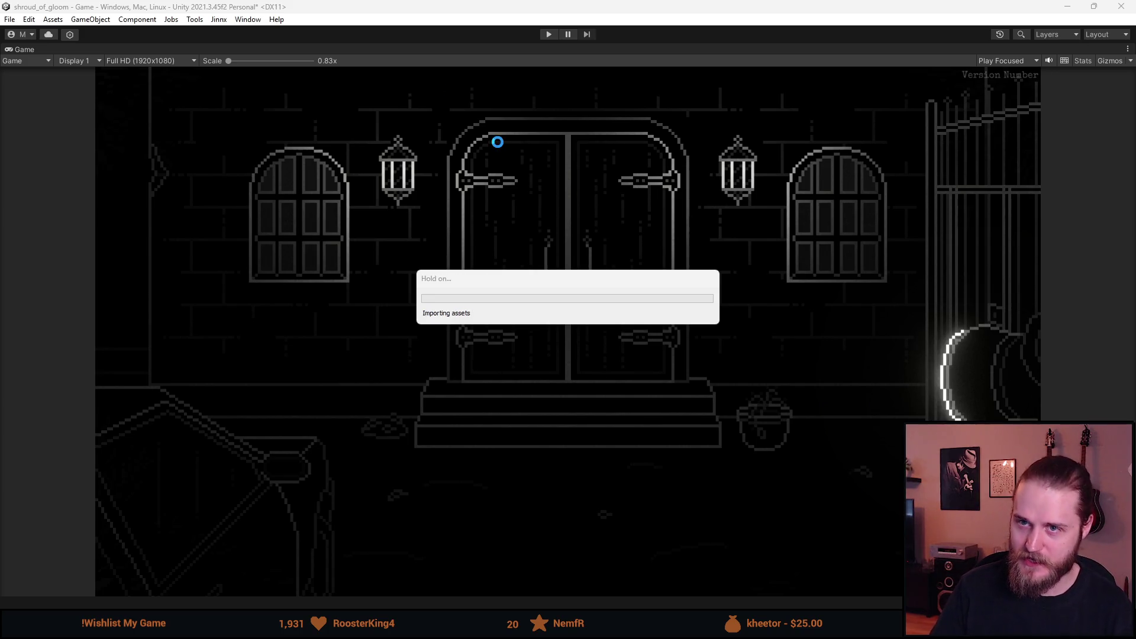
left_click(555, 34)
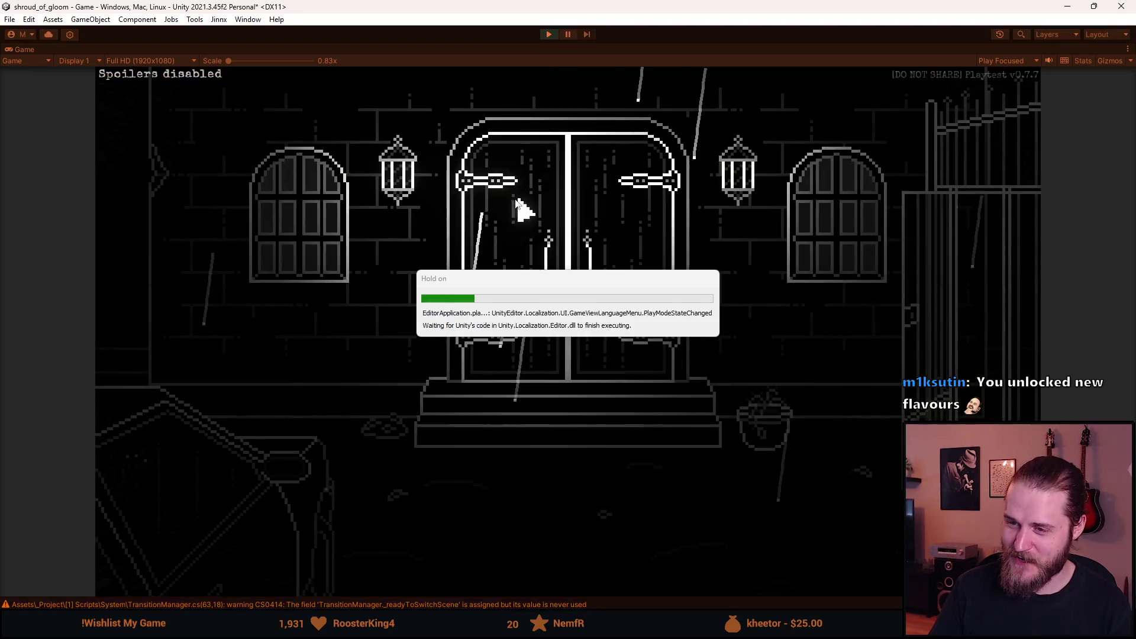
left_click(475, 329)
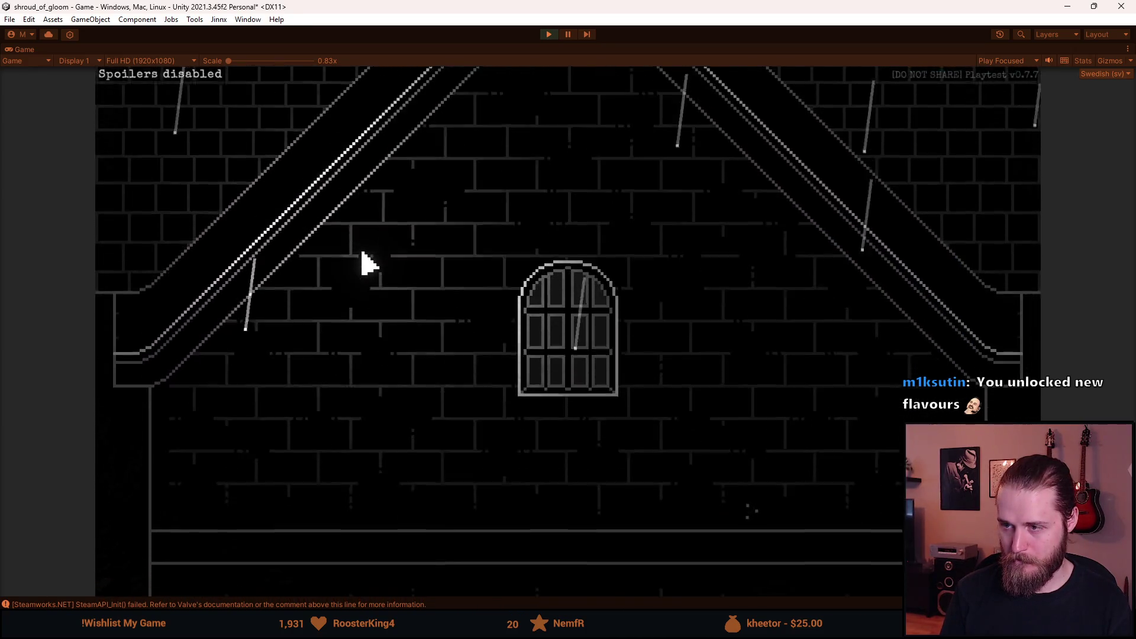
key("alt+Tab")
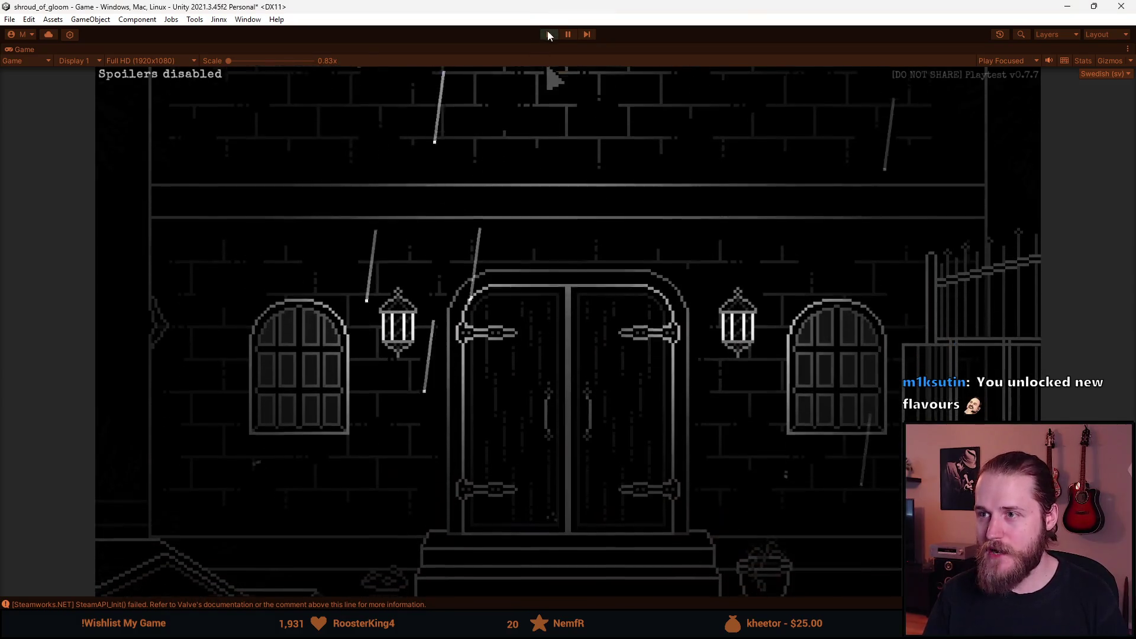
- Add a serialized private Light2D _roofLight field below _flashlight and save the script
key("alt+Tab")
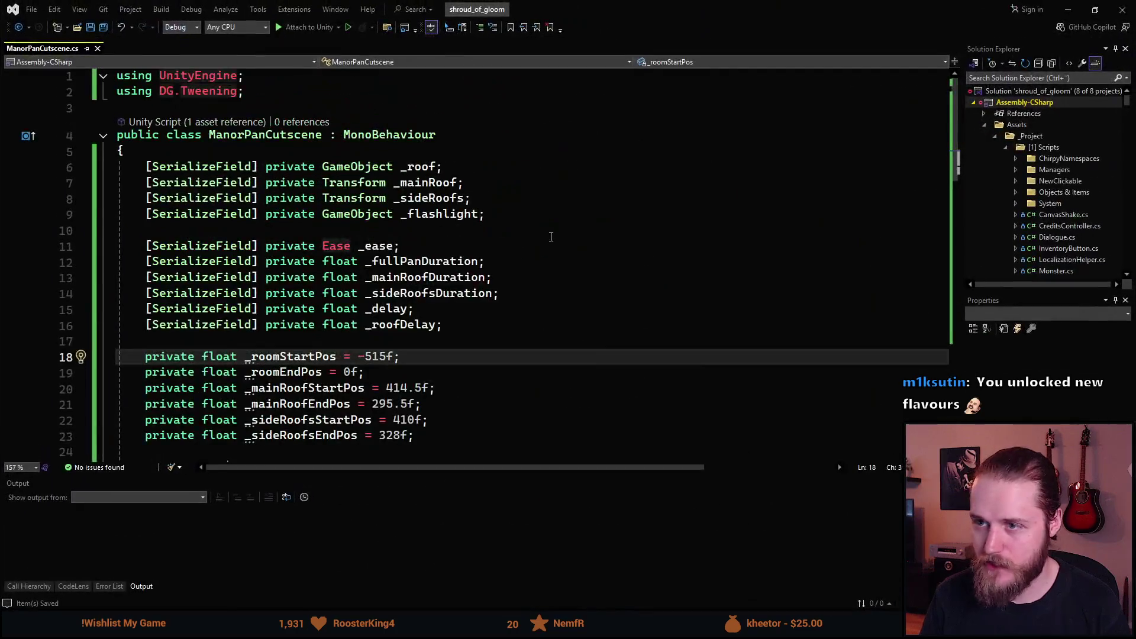
left_click(489, 214)
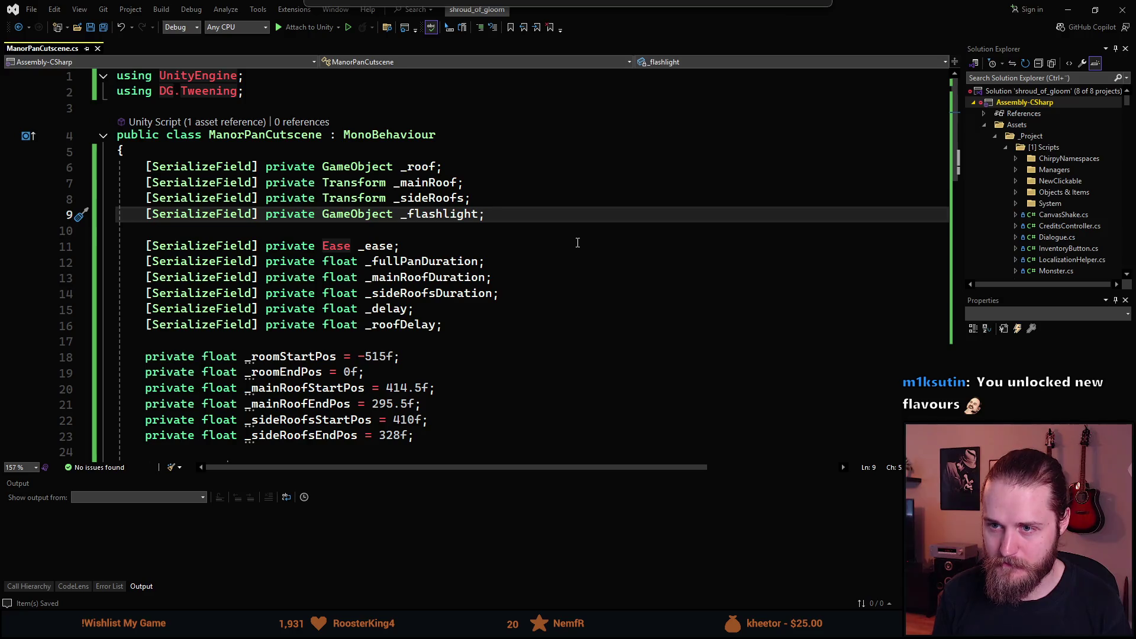
key("Return")
type("fpd")
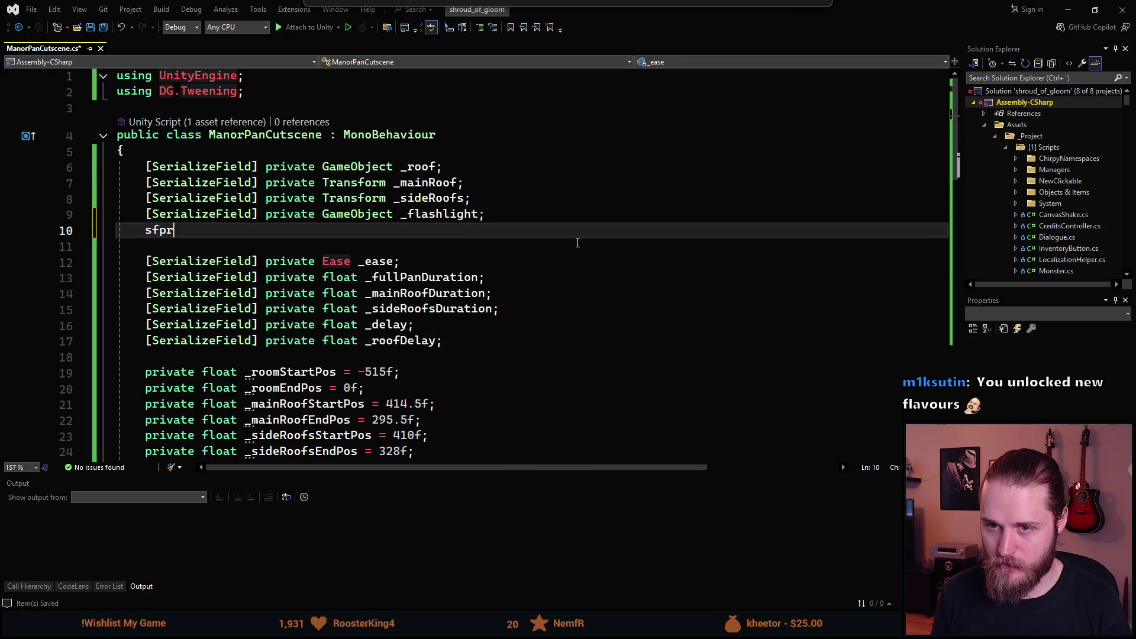
key("Tab")
type("Light#")
key("BackSpace")
type("2;")
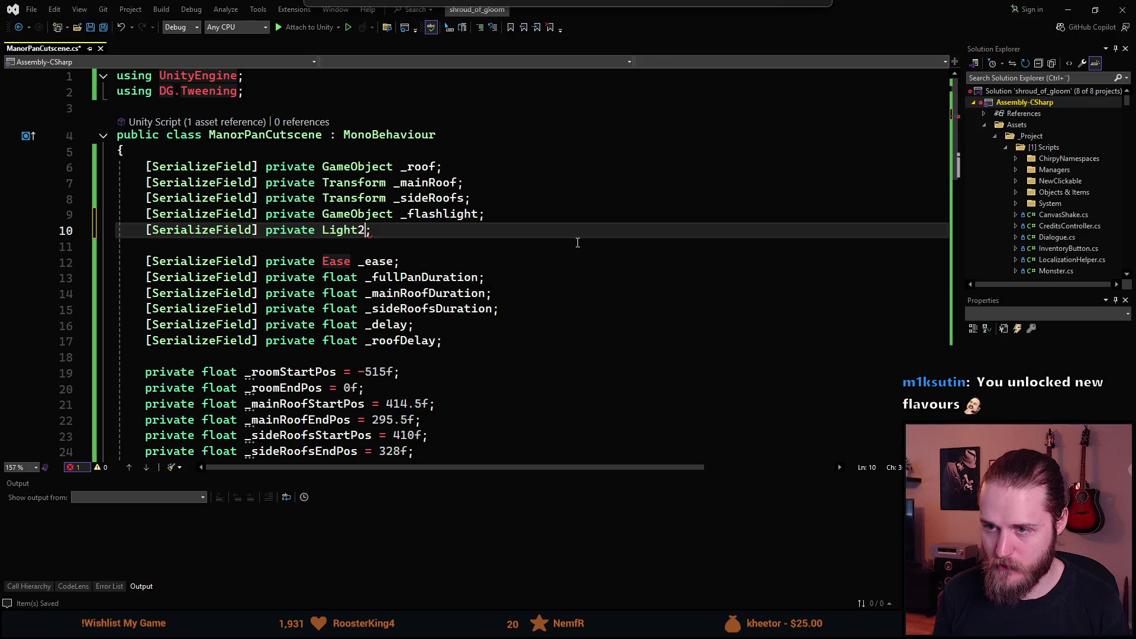
key("ctrl+BackSpace")
key("ctrl+BackSpace")
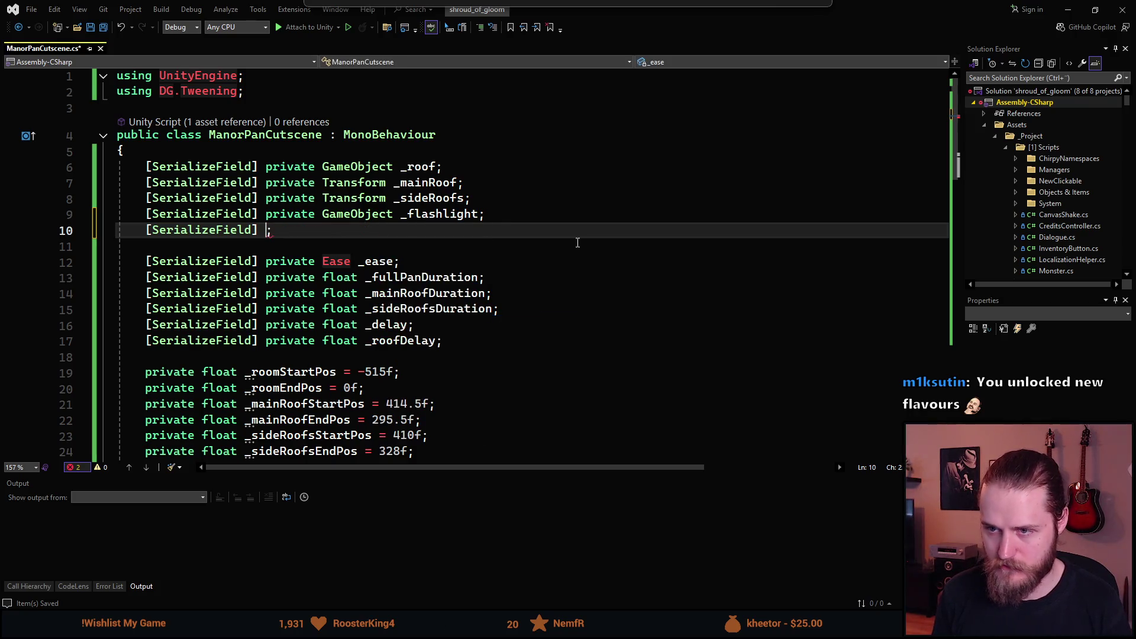
type("private Light2")
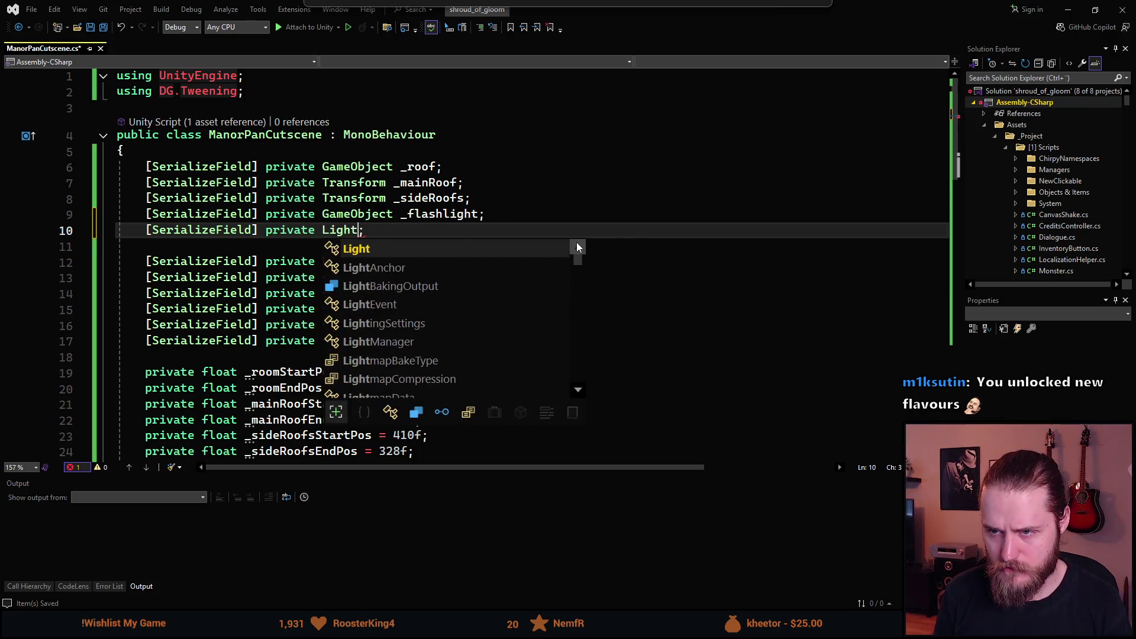
key("Tab")
type("_roofLight")
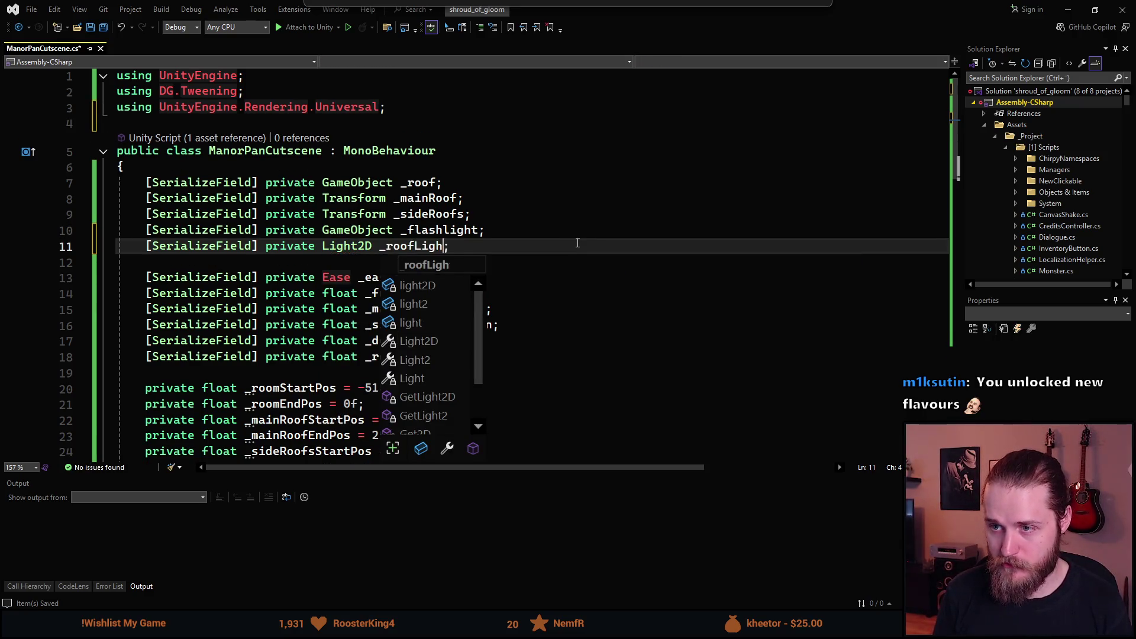
key("ctrl+s")
scroll(532, 244, "down", 11)
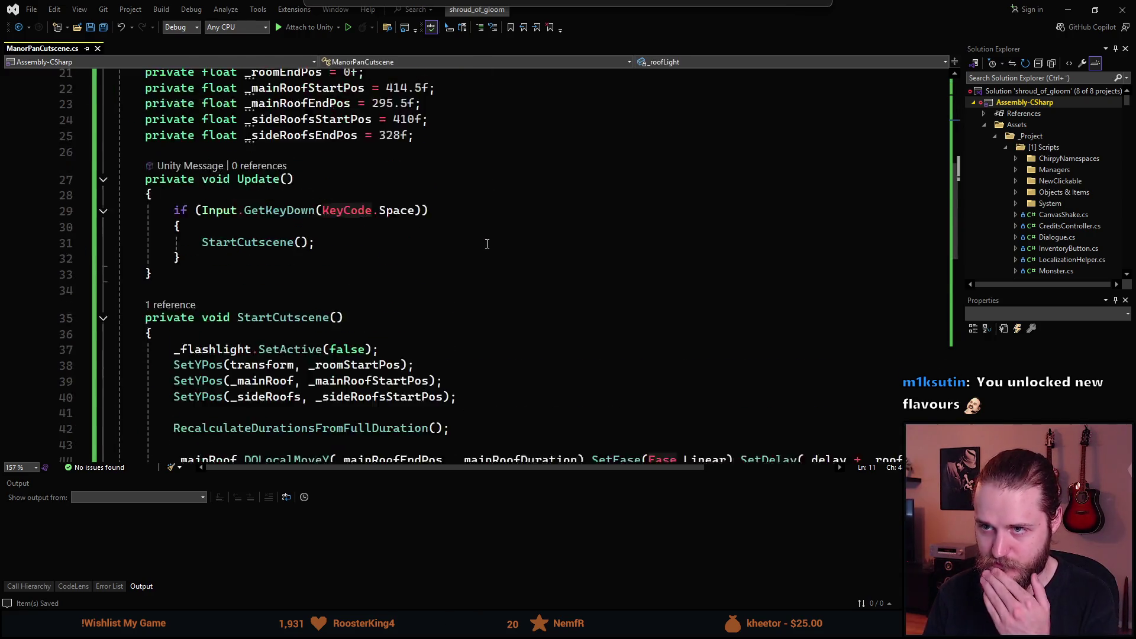
scroll(487, 244, "up", 1)
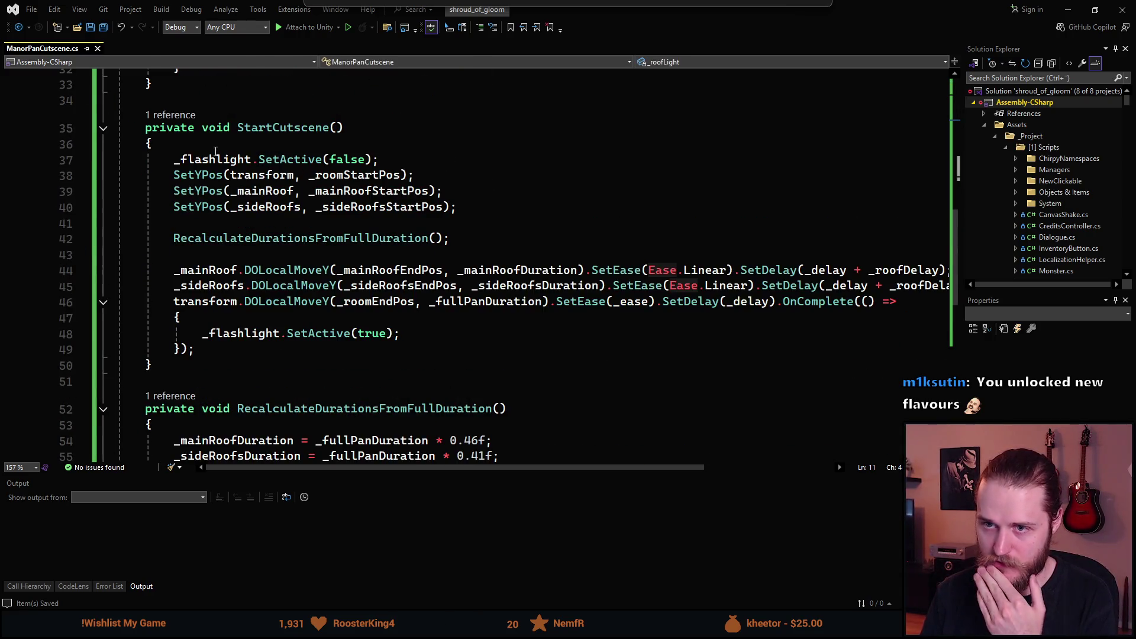
- Make StartCutscene begin by setting _roofLight.intensity to 0f
left_click(341, 140)
key("Return")
type("_roofL")
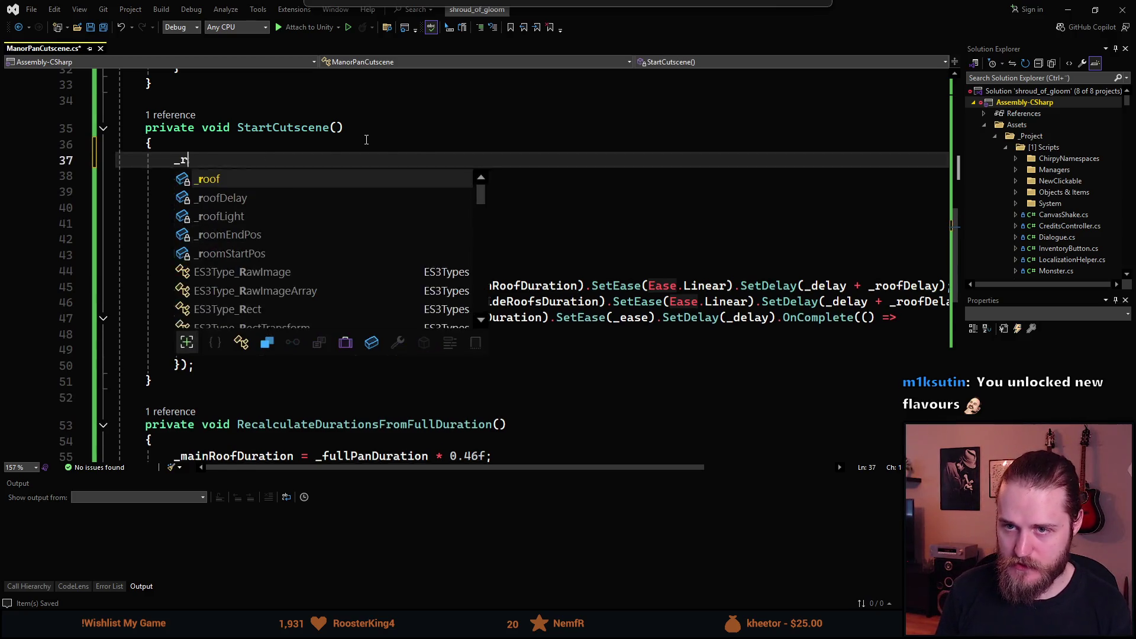
key("Tab")
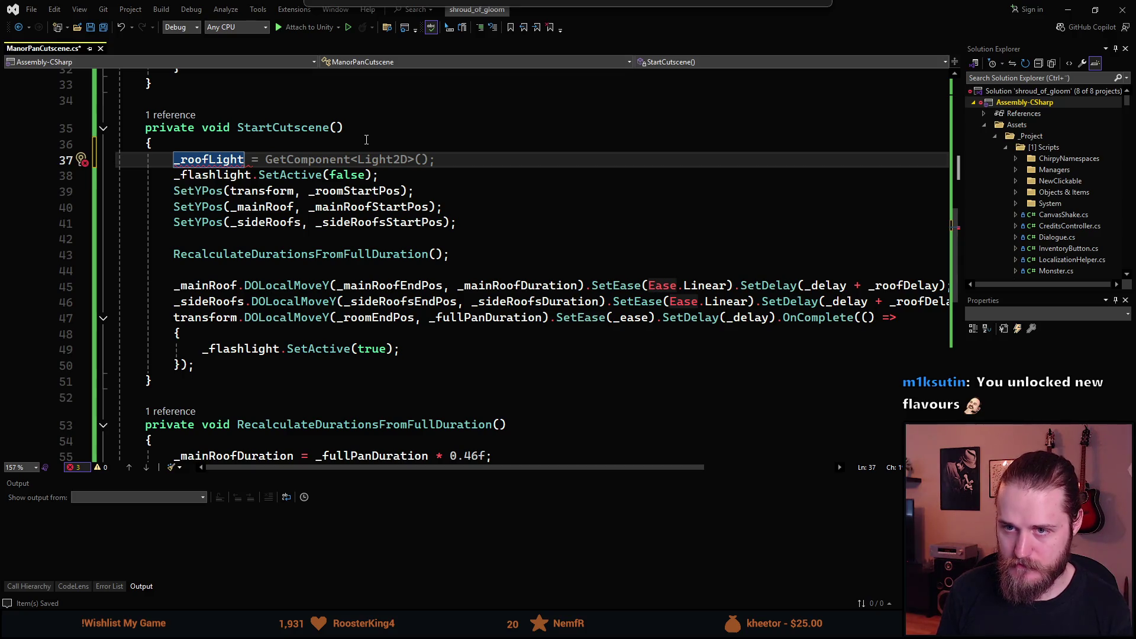
key("BackSpace")
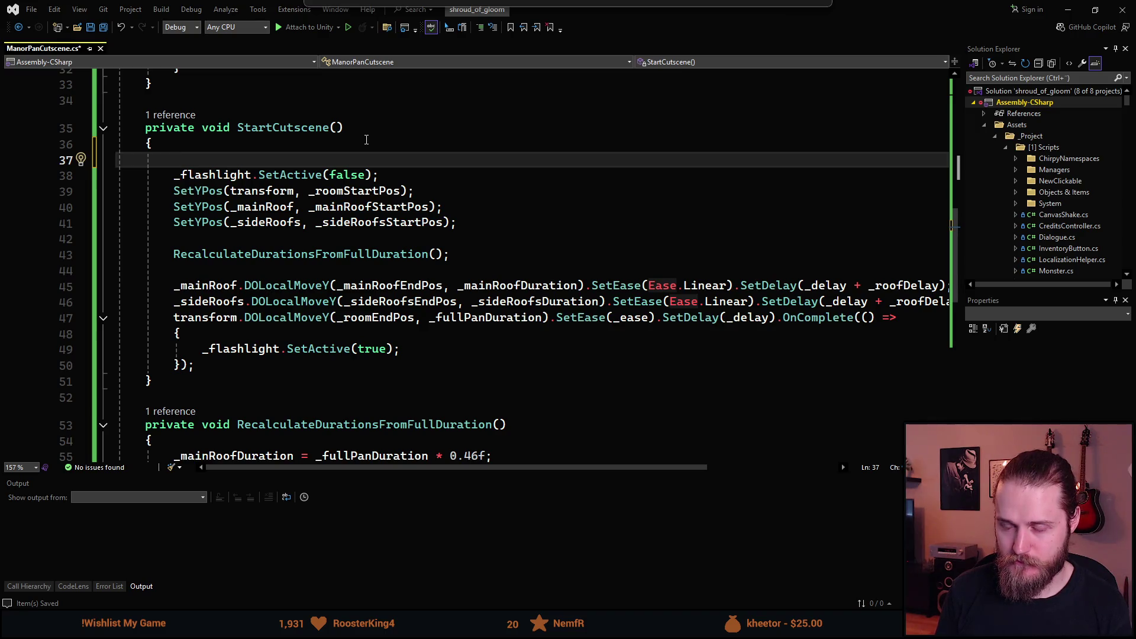
type("_roofL")
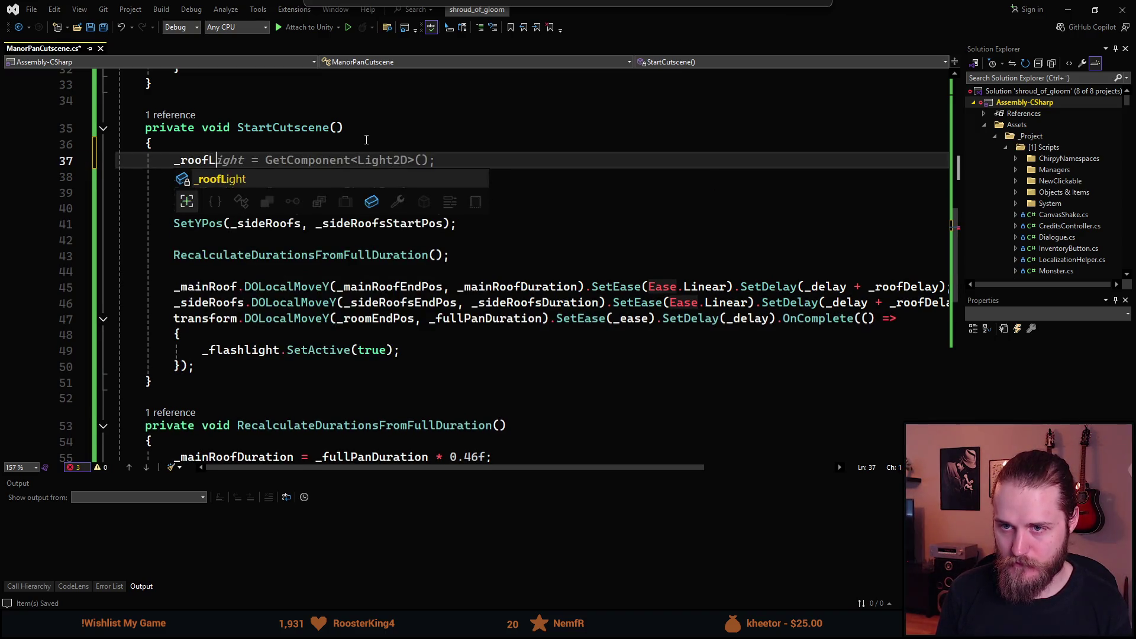
key("Tab")
type(".in")
key("Tab")
type("= 0f")
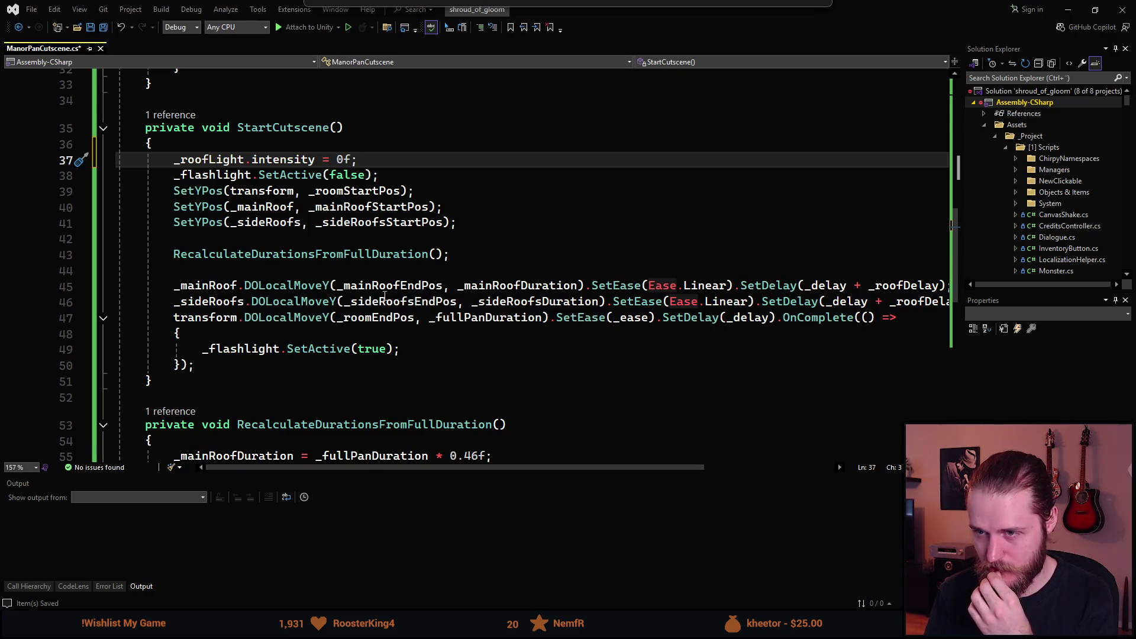
- Open two blank lines after the SetYPos position resets for new code
mouse_move(737, 23)
left_mouse_down()
mouse_move(339, 183)
mouse_move(530, 9)
left_mouse_up()
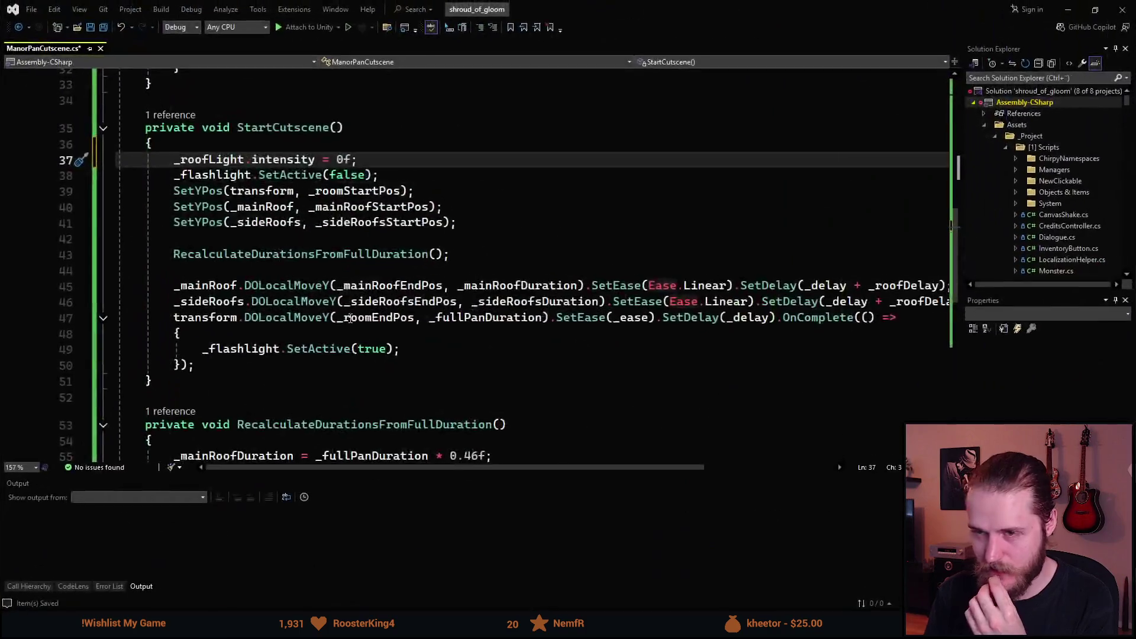
scroll(329, 315, "down", 1)
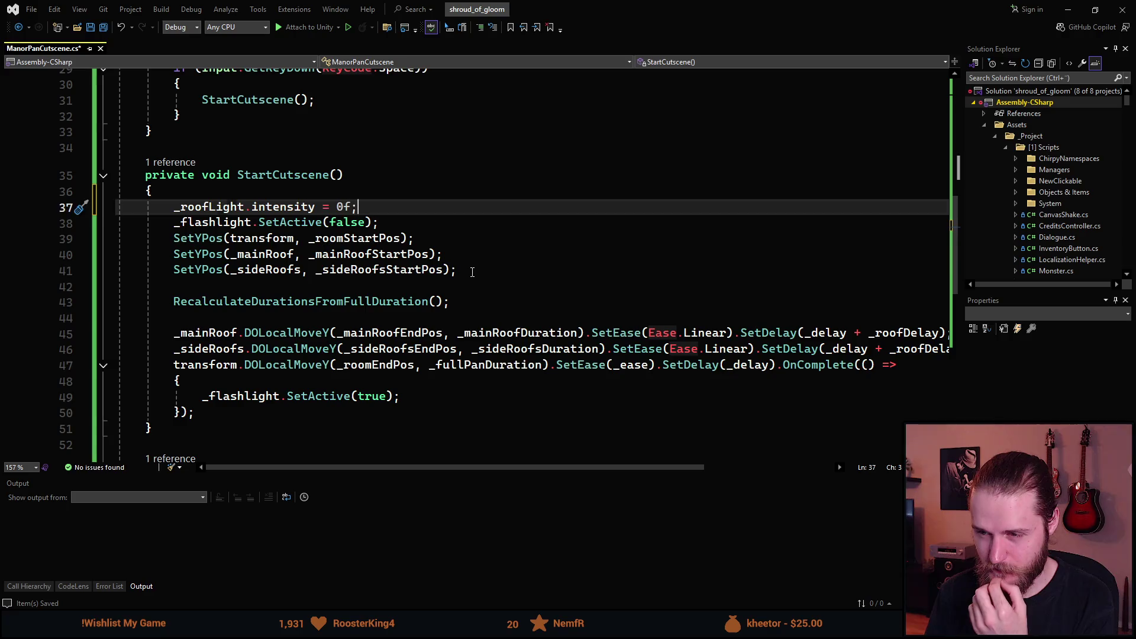
left_click(473, 272)
scroll(472, 271, "down", 1)
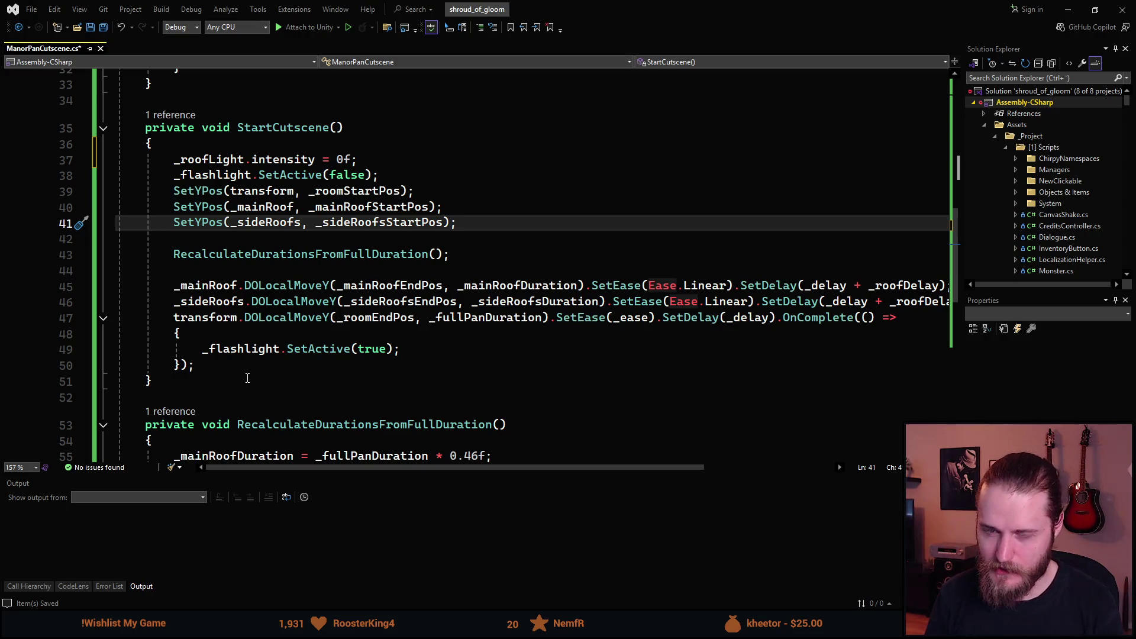
key("Return")
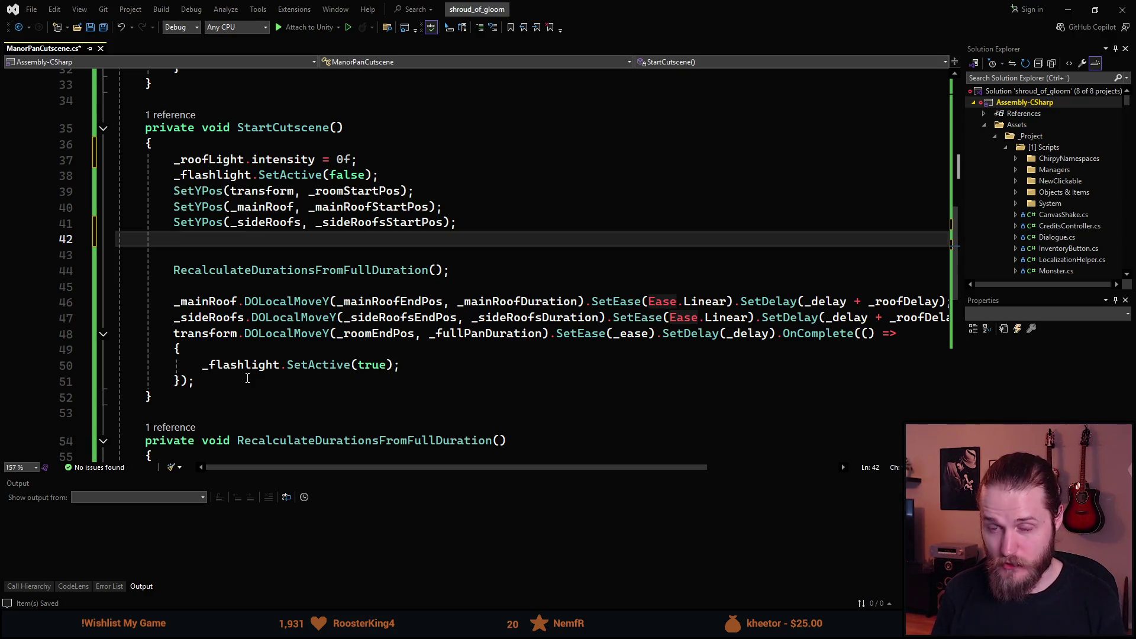
key("Return")
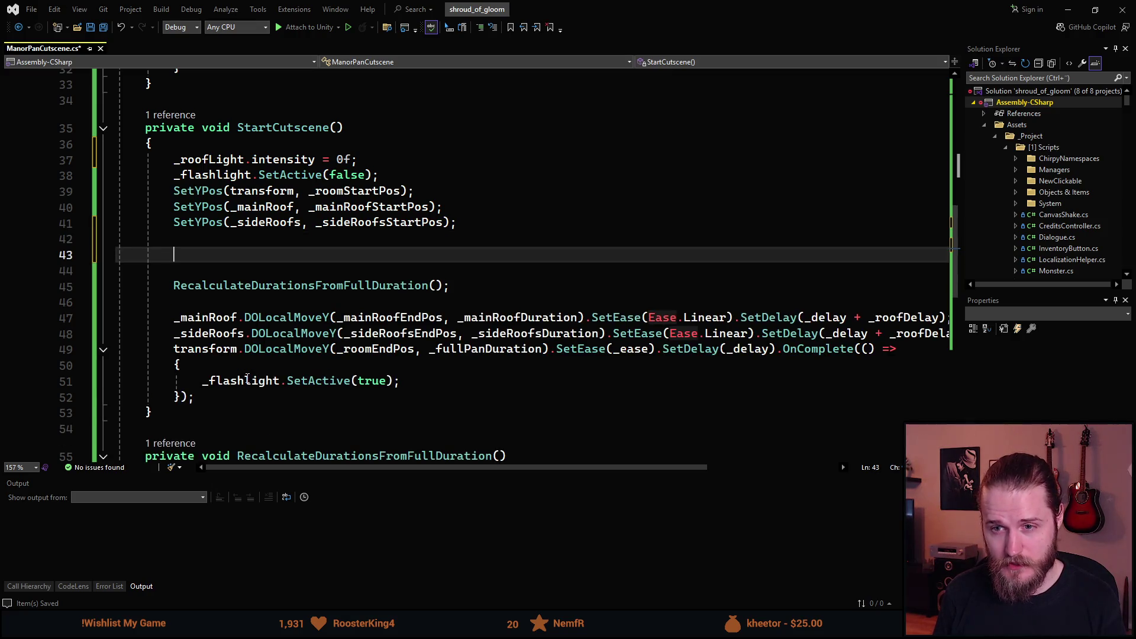
- Create an IEnumerator coroutine below StartCutscene and name it LightAnimation
scroll(236, 350, "down", 2)
left_click(197, 323)
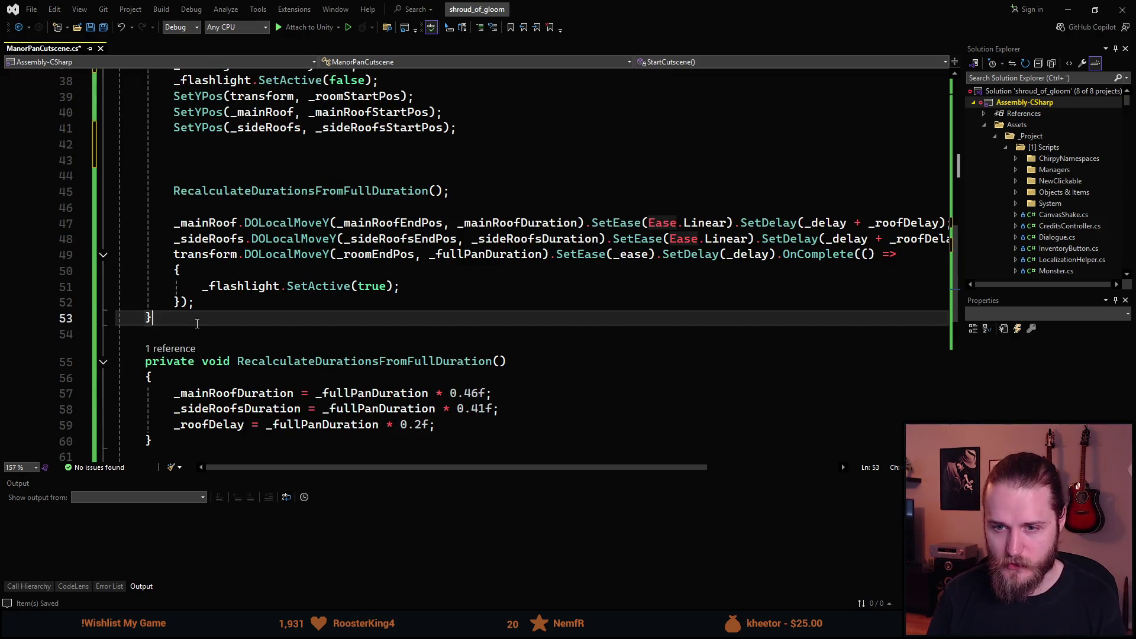
key("Return")
key("Return")
type("private void")
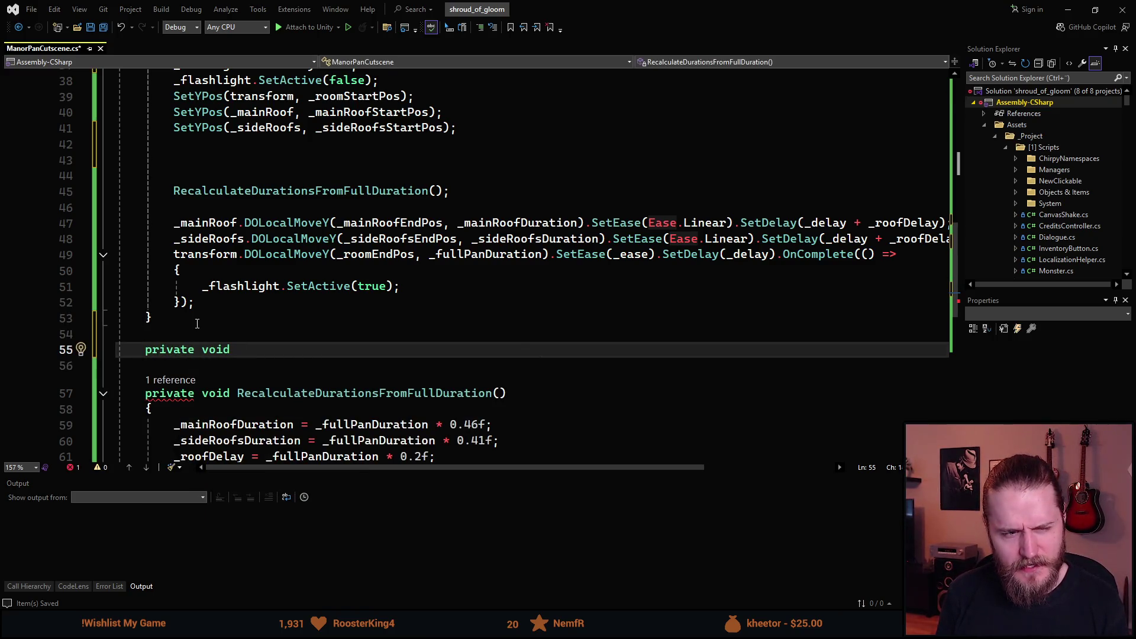
key("ctrl+space")
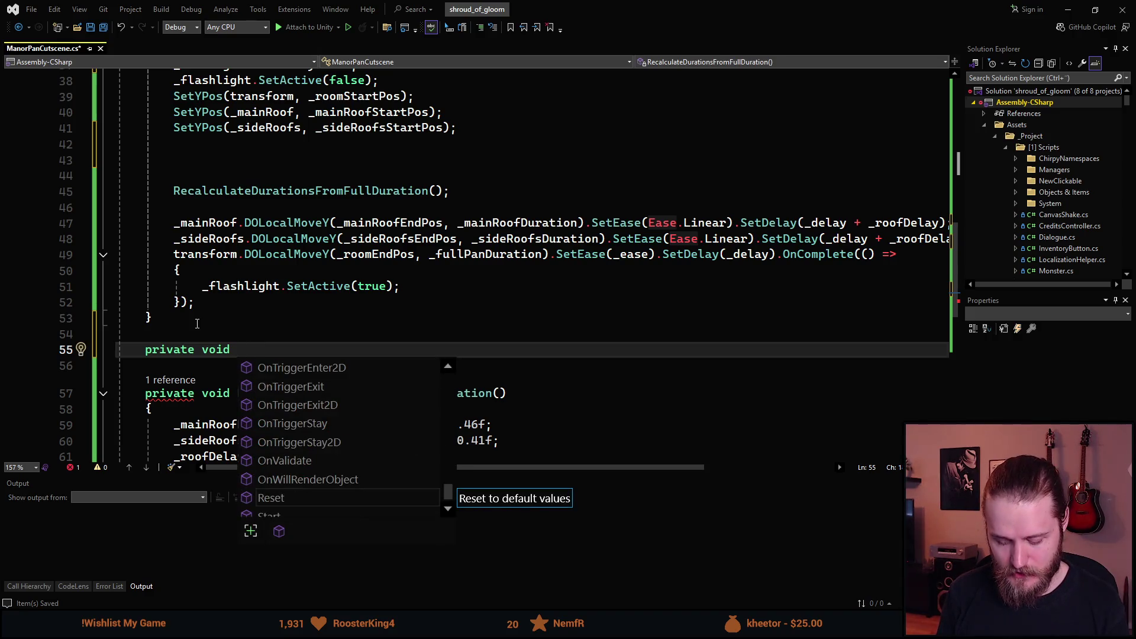
key("BackSpace")
key("BackSpace")
key("BackSpace")
type("IEn")
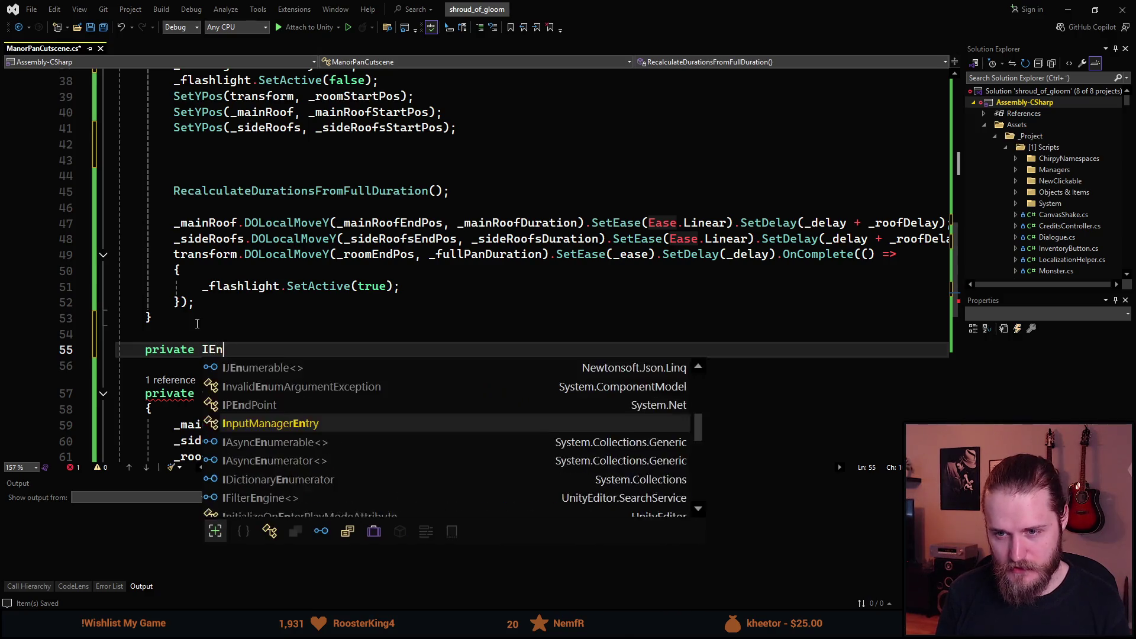
type("umerator")
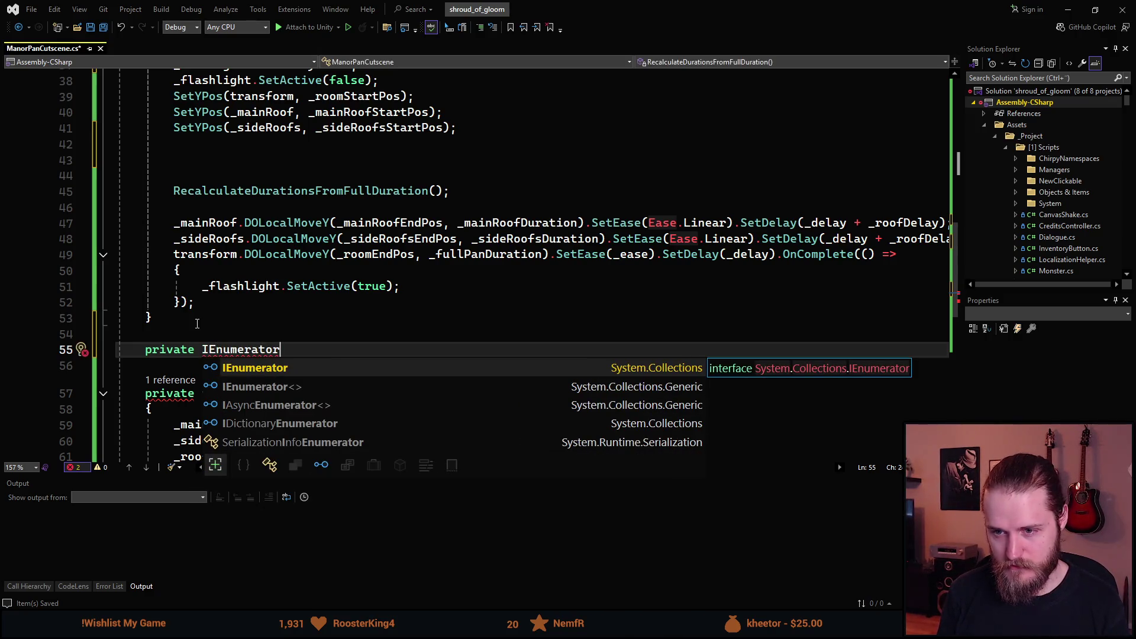
key("Tab")
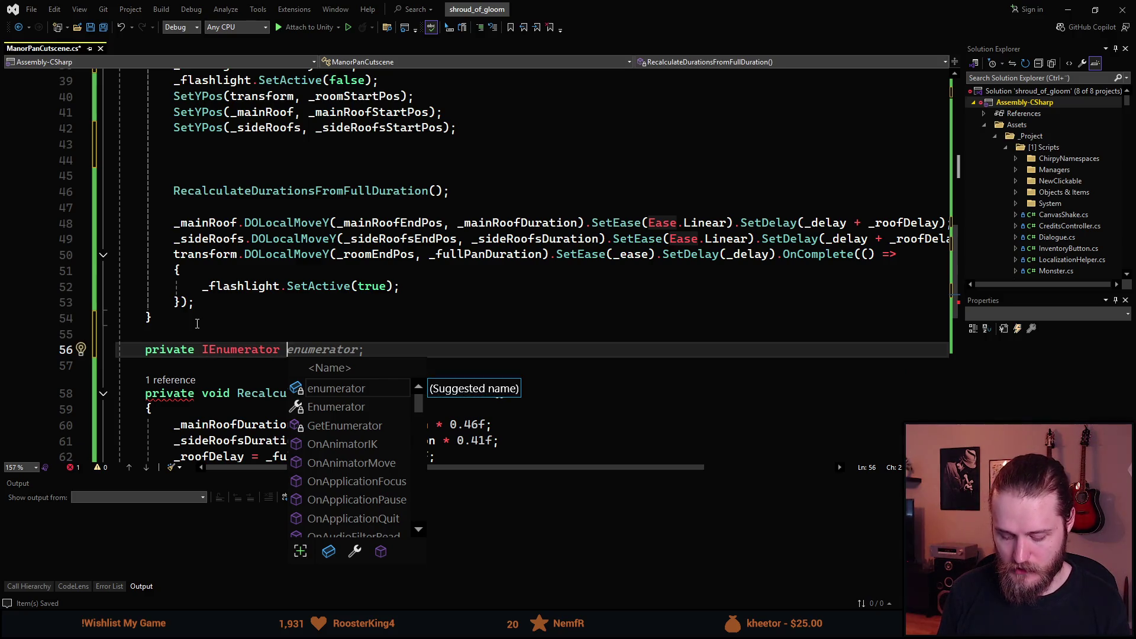
type("FlashLight")
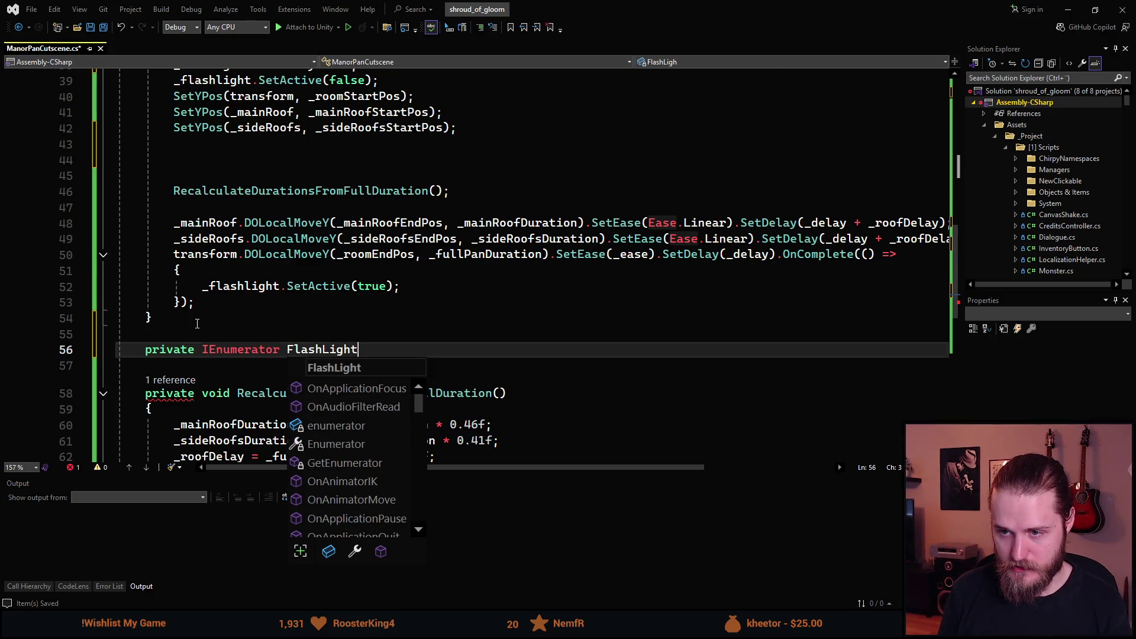
type("(")
key("Return")
type("{")
key("Return")
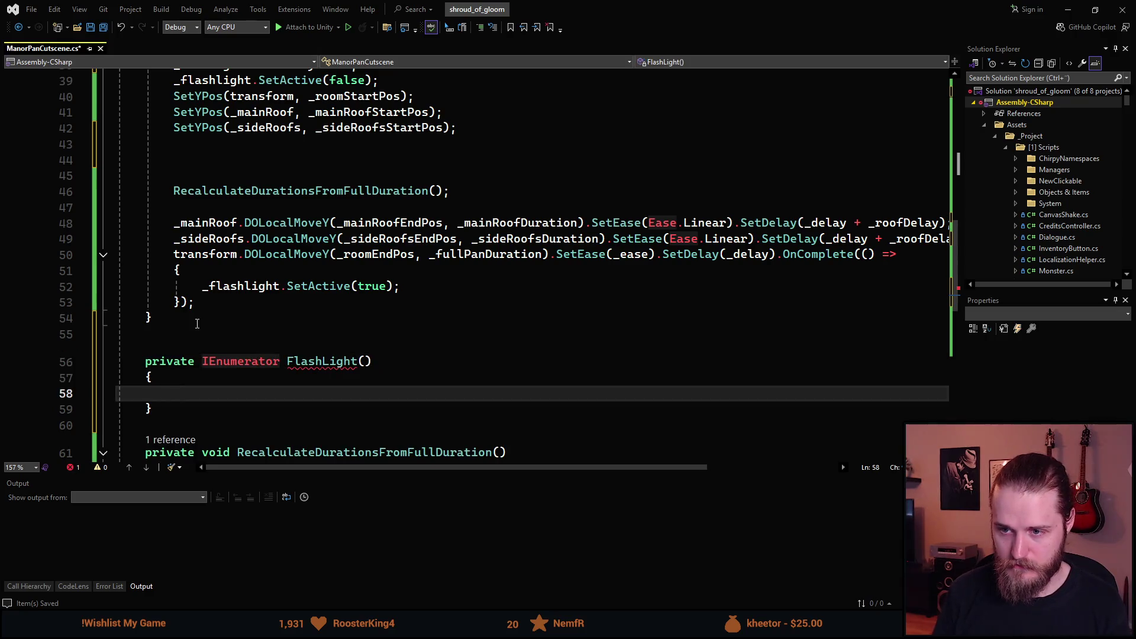
double_click(325, 371)
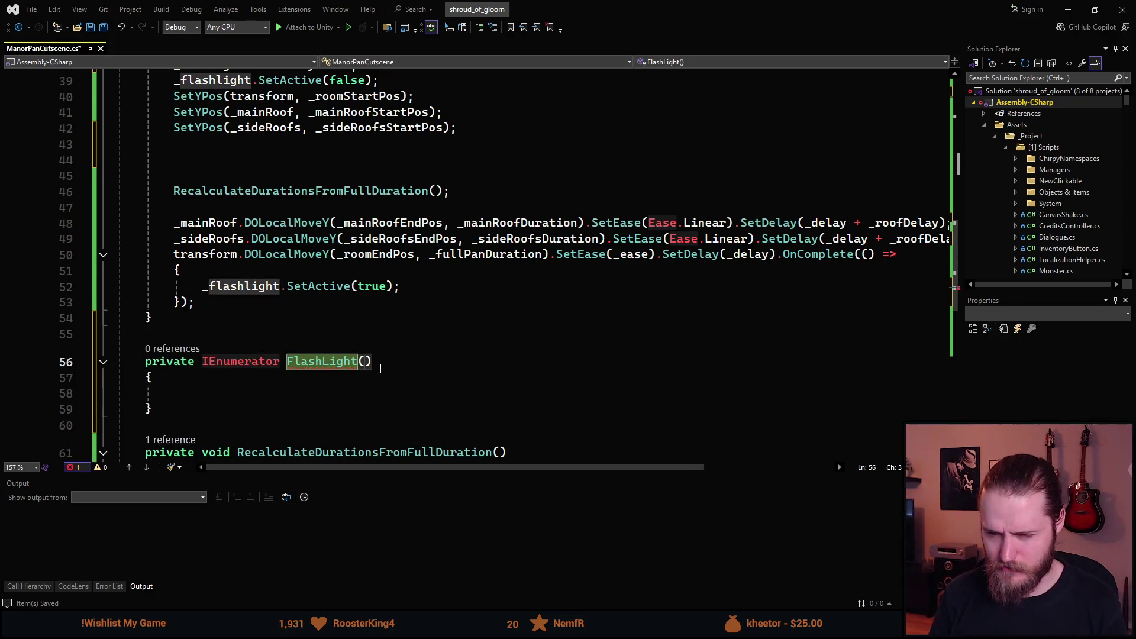
key("BackSpace")
type("LightAn")
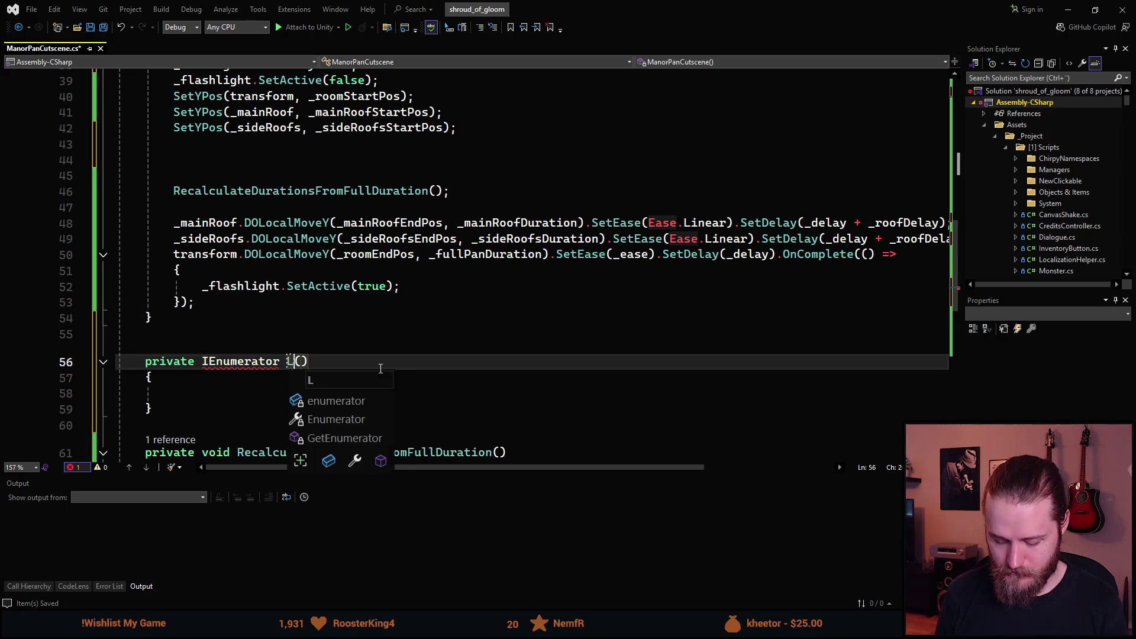
type("imation")
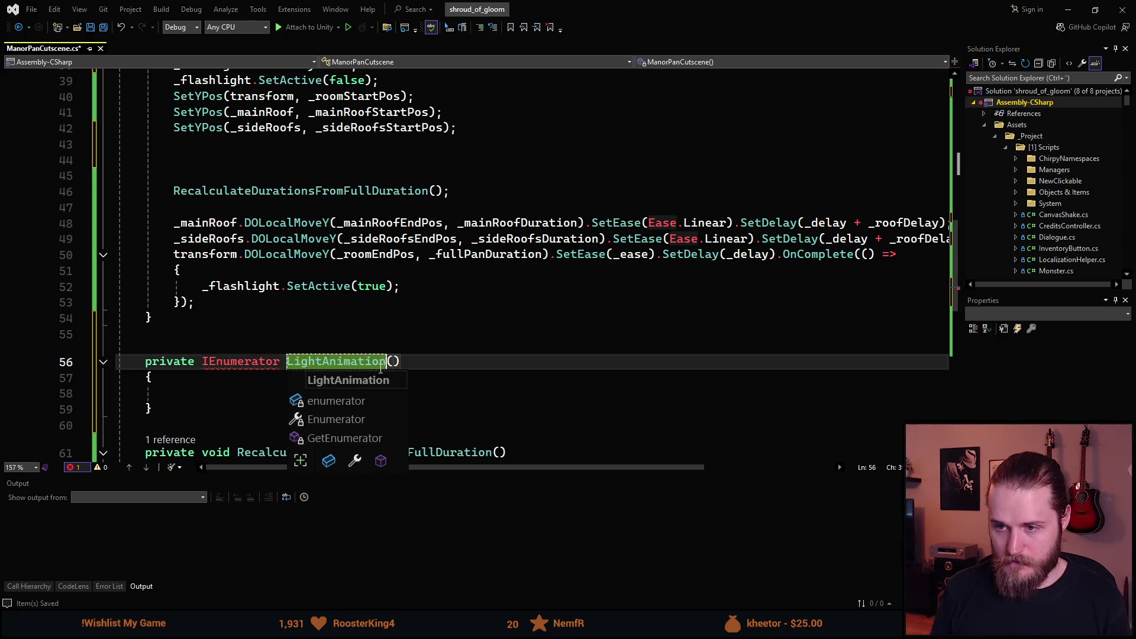
key("Escape")
key("Down")
key("Down")
key("Down")
- Store the roof light's current intensity in a float, then switch the roof light off
scroll(271, 291, "up", 2)
left_click(361, 159)
double_click(207, 160)
scroll(240, 310, "down", 4)
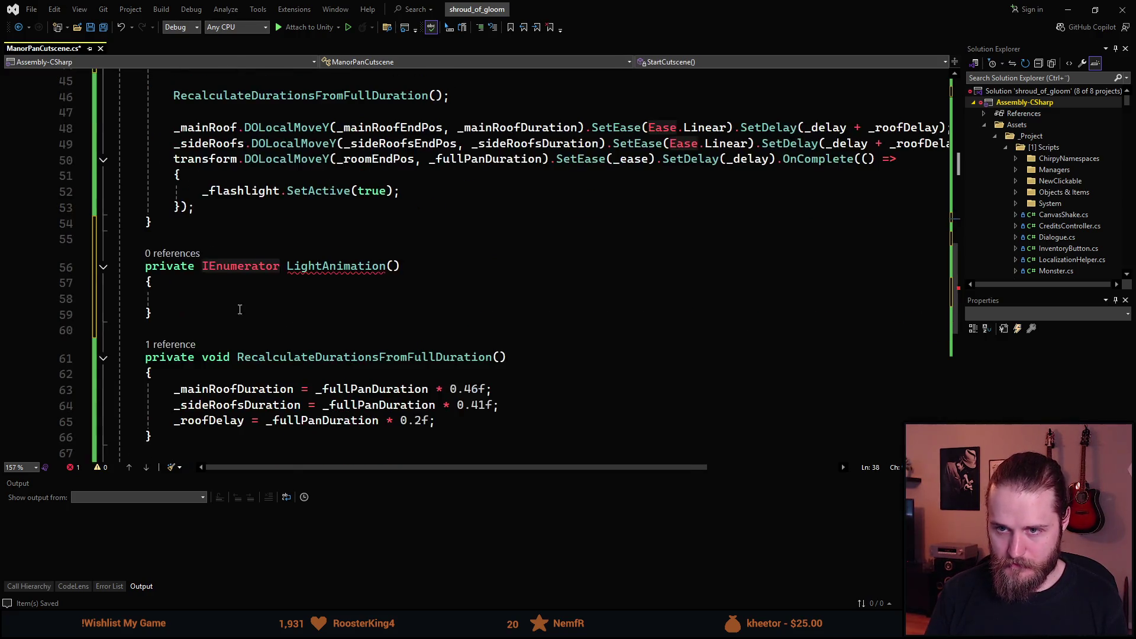
left_click(207, 302)
type("float")
key("Escape")
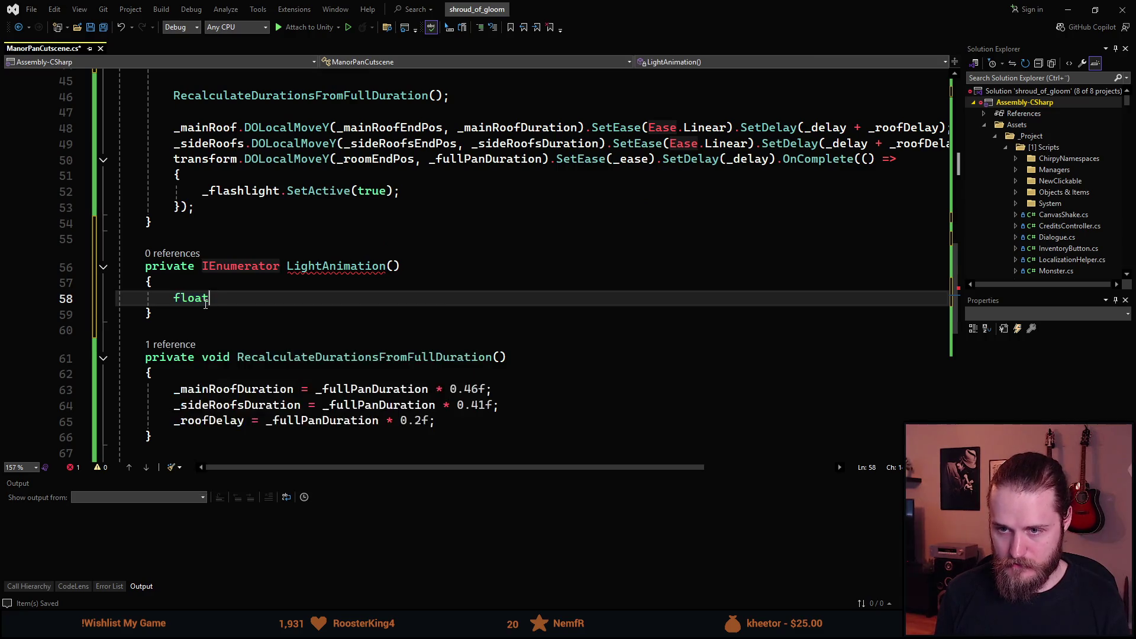
key("Return")
type("_roofLight.intensity = 0f;")
key("Up")
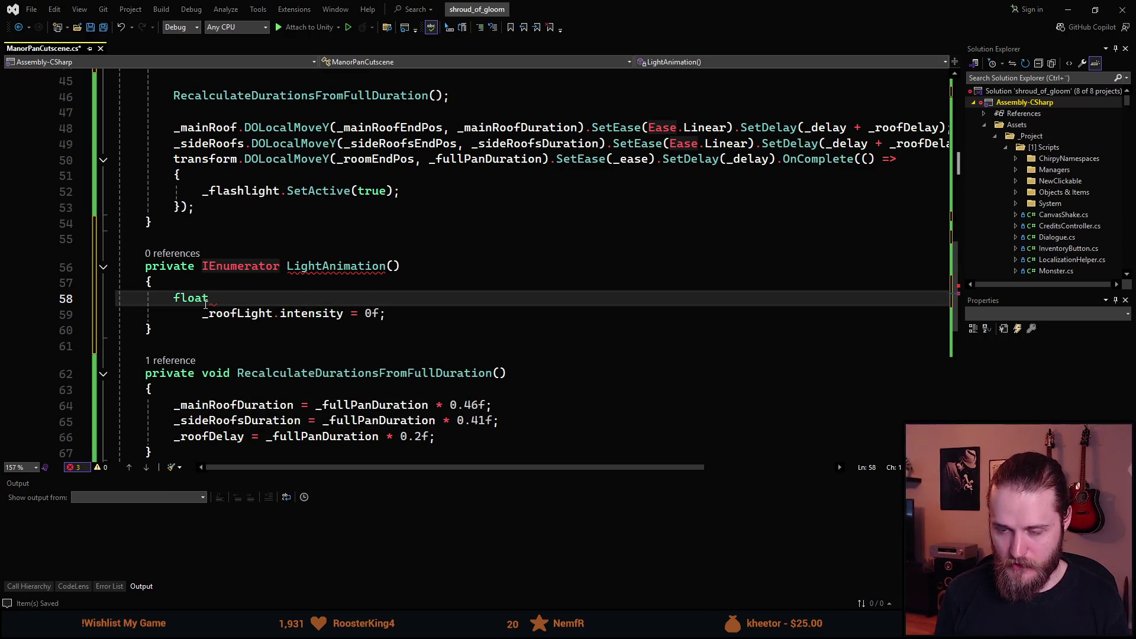
type("intensity = ")
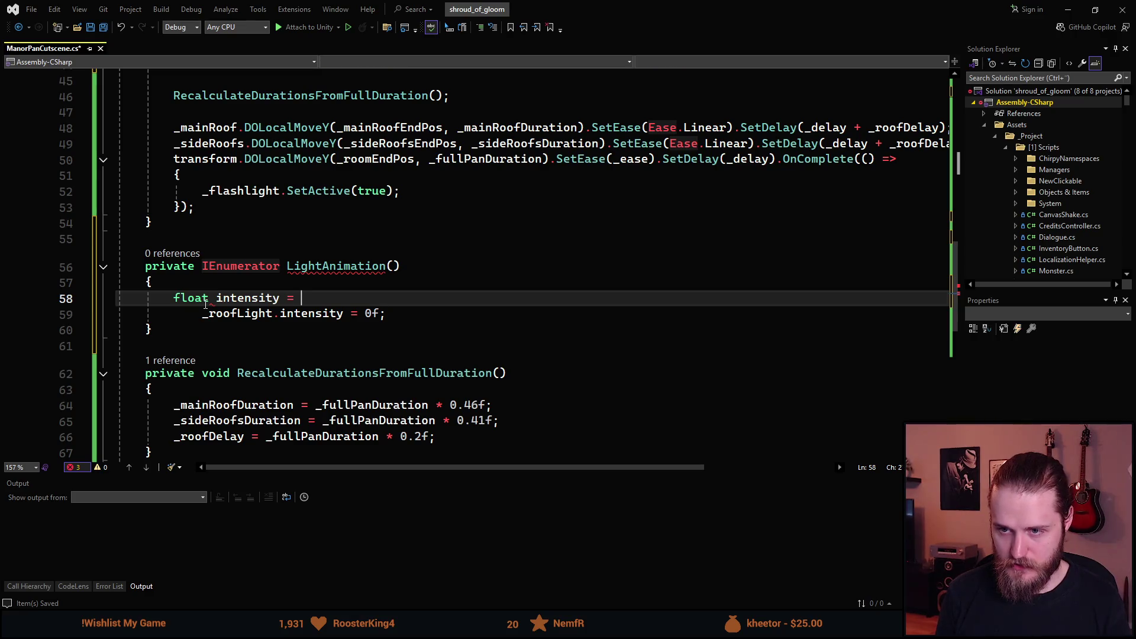
type("_roofL")
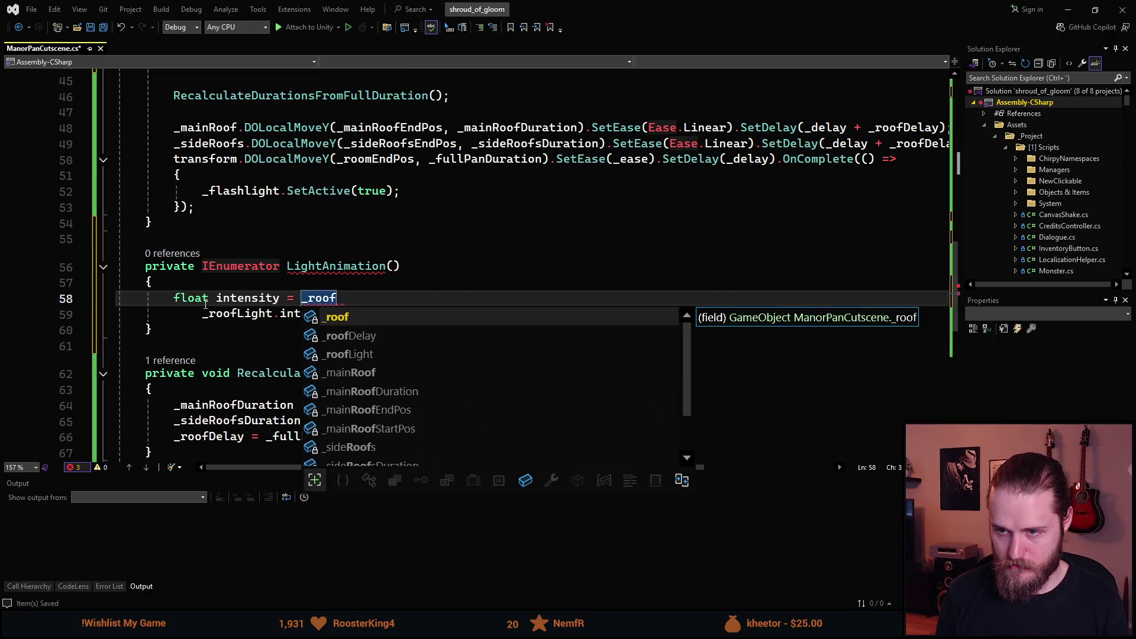
key("Tab")
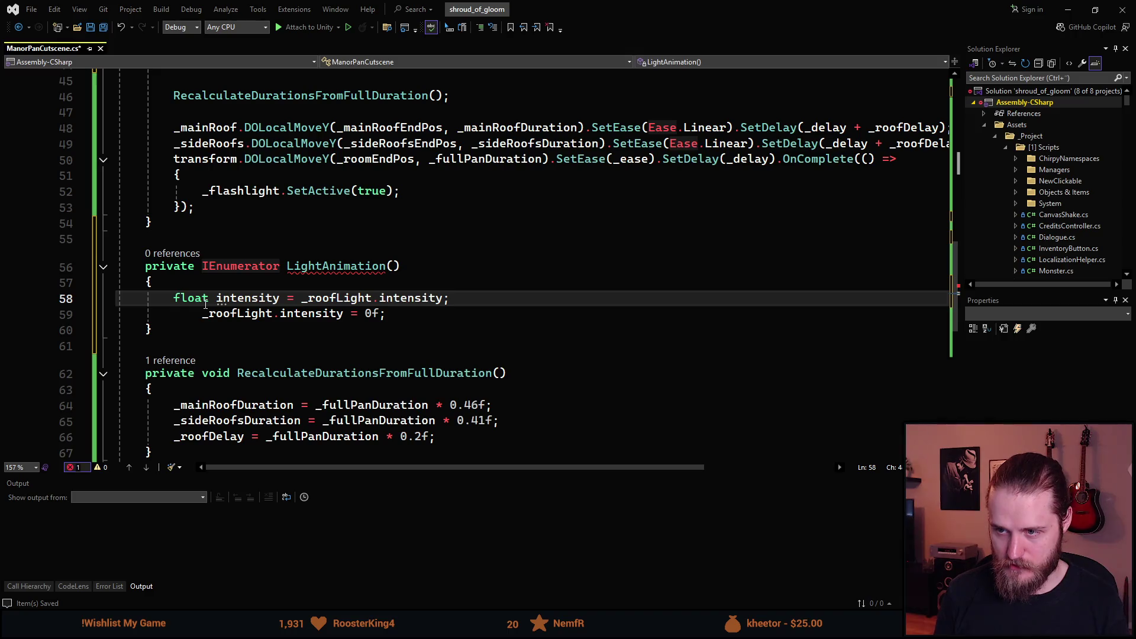
key("Tab")
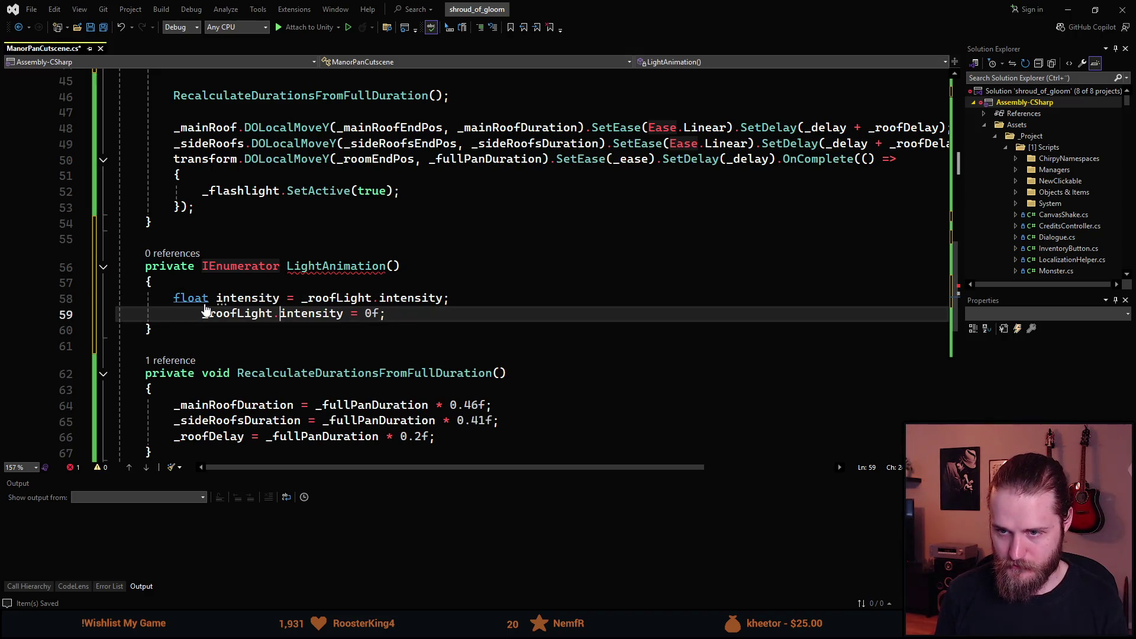
key("shift+Tab")
key("ctrl+Right")
key("ctrl+Right")
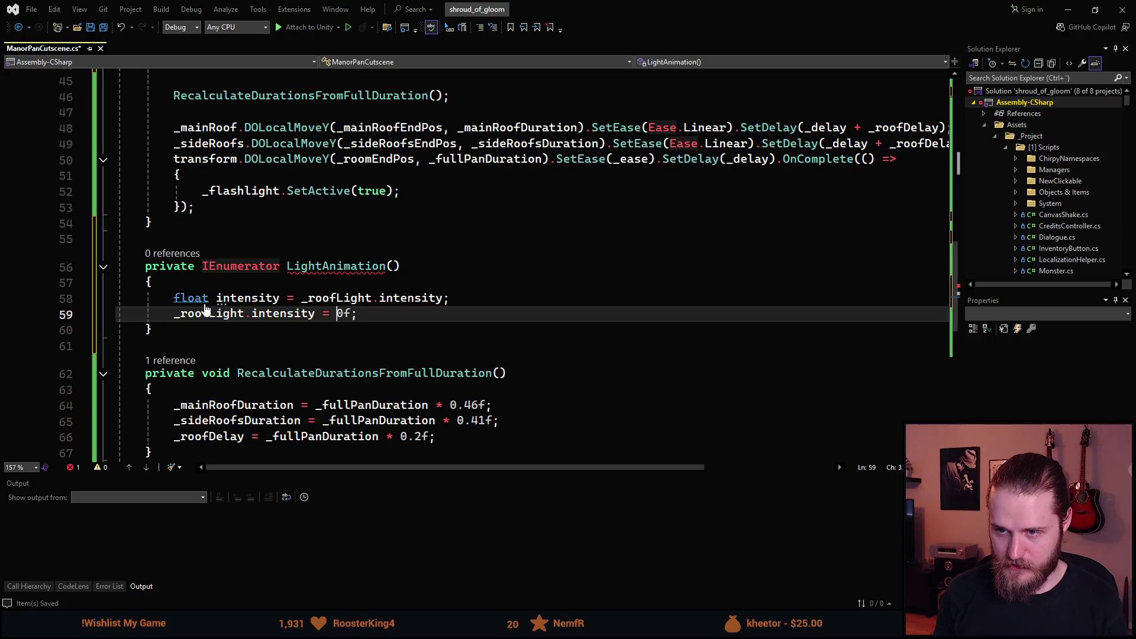
key("Return")
- Wait 0.15 seconds, restore the roof light's intensity, then wait 0.1 seconds
type("yield return new")
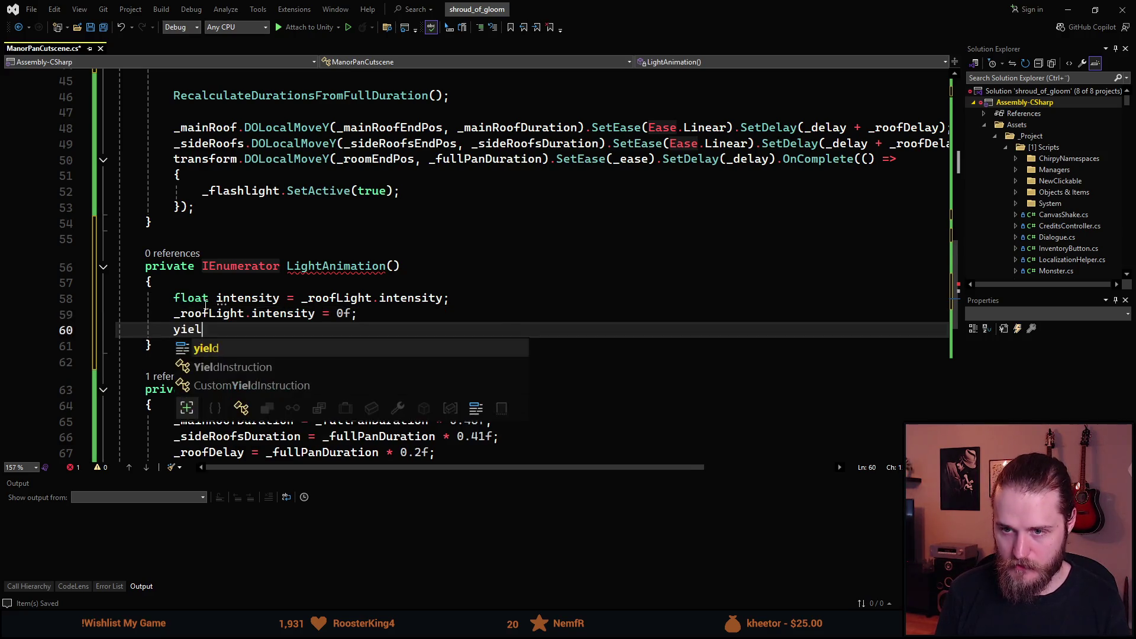
key("Tab")
key("Left")
key("Left")
key("ctrl+BackSpace")
type("0.15")
key("End")
key("Return")
type("_roofLight")
key("Tab")
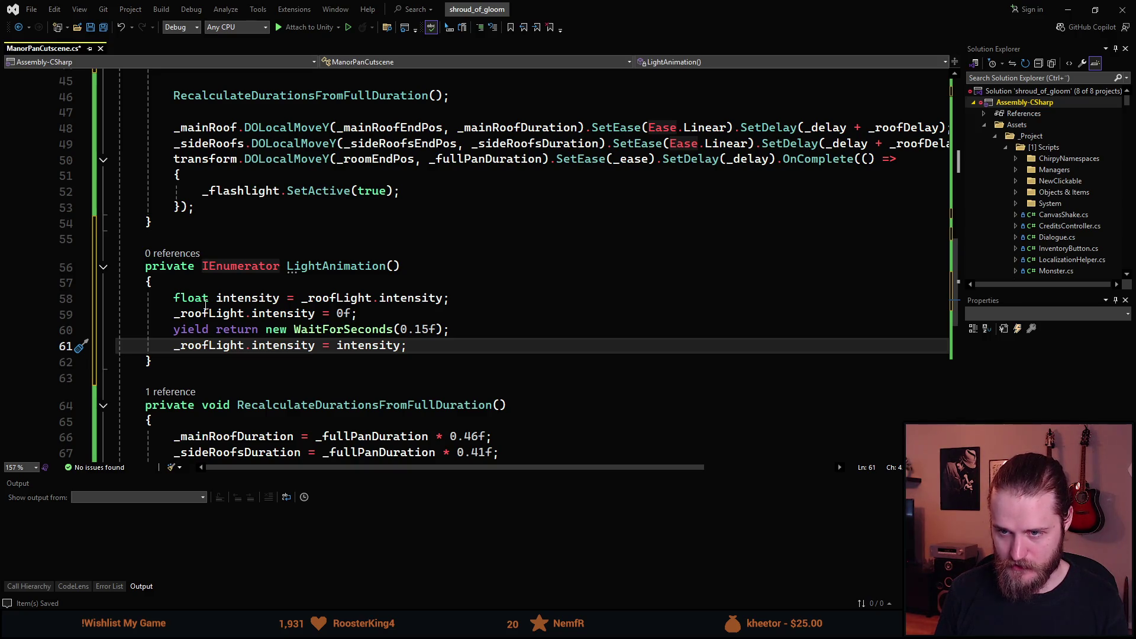
key("Return")
type("yield re")
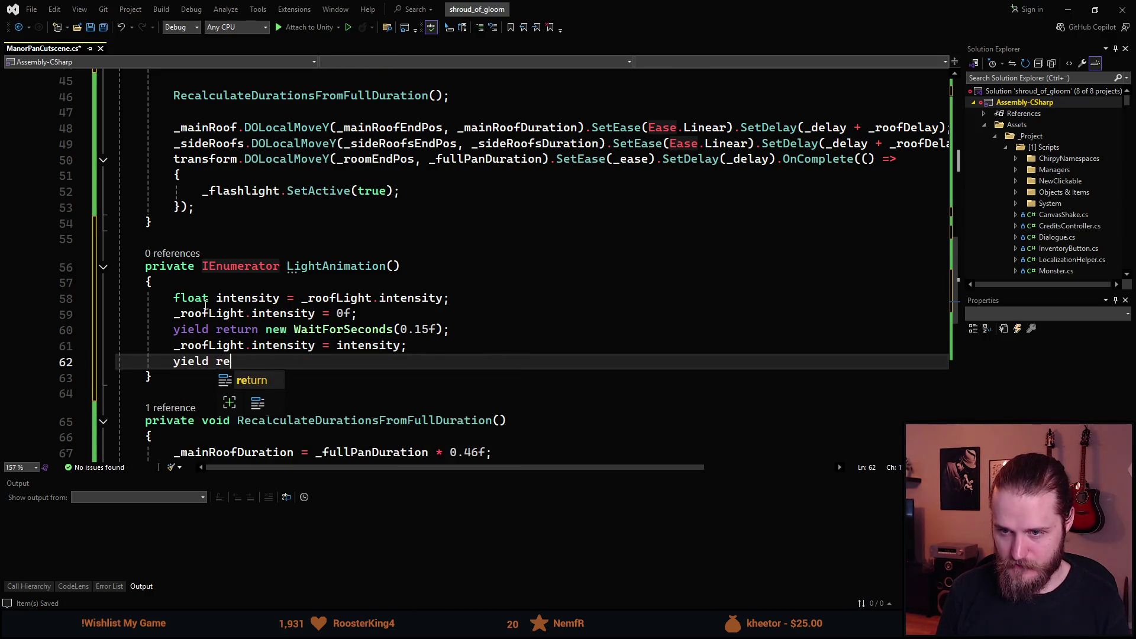
type("turn ")
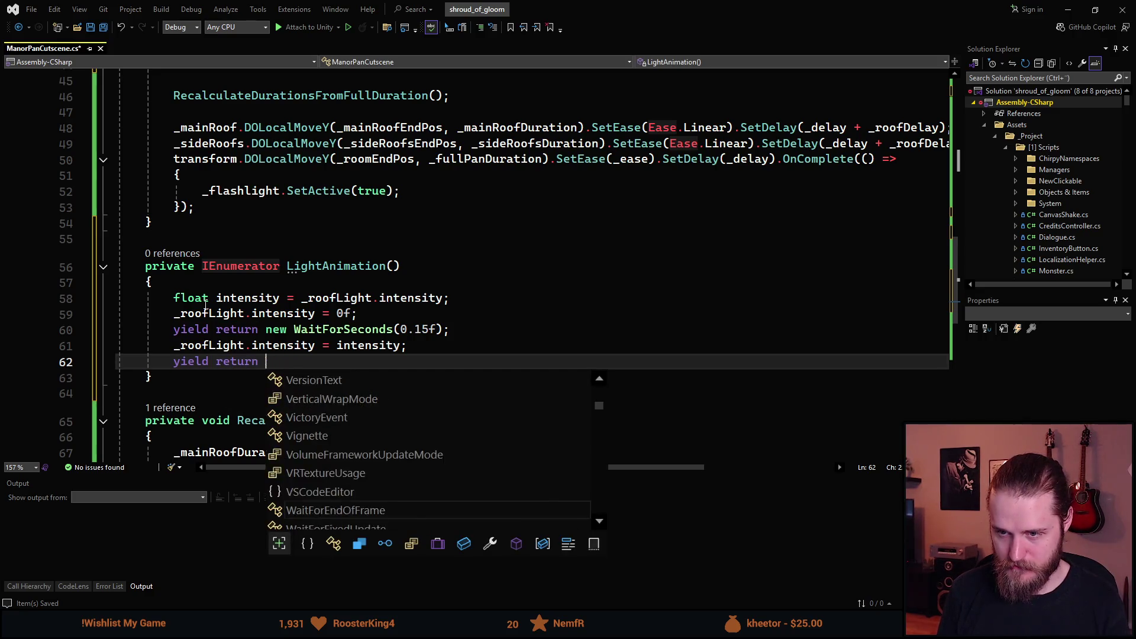
type("new W")
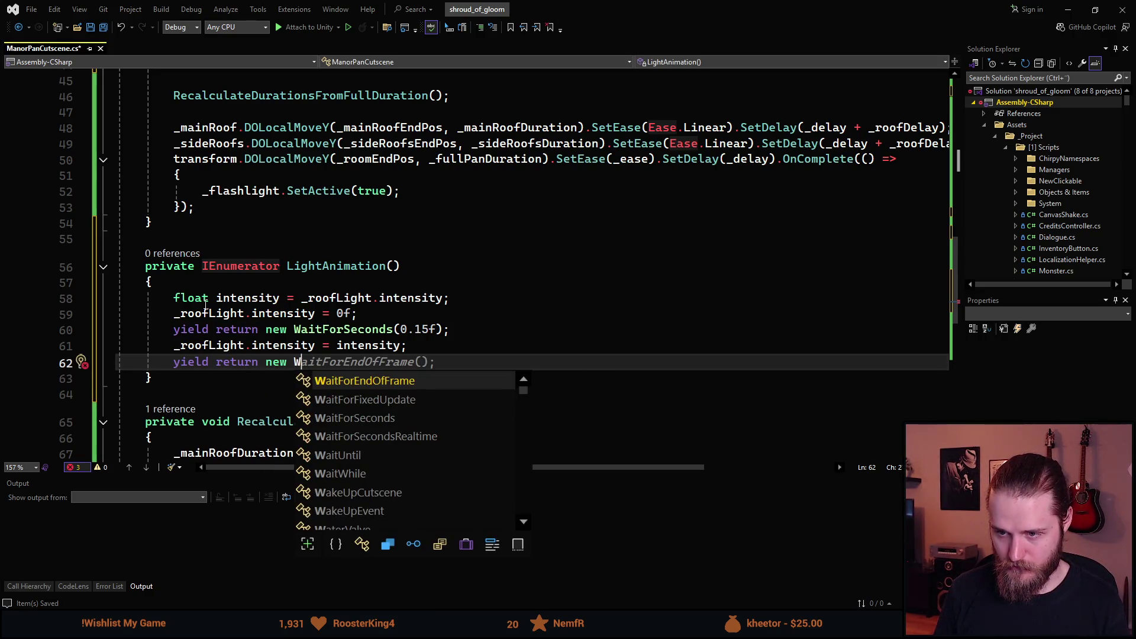
type("aitForSeconds(")
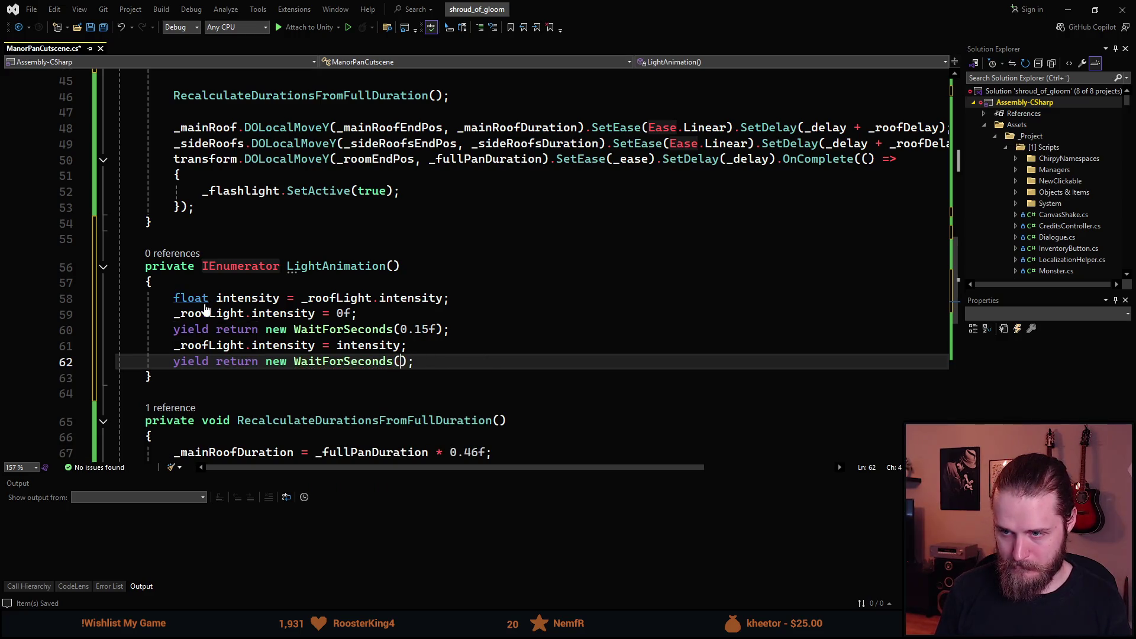
type("0")
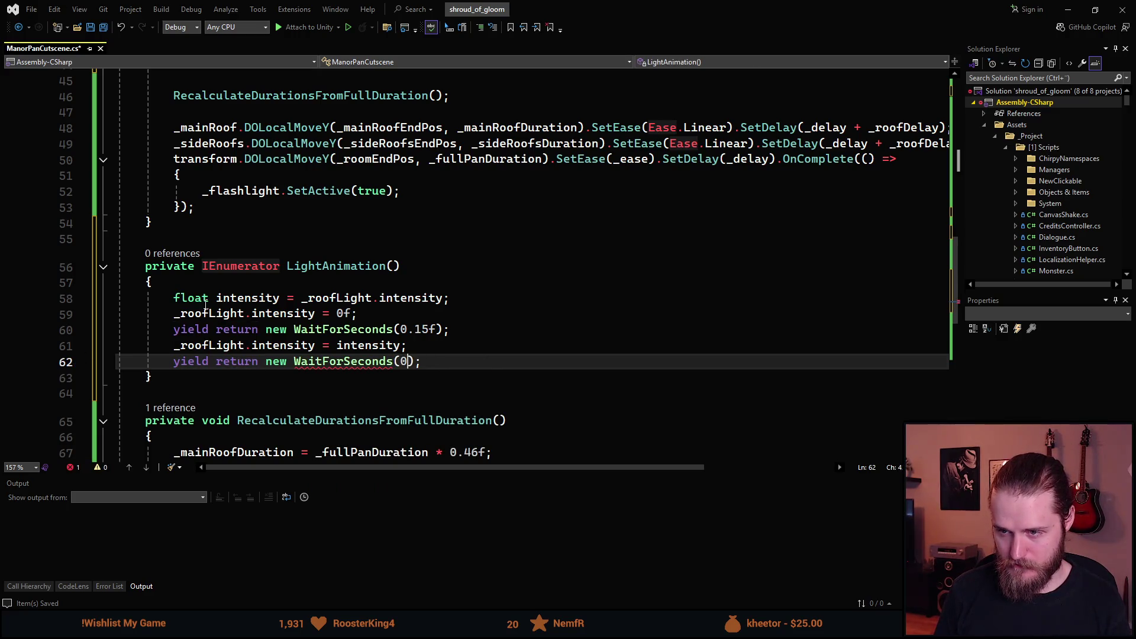
type(".1f")
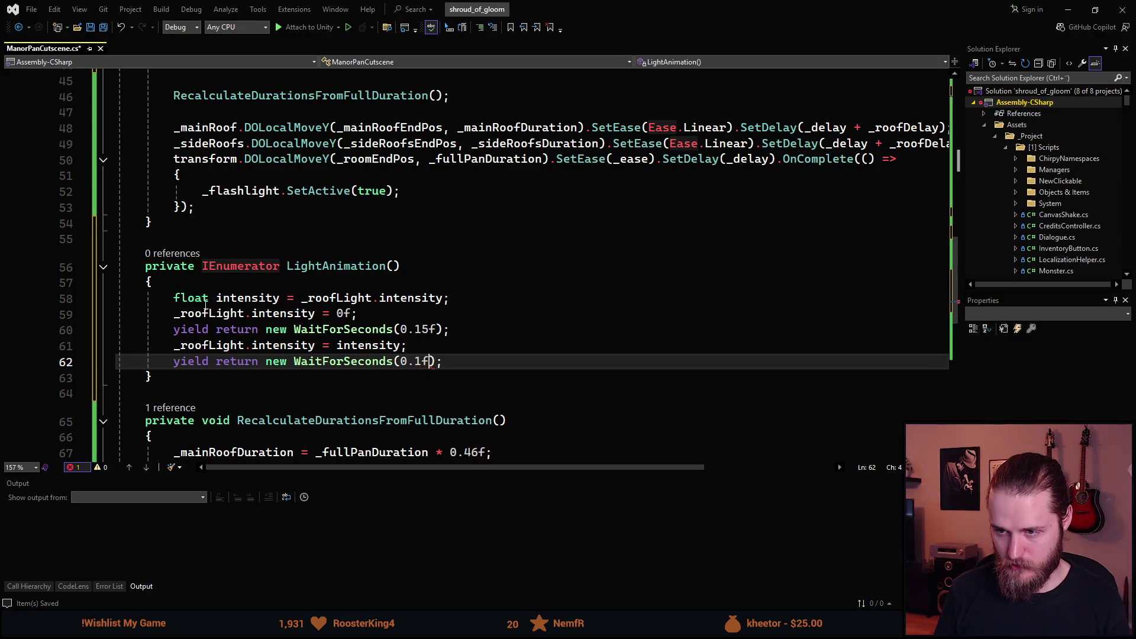
- Duplicate the light-off, wait and restore lines to add a second flicker
key("End")
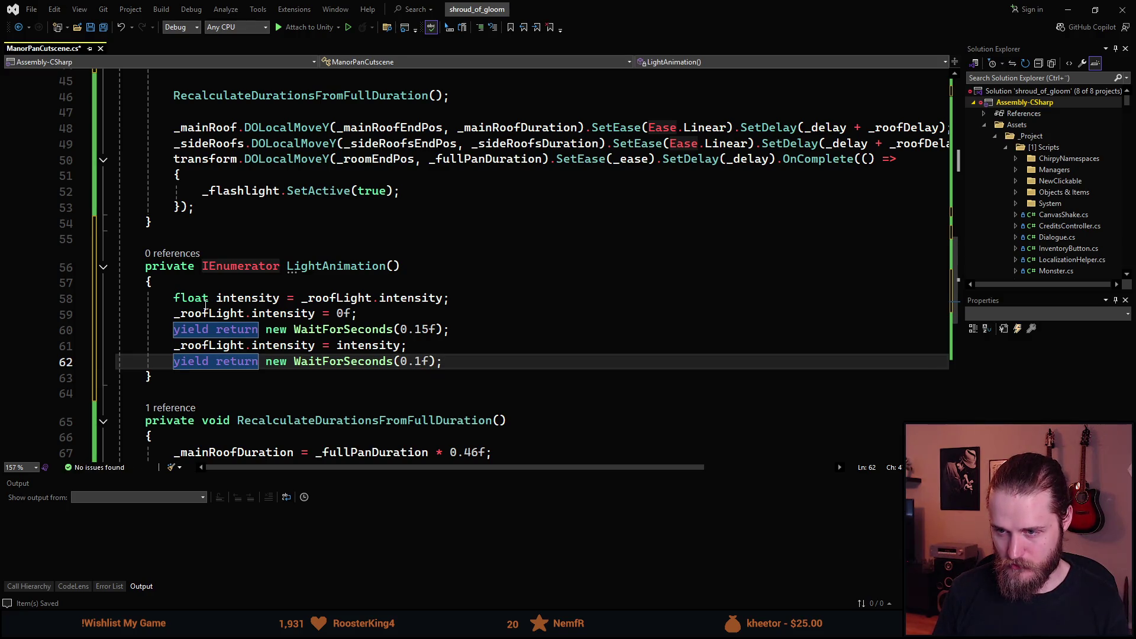
key("Up")
key("Up")
key("Up")
key("ctrl+d")
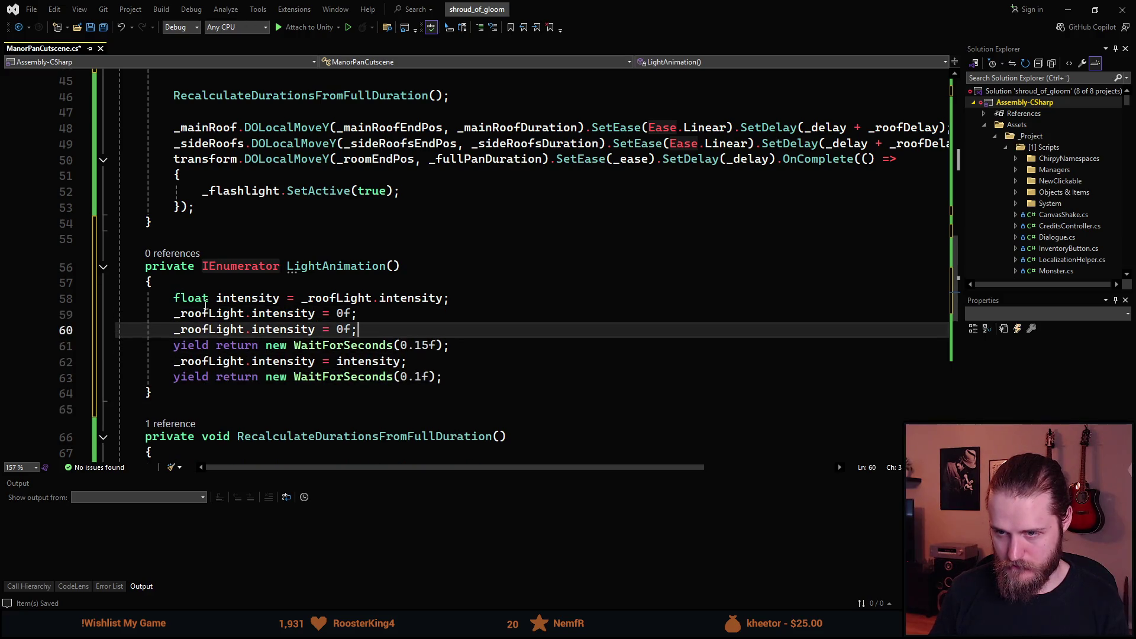
key("alt+Down")
key("alt+Down")
key("alt+Down")
key("Up")
key("Up")
key("Down")
key("Up")
key("Up")
key("ctrl+d")
key("alt+Down")
key("alt+Down")
key("alt+Down")
key("Up")
key("Up")
key("Up")
key("ctrl+d")
key("alt+Down")
key("alt+Down")
key("alt+Down")
key("Up")
key("Up")
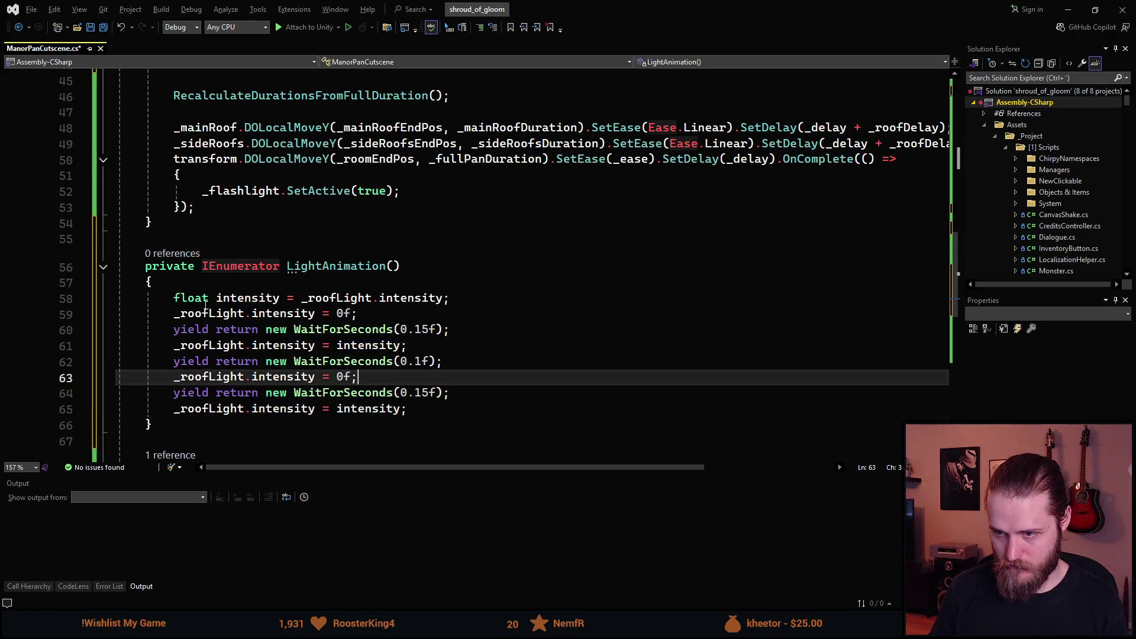
key("Down")
key("ctrl+Right")
key("ctrl+Right")
key("ctrl+Right")
key("ctrl+Right")
key("ctrl+Right")
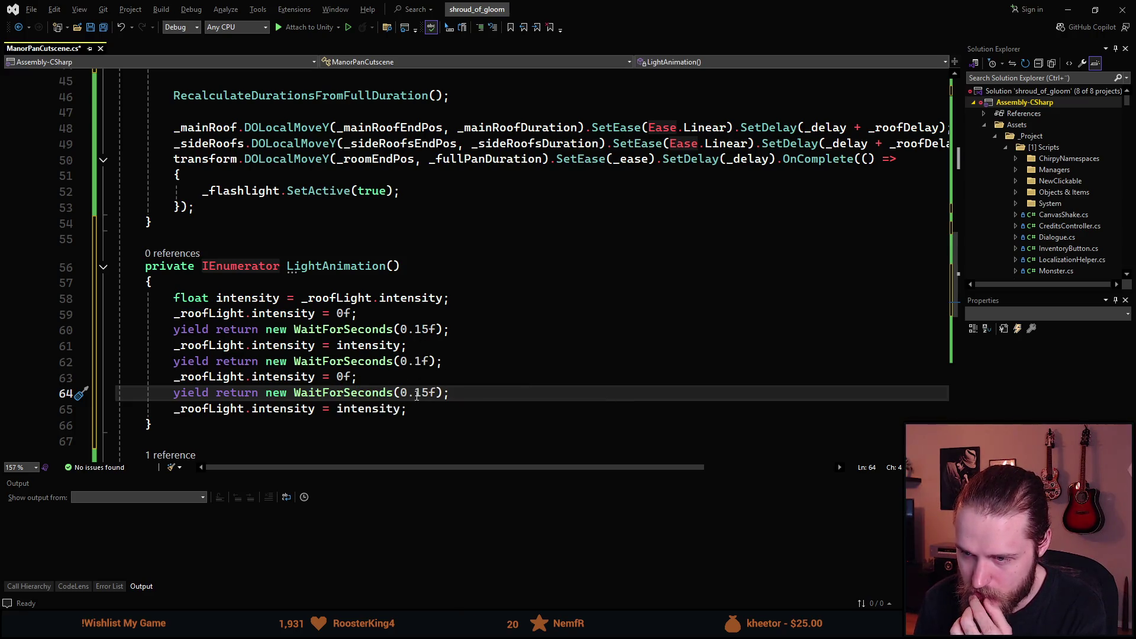
- Set the second flicker's waits to 0.15 and 0.1 seconds and save the script
left_click(424, 362)
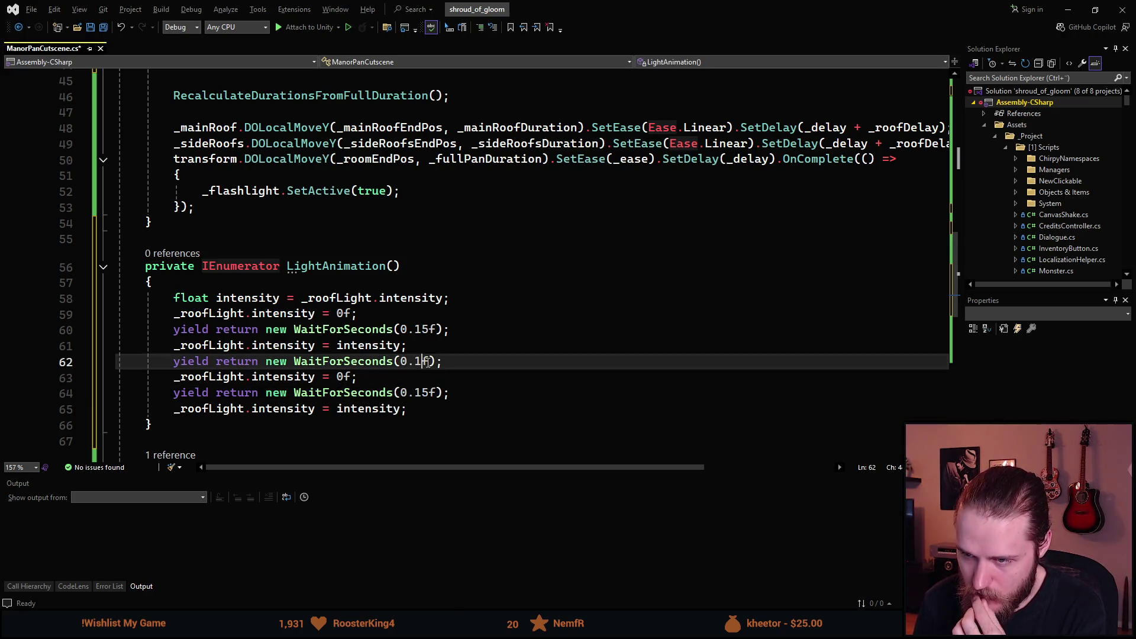
type("5")
left_click(507, 382)
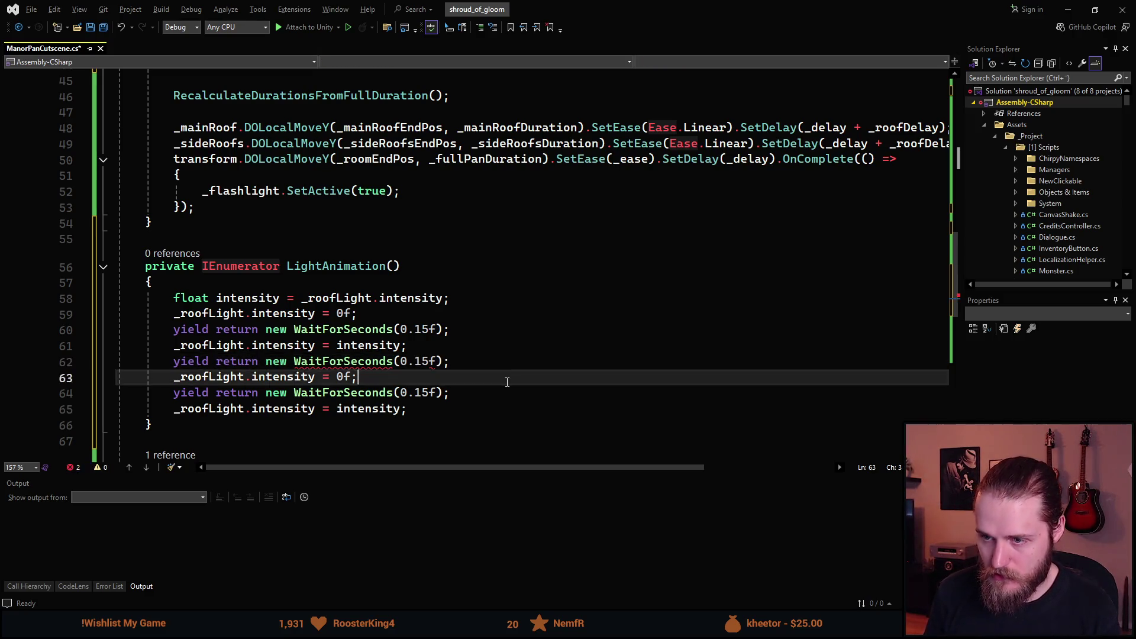
key("Down")
key("End")
key("Left")
key("Left")
key("Left")
key("BackSpace")
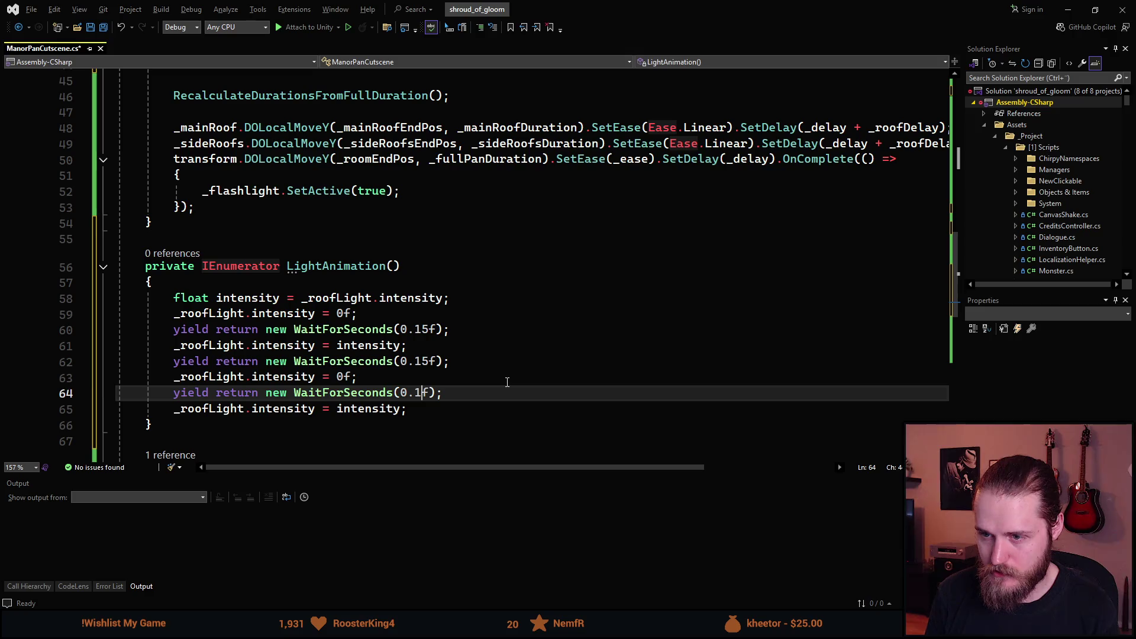
key("Down")
key("Down")
key("ctrl+s")
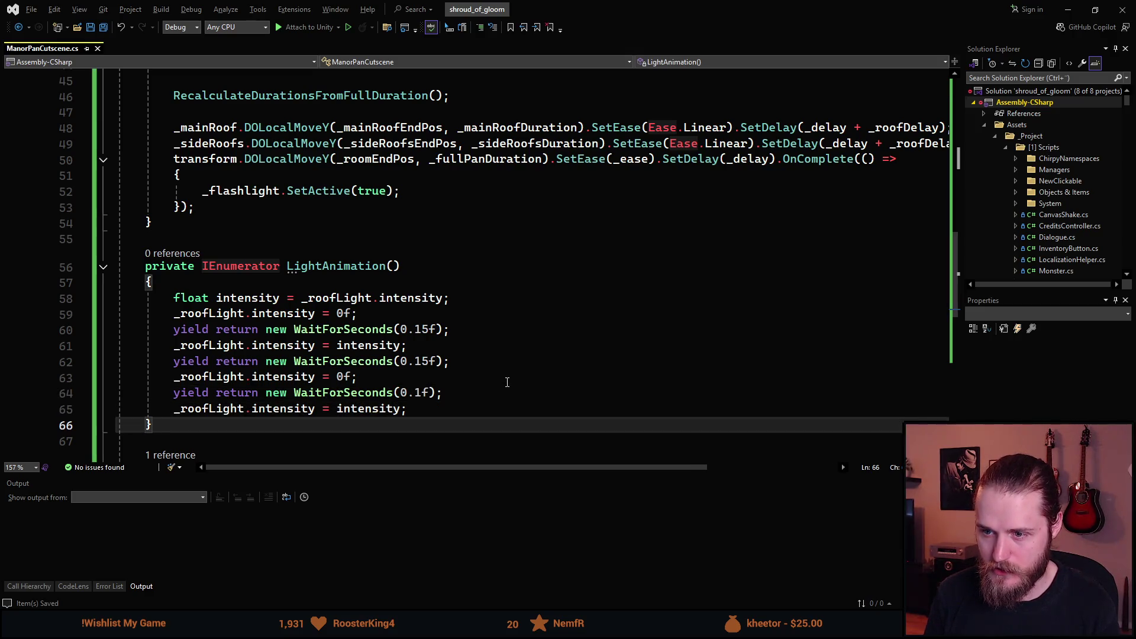
- Call StartCoroutine(LightAnimation()) at the top of StartCutscene, save, and return to Unity
scroll(400, 249, "up", 4)
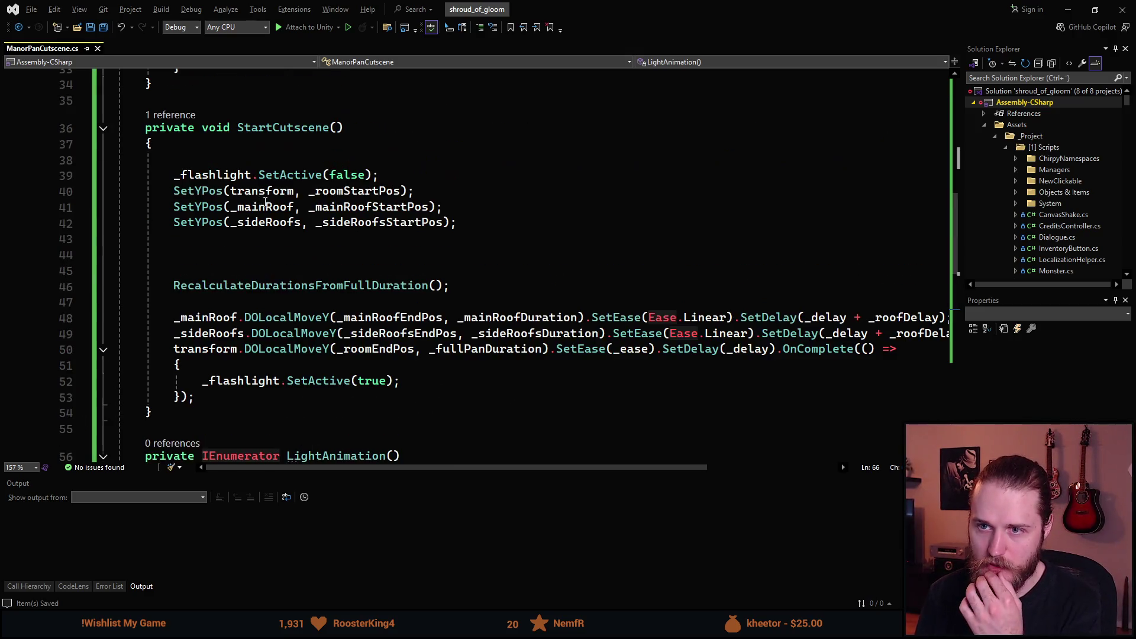
left_click(230, 157)
type("Start")
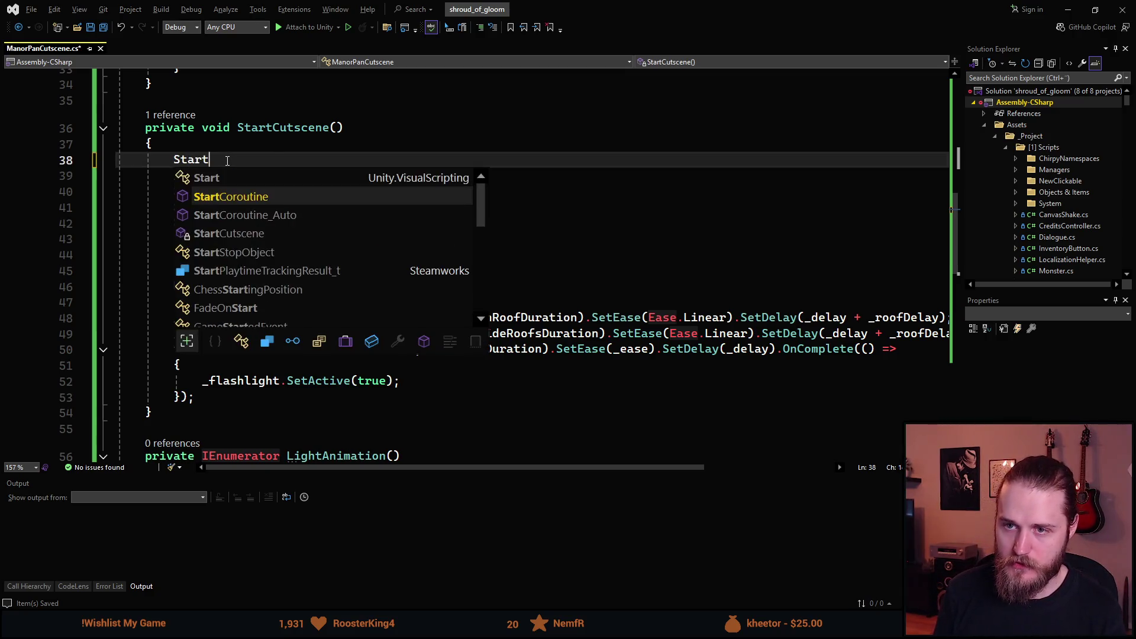
key("Tab")
type("(Light")
key("Tab")
type("());")
key("ctrl+s")
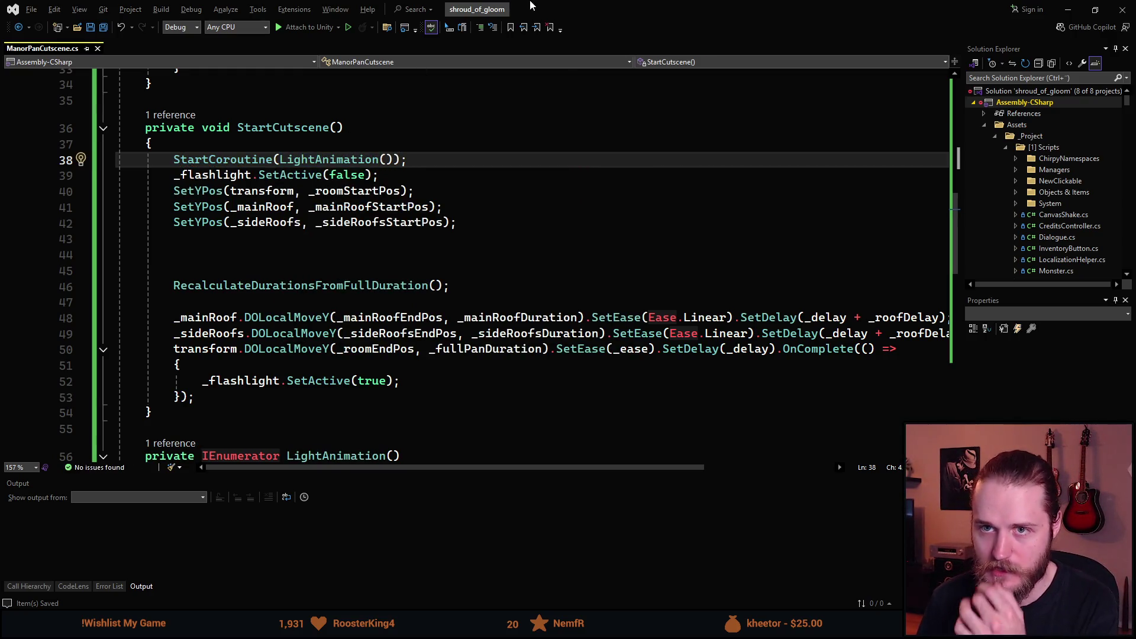
key("alt+Tab")
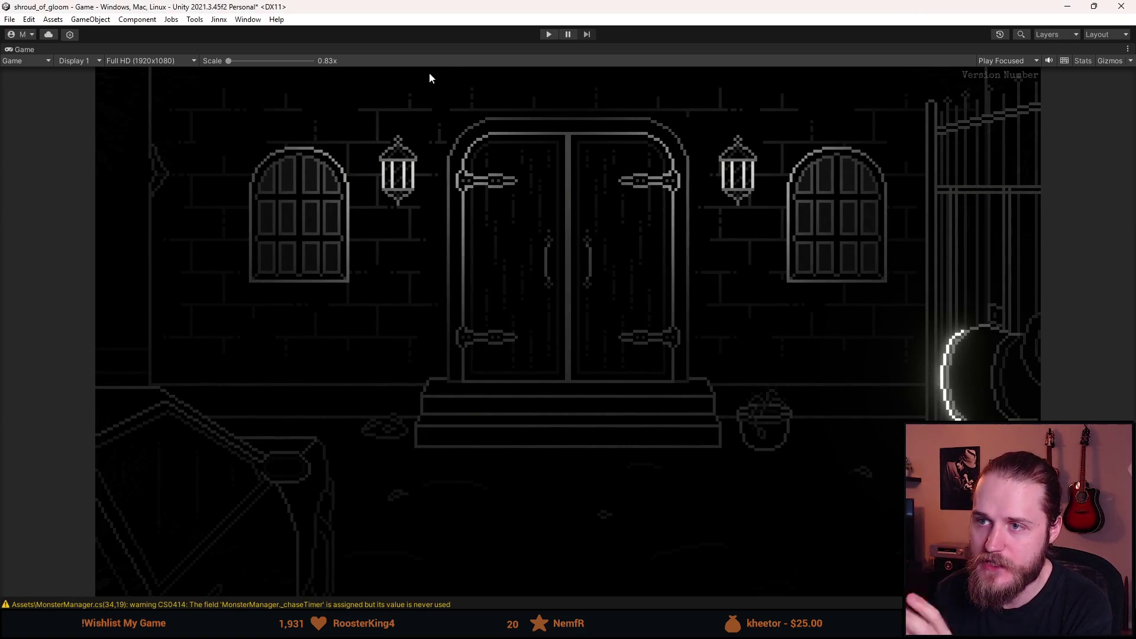
- Play-test the cutscene, which throws a NullReferenceException, then stop play mode
left_click(555, 34)
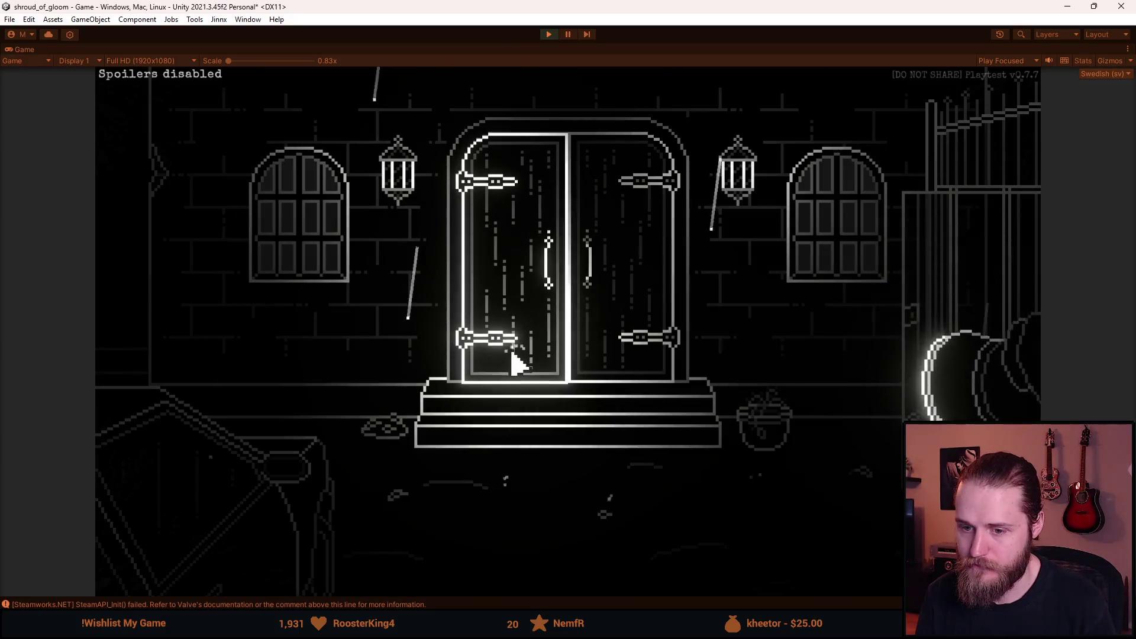
left_click(567, 373)
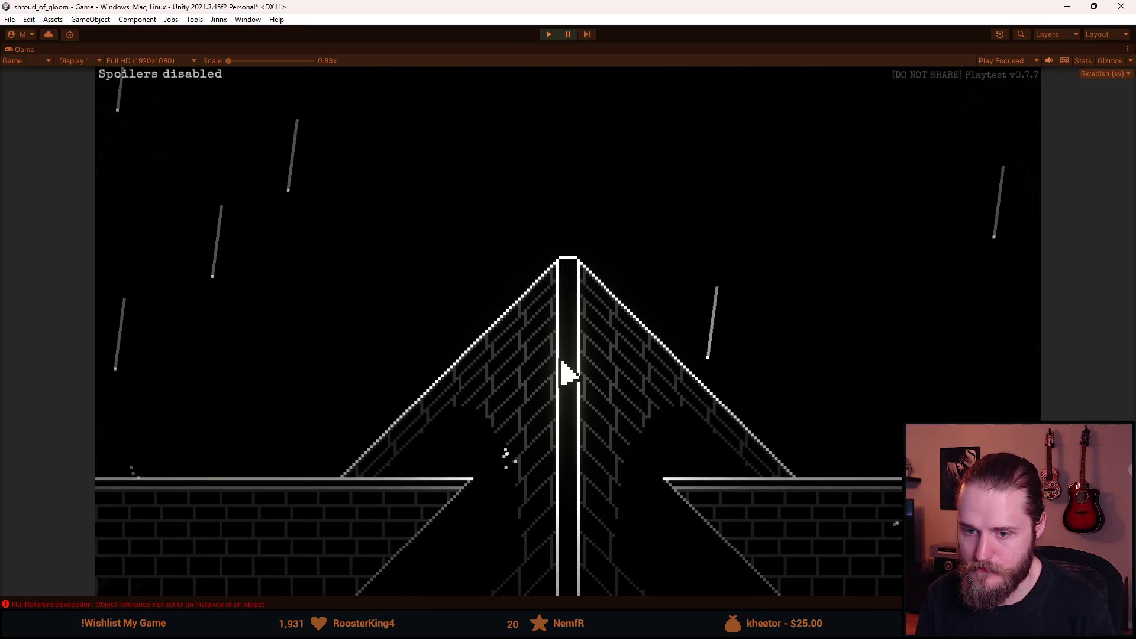
left_click(548, 34)
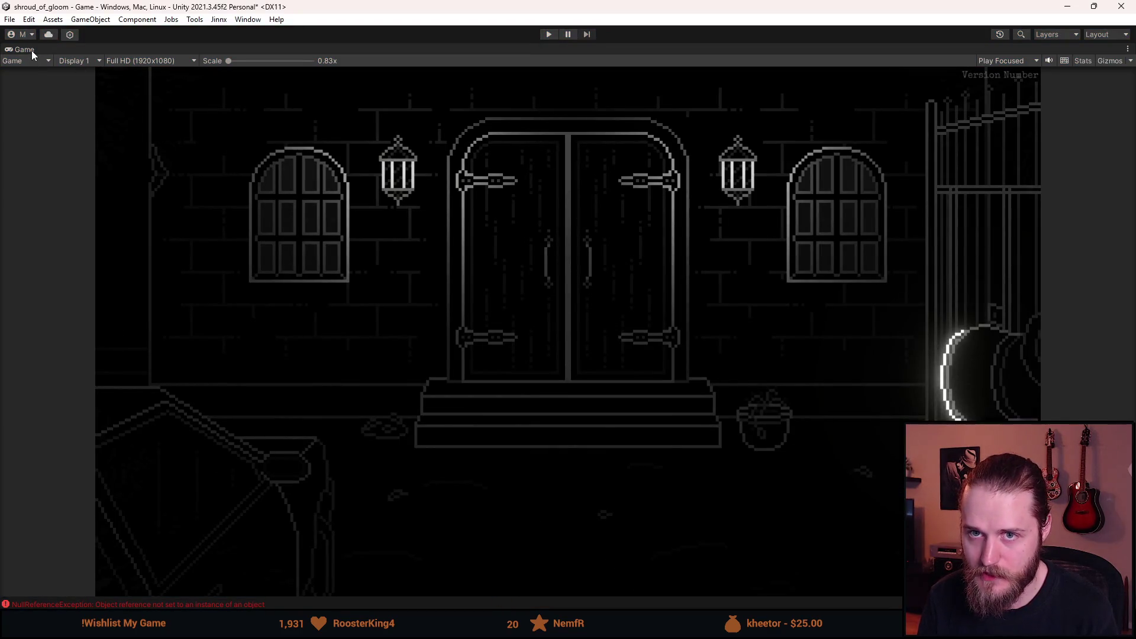
double_click(31, 50)
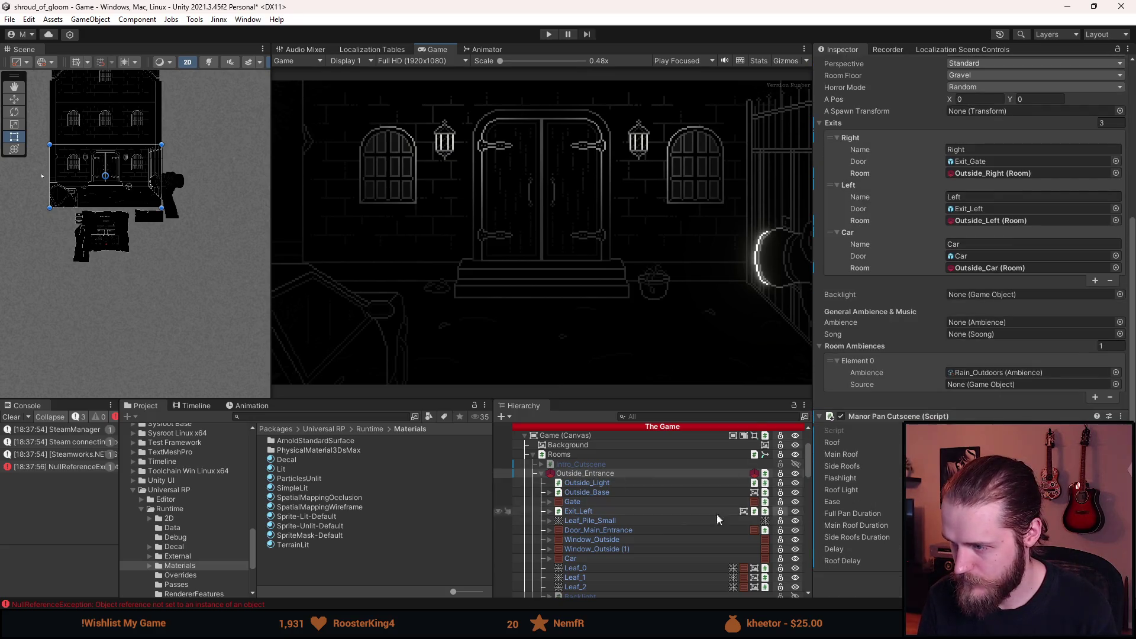
- Assign the Roof_Light object to the cutscene script's Roof Light field
scroll(681, 518, "down", 5)
left_click(688, 515)
left_click_drag(688, 512, 1006, 489)
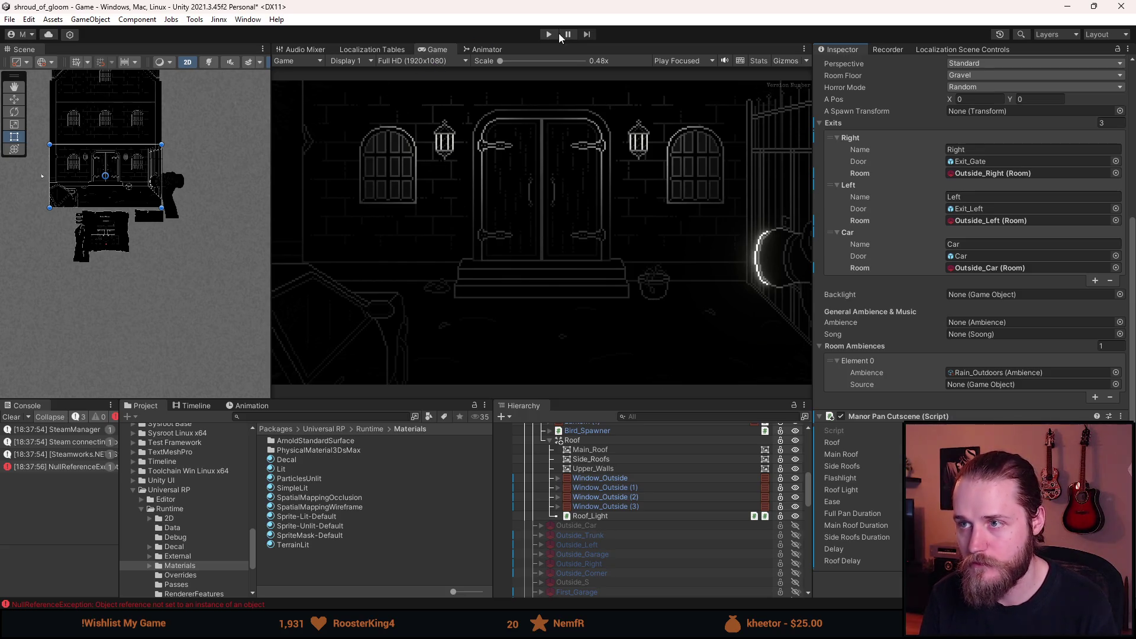
- Play-test the pan with Roof_Light connected in a maximized Game view, then return to LightAnimation
left_click(547, 36)
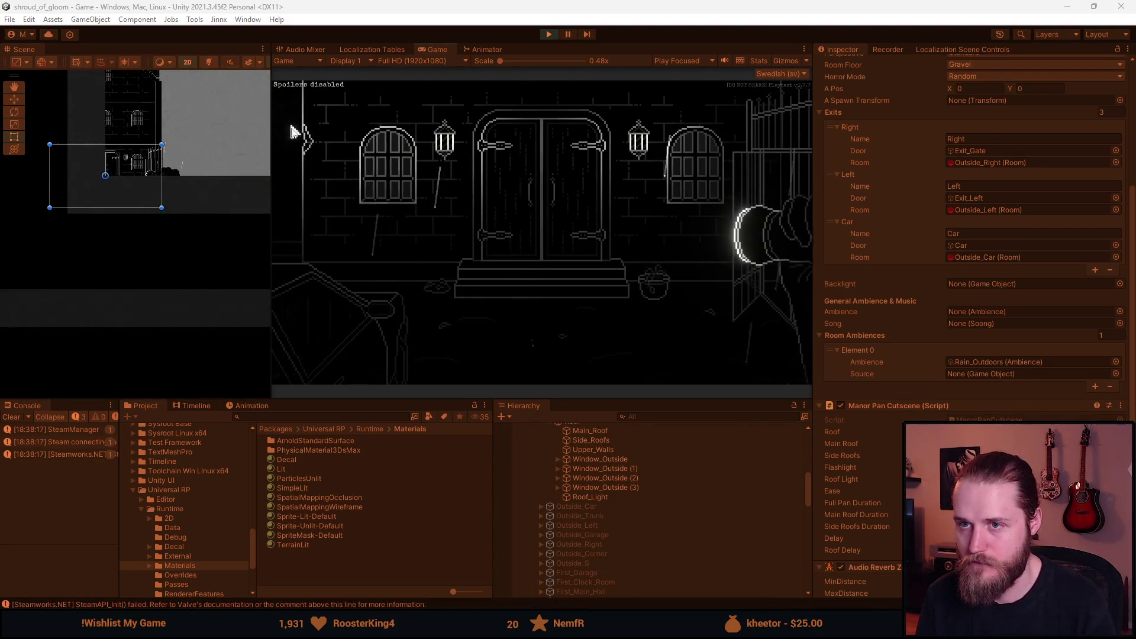
double_click(441, 50)
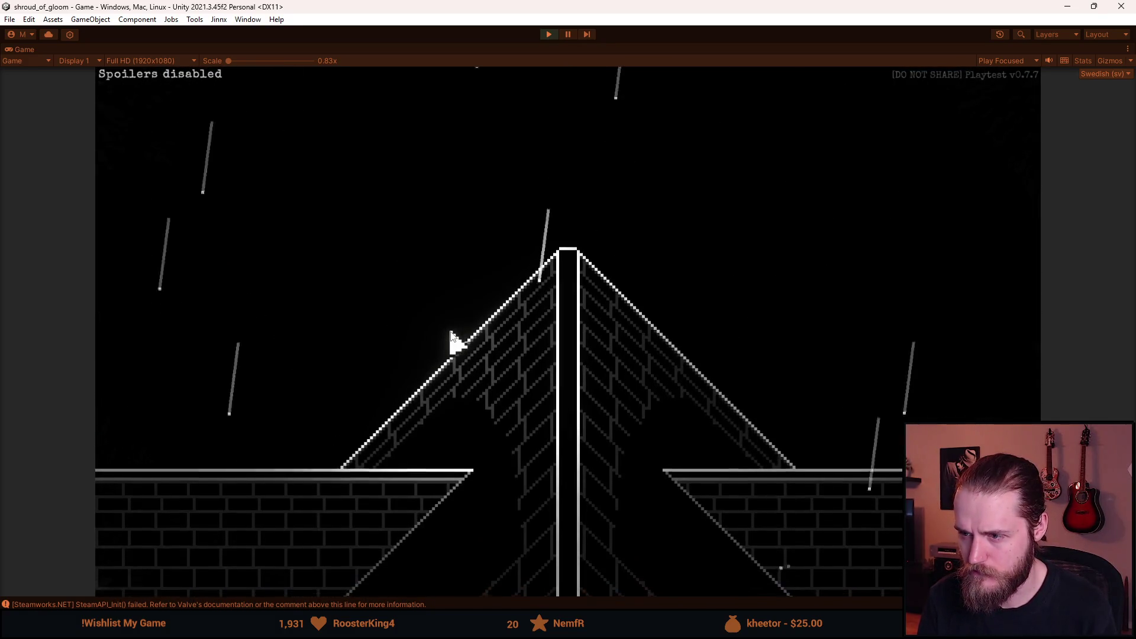
key("alt+Tab")
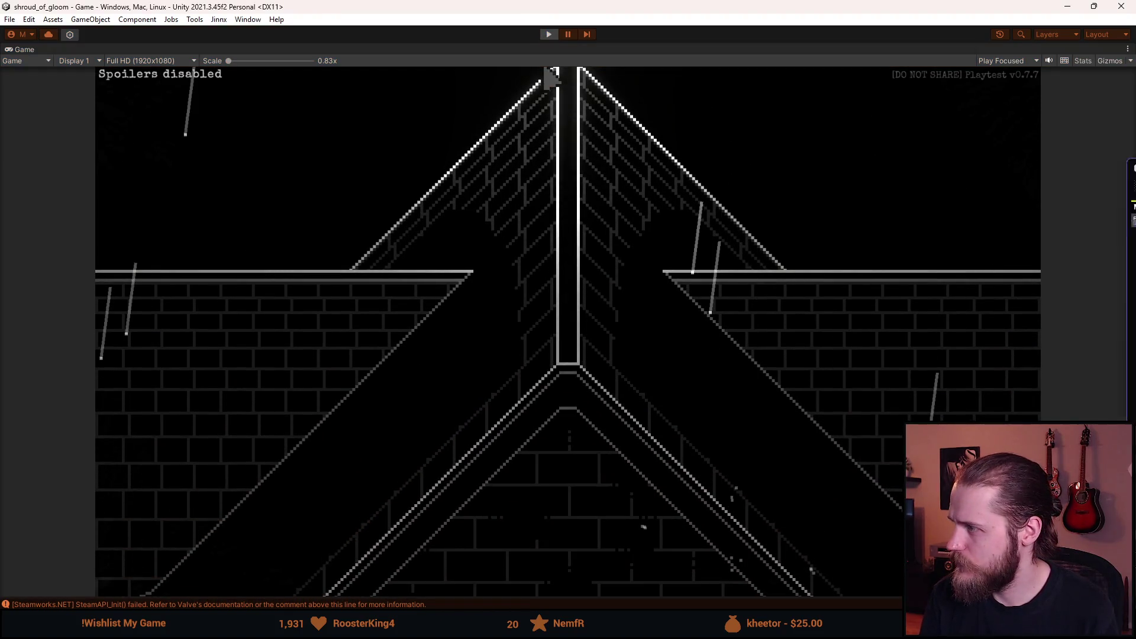
key("alt+Tab")
scroll(286, 232, "down", 5)
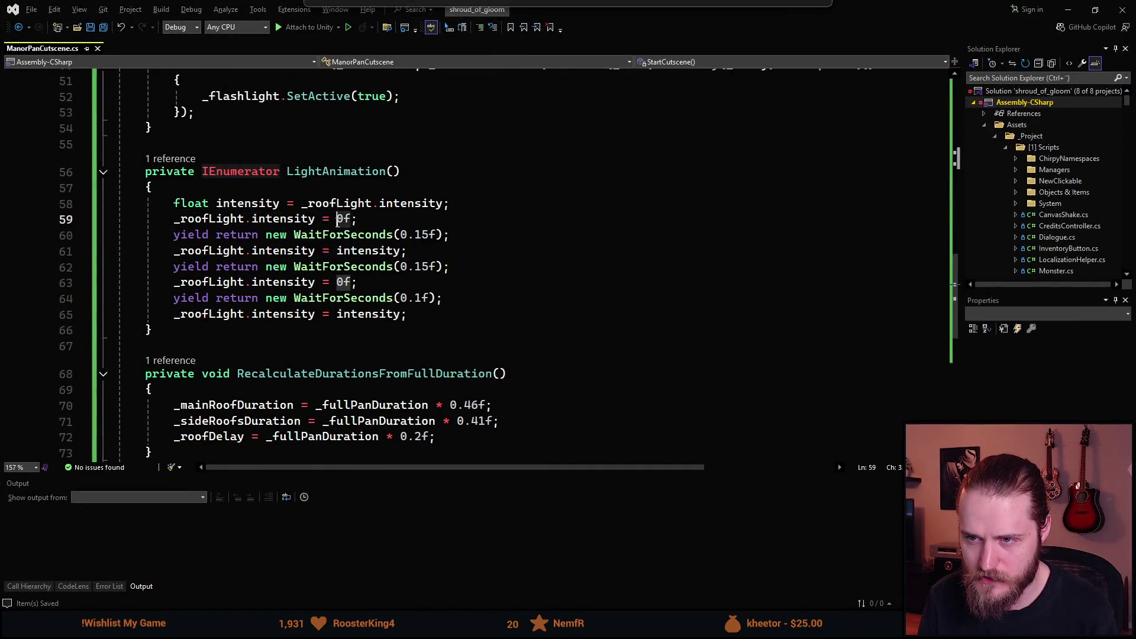
- Change LightAnimation's first wait from 0.15f to 0.35f and return to Unity
left_click(430, 235)
left_click_drag(430, 235, 415, 235)
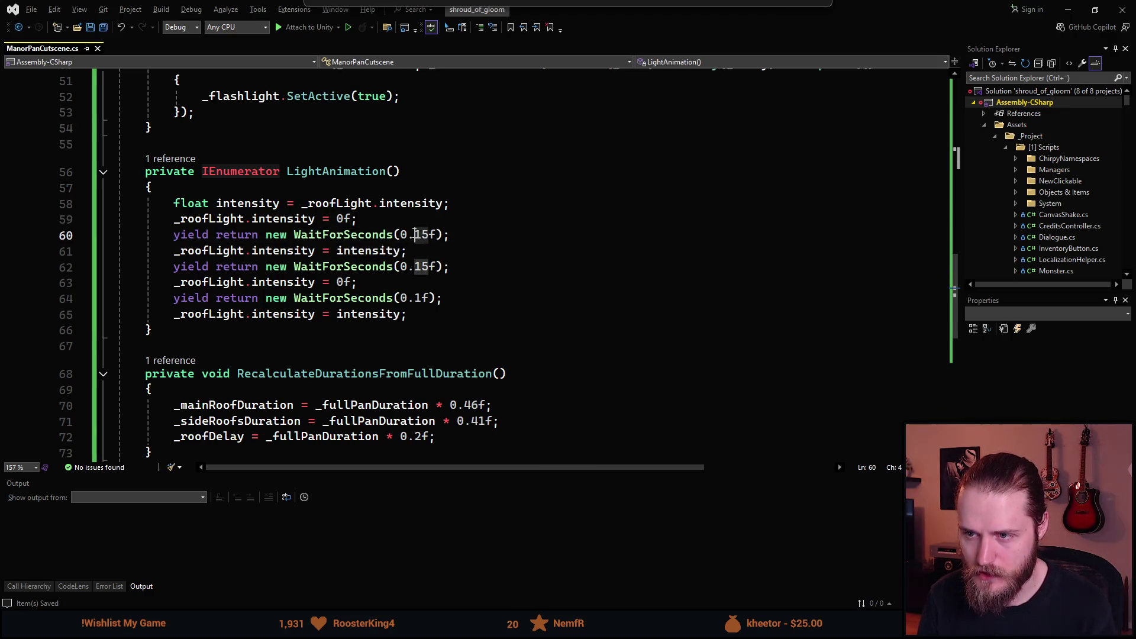
type("3")
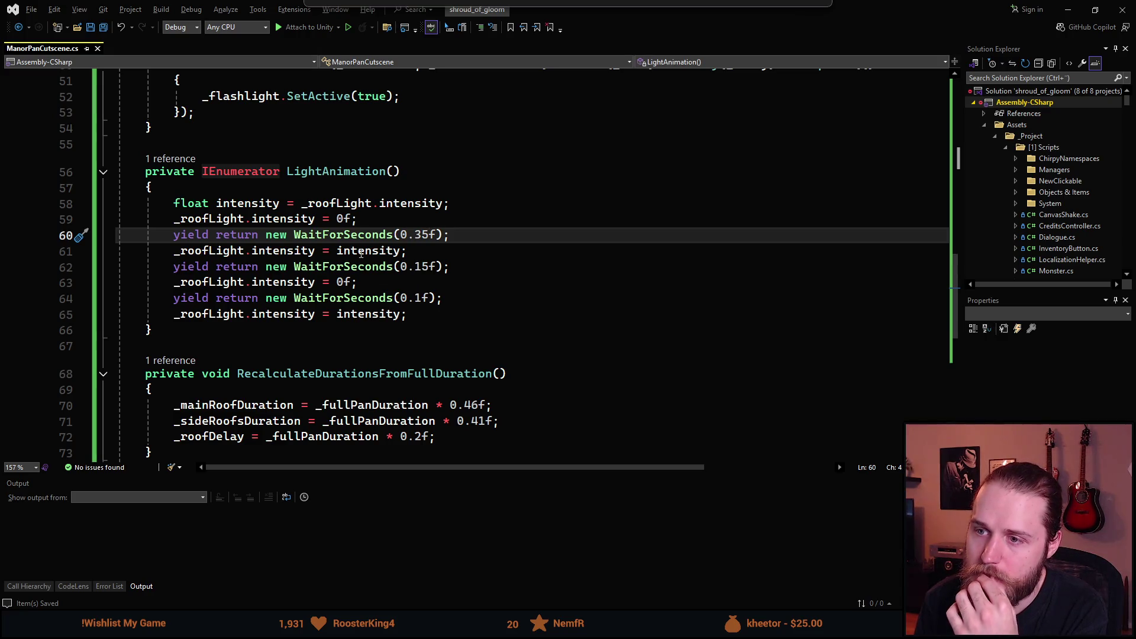
key("alt+Tab")
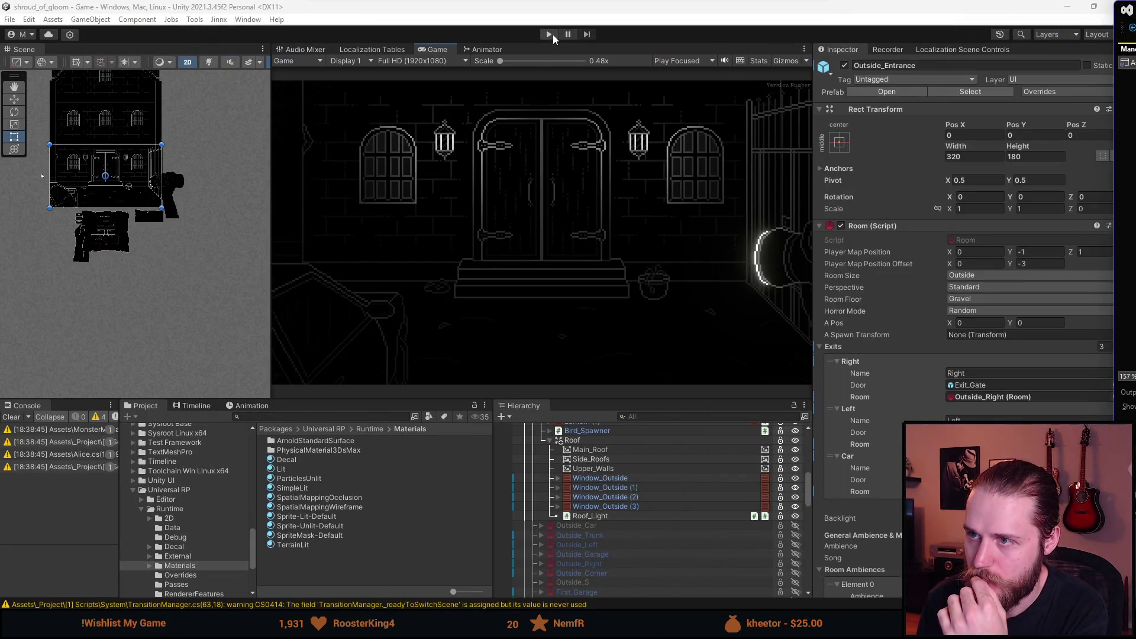
- In a maximized Game view, open the manor doors, watch the flickering roof pan, then stop
left_click(551, 34)
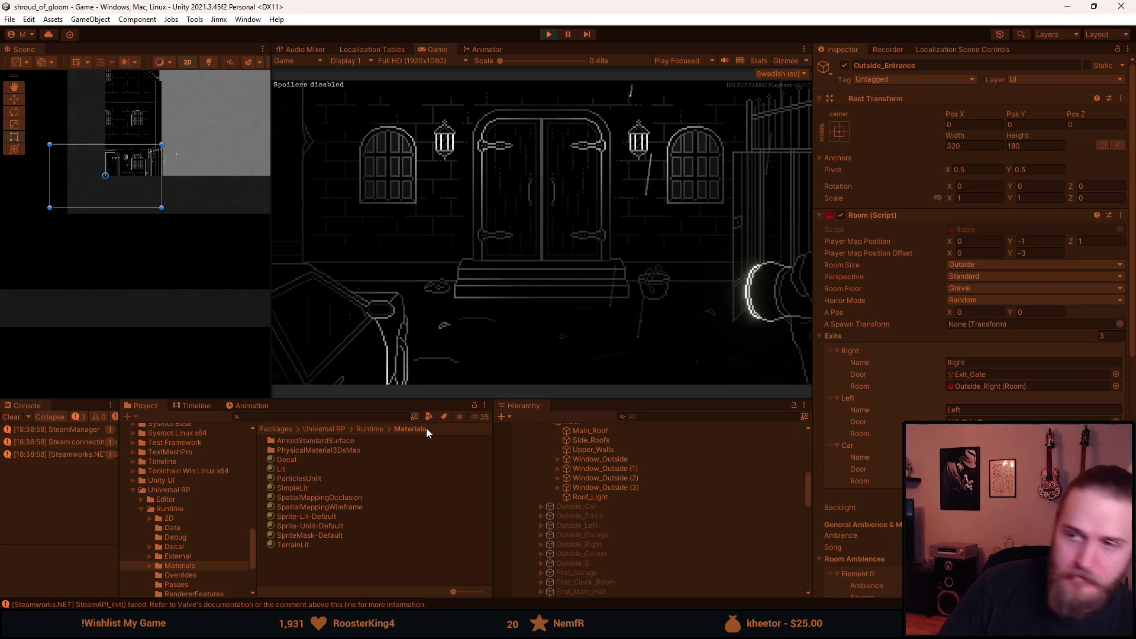
double_click(439, 49)
left_click(520, 314)
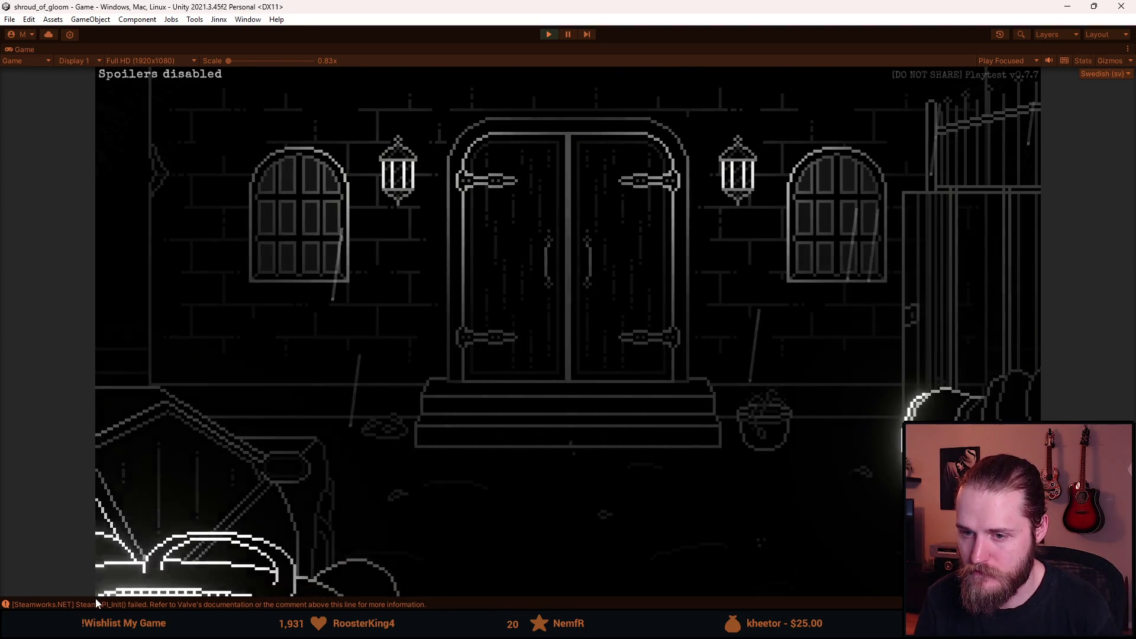
key("F1")
key("F1")
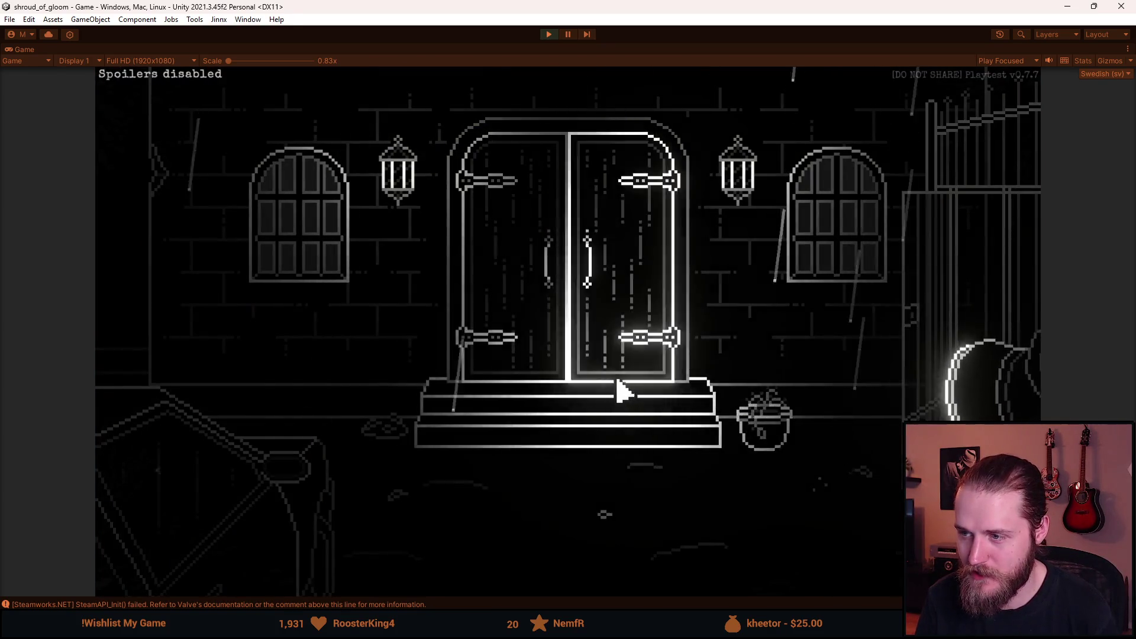
left_click(620, 391)
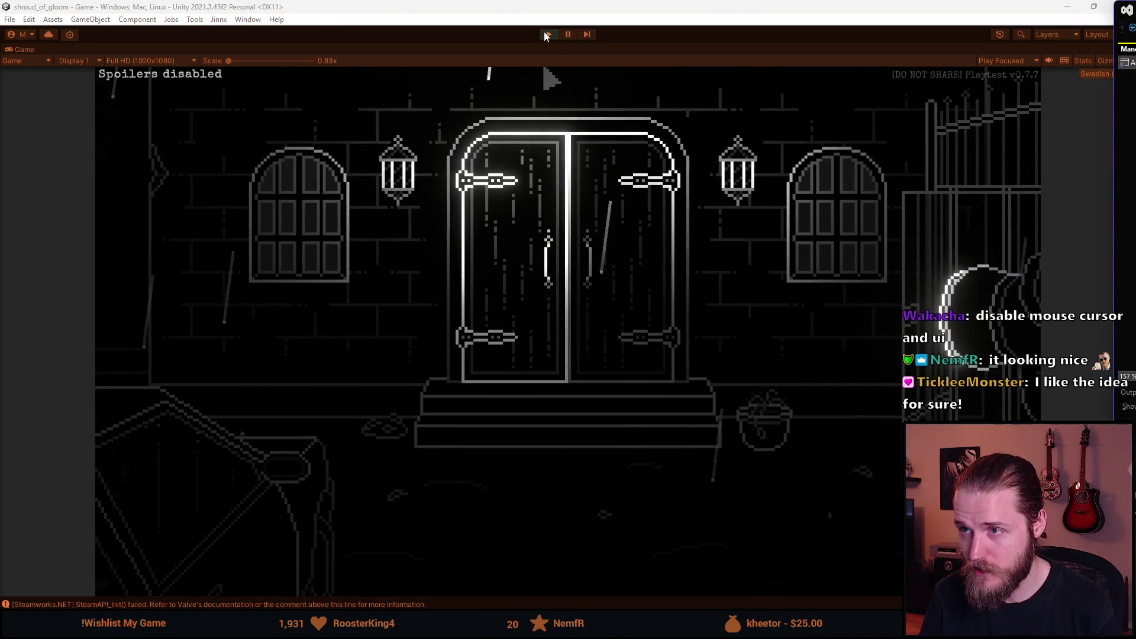
left_click(547, 36)
- Add EventBus.Publish(new CutscenePlayEvent()); as the first line of StartCutscene
key("alt+Tab")
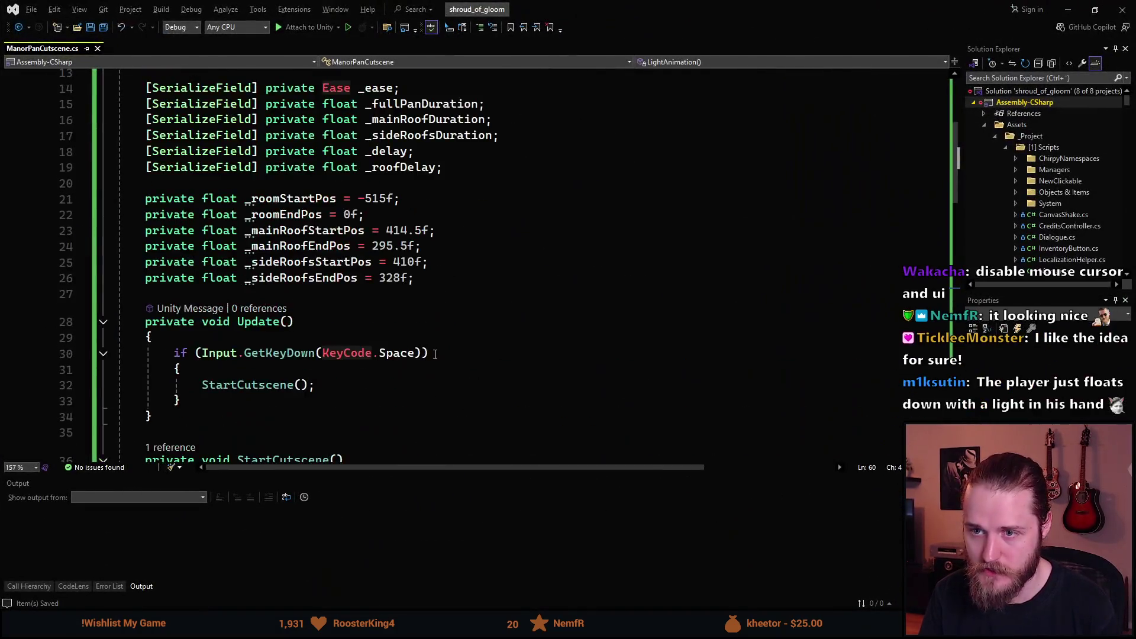
scroll(435, 354, "down", 5)
left_click(232, 238)
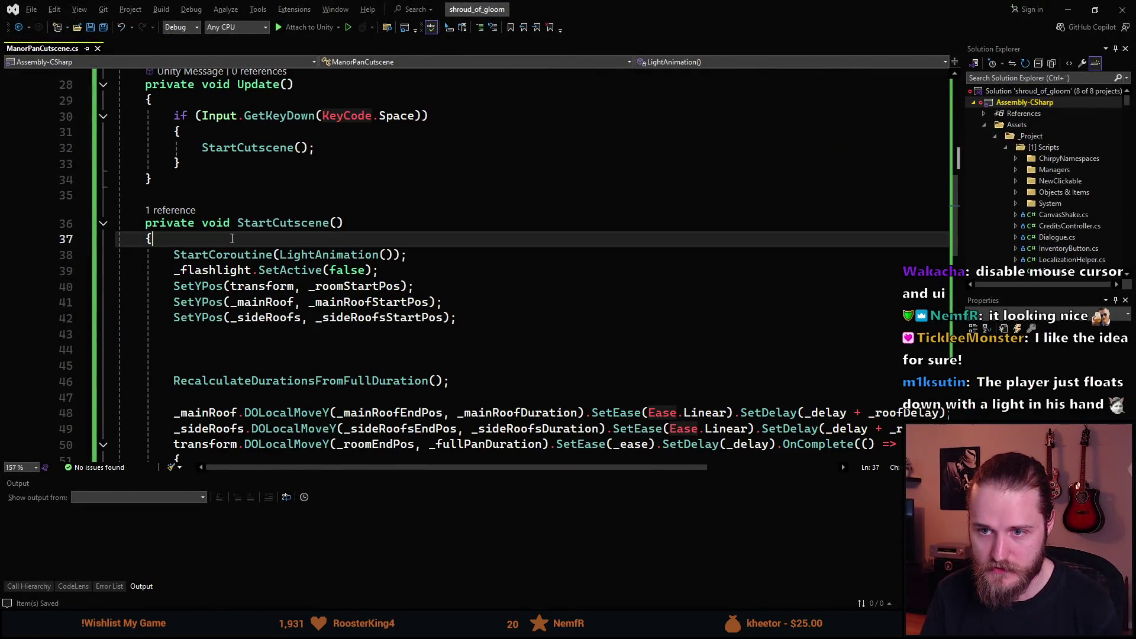
key("Return")
type("epub")
key("Tab")
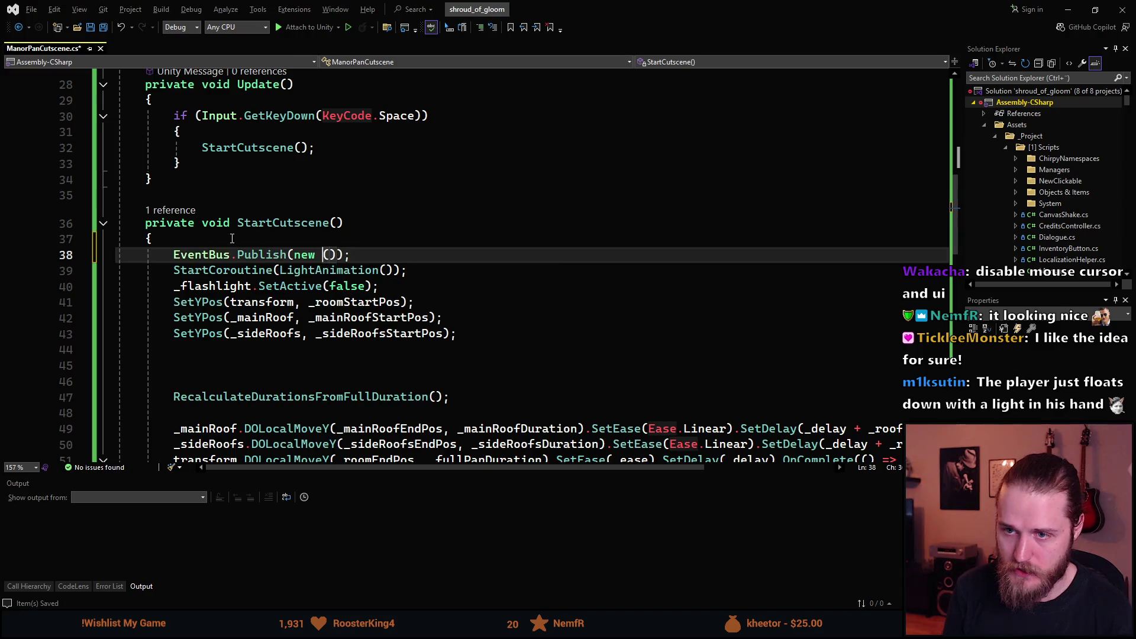
type("Cut")
key("Tab")
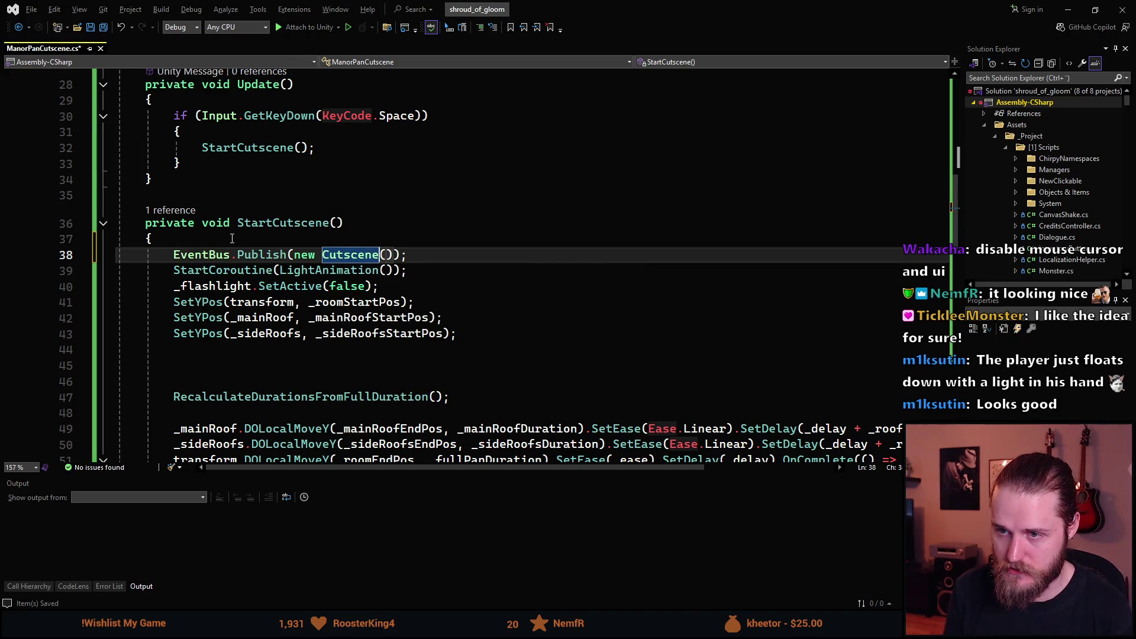
type("PlayEvent")
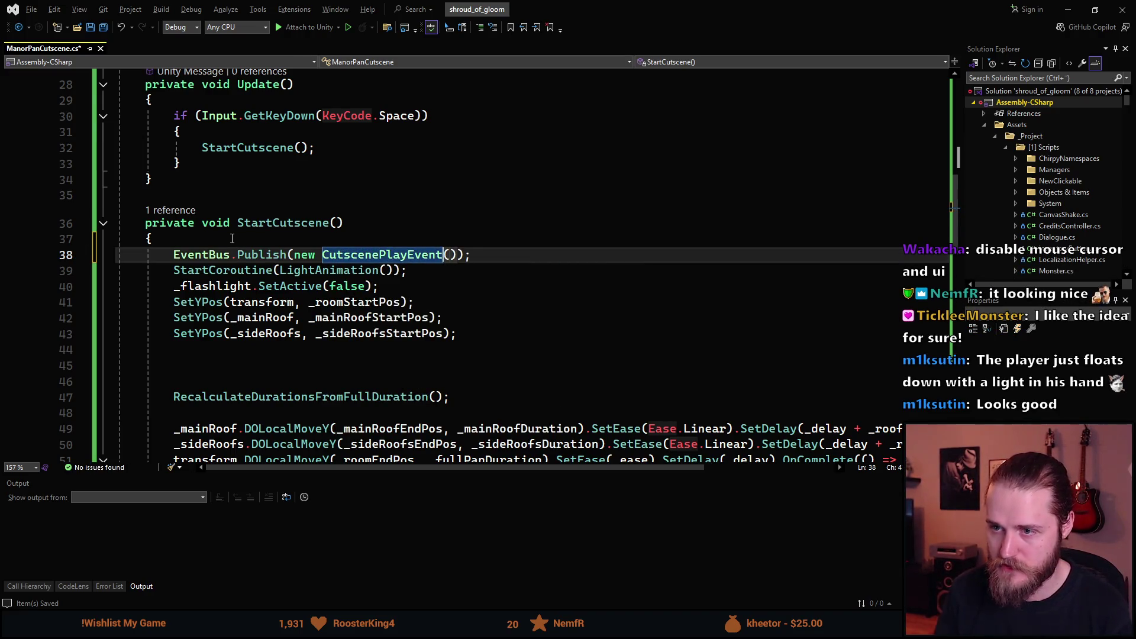
- Require GameManager.CurrentState == GameManager.State.Gameplay in Update's Space check, then save the script
scroll(232, 239, "up", 1)
left_click(210, 147)
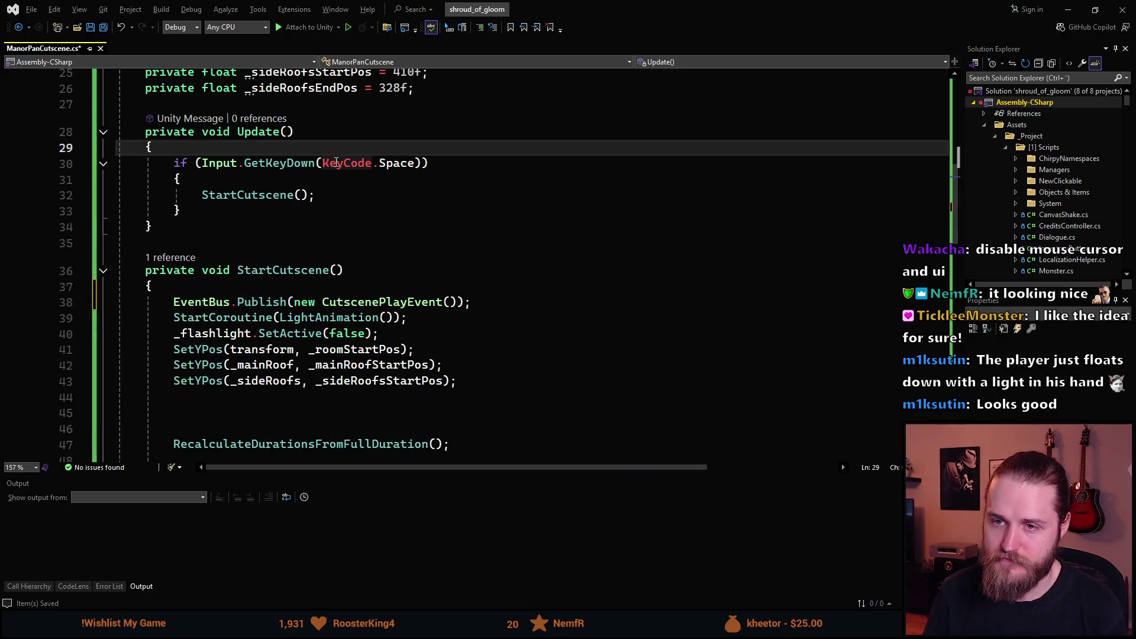
key("Down")
key("End")
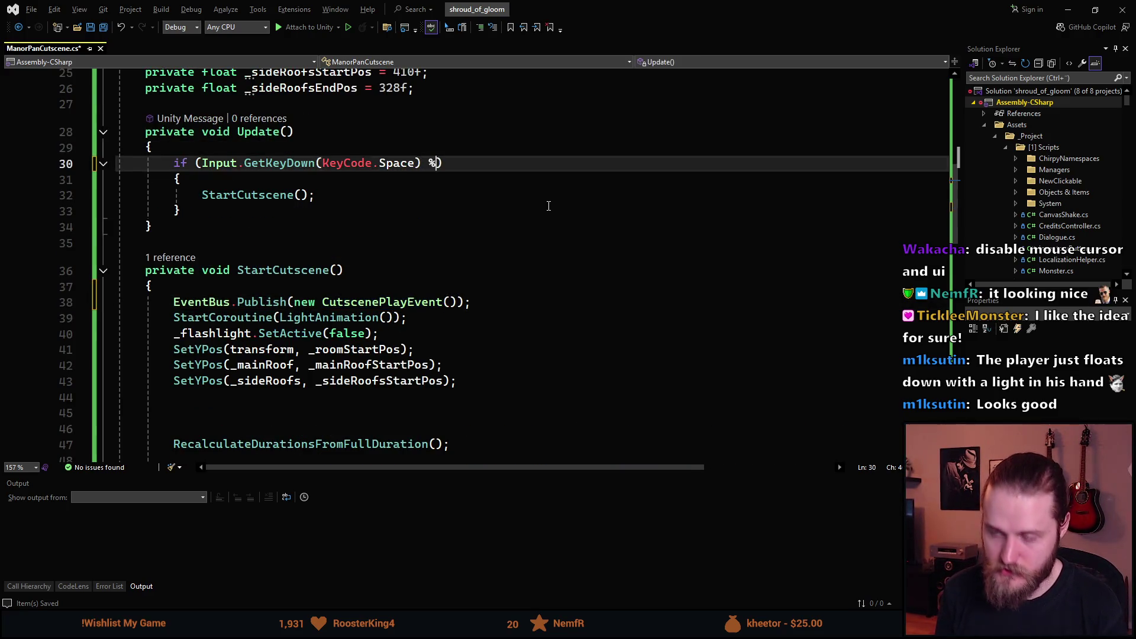
type("UI")
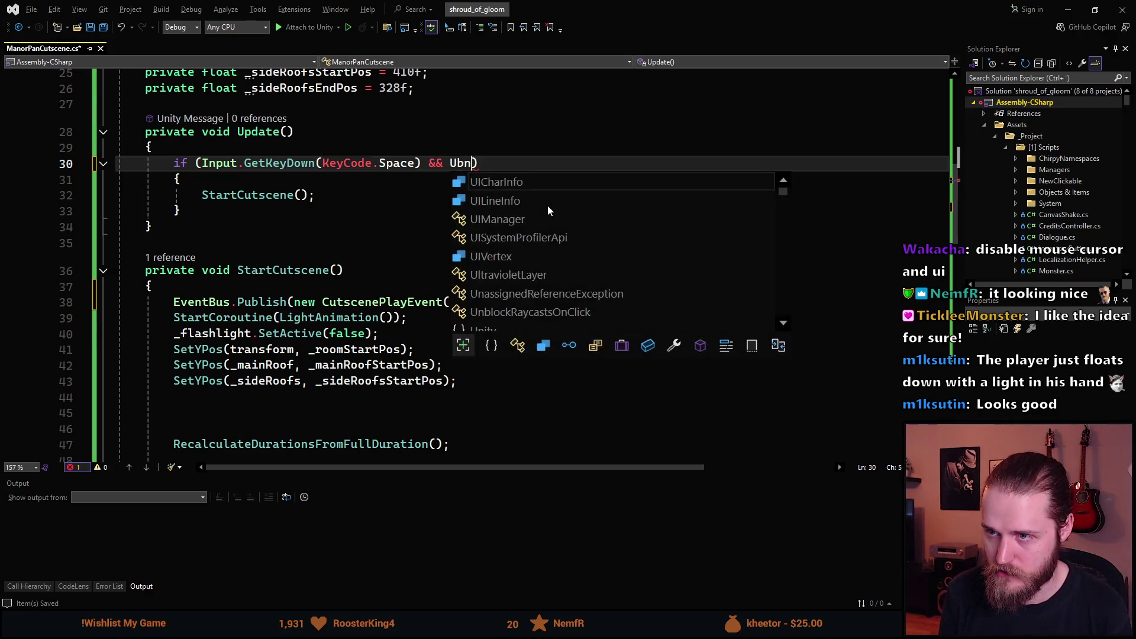
key("BackSpace")
key("BackSpace")
type("Input")
key("BackSpace")
key("BackSpace")
key("BackSpace")
type("GameManager.")
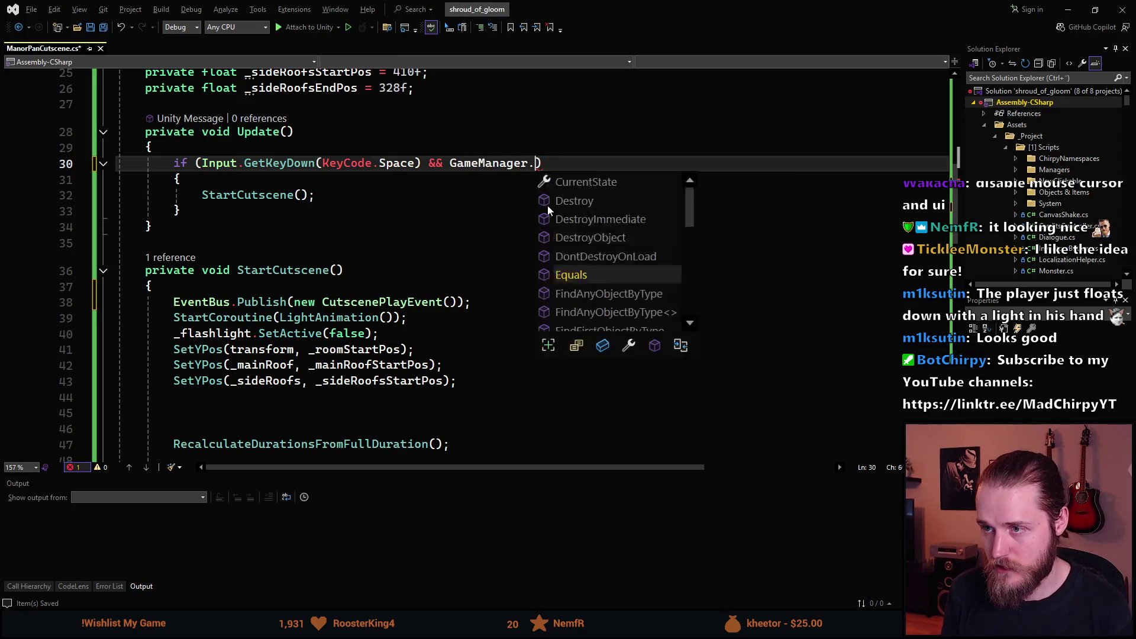
type("C")
key("Tab")
type("== G")
key("Tab")
type(".")
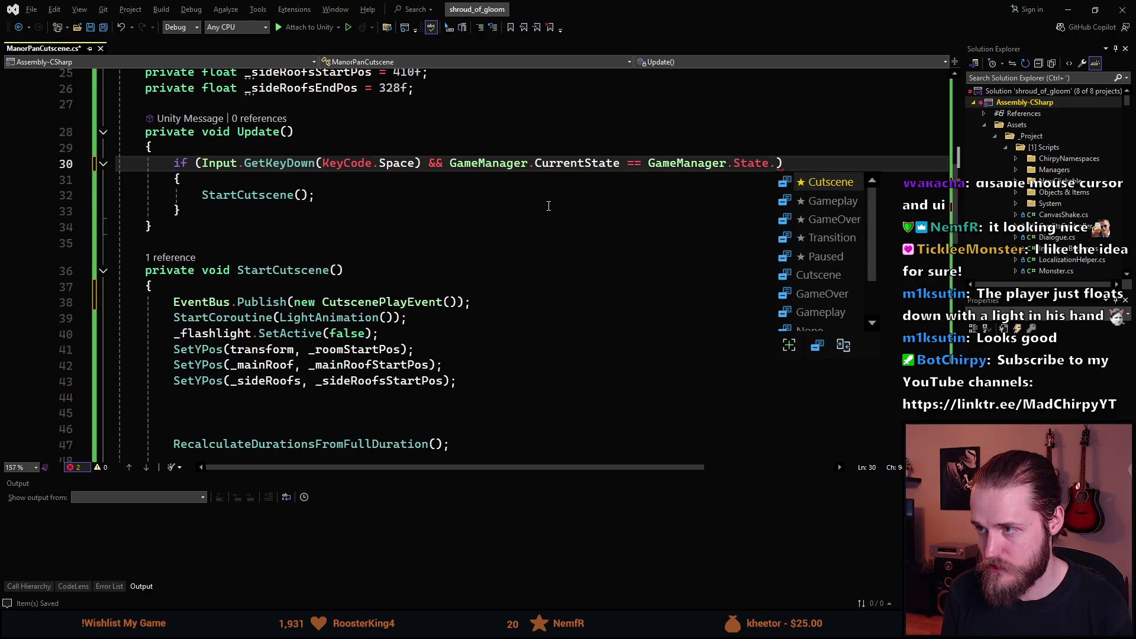
type("G")
key("Tab")
key("ctrl+s")
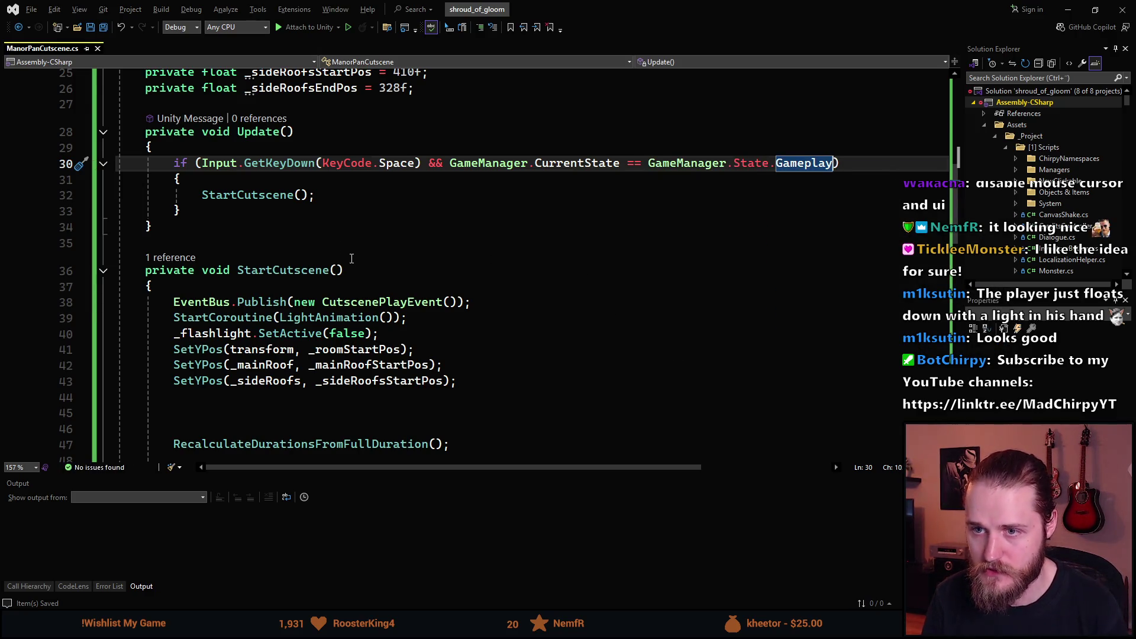
scroll(367, 226, "down", 4)
- Publish a new CutsceneEndEvent right after _flashlight.SetActive(true) in the pan's OnComplete callback
scroll(375, 283, "down", 3)
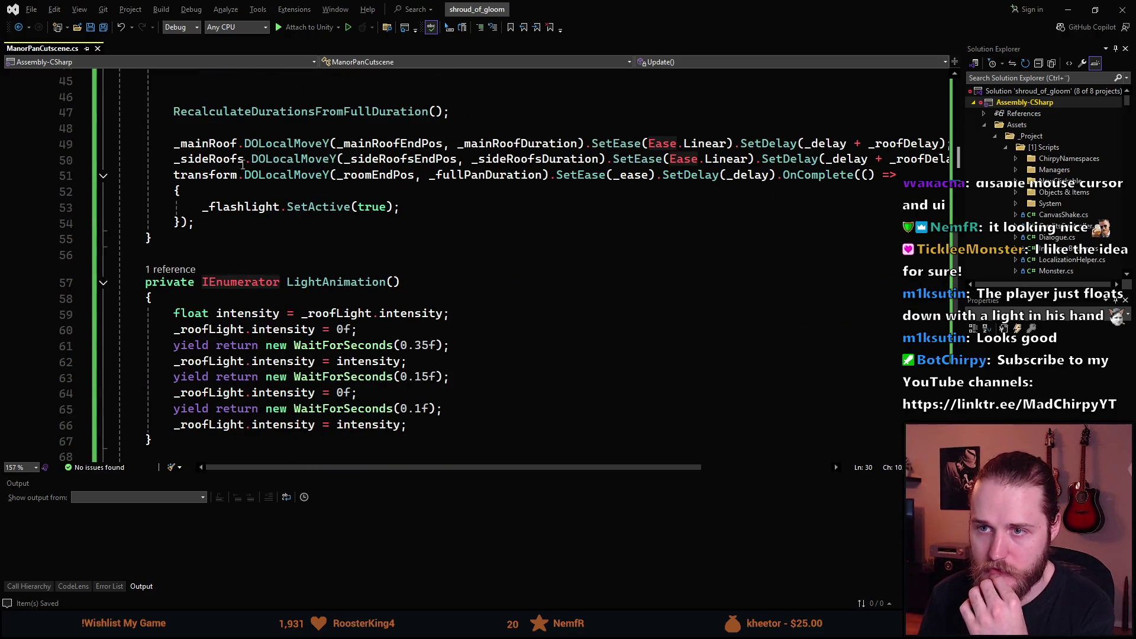
left_click(420, 213)
key("Return")
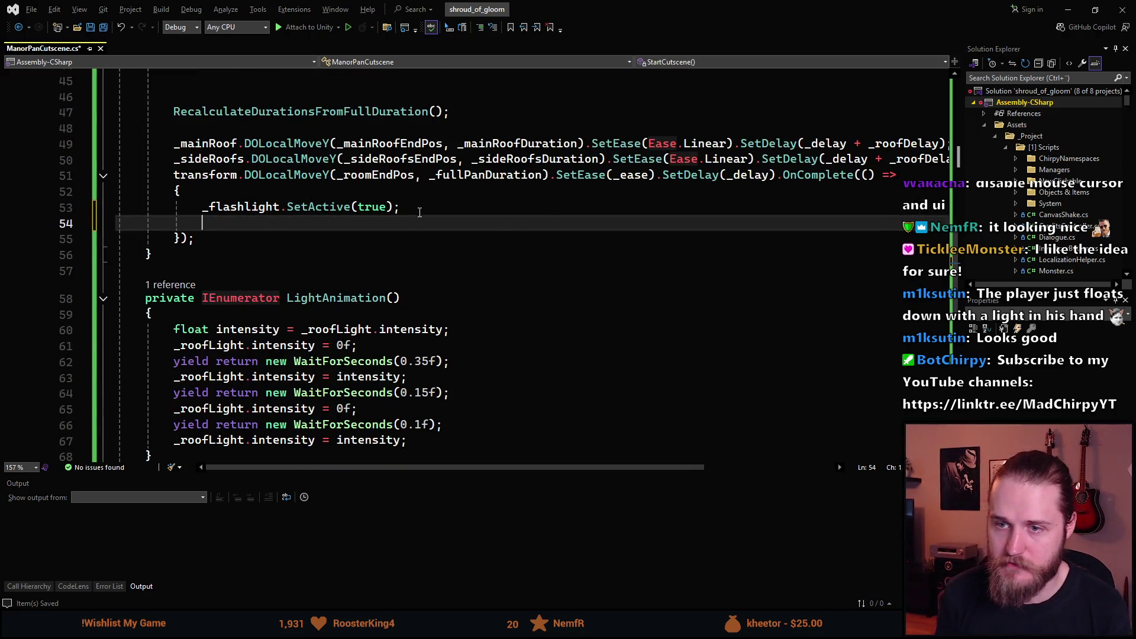
type("_")
key("BackSpace")
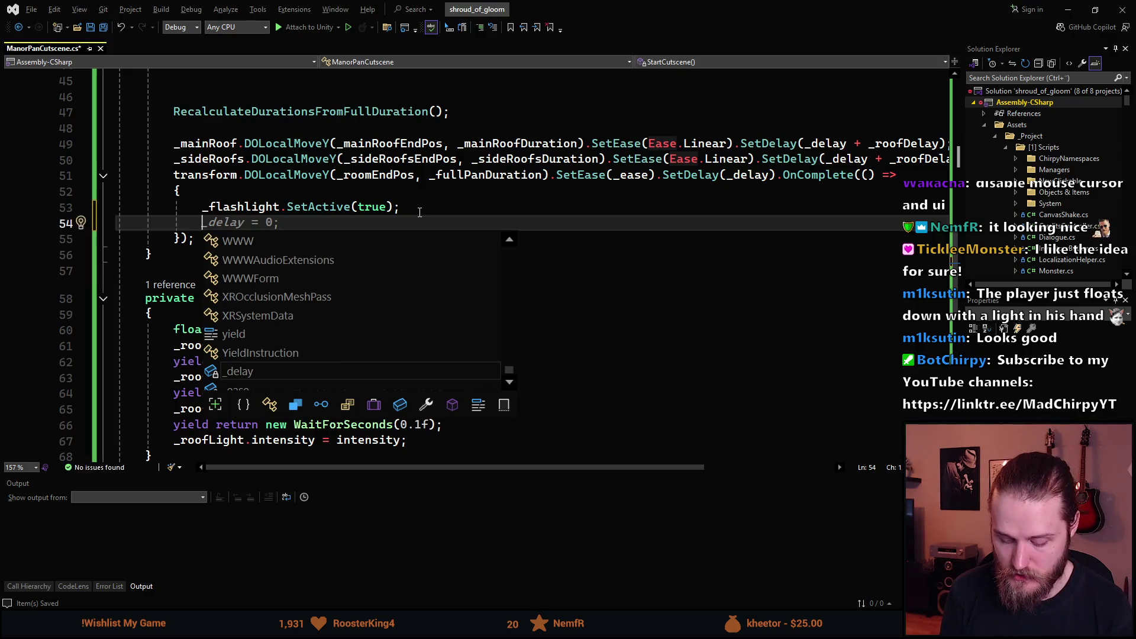
type("epub")
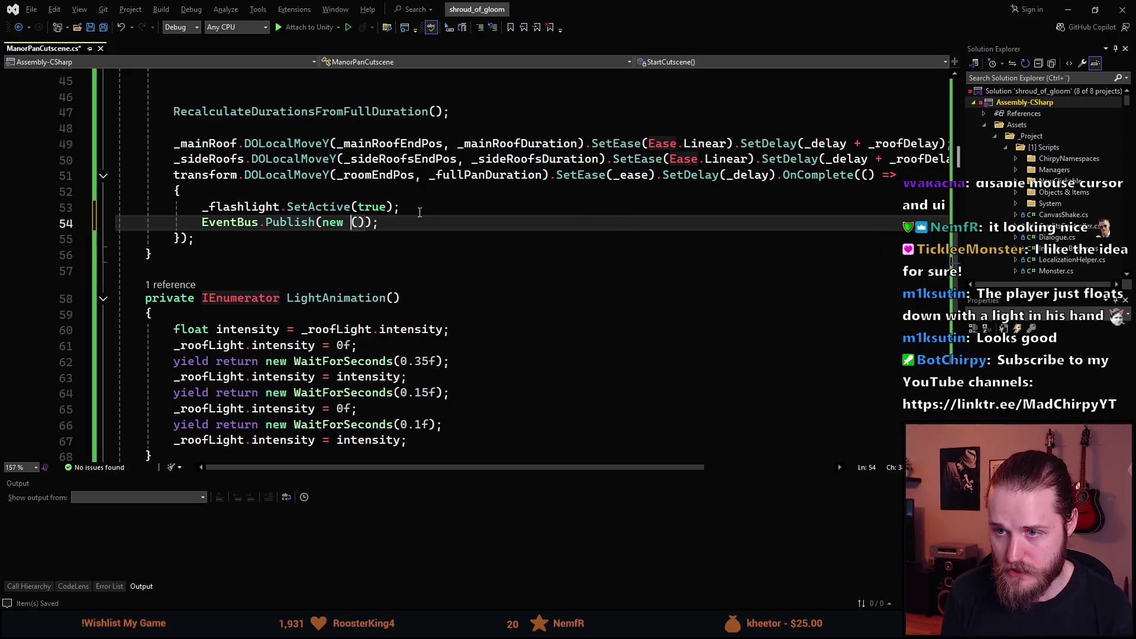
type("CutsceneE")
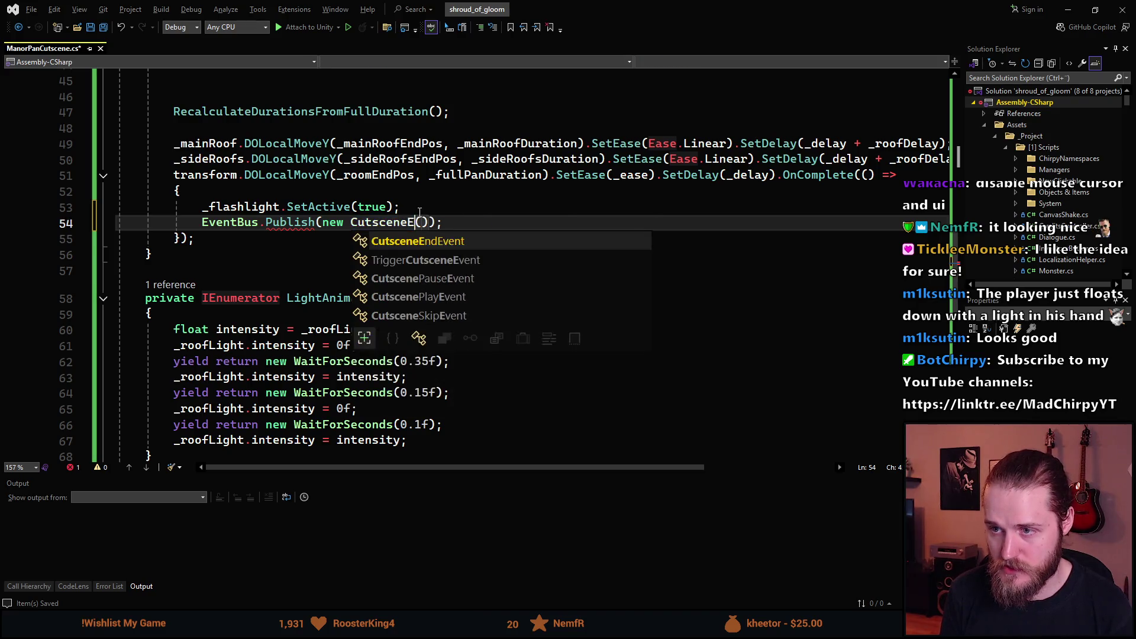
key("Tab")
scroll(419, 211, "down", 6)
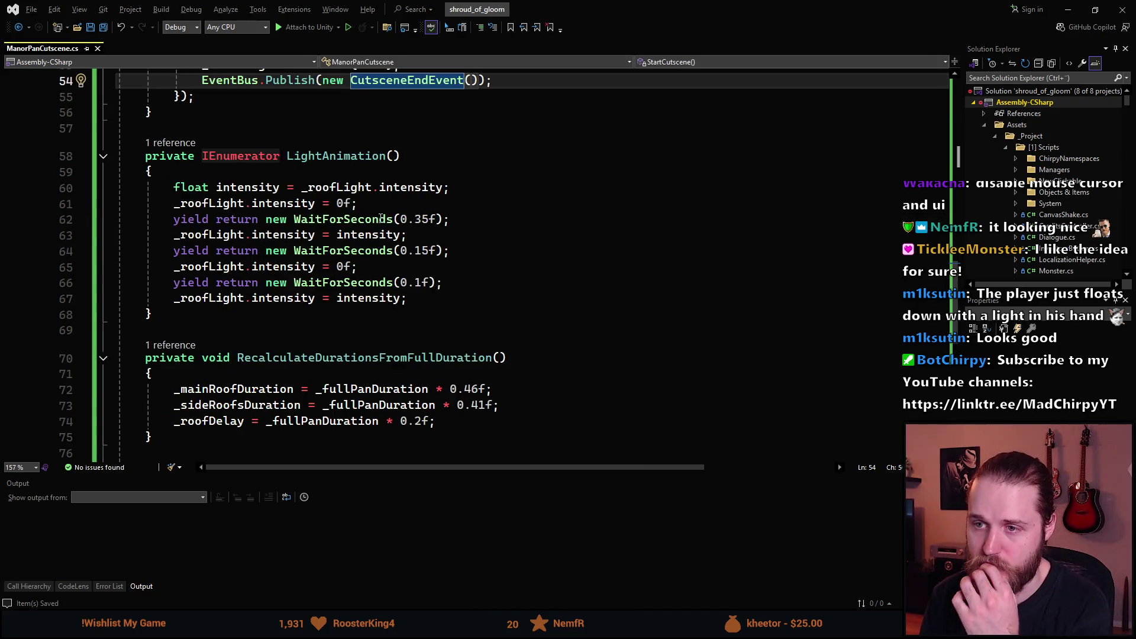
scroll(400, 280, "up", 20)
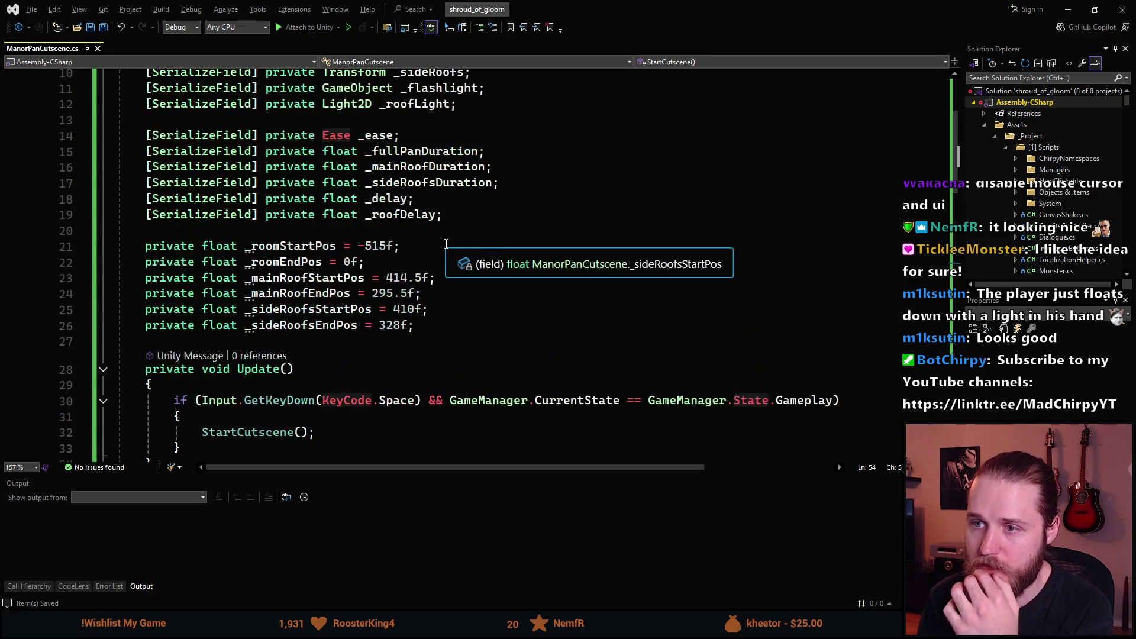
- Duplicate the _flashlight field as _flashlightLight and deactivate it in StartCutscene
left_click(522, 246)
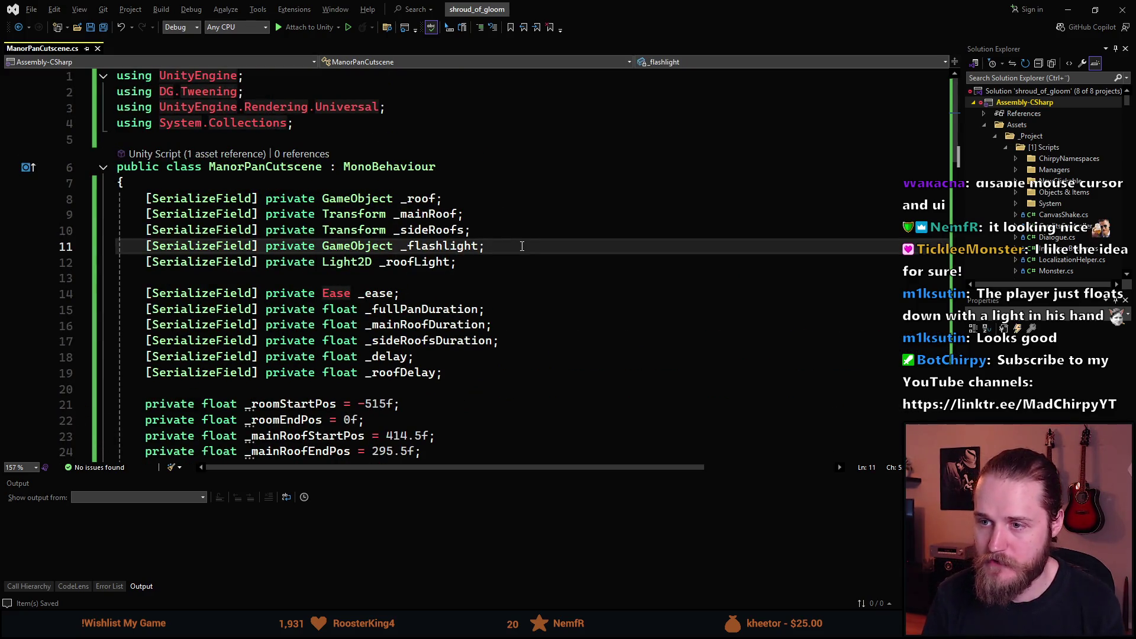
key("ctrl+d")
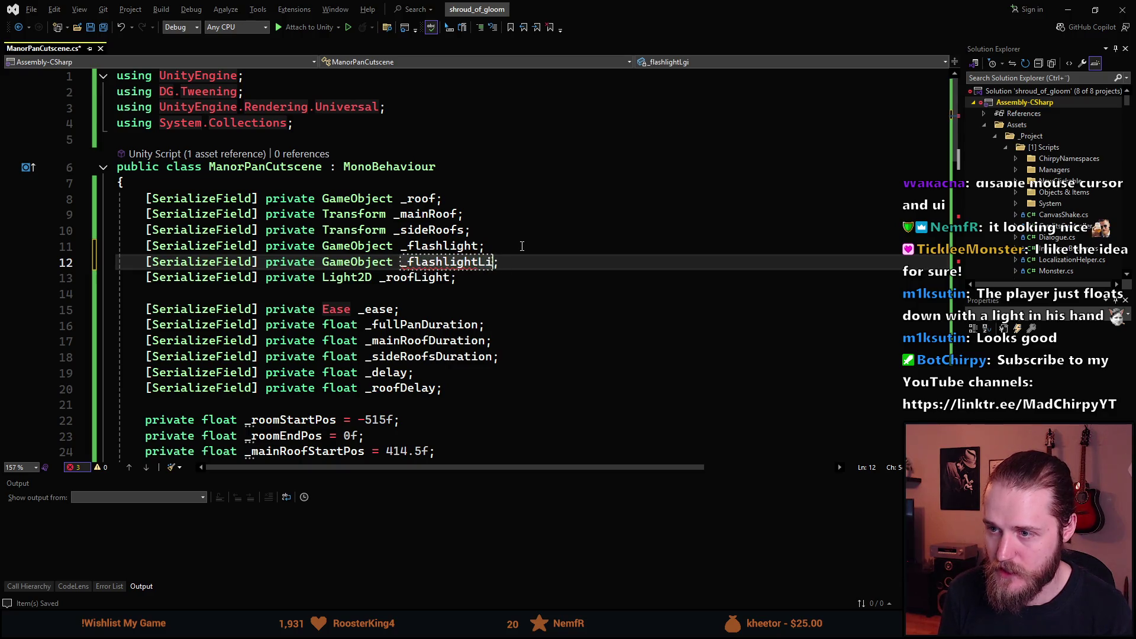
key("alt+Tab")
key("alt+Tab")
scroll(462, 294, "down", 11)
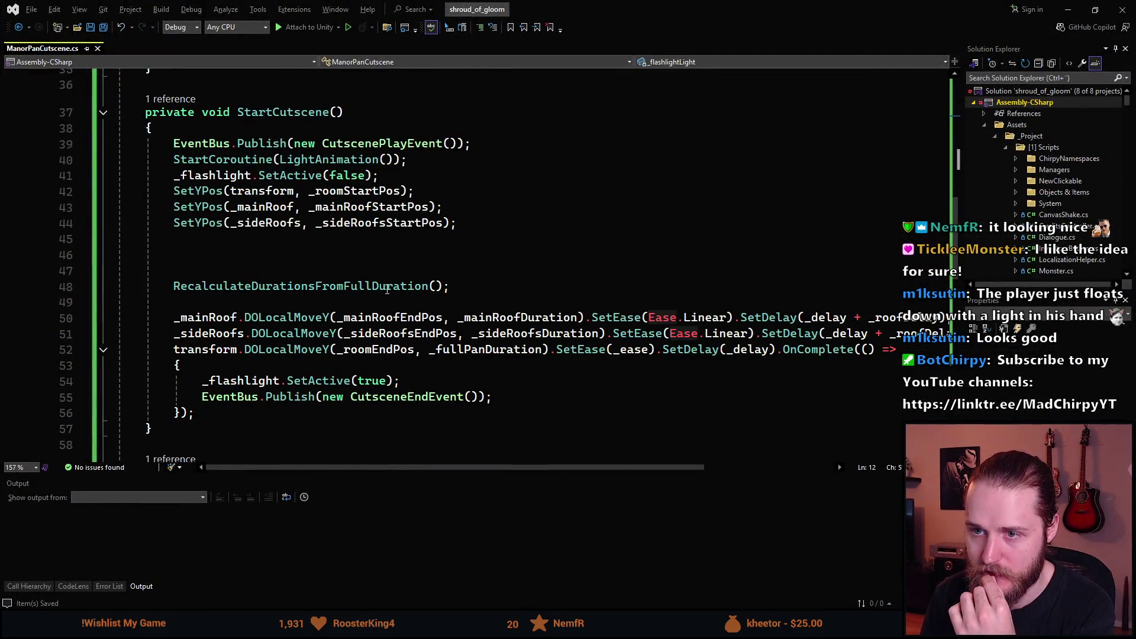
scroll(306, 287, "down", 2)
scroll(306, 287, "up", 2)
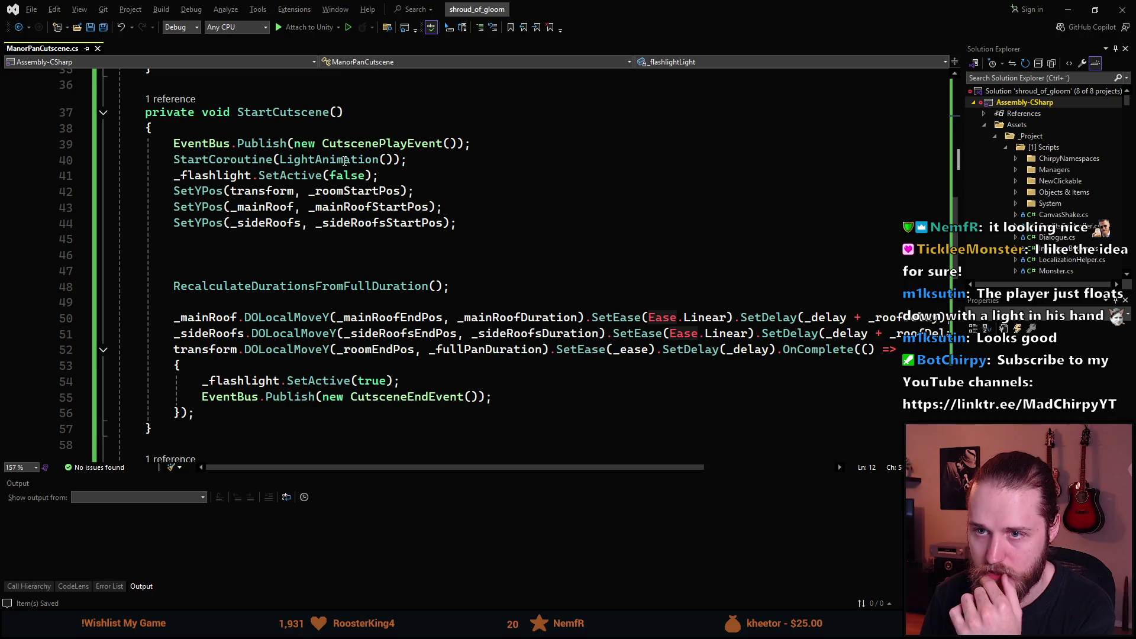
left_click(432, 179)
key("Return")
type("_")
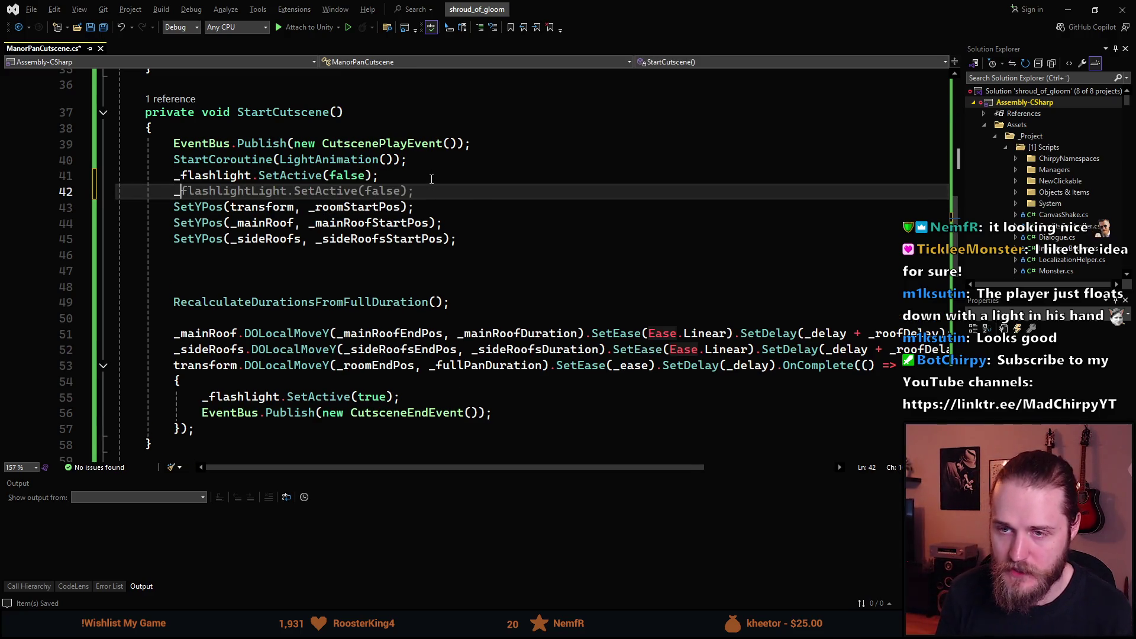
key("Tab")
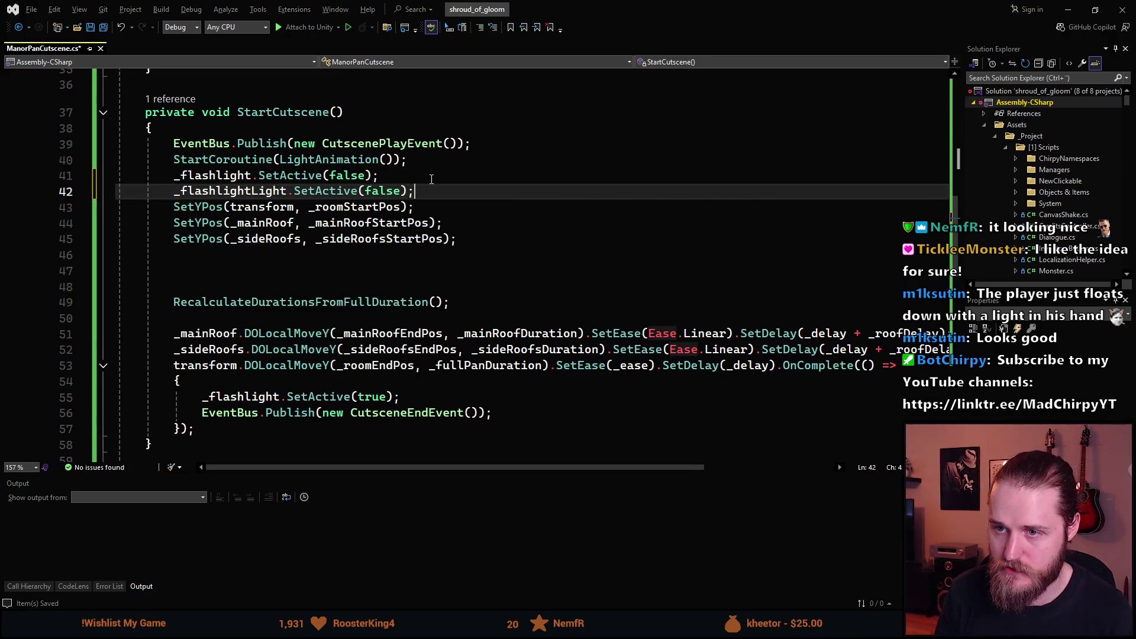
- Copy that line into the completion callback with SetActive(true), indent it, and save the script
key("ctrl+d")
key("alt+Down")
key("alt+Down")
key("alt+Down")
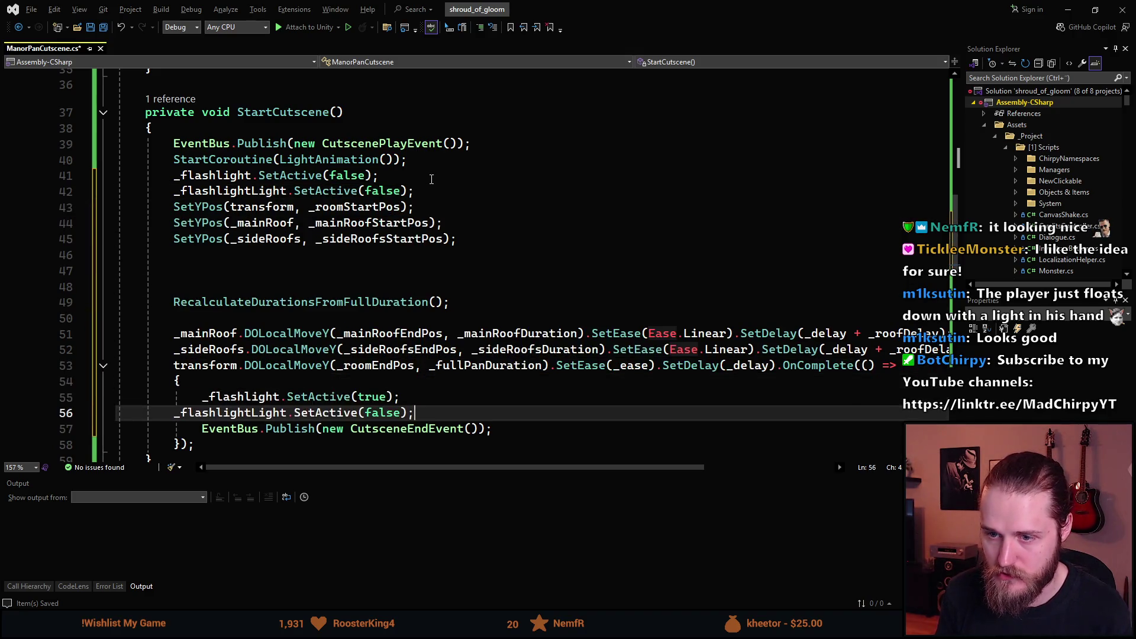
key("Home")
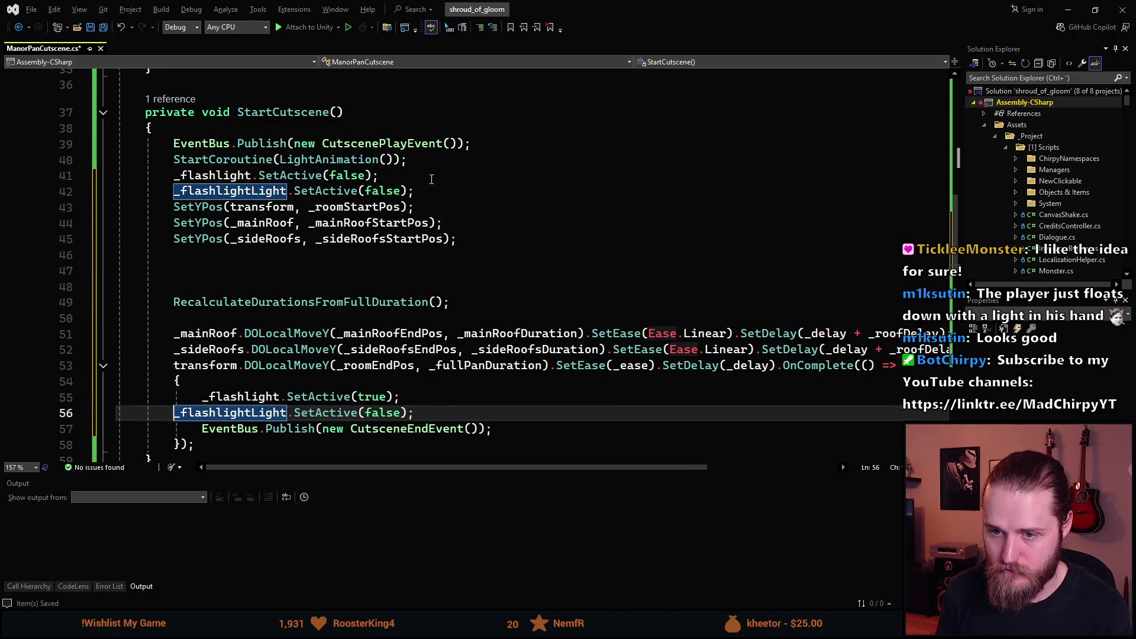
key("Tab")
key("ctrl+Delete")
type("true")
key("ctrl+s")
key("alt+Tab")
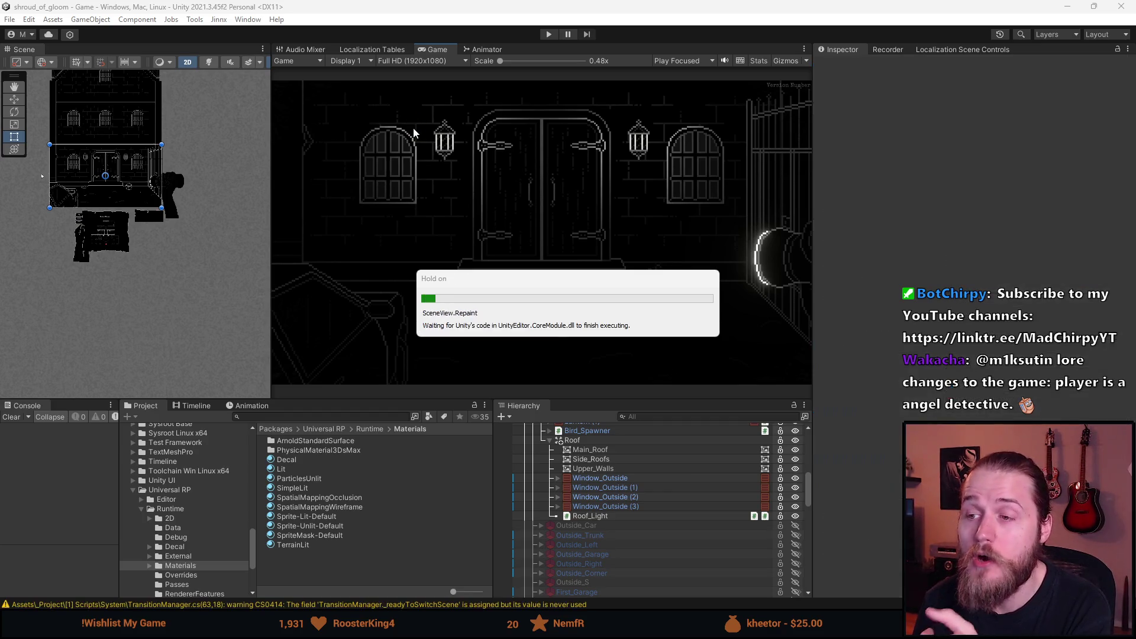
- Clear the console warnings, make the bottom panels taller, and run a brief play-test
left_click(14, 418)
left_click_drag(454, 397, 438, 379)
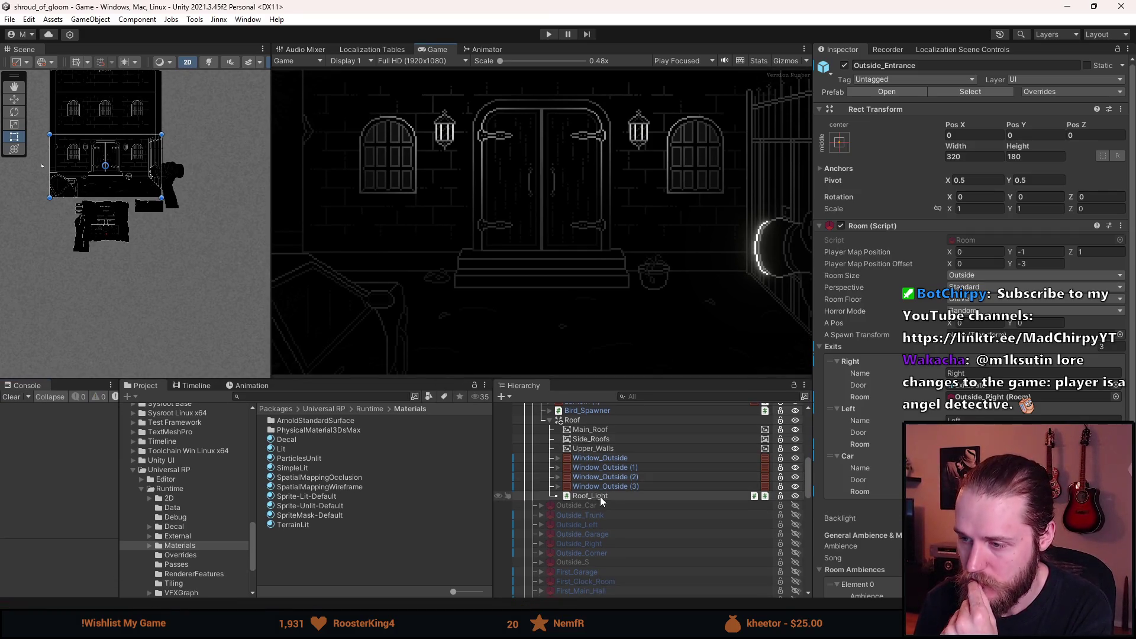
scroll(601, 494, "down", 10)
scroll(602, 486, "up", 2)
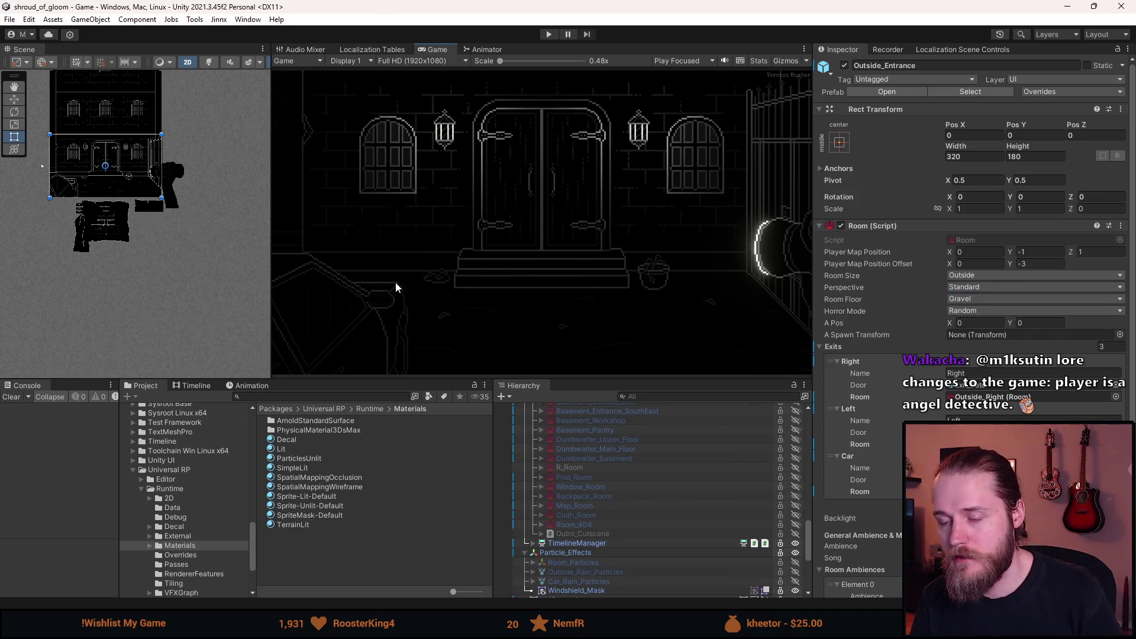
left_click(549, 34)
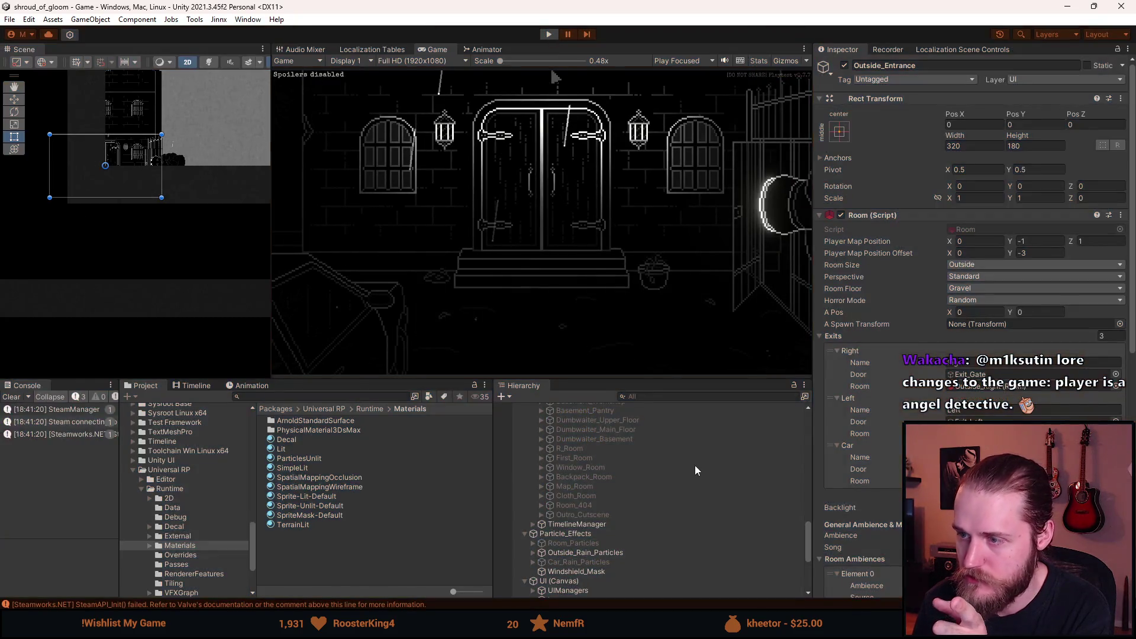
key("ctrl+p")
- Expand Cursor_Canvas in the Hierarchy and start Play mode again
scroll(609, 494, "down", 5)
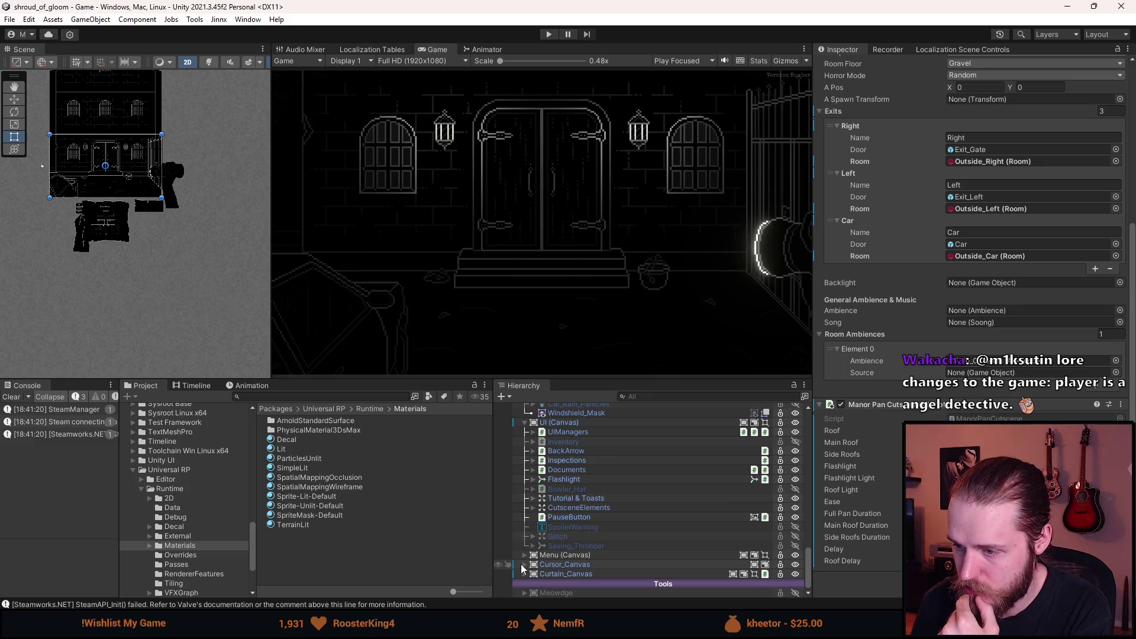
left_click(525, 565)
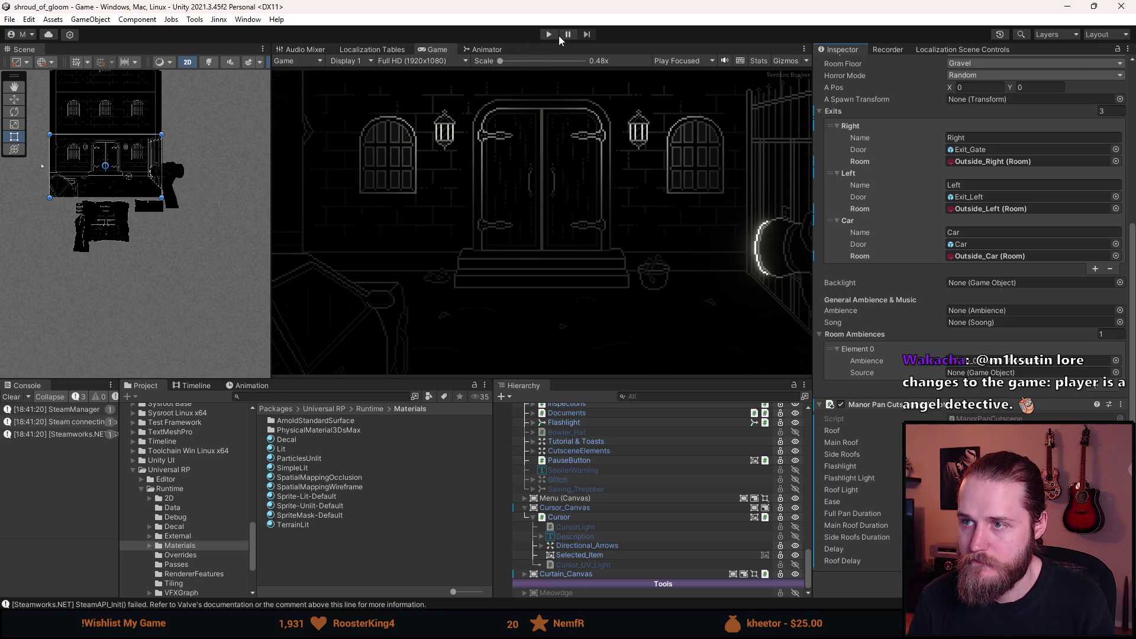
left_click(549, 34)
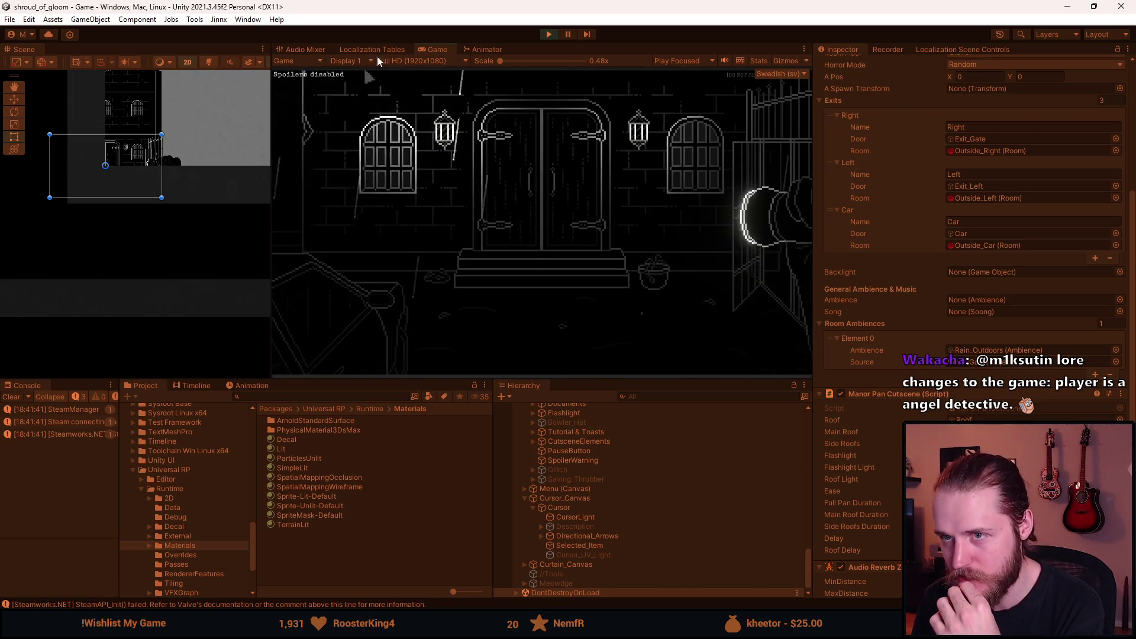
- Maximize the Game view so the running manor scene fills the editor
double_click(442, 52)
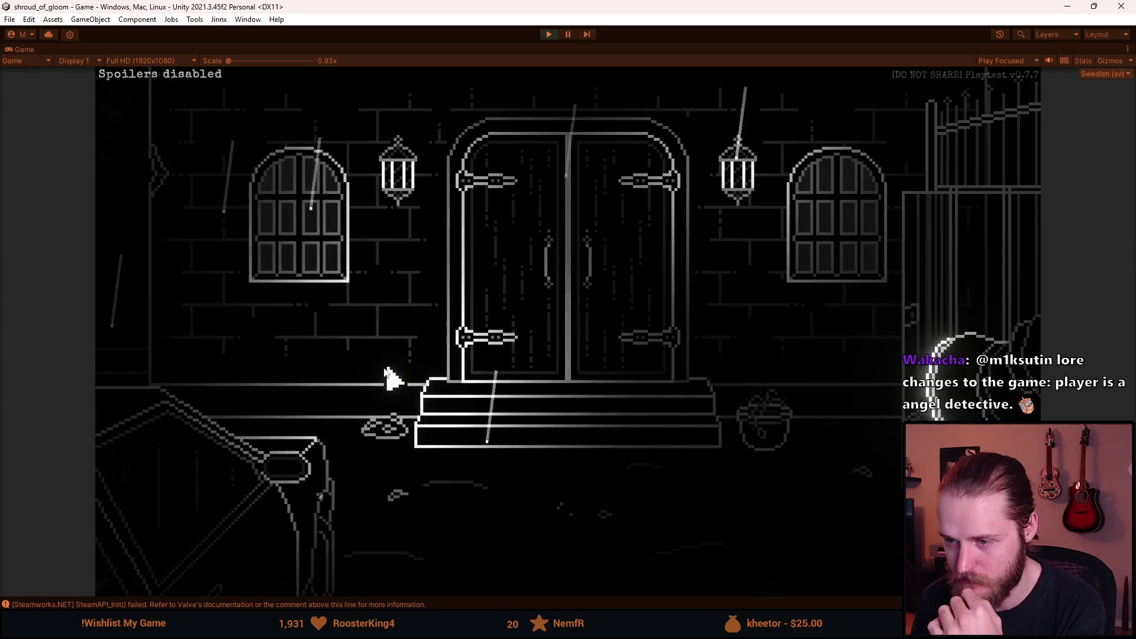
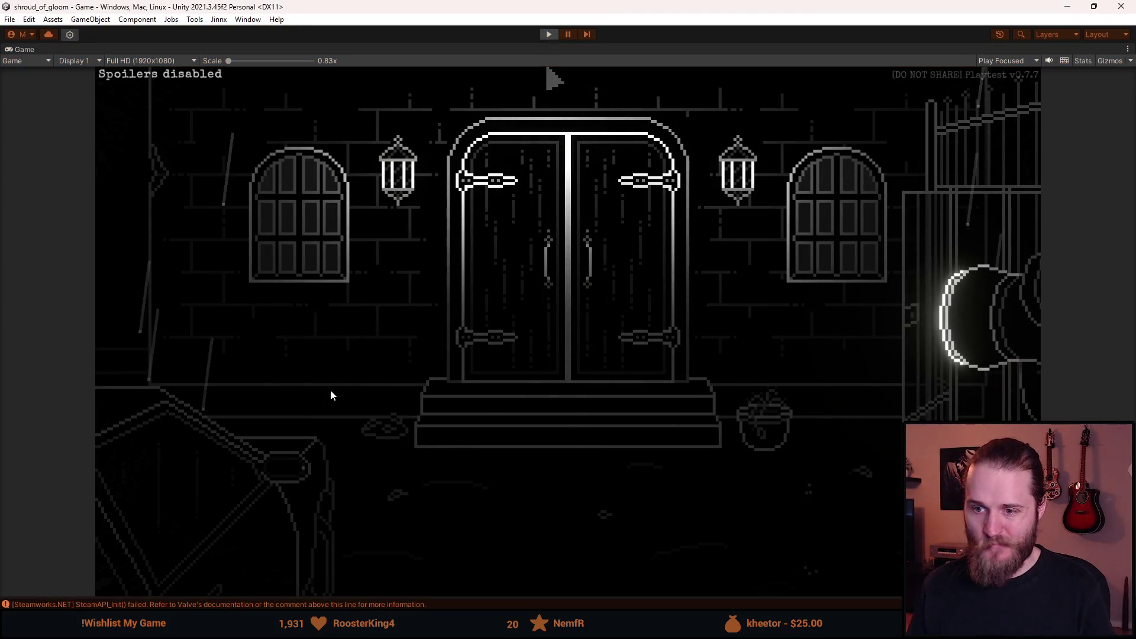
- Restore Unity's full editor layout from the Game view and switch to Manor_Roof in Aseprite
key("shift+space")
key("alt+Tab")
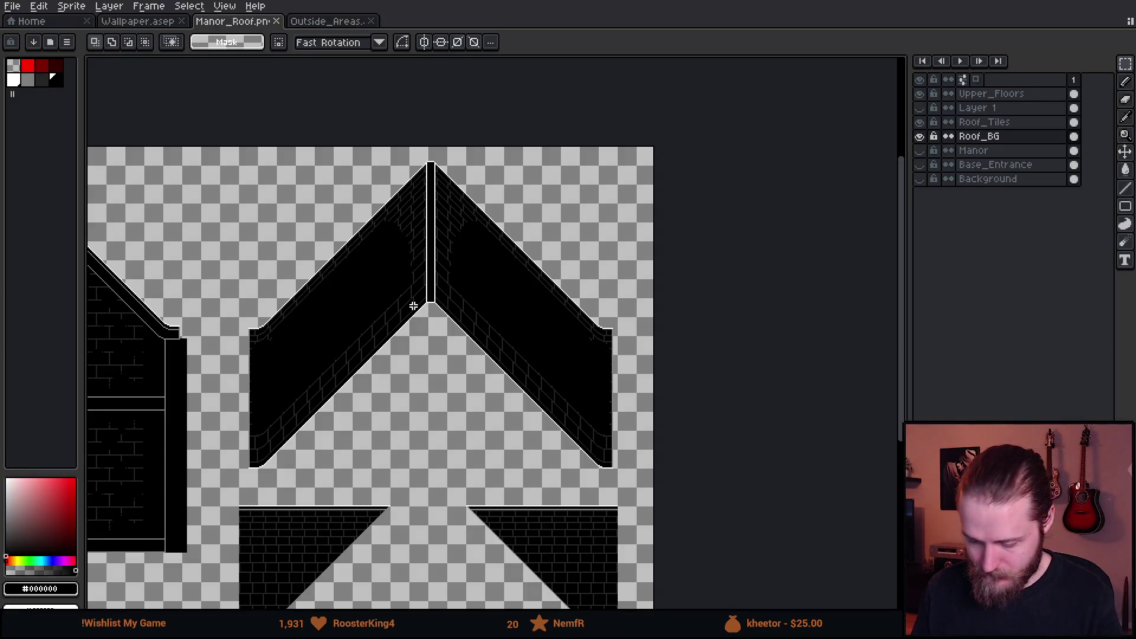
- Return to the pencil and paint black over brick-line pixels near the lower roof edge
scroll(413, 306, "up", 3)
key("v")
key("b")
left_click_drag(319, 510, 346, 504)
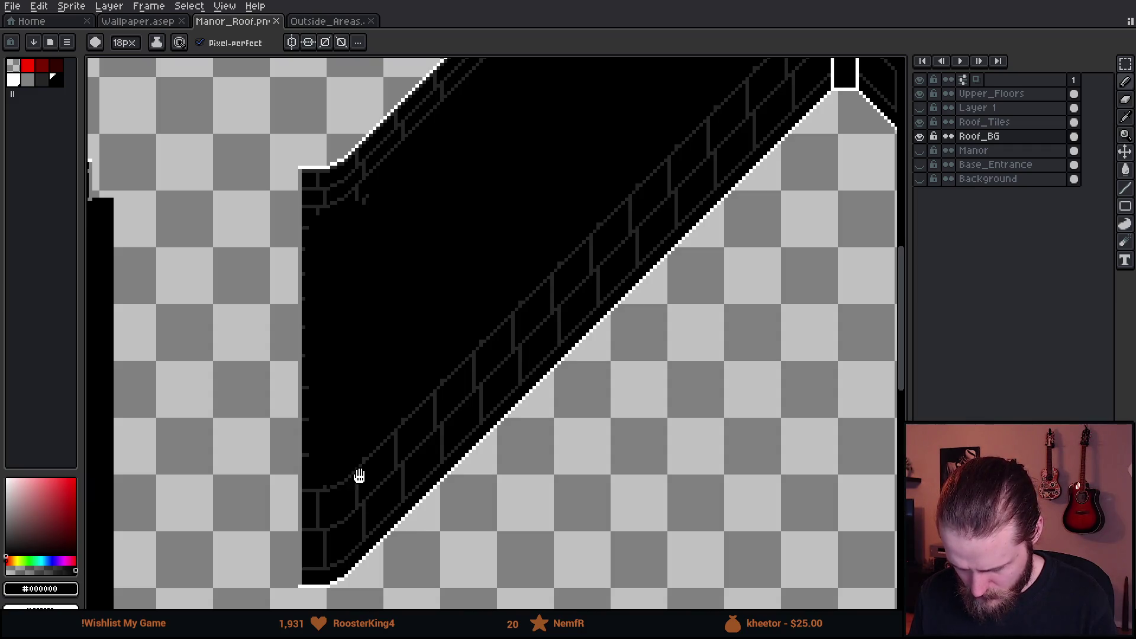
- Blacken the leftover brick stubs and stray pixels along the left roof slope
left_click_drag(360, 476, 282, 563)
left_click_drag(528, 266, 406, 424)
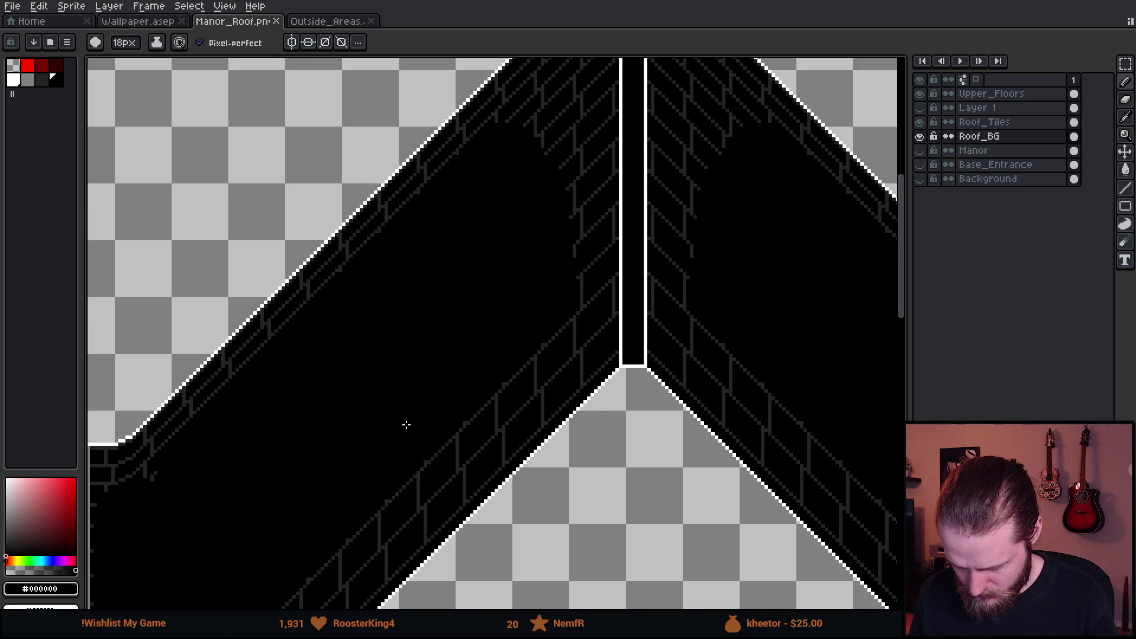
scroll(472, 413, "left", 3)
scroll(385, 464, "up", 1)
scroll(371, 453, "up", 1)
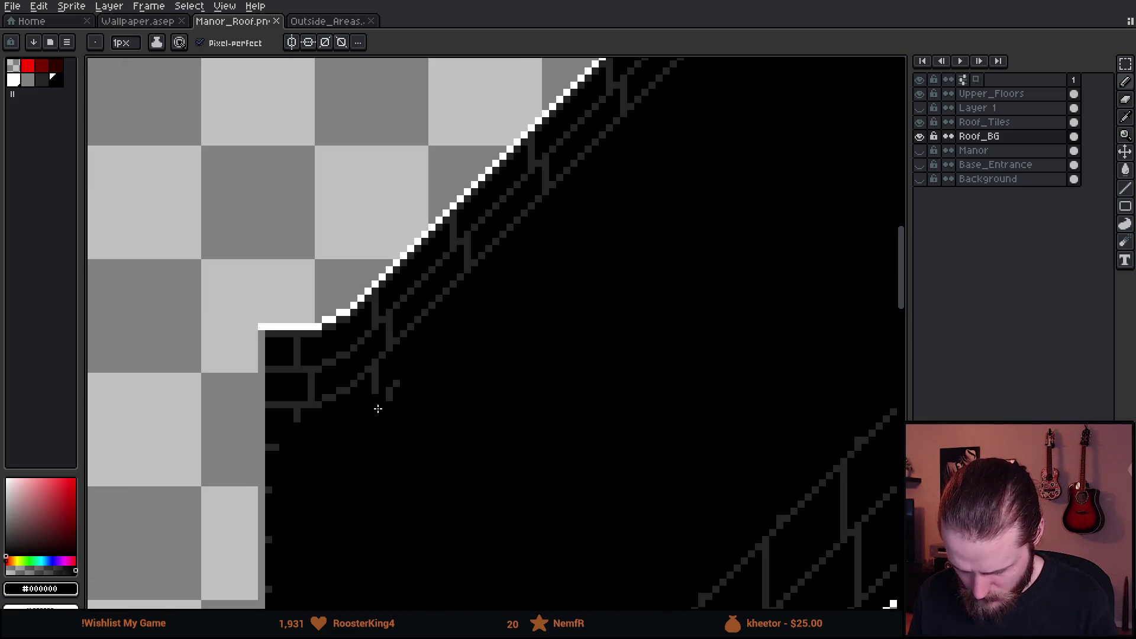
scroll(379, 408, "up", 2)
left_click(310, 233)
left_click_drag(300, 272, 401, 508)
left_click(472, 345)
- Sample the dark grey #242424 brick colour from a brick line and place a grey brick pixel
scroll(435, 393, "down", 1)
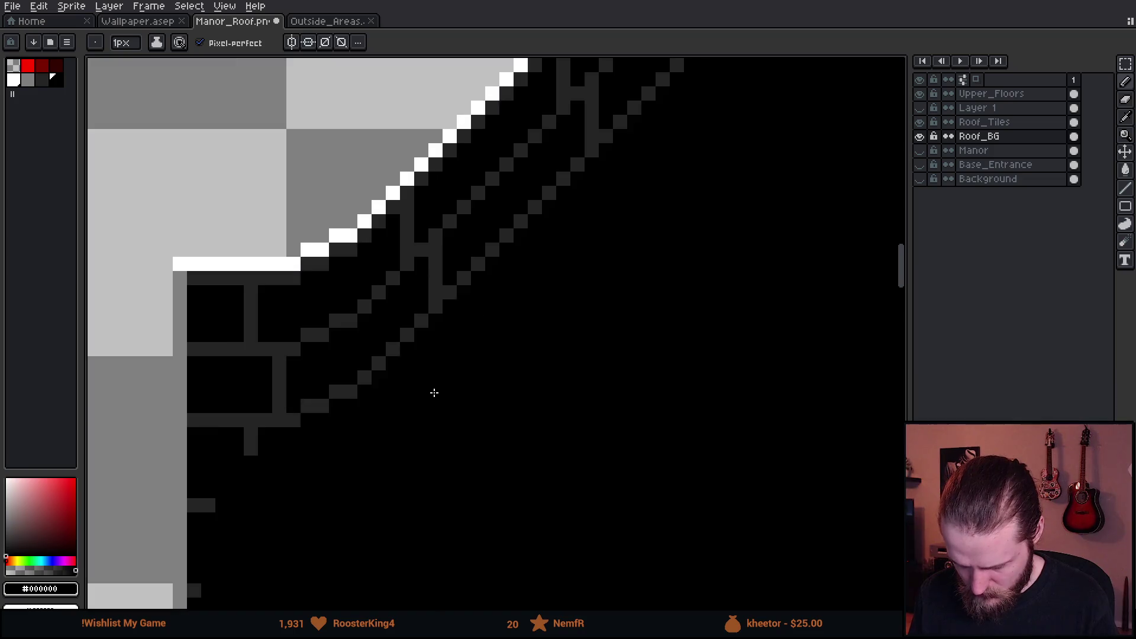
scroll(393, 403, "down", 1)
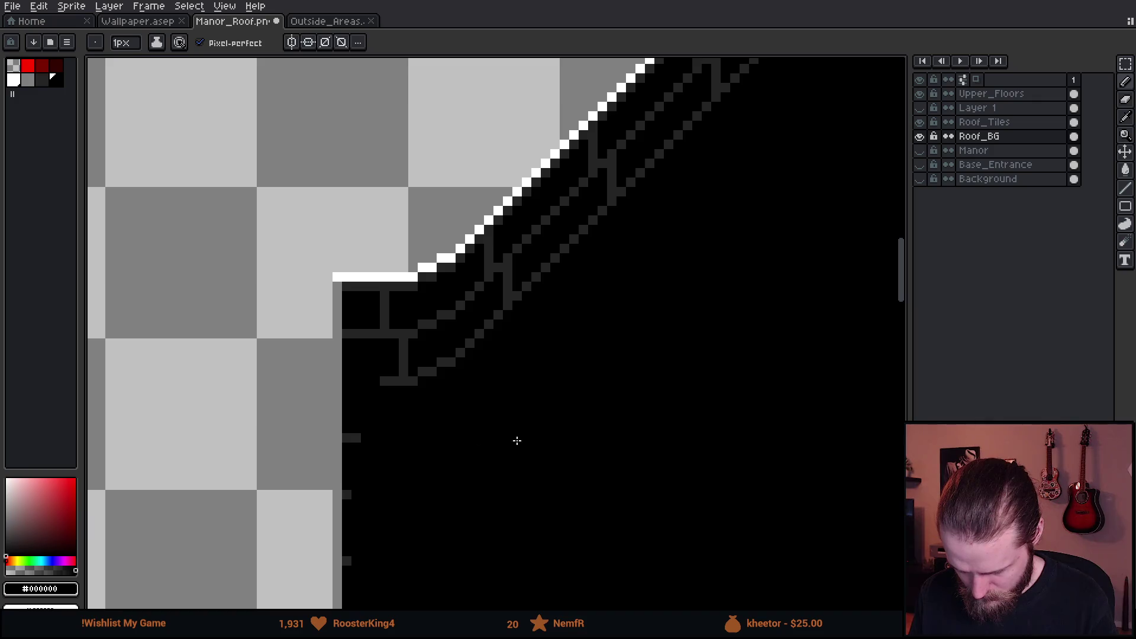
scroll(517, 441, "right", 4)
scroll(414, 467, "up", 1)
scroll(319, 371, "up", 1)
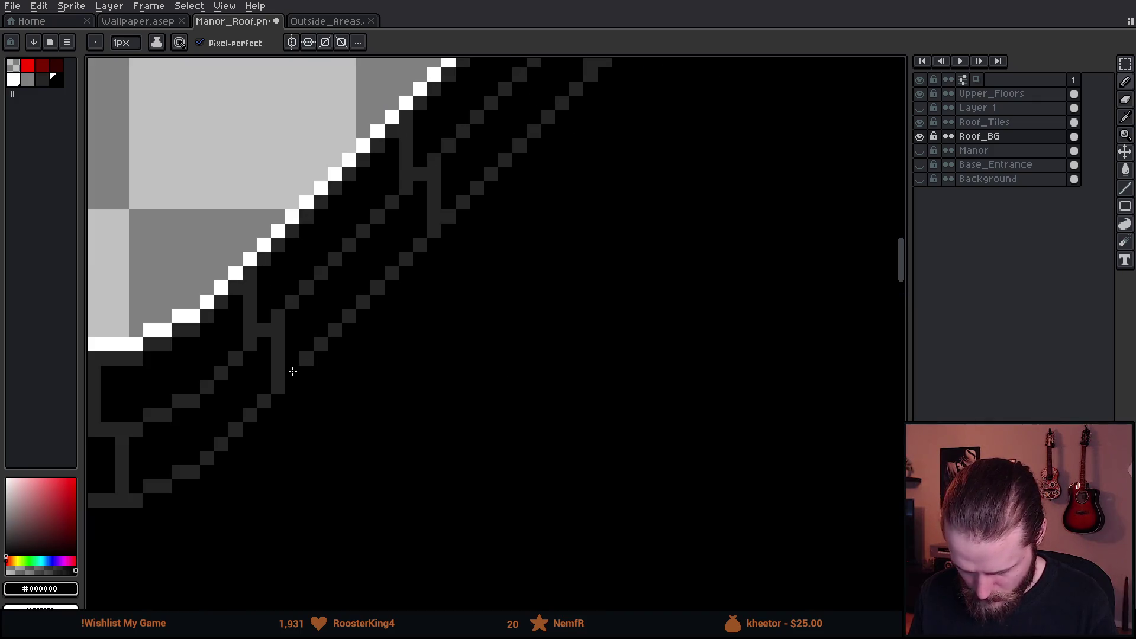
scroll(442, 355, "down", 3)
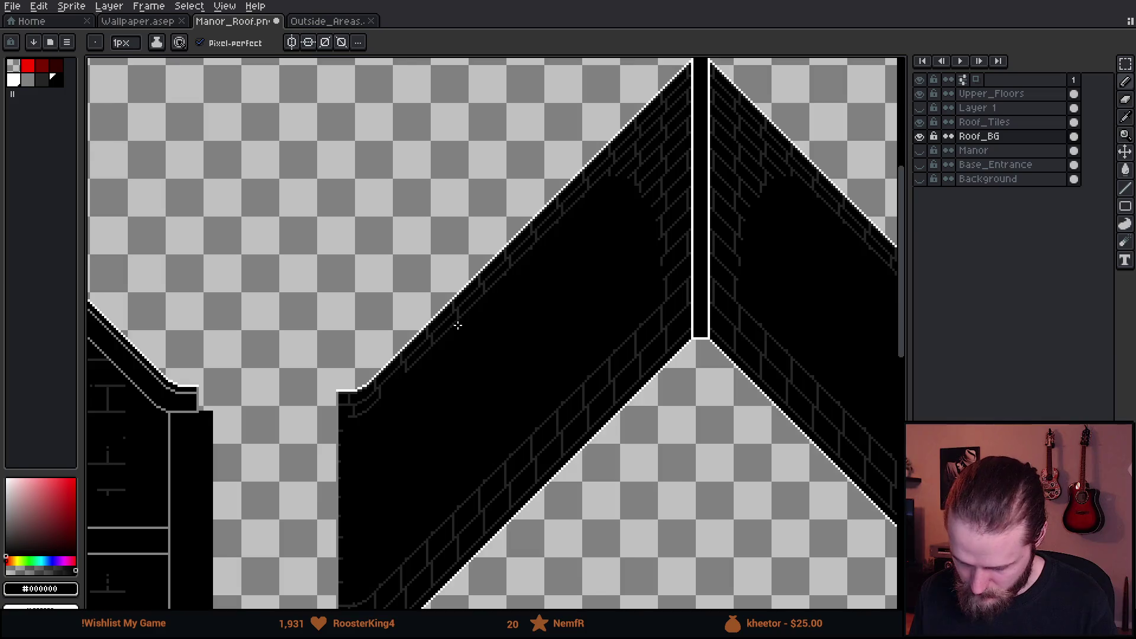
scroll(461, 320, "up", 3)
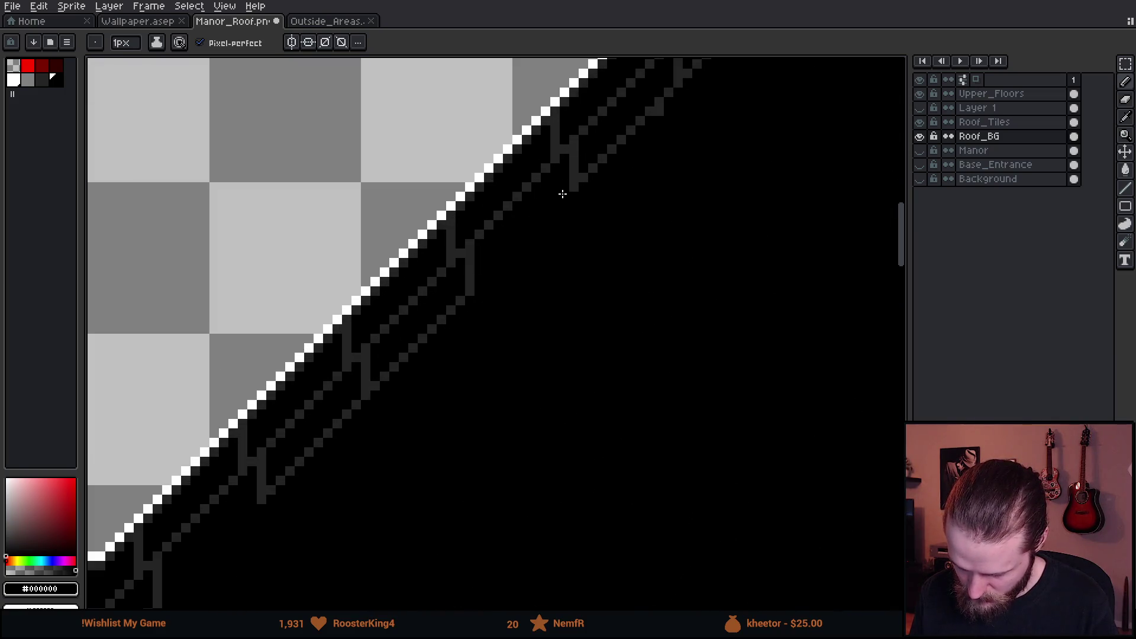
scroll(573, 185, "down", 3)
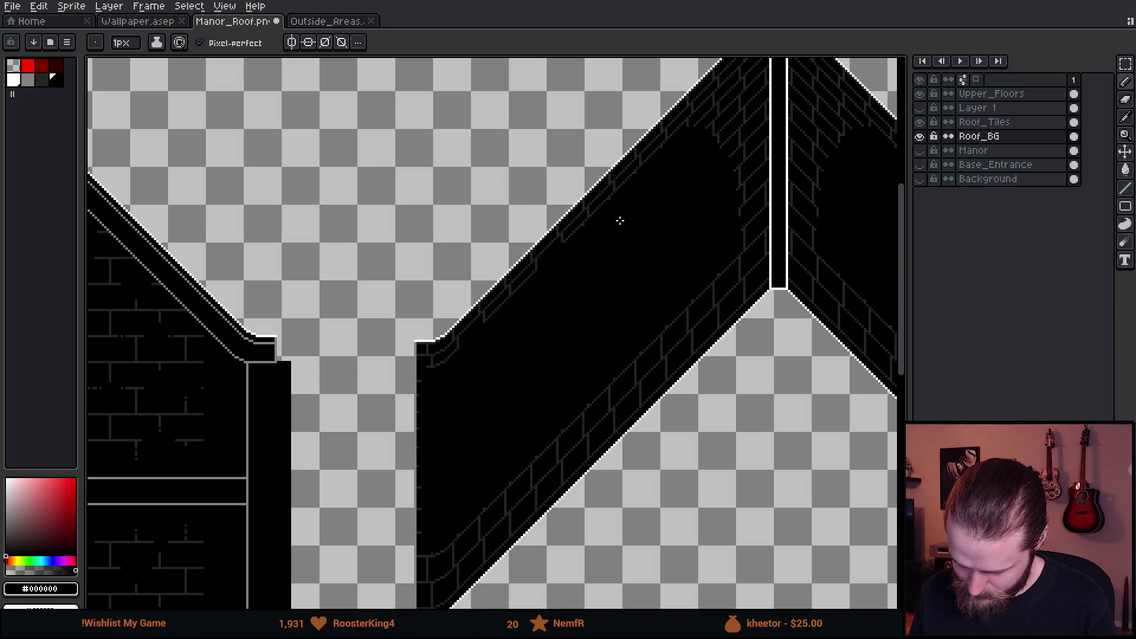
scroll(616, 207, "up", 5)
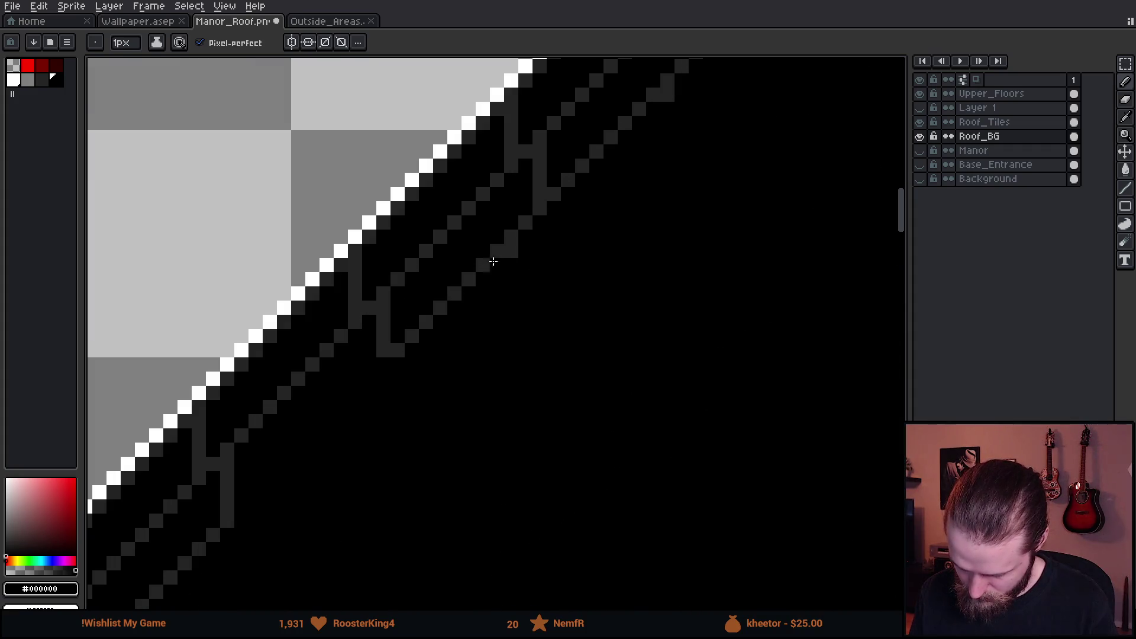
scroll(629, 190, "down", 1)
scroll(457, 421, "up", 1)
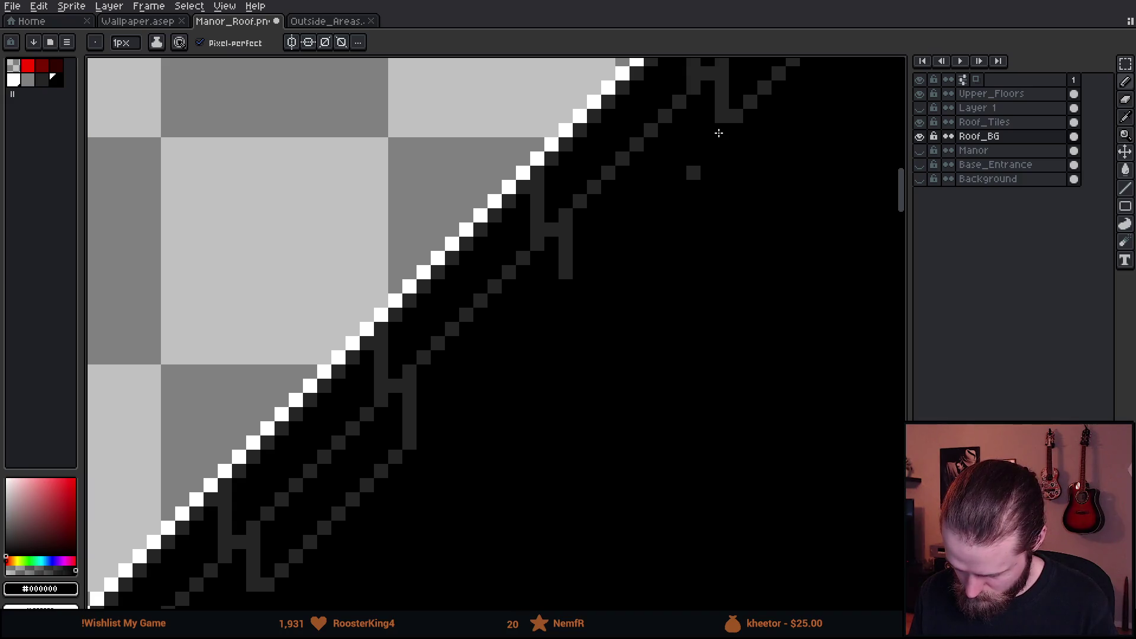
scroll(571, 235, "down", 2)
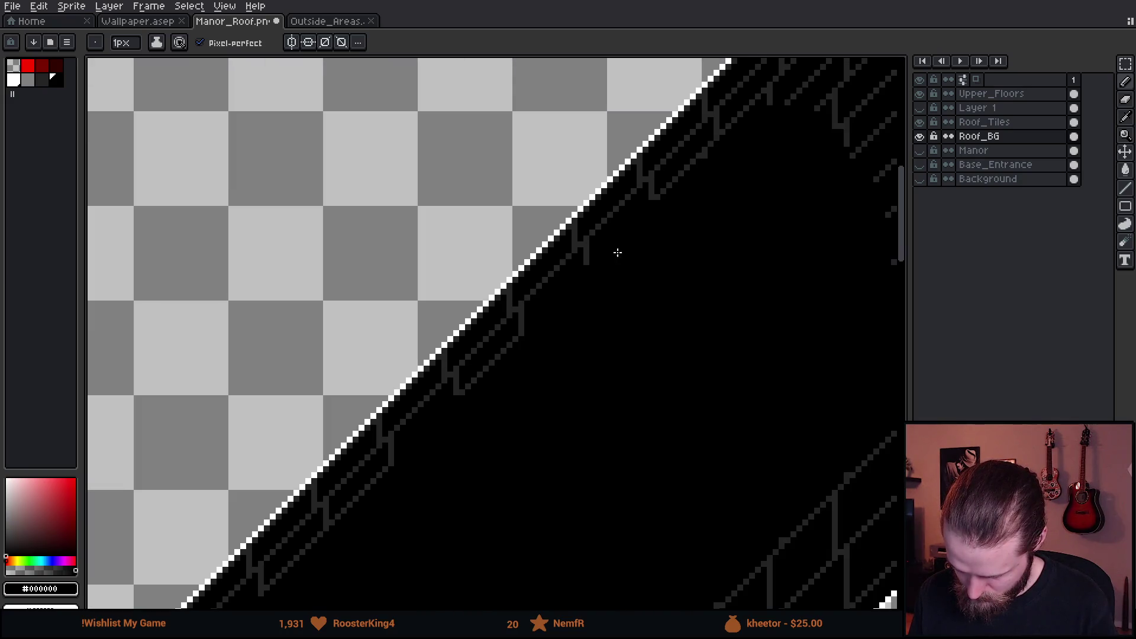
scroll(615, 255, "down", 2)
scroll(613, 251, "up", 4)
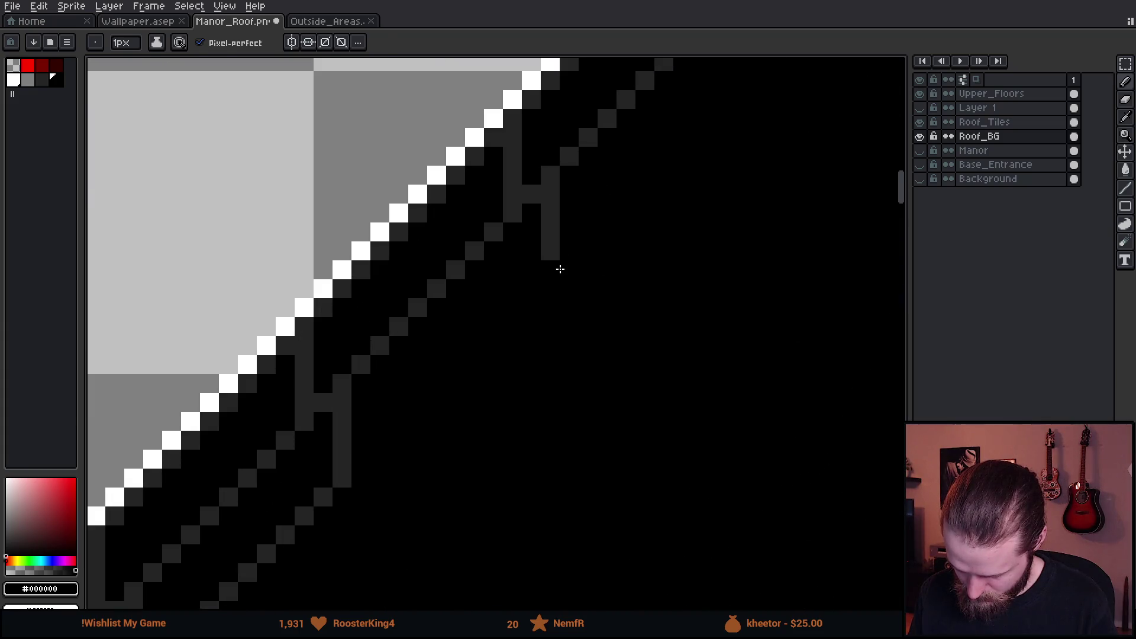
left_click(550, 243, "alt")
scroll(598, 261, "down", 4)
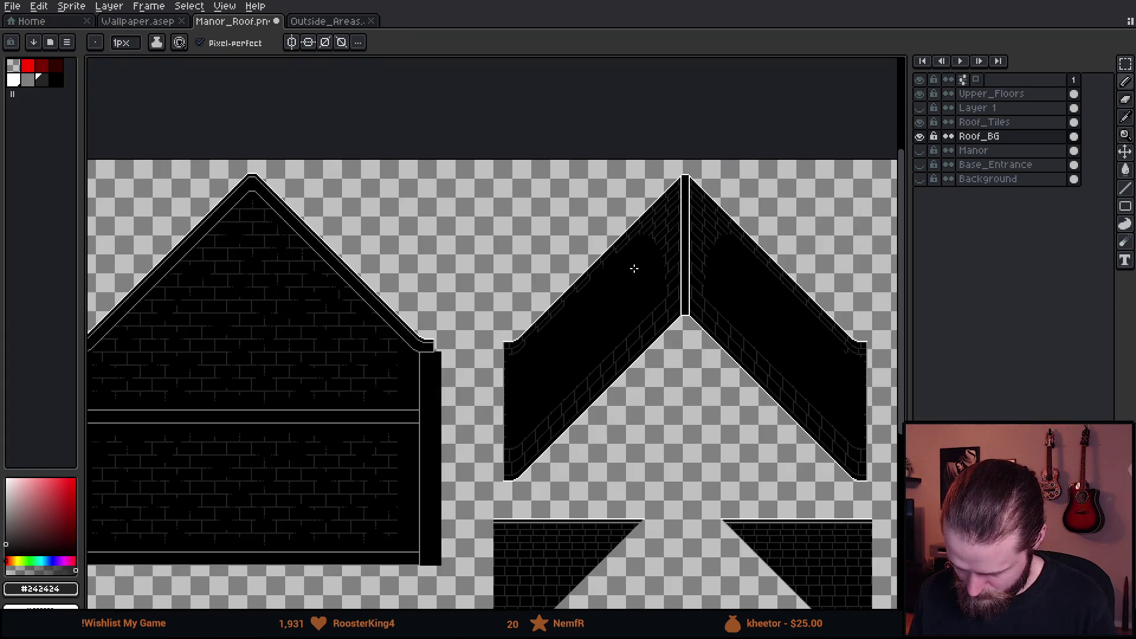
scroll(634, 269, "up", 5)
left_click(573, 231)
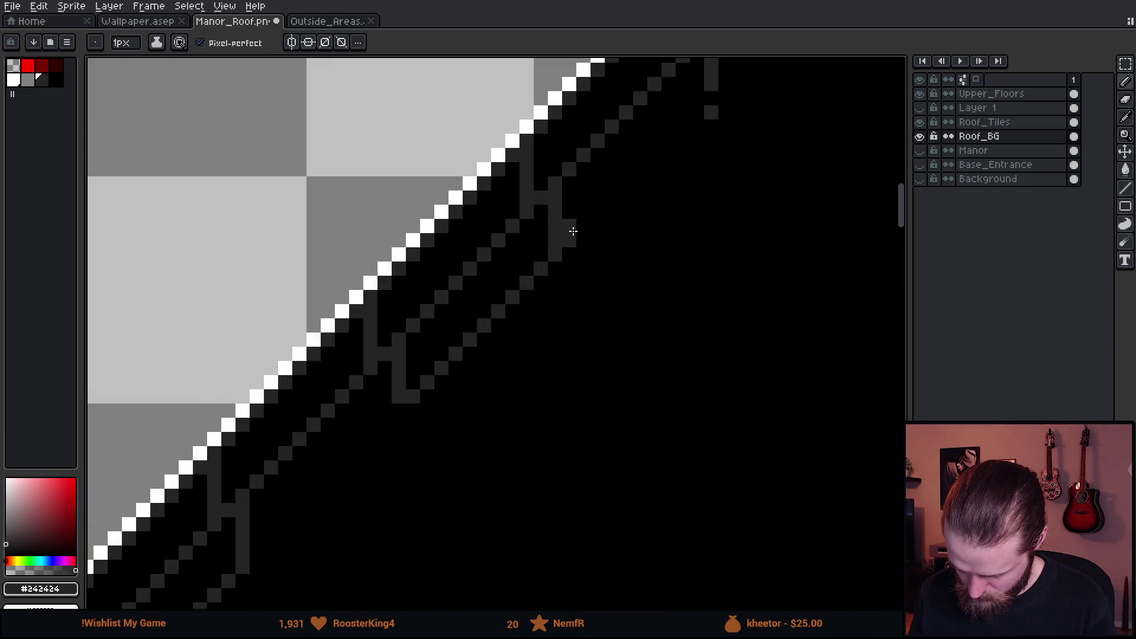
- Undo the misplaced #242424 pixel, place it correctly, and resample black and dark grey
key("ctrl+z")
left_click(397, 420)
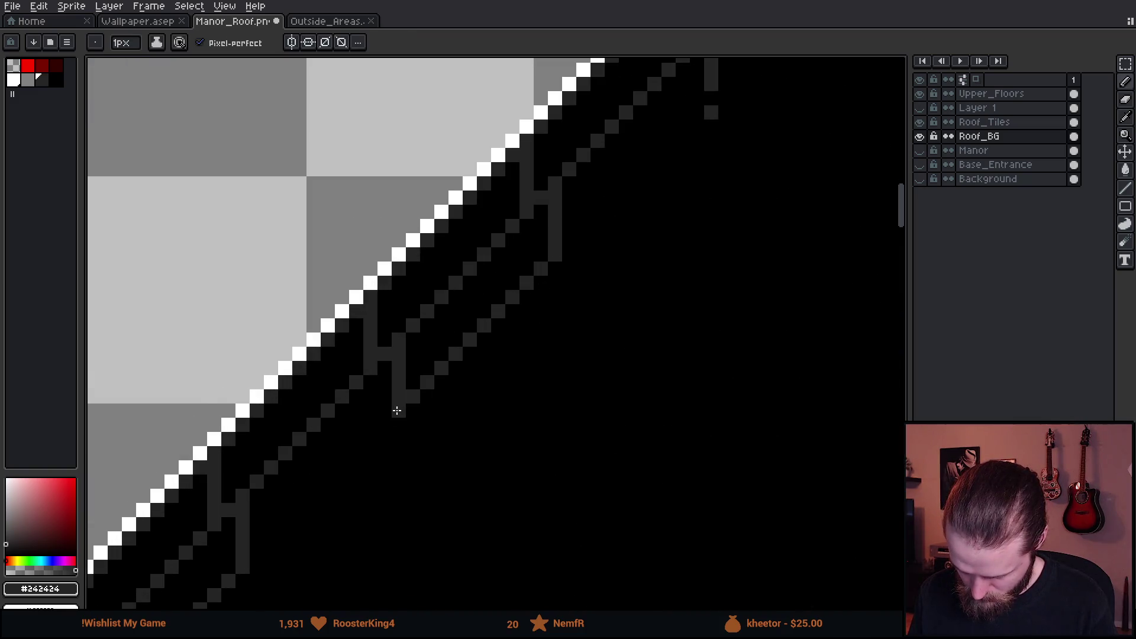
scroll(394, 461, "down", 4)
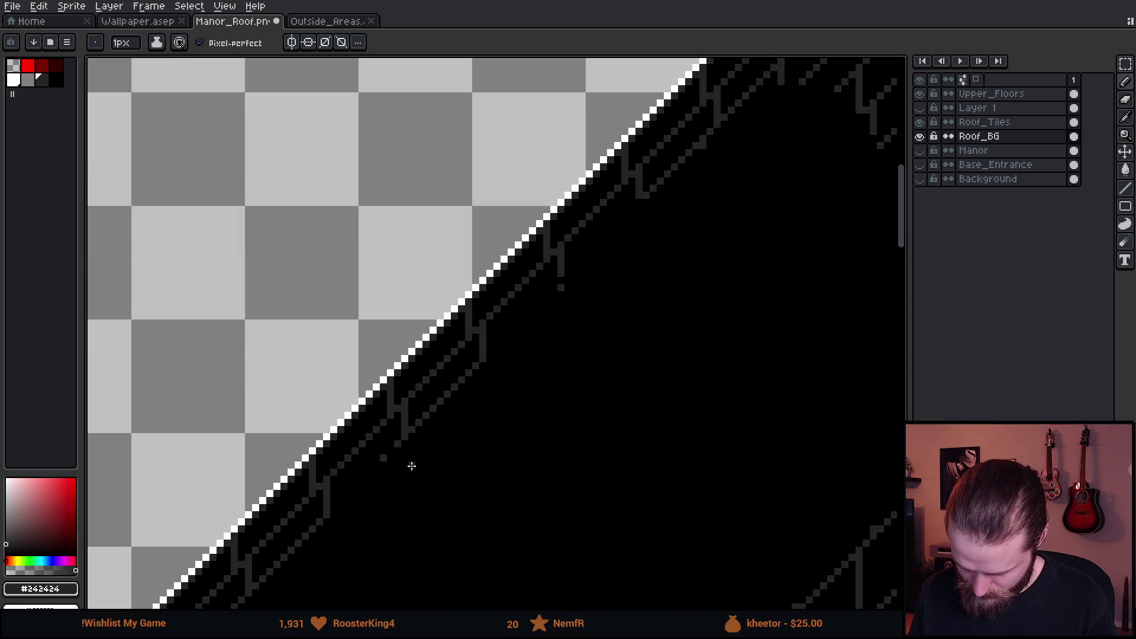
scroll(393, 459, "up", 5)
scroll(429, 453, "down", 3)
scroll(430, 454, "down", 3)
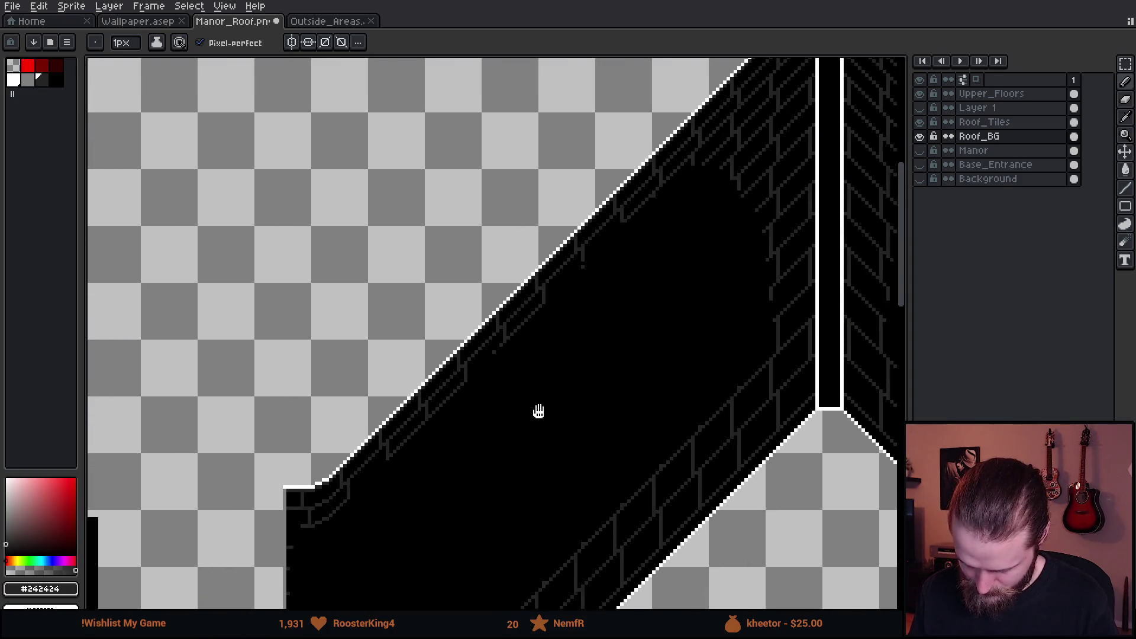
scroll(629, 232, "up", 3)
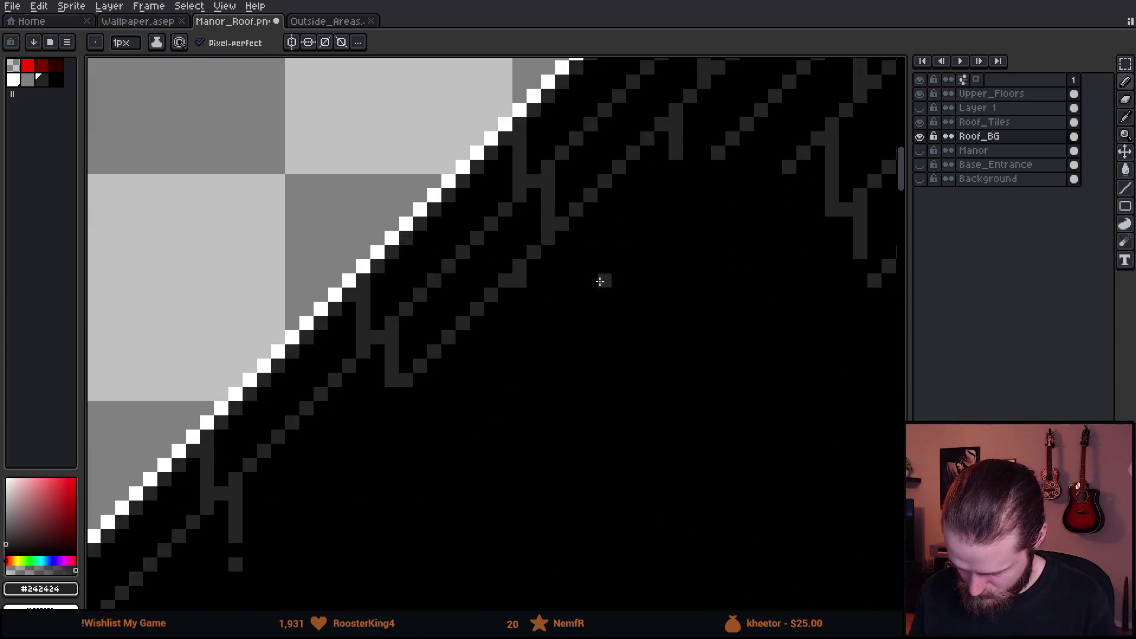
left_click(527, 291, "alt")
left_click_drag(523, 285, 546, 426)
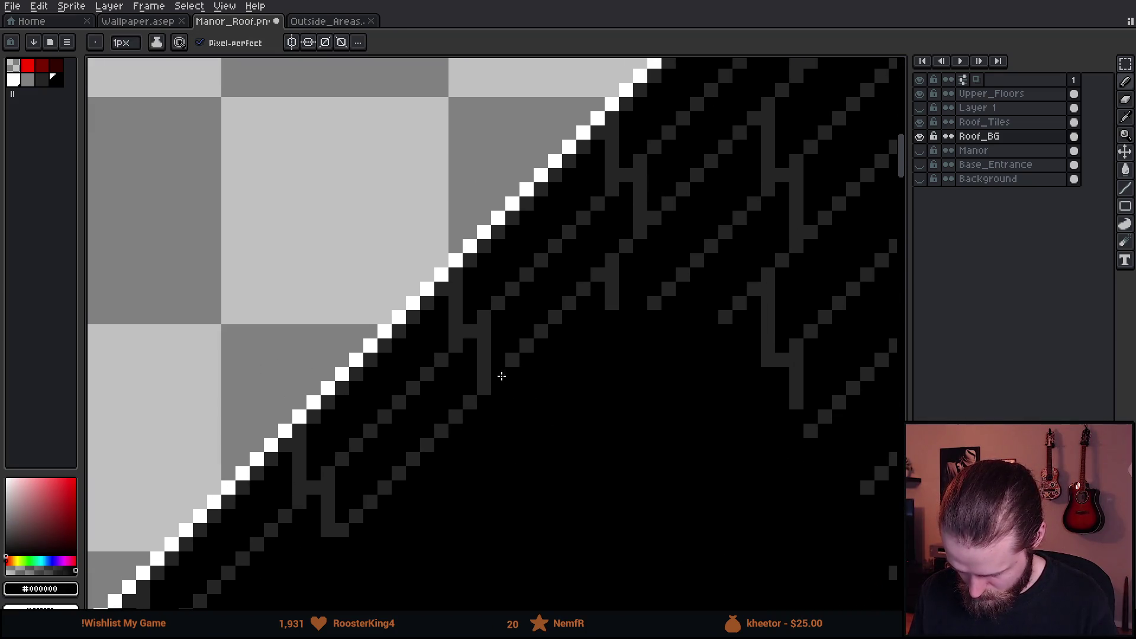
left_click(646, 224, "alt")
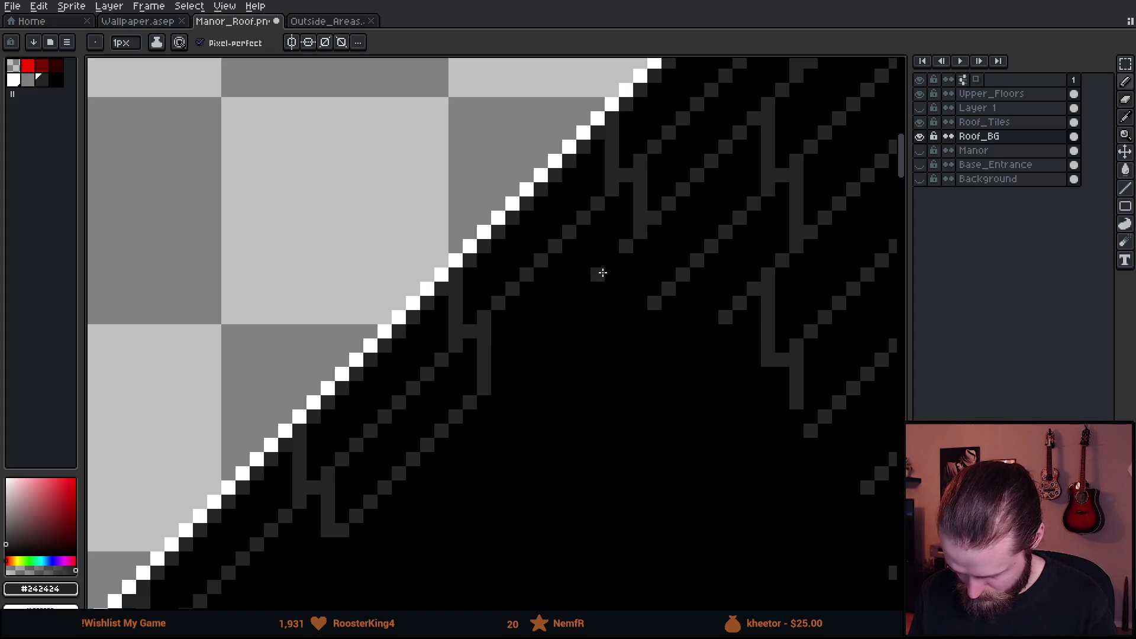
scroll(609, 355, "down", 4)
scroll(534, 385, "up", 5)
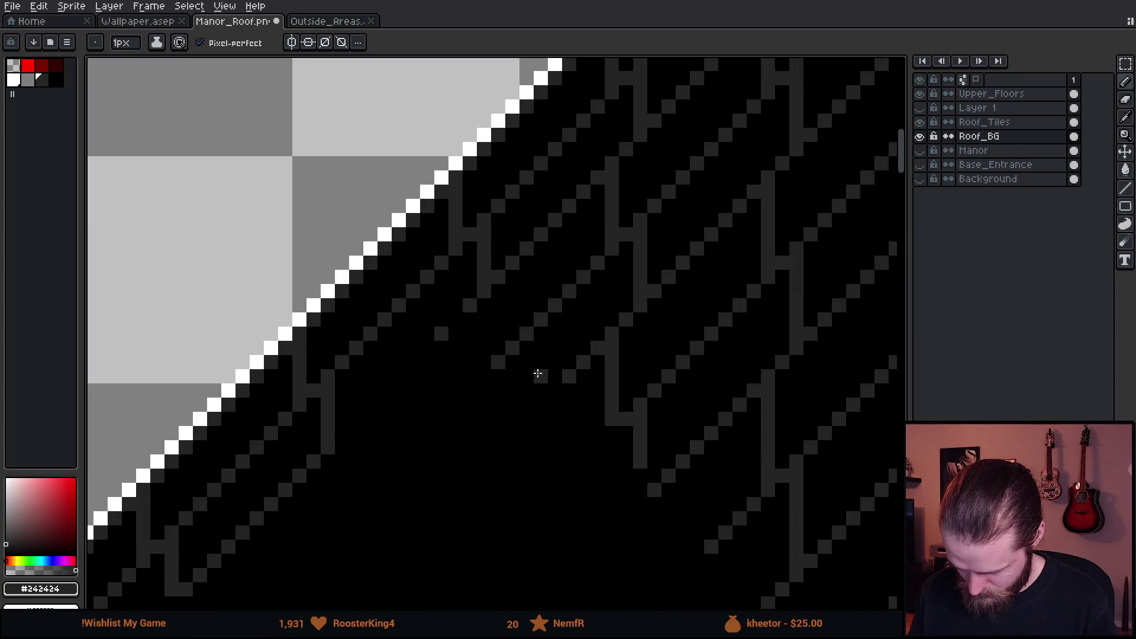
scroll(528, 431, "down", 1)
scroll(465, 343, "up", 1)
- Sample black and paint over stray grey brick pixels and a short diagonal line with the 1px pencil
left_click(438, 334, "alt")
scroll(437, 334, "down", 1)
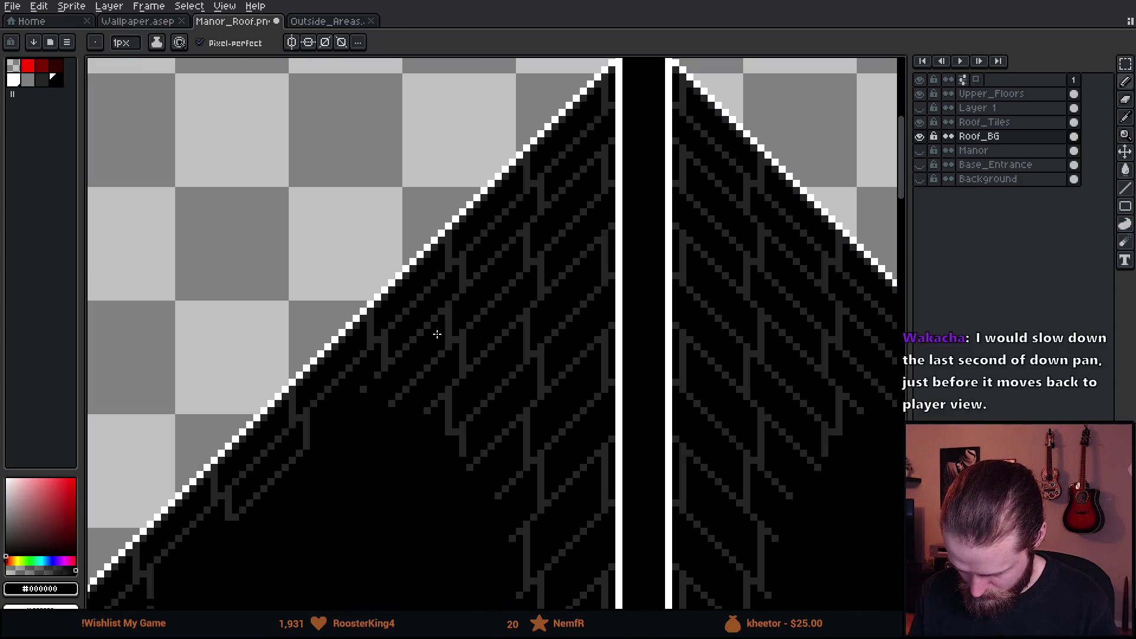
scroll(483, 252, "up", 1)
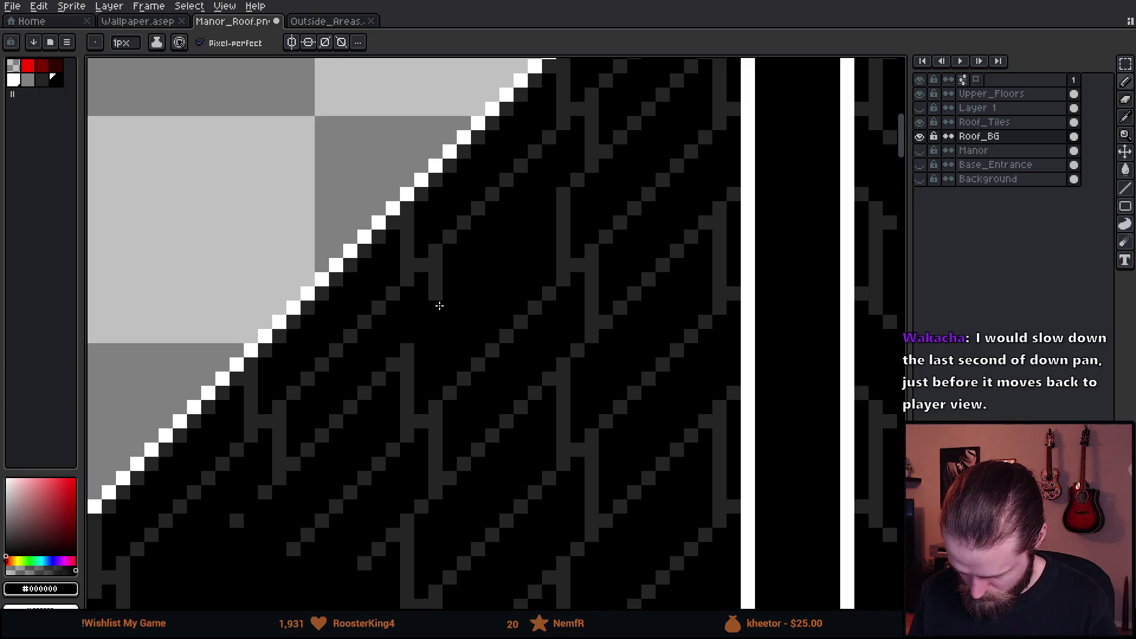
scroll(468, 308, "down", 2)
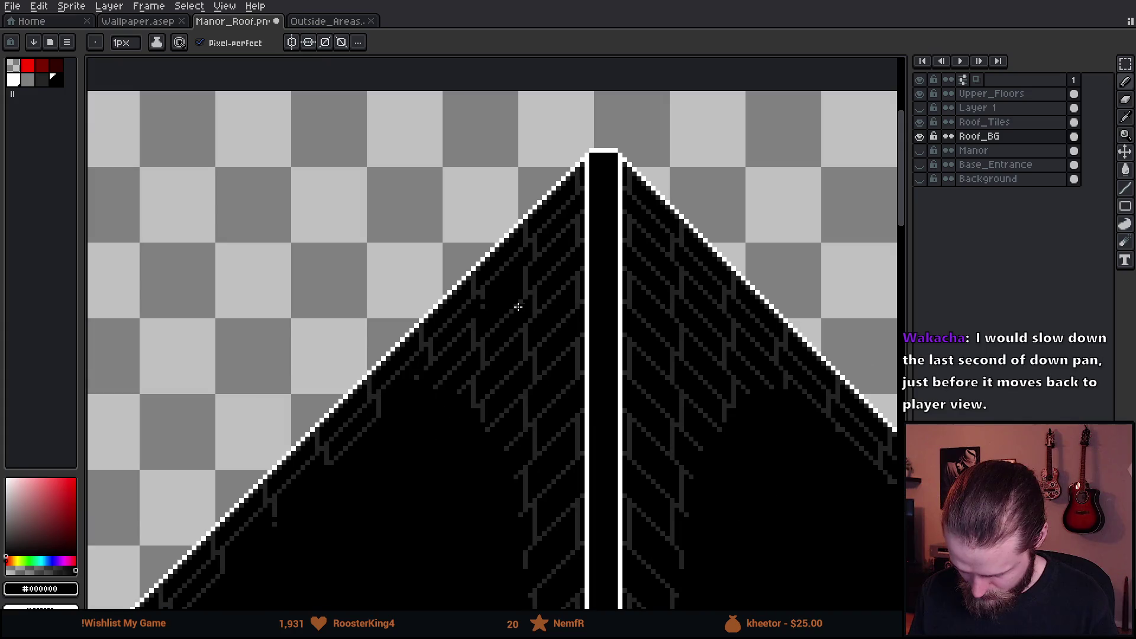
scroll(520, 307, "down", 1)
scroll(599, 305, "up", 4)
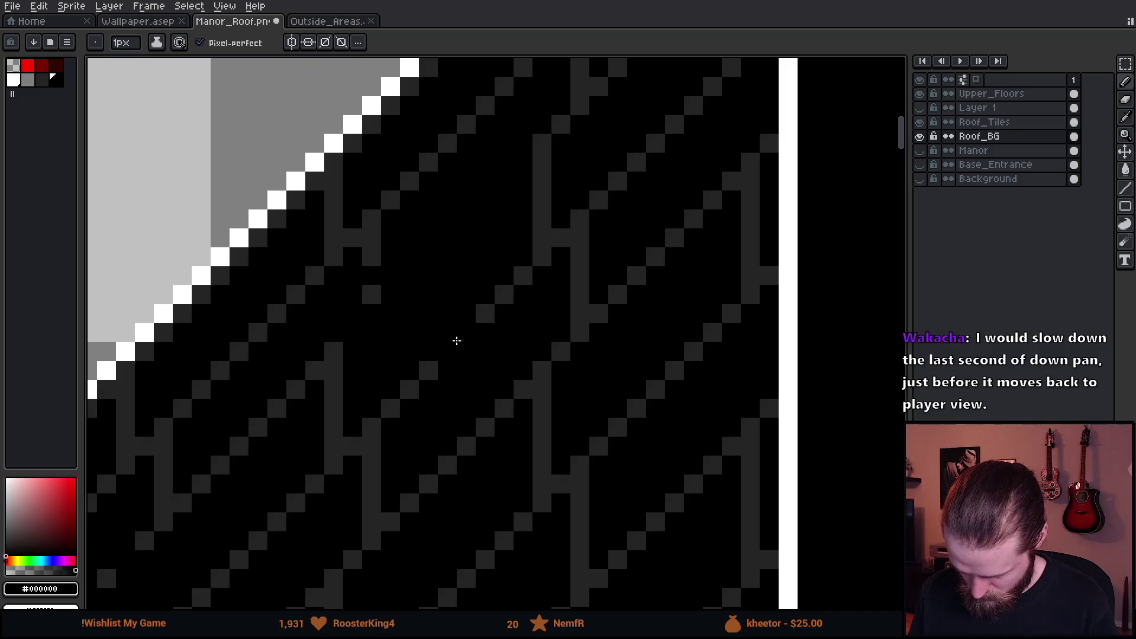
scroll(553, 353, "down", 3)
scroll(533, 308, "up", 3)
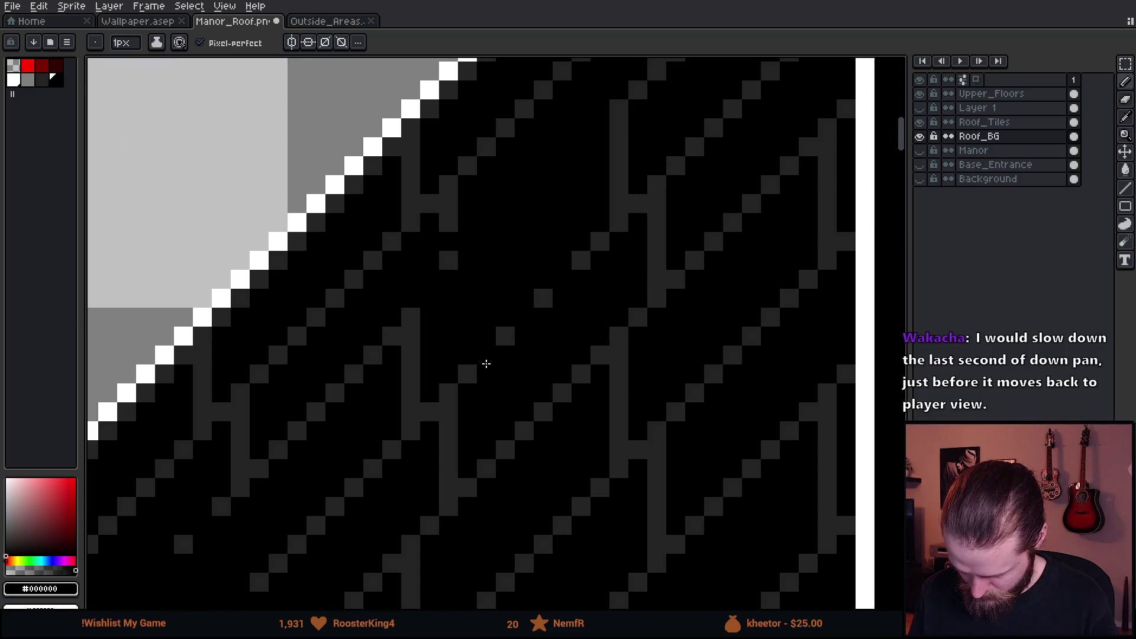
scroll(554, 390, "down", 3)
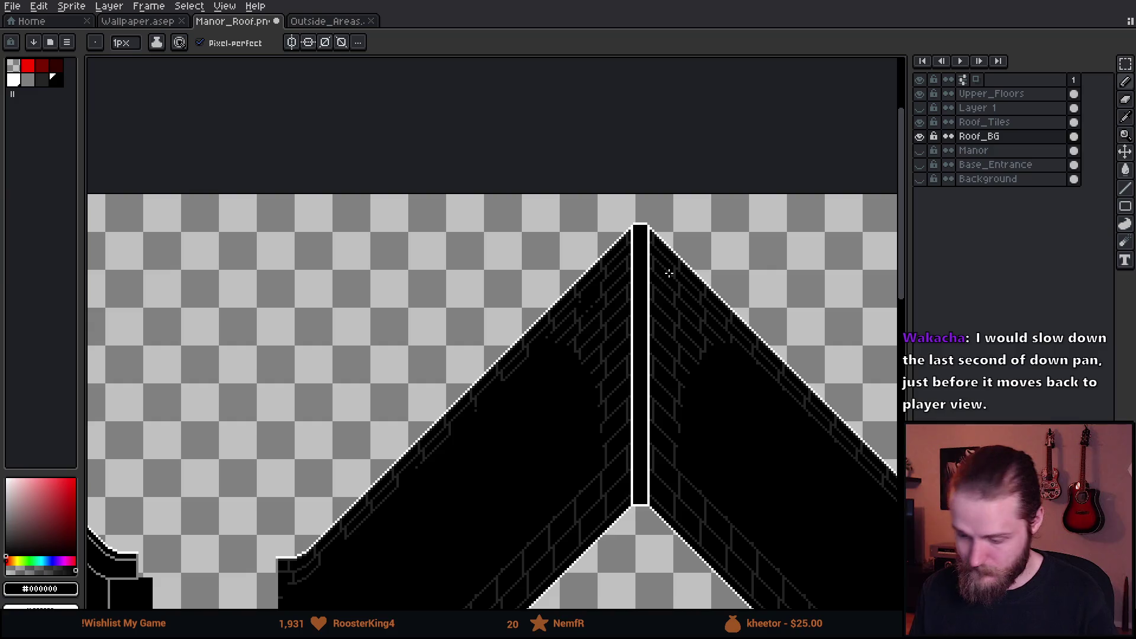
scroll(669, 273, "up", 4)
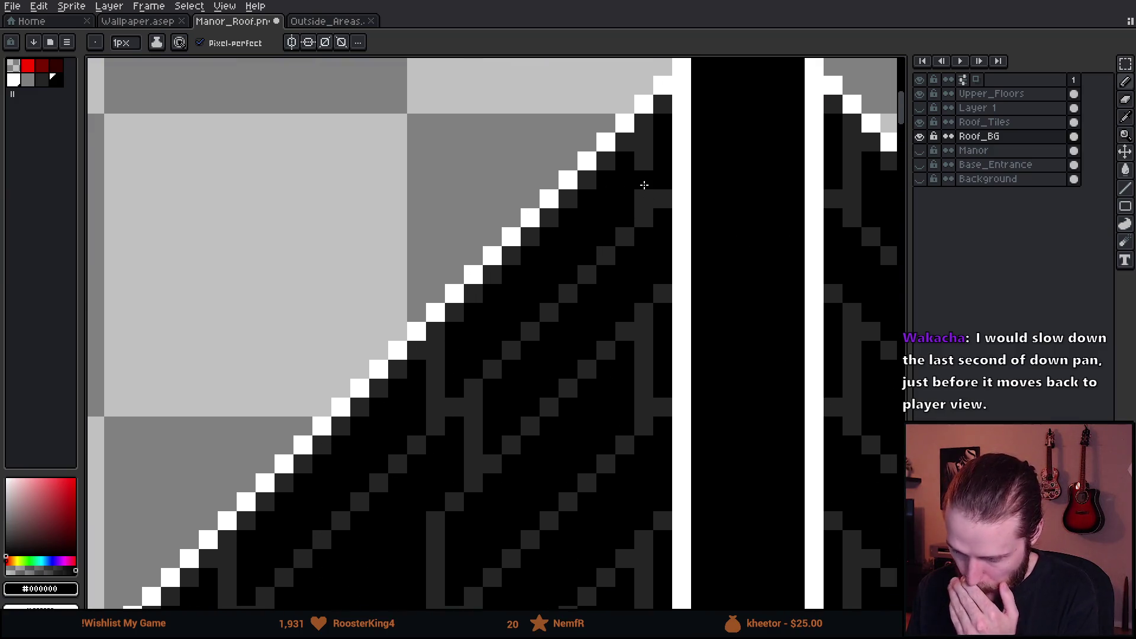
scroll(642, 195, "down", 3)
scroll(629, 285, "down", 2)
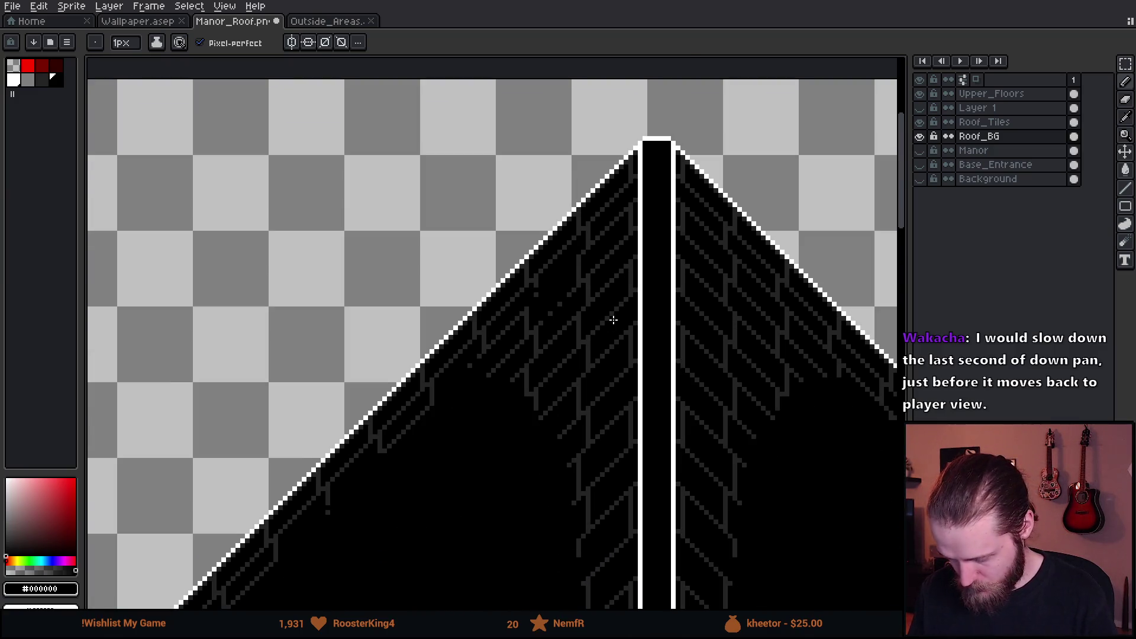
scroll(515, 393, "up", 4)
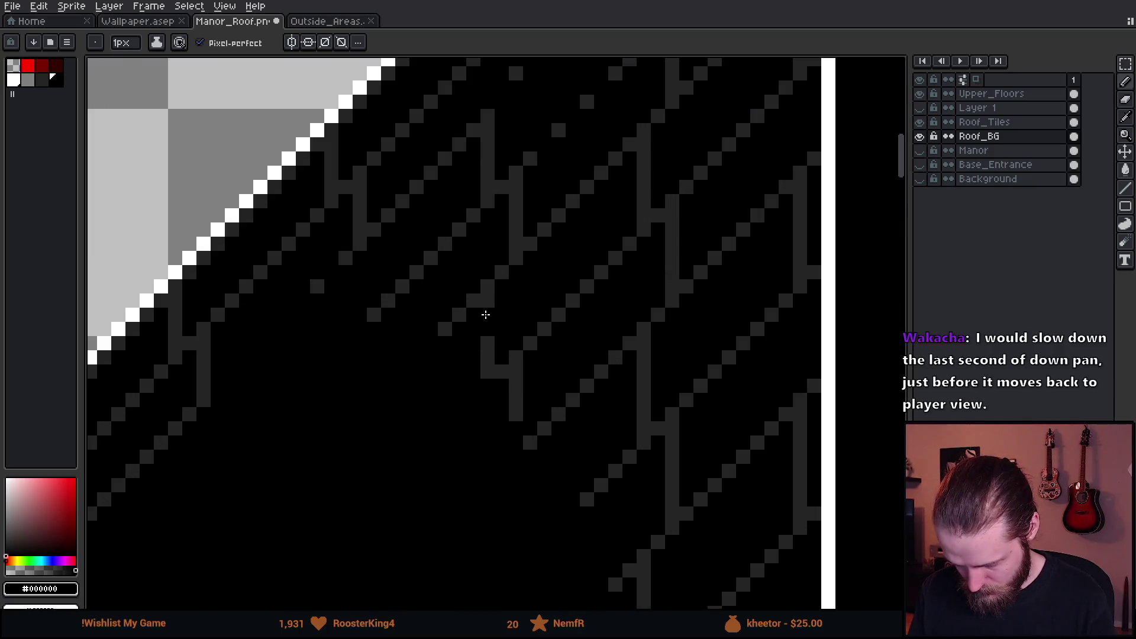
mouse_move(482, 279)
left_mouse_down()
mouse_move(502, 260)
mouse_move(488, 299)
left_mouse_up()
mouse_move(453, 337)
left_mouse_down()
mouse_move(488, 301)
mouse_move(487, 379)
mouse_move(516, 421)
left_mouse_up()
left_click(535, 233, "alt")
left_click(515, 337, "alt")
left_click(502, 372)
- Enlarge the pencil to 5 px and black out the grey diagonal and vertical brick bar
scroll(507, 426, "down", 4)
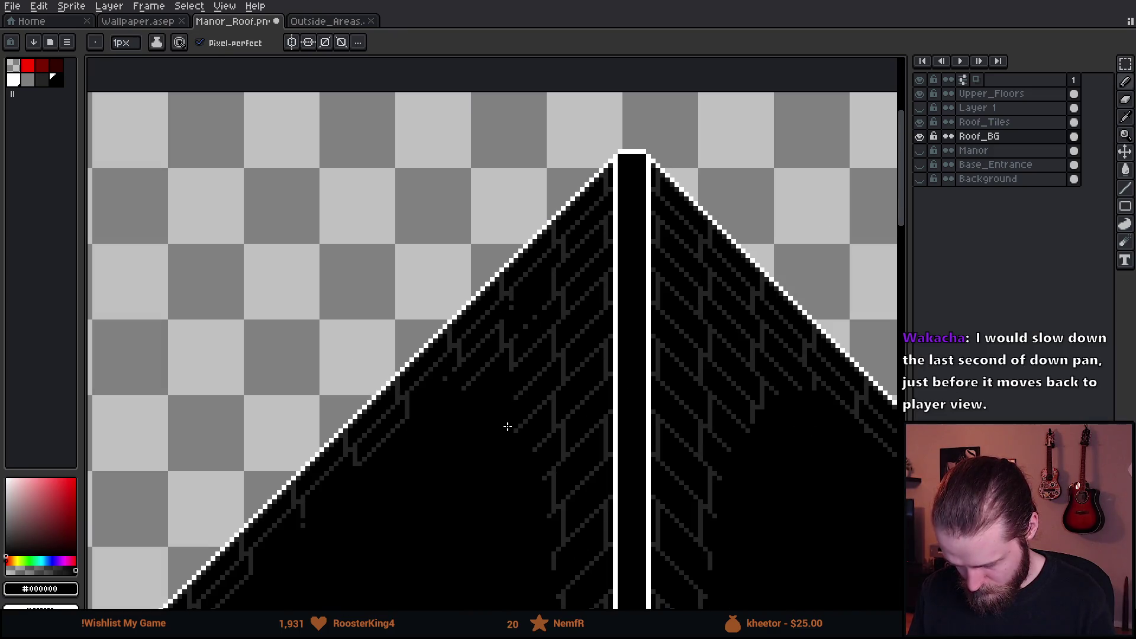
scroll(556, 373, "up", 3)
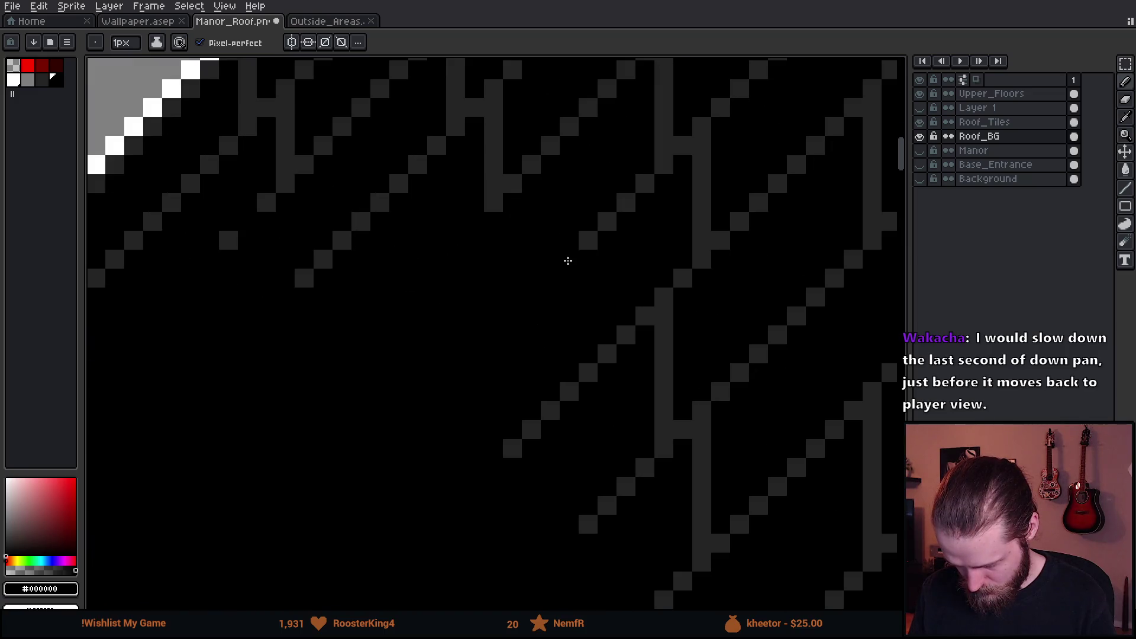
scroll(601, 290, "down", 4)
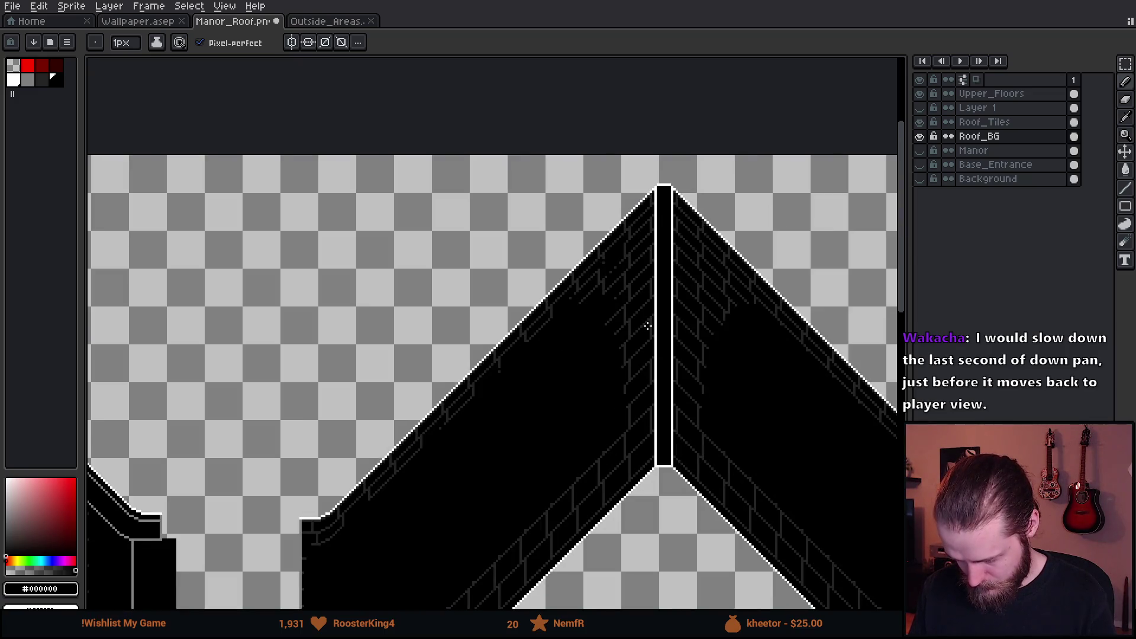
scroll(680, 283, "down", 1)
scroll(574, 270, "up", 3)
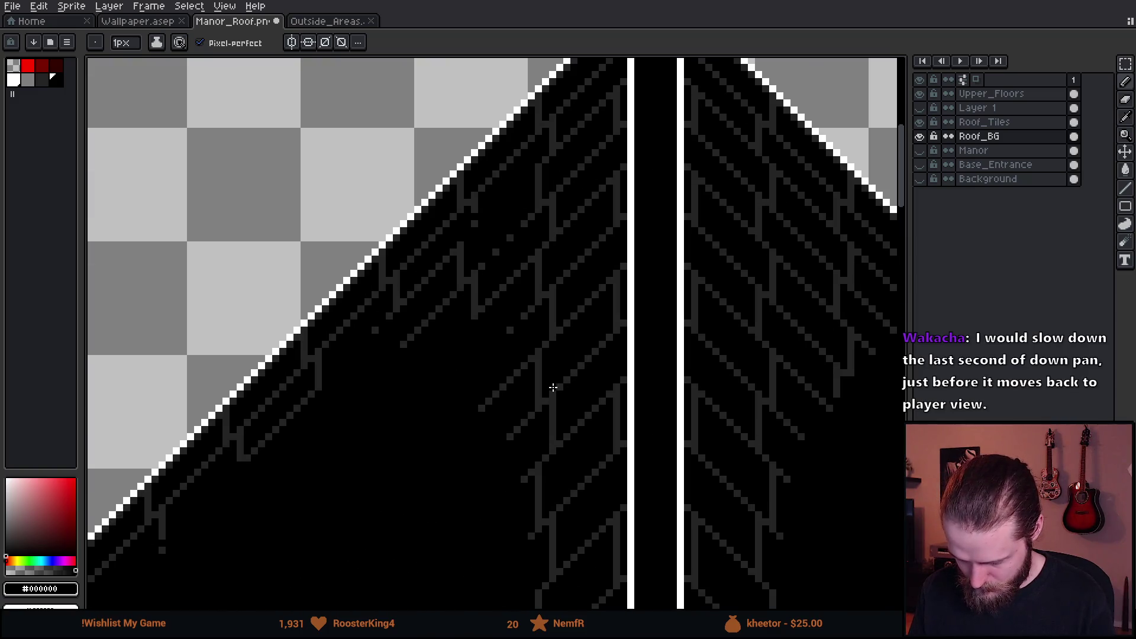
scroll(491, 440, "up", 3)
scroll(474, 414, "down", 2)
scroll(474, 401, "up", 2)
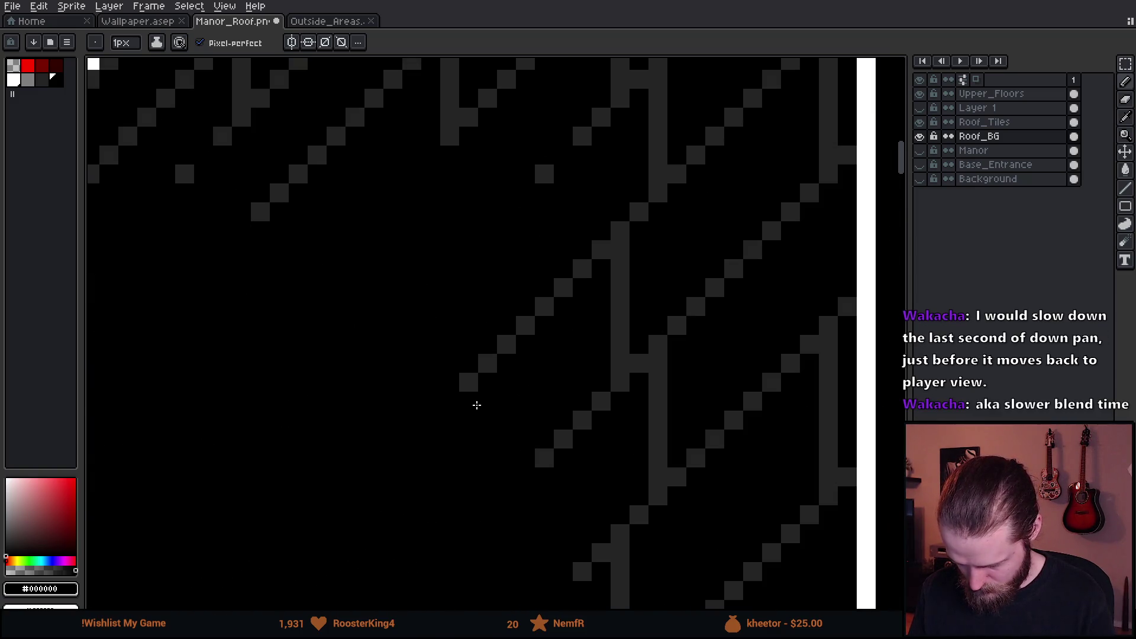
key("plus")
key("plus")
key("plus")
mouse_move(474, 381)
left_mouse_down()
mouse_move(574, 294)
mouse_move(611, 238)
mouse_move(599, 327)
mouse_move(512, 436)
left_mouse_up()
- Paint black over part of a vertical brick line beside the ridge
scroll(532, 331, "down", 4)
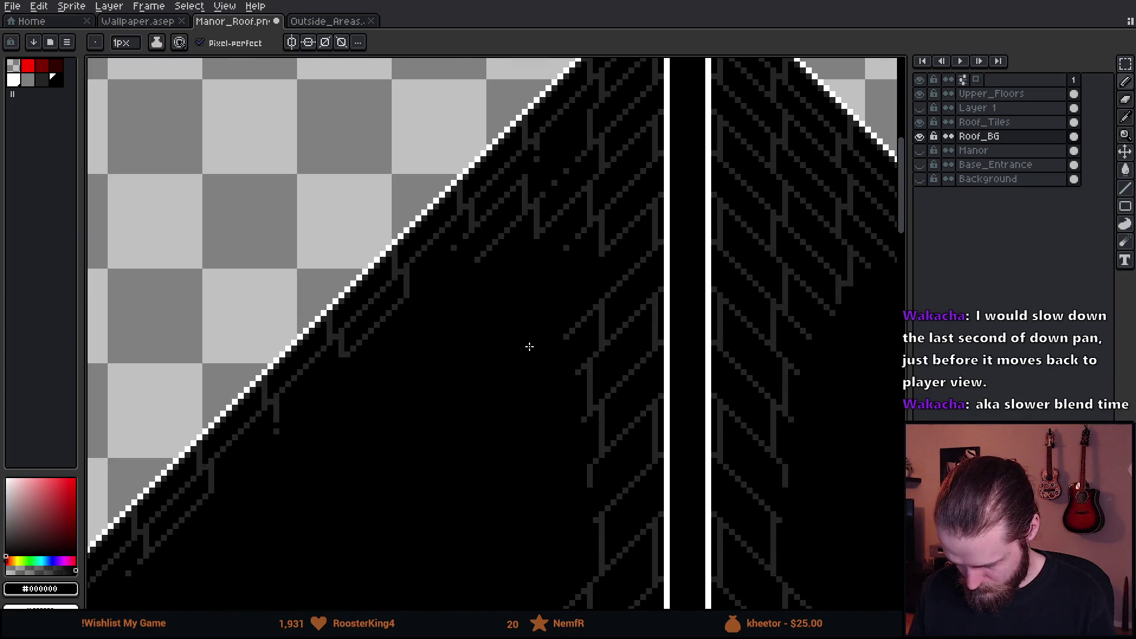
scroll(550, 338, "up", 2)
scroll(568, 355, "down", 5)
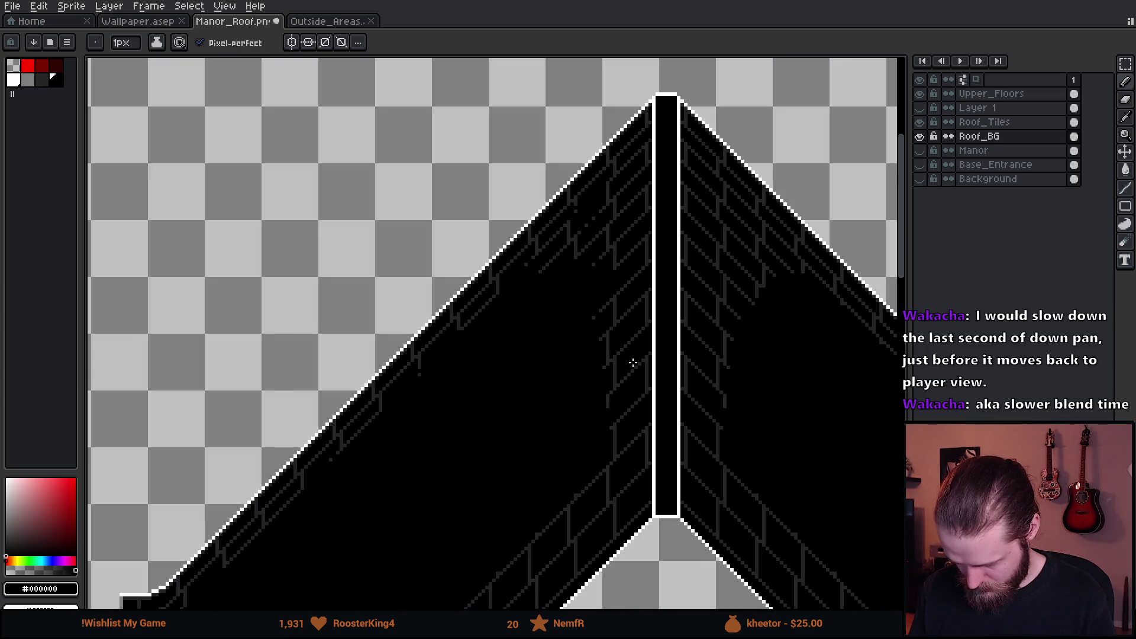
scroll(633, 363, "down", 1)
scroll(654, 287, "down", 3)
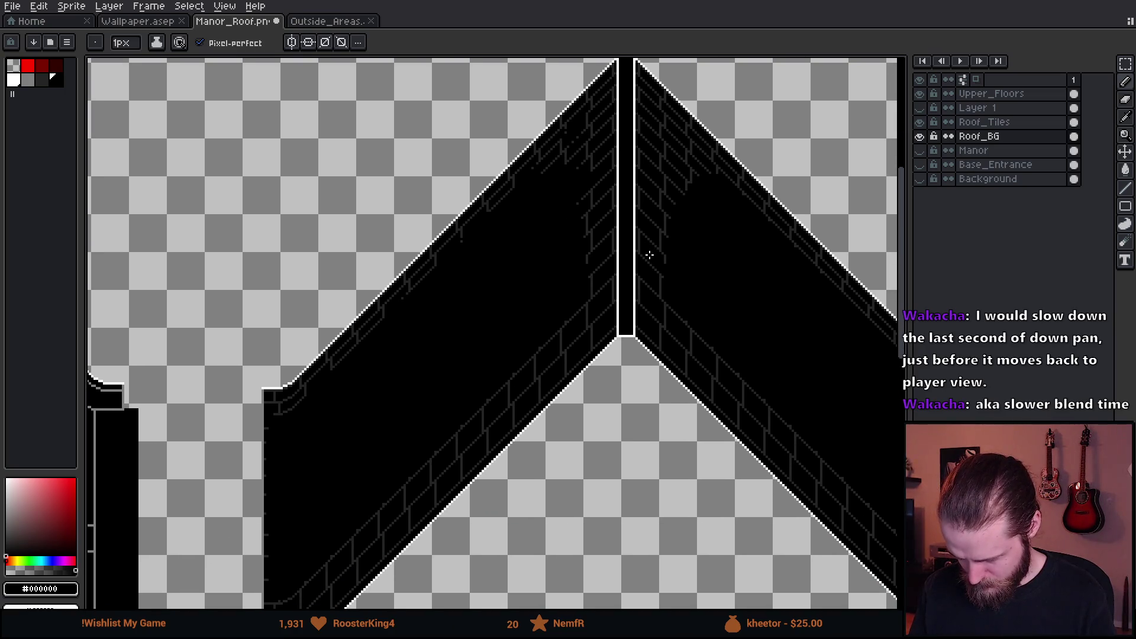
scroll(603, 121, "up", 3)
scroll(560, 152, "down", 1)
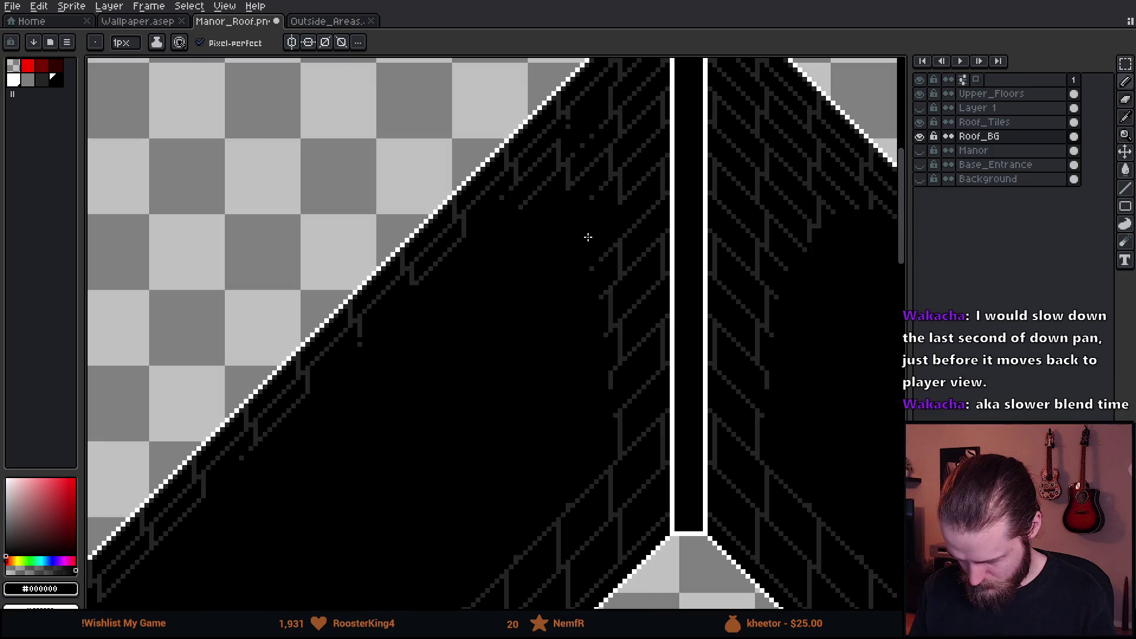
scroll(524, 207, "up", 4)
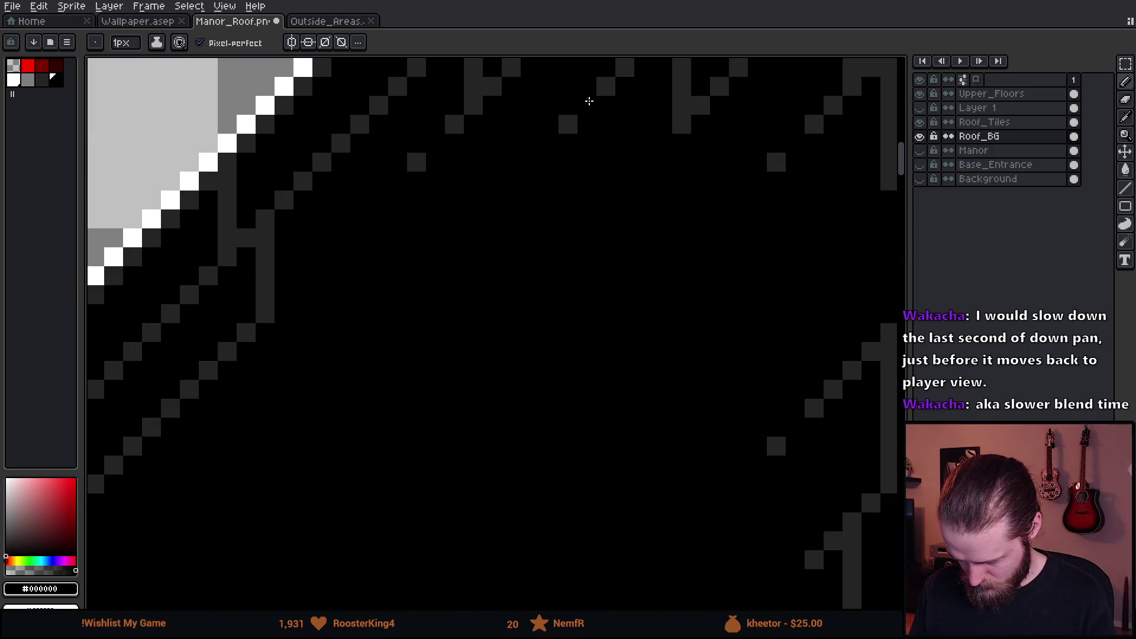
scroll(617, 279, "down", 3)
scroll(670, 337, "down", 2)
scroll(586, 305, "up", 2)
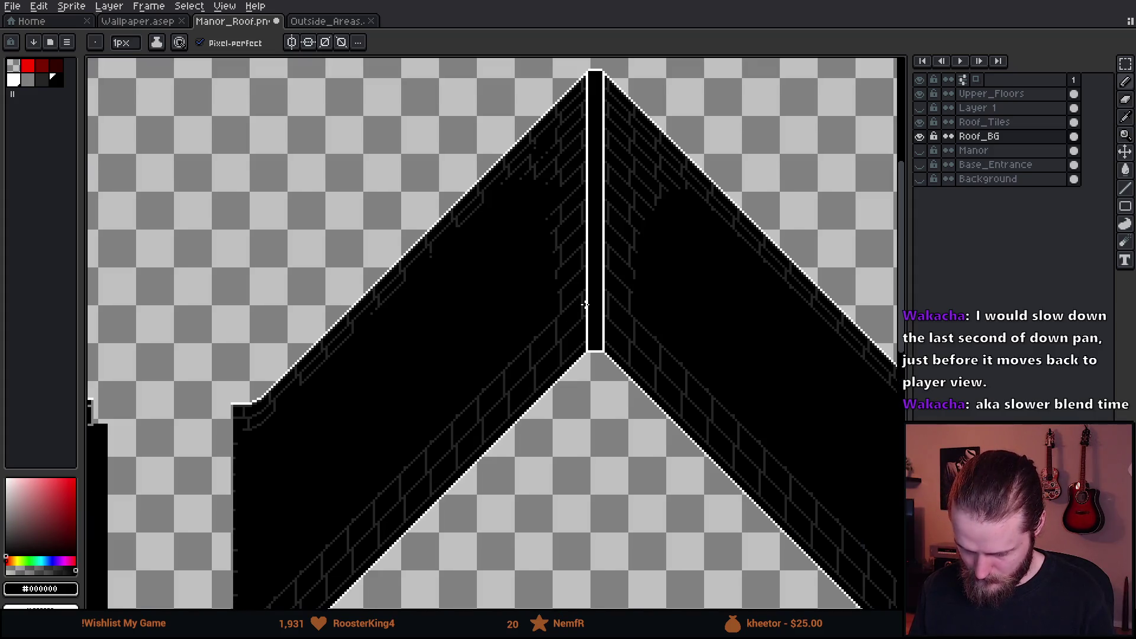
scroll(552, 311, "up", 1)
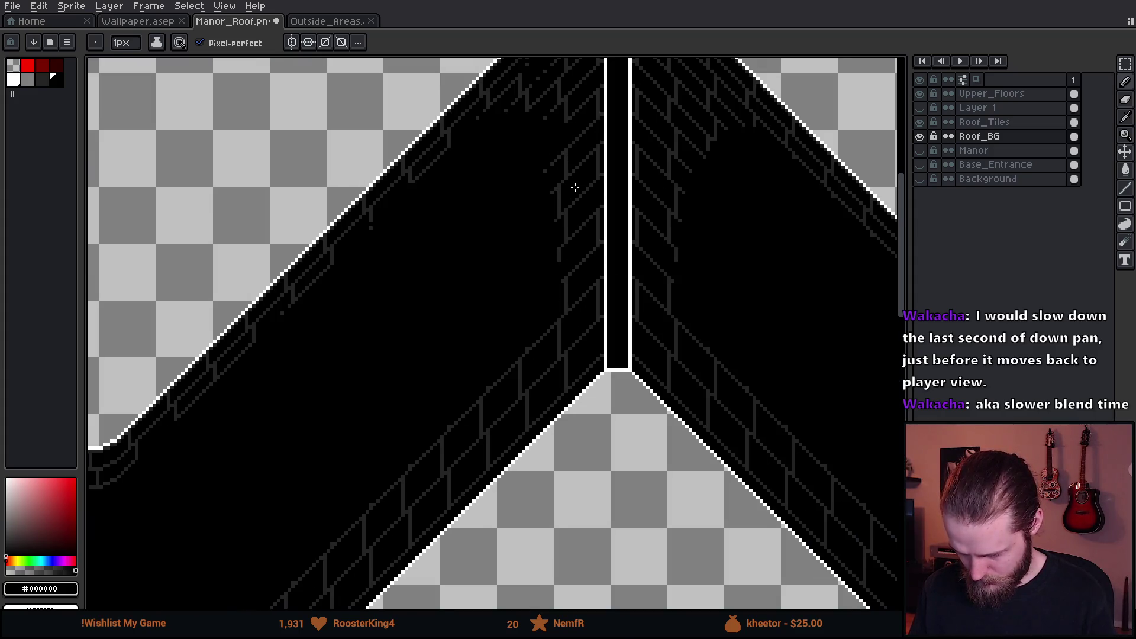
scroll(575, 188, "up", 3)
left_click_drag(548, 272, 549, 288)
scroll(550, 236, "down", 6)
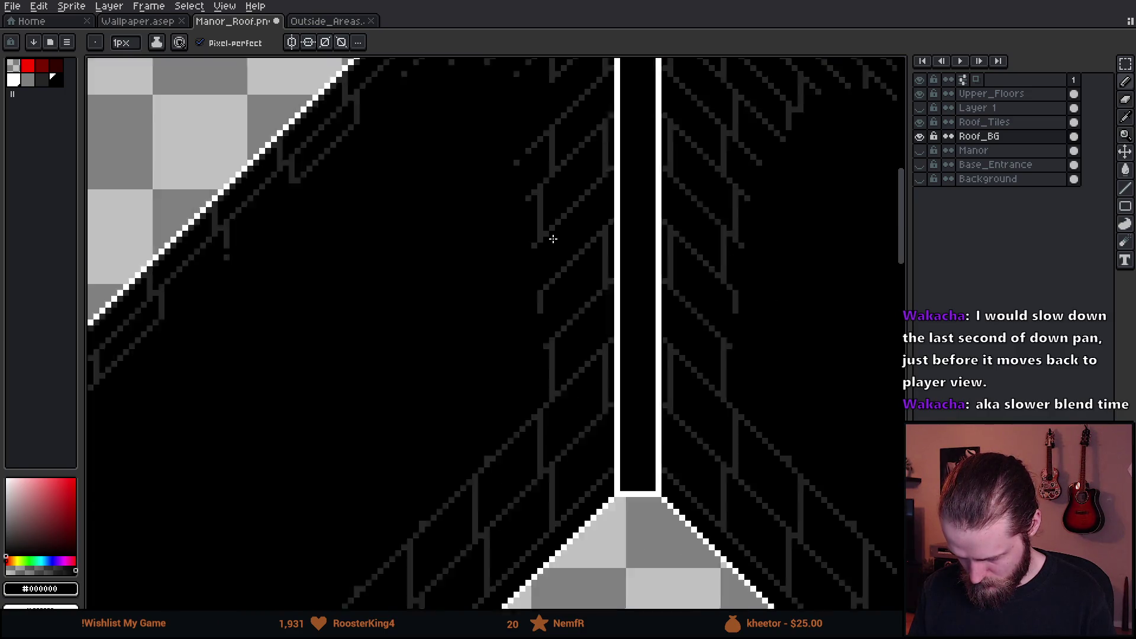
scroll(600, 234, "up", 3)
scroll(600, 234, "up", 2)
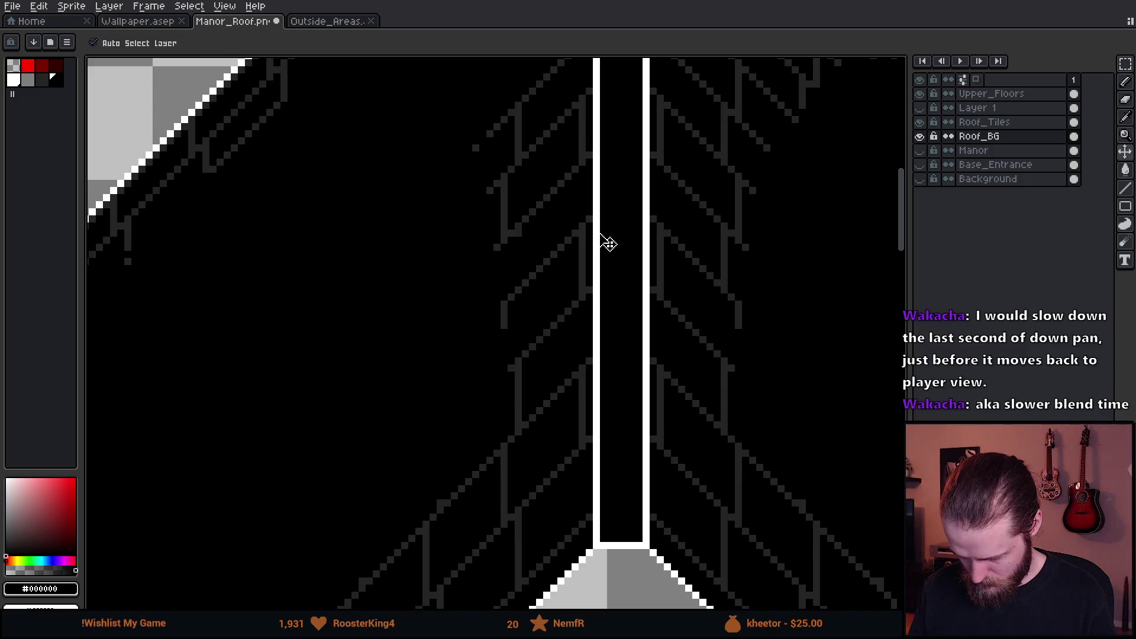
scroll(511, 227, "up", 1)
scroll(511, 227, "down", 1)
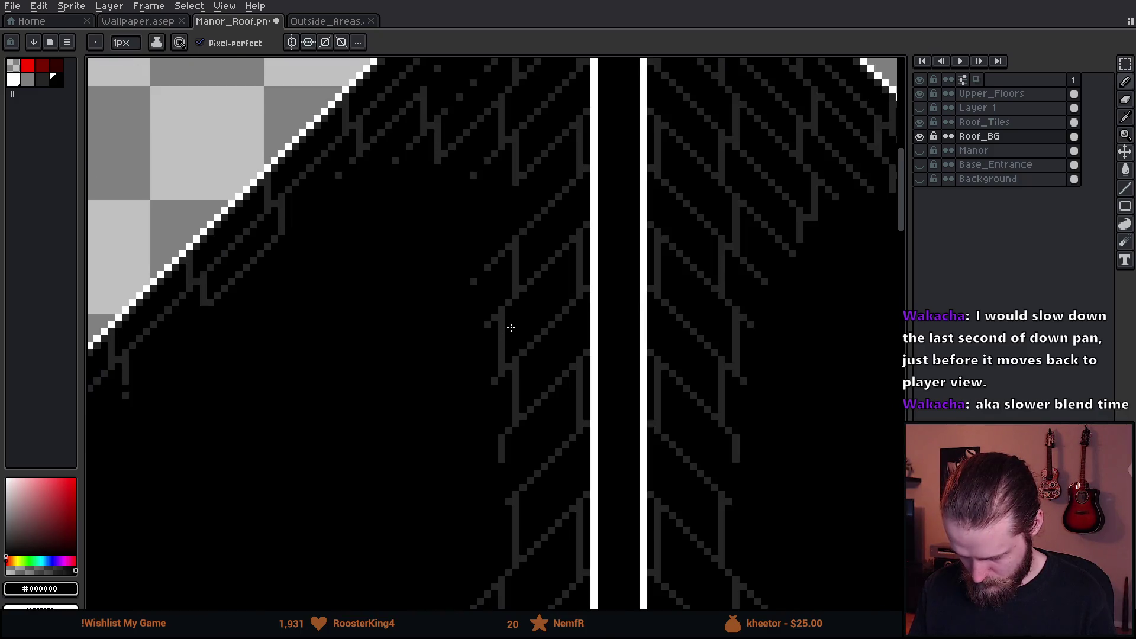
- Near the roof apex, black out stray diagonal brick pixels one at a time
left_click_drag(539, 381, 559, 265)
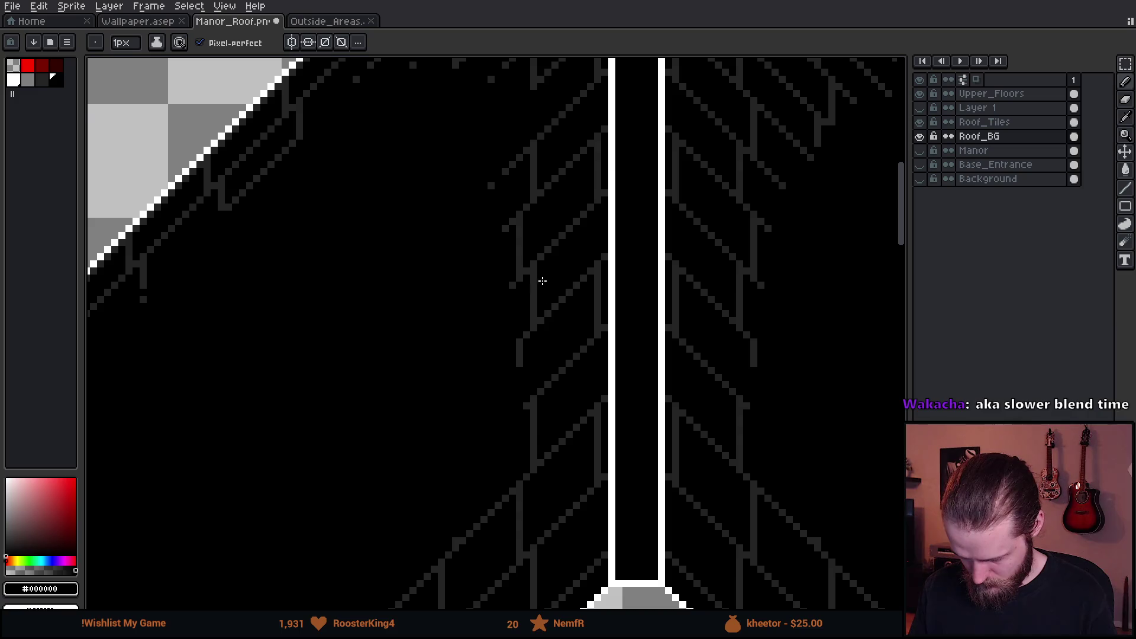
scroll(543, 281, "up", 3)
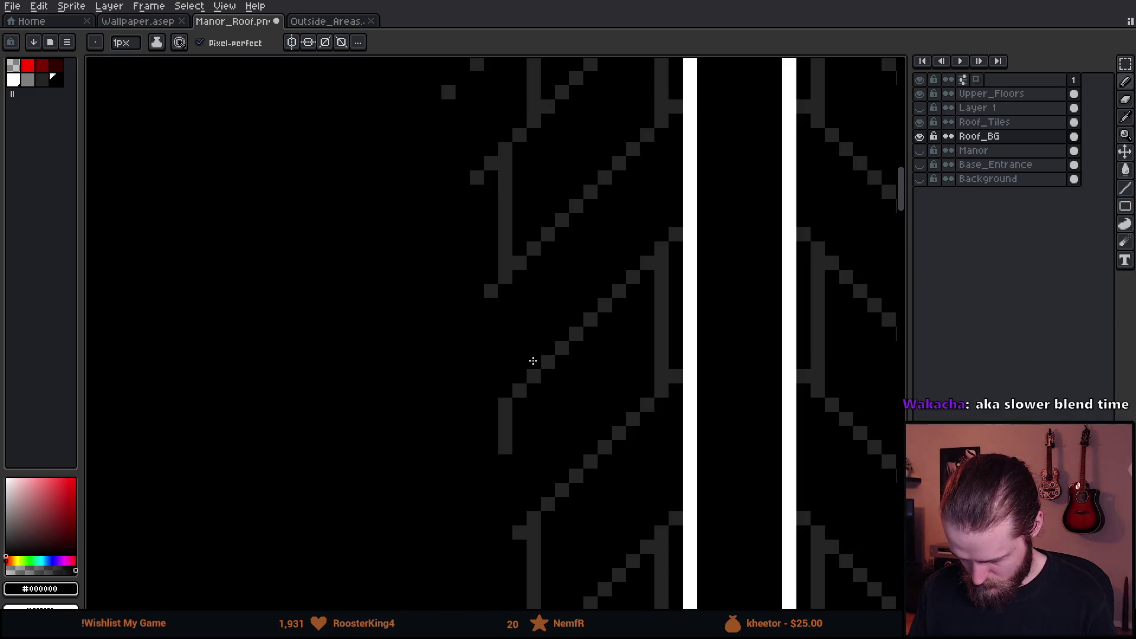
scroll(533, 361, "down", 3)
scroll(533, 364, "down", 1)
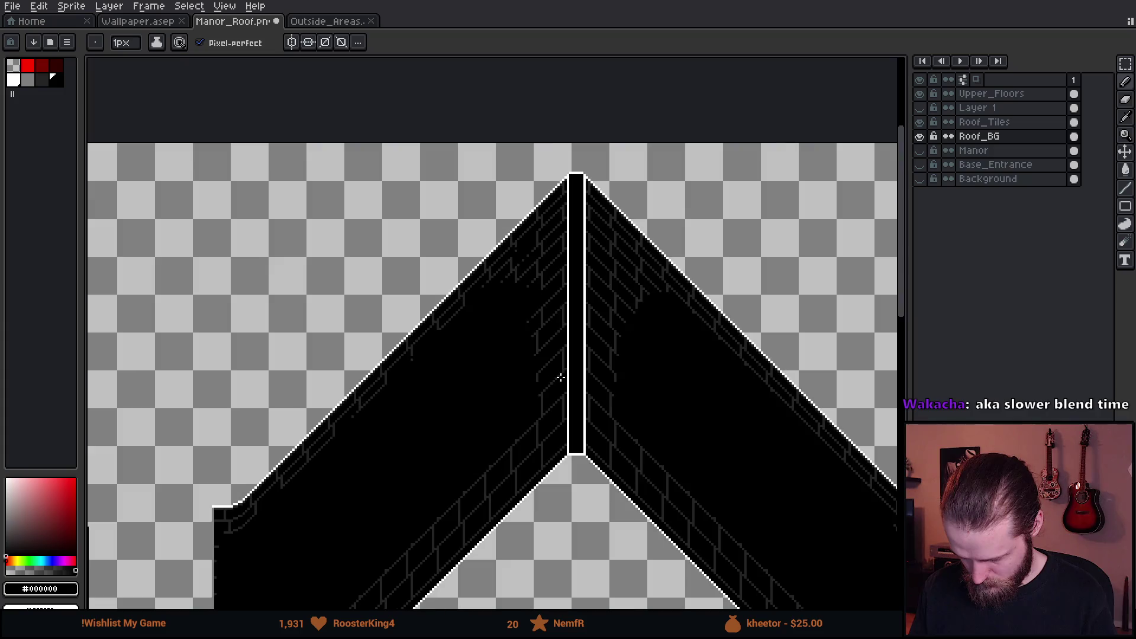
left_click_drag(566, 372, 564, 269)
scroll(585, 272, "up", 4)
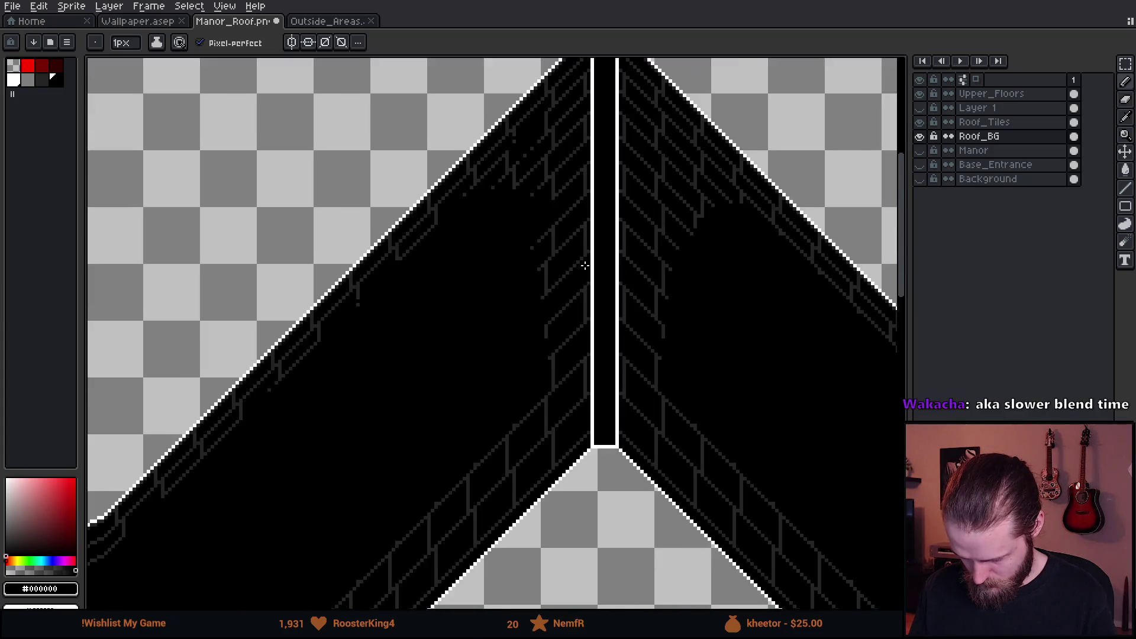
mouse_move(412, 394)
left_mouse_down()
mouse_move(482, 324)
mouse_move(424, 393)
mouse_move(477, 340)
left_mouse_up()
key("ctrl+z")
left_click(507, 306)
left_click(436, 349)
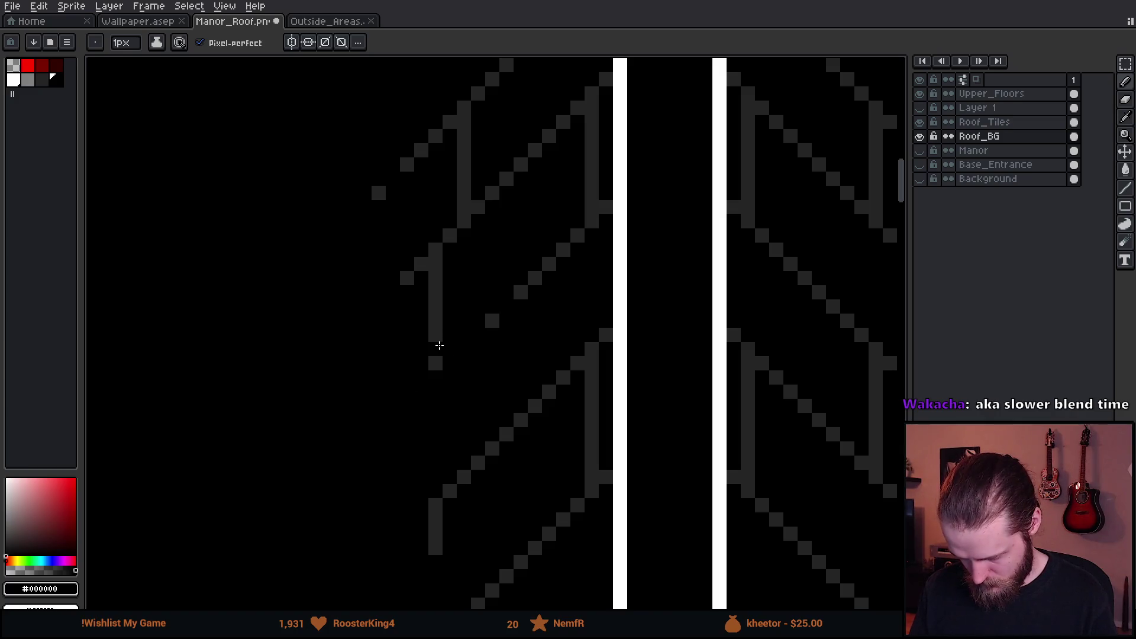
scroll(467, 355, "down", 5)
scroll(594, 318, "up", 1)
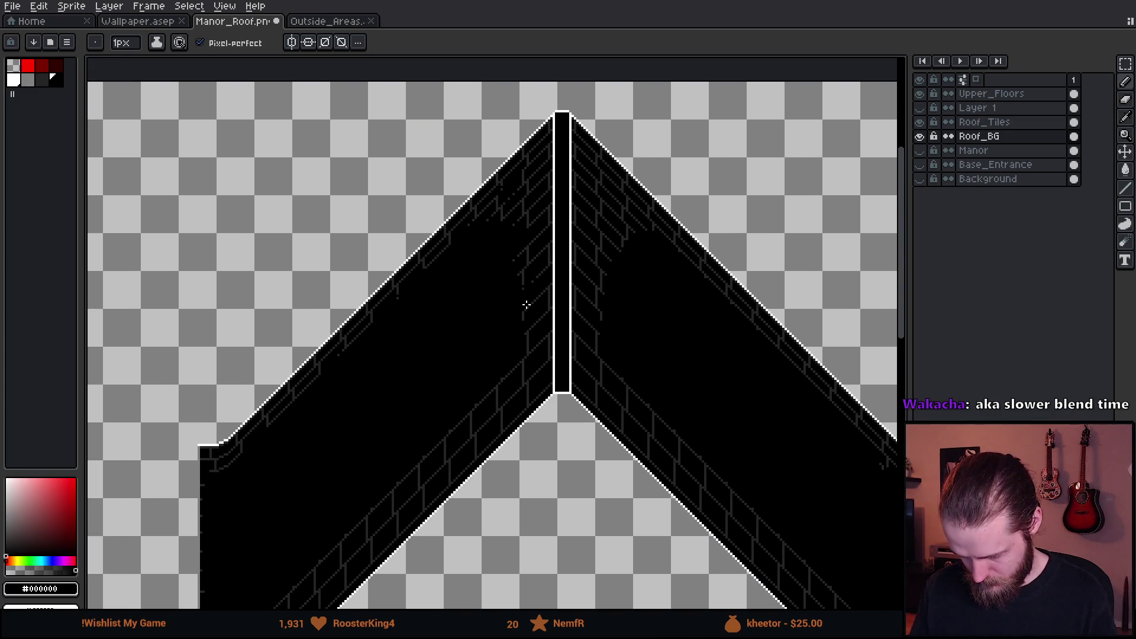
scroll(535, 317, "up", 3)
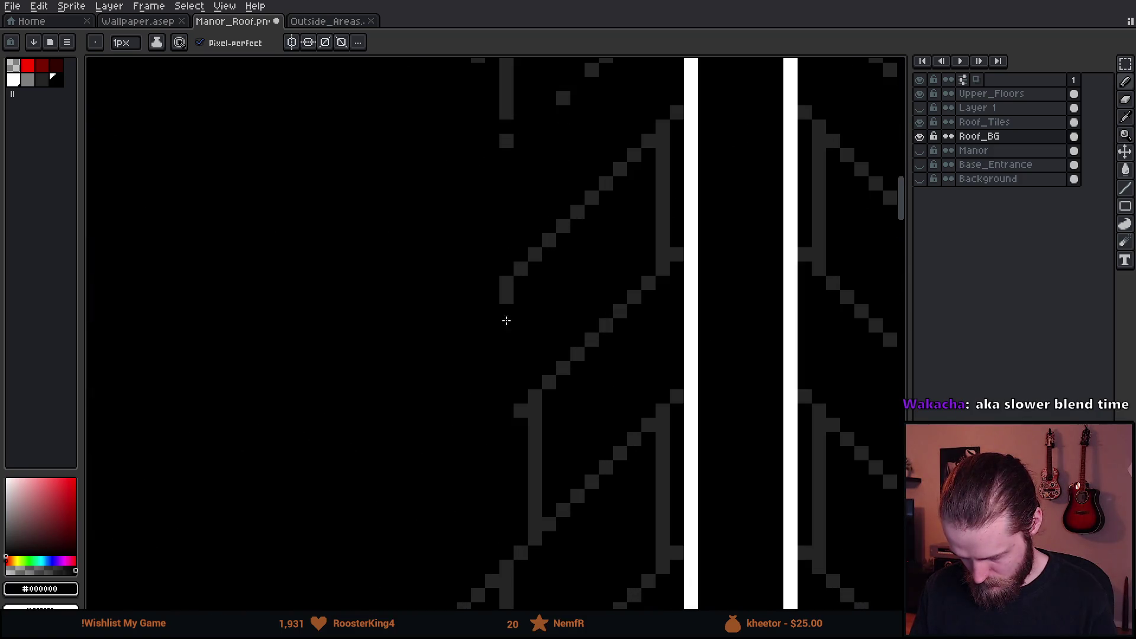
scroll(505, 317, "down", 2)
scroll(564, 336, "down", 2)
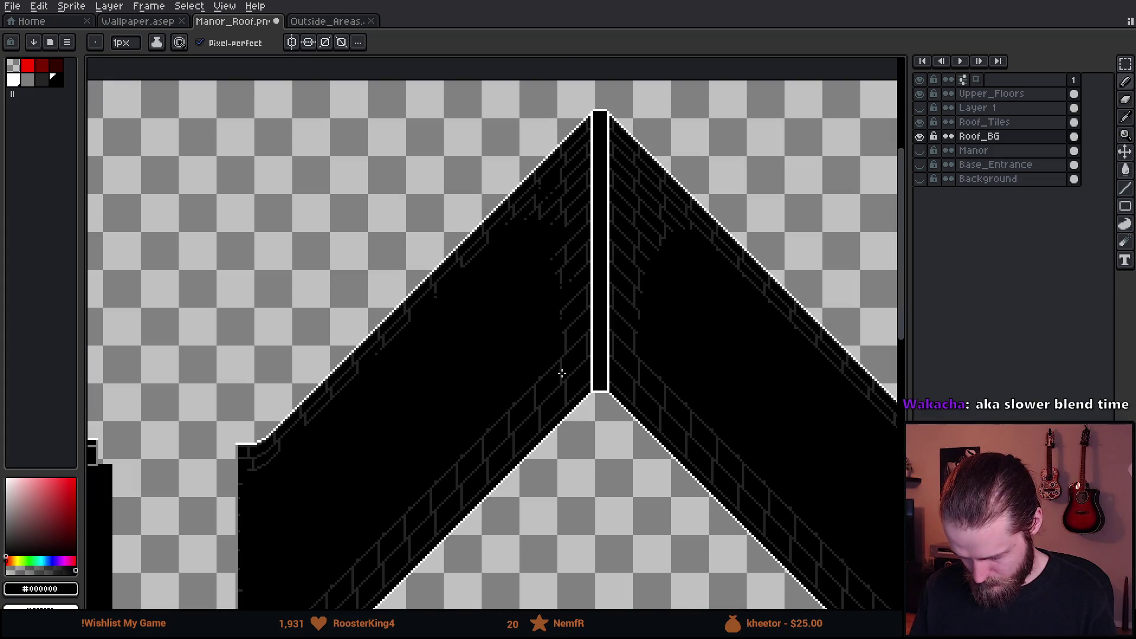
scroll(562, 373, "up", 2)
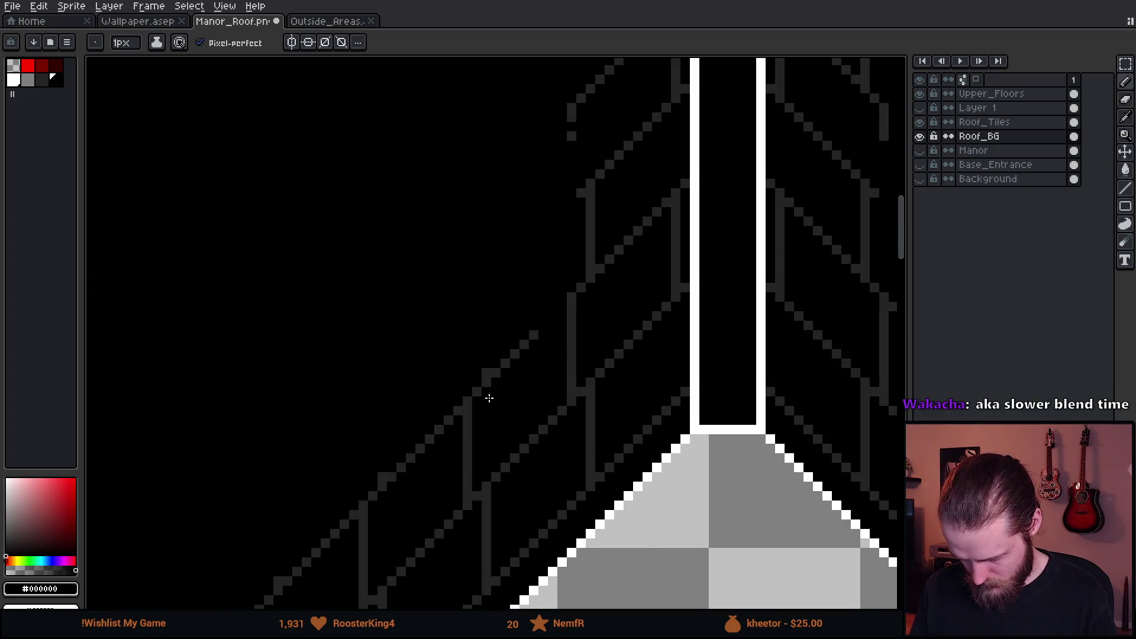
scroll(592, 372, "down", 3)
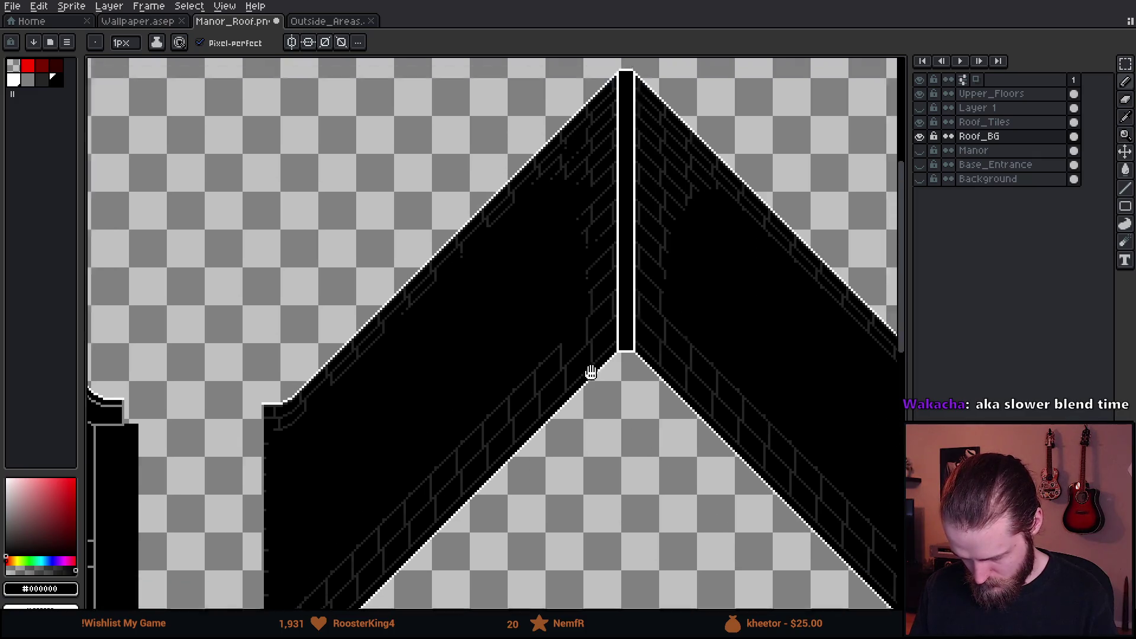
scroll(598, 347, "up", 1)
- Black out the lower diagonal brick pixels, parts of the vertical line, and stray pixels
scroll(610, 286, "up", 1)
scroll(614, 315, "down", 3)
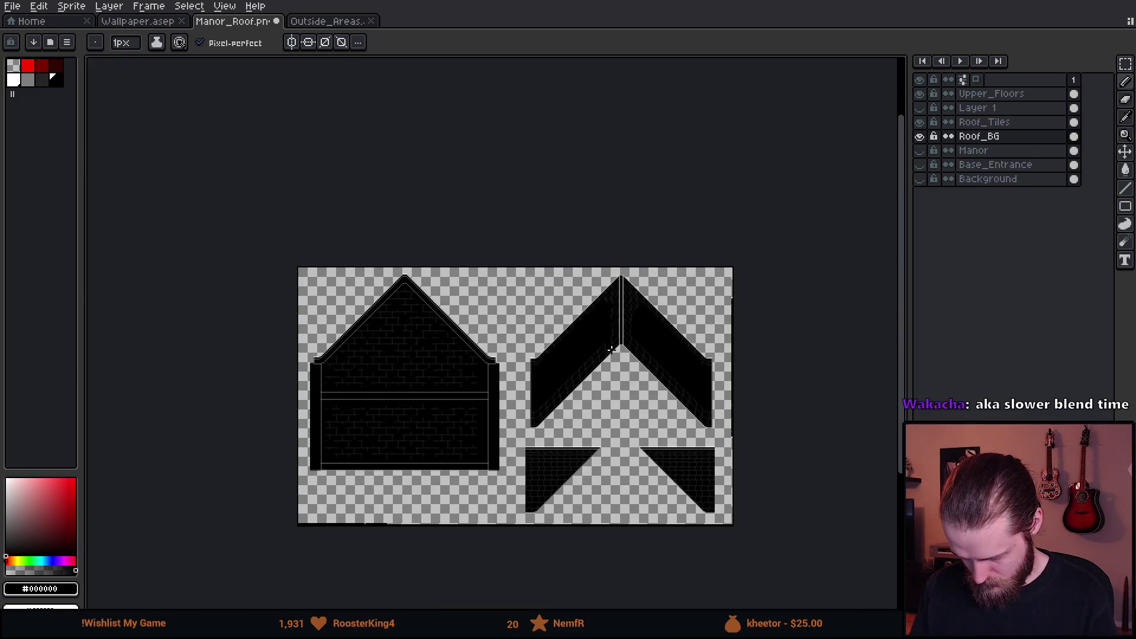
scroll(614, 353, "up", 3)
scroll(559, 352, "up", 3)
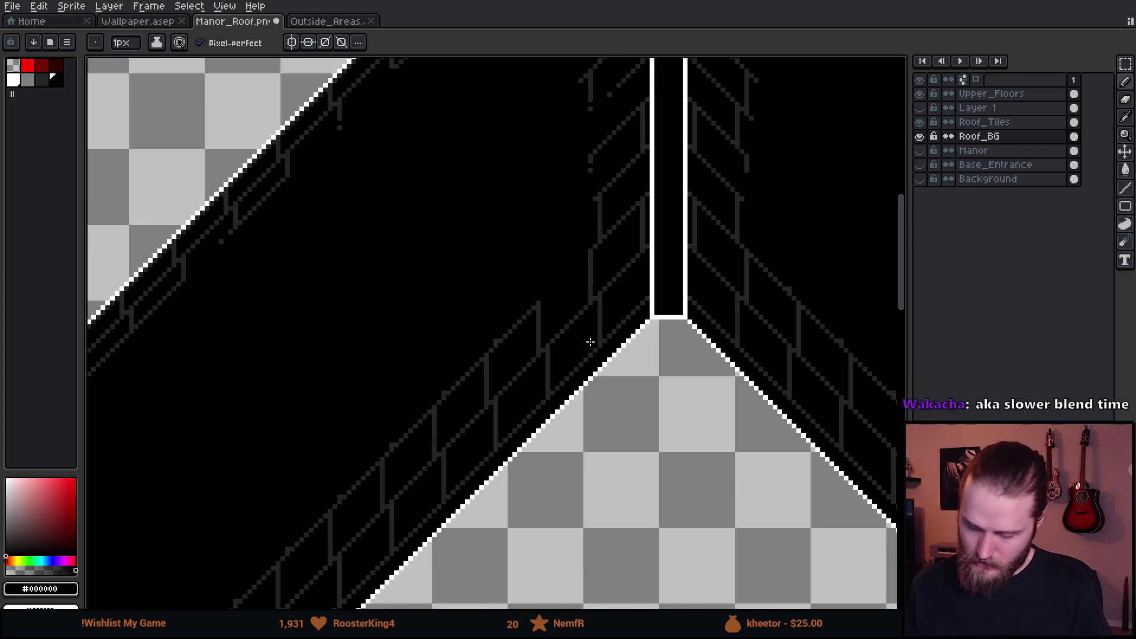
scroll(599, 290, "up", 1)
scroll(562, 306, "up", 1)
left_click_drag(616, 263, 639, 236)
mouse_move(603, 311)
left_mouse_down()
mouse_move(601, 292)
mouse_move(602, 339)
left_mouse_up()
left_click(601, 289)
left_click(576, 278)
left_click(673, 206)
- Paint black over the long diagonal, short vertical and lower-left brick lines using a 6 px brush
scroll(672, 253, "down", 2)
scroll(719, 243, "up", 2)
left_click_drag(727, 237, 436, 532)
scroll(556, 418, "down", 3)
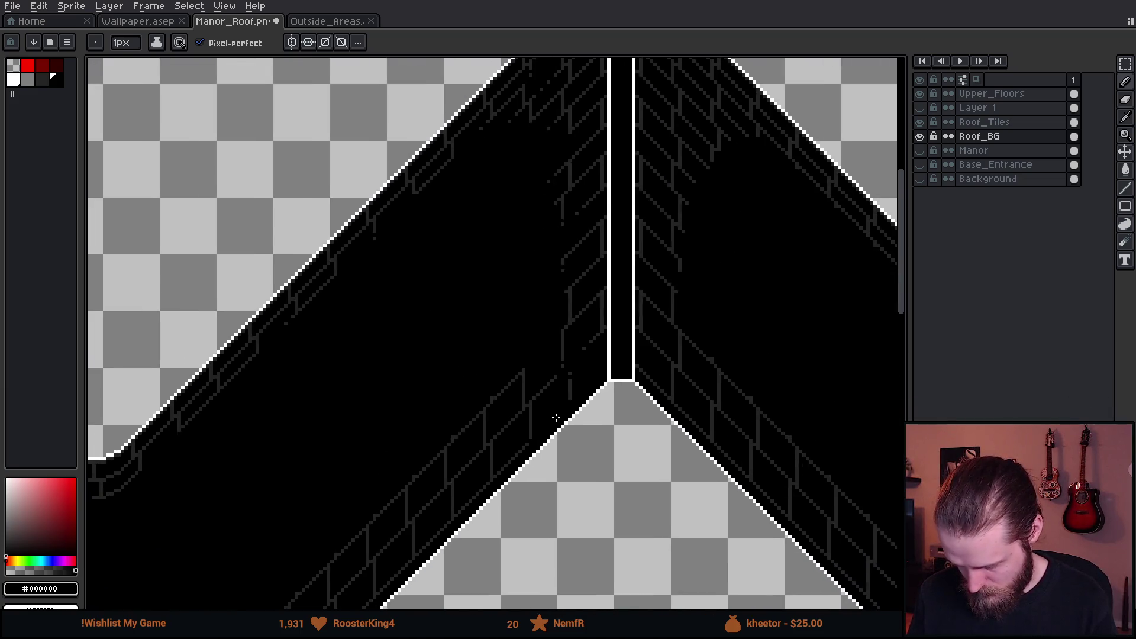
scroll(556, 418, "up", 3)
left_click_drag(530, 417, 538, 282)
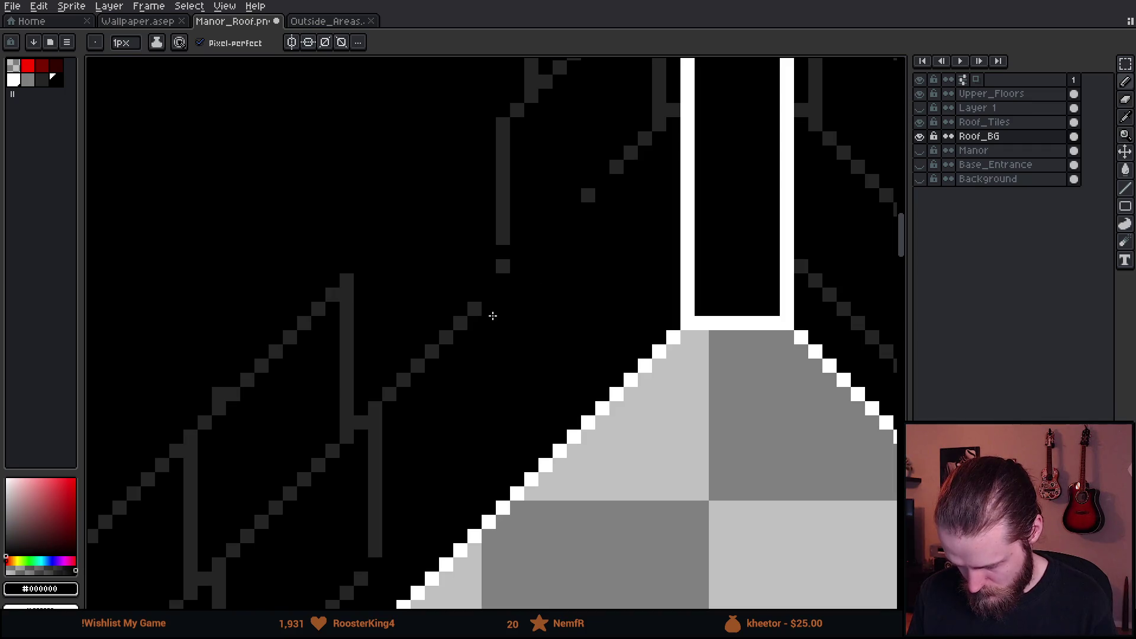
key("plus")
key("plus")
key("plus")
mouse_move(462, 332)
left_mouse_down()
mouse_move(278, 406)
mouse_move(352, 411)
mouse_move(380, 514)
mouse_move(554, 357)
left_mouse_up()
scroll(381, 514, "down", 6)
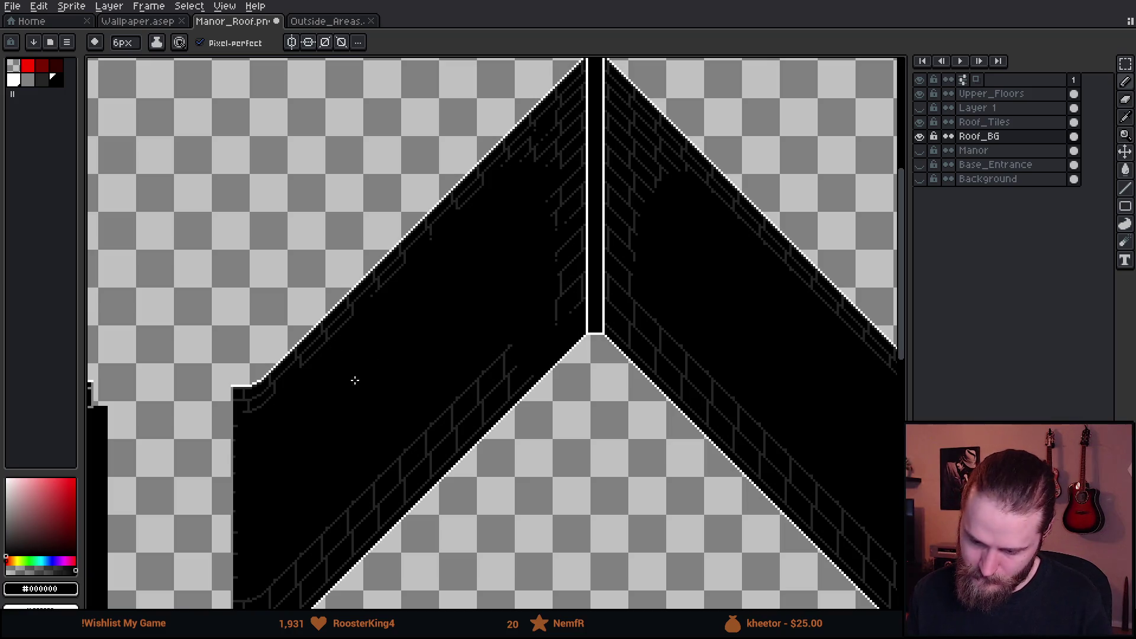
left_click_drag(442, 426, 476, 408)
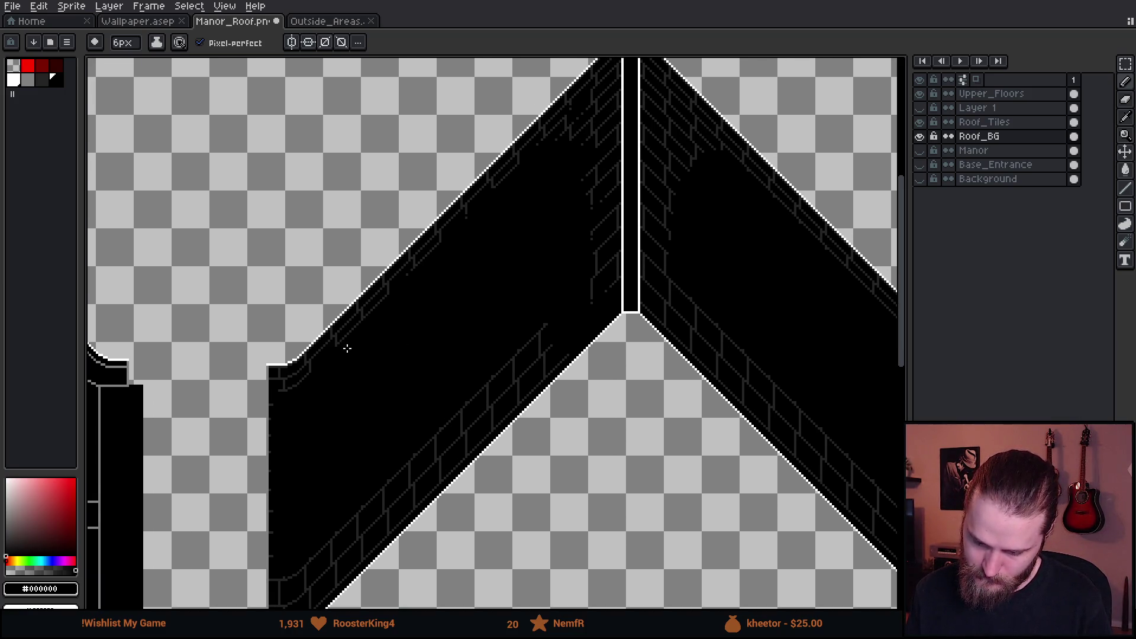
scroll(346, 349, "up", 3)
- With a 1 px #242424 pencil, add a single brick pixel and a short vertical line
left_click(580, 135, "alt")
left_click(552, 121)
left_click_drag(559, 117, 490, 312)
key("ctrl+z")
key("minus")
key("minus")
key("minus")
left_click(456, 354)
left_click_drag(458, 372, 462, 418)
- Draw another dark grey vertical brick line with a single pixel below it
scroll(528, 434, "down", 3)
scroll(617, 378, "up", 4)
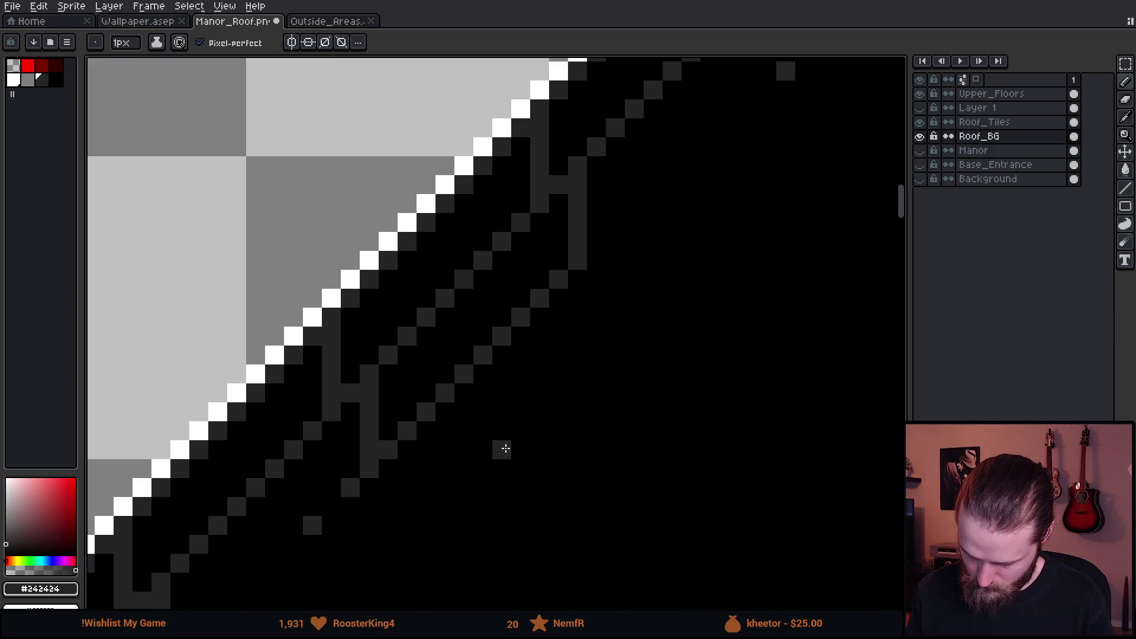
scroll(446, 571, "down", 1)
scroll(467, 515, "up", 1)
scroll(521, 473, "up", 3)
scroll(521, 473, "right", 4)
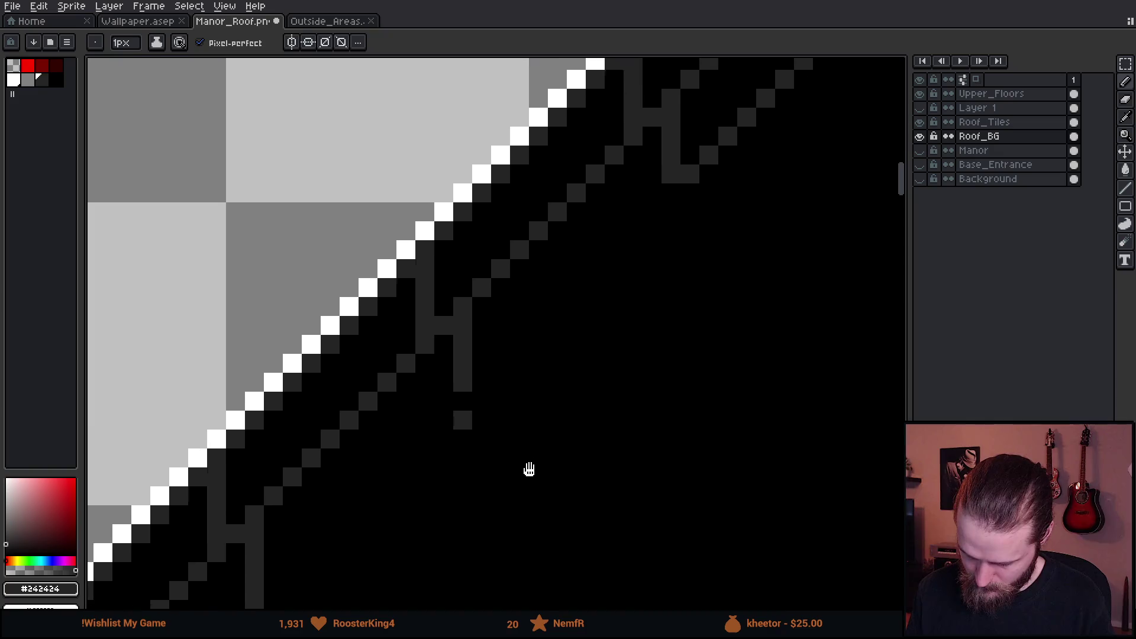
scroll(292, 482, "down", 2)
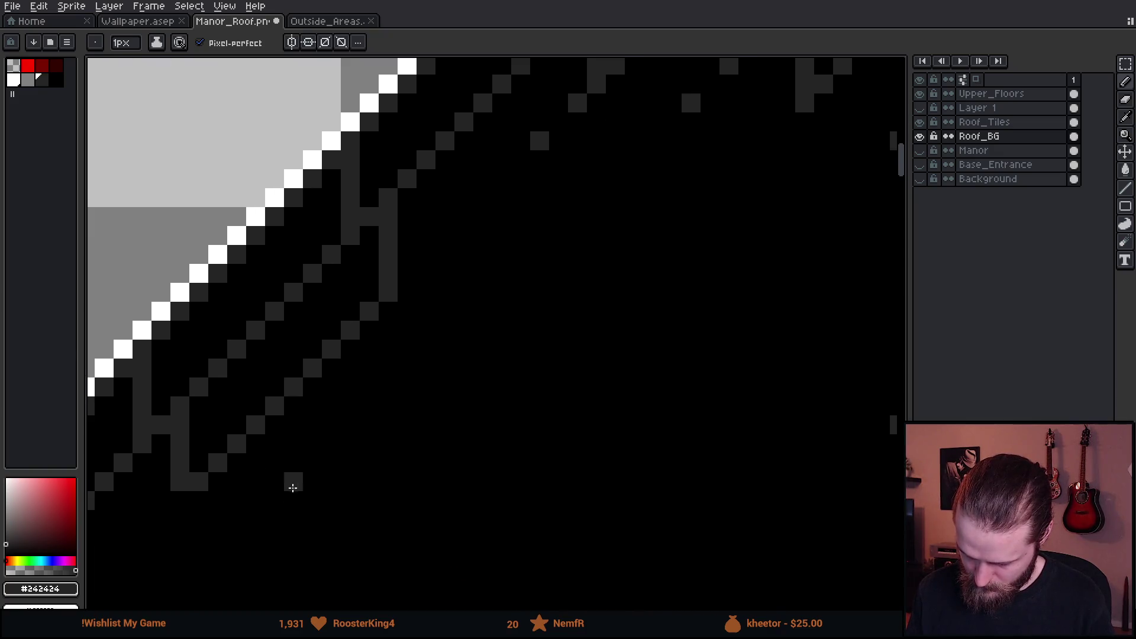
scroll(479, 370, "down", 2)
scroll(480, 294, "up", 2)
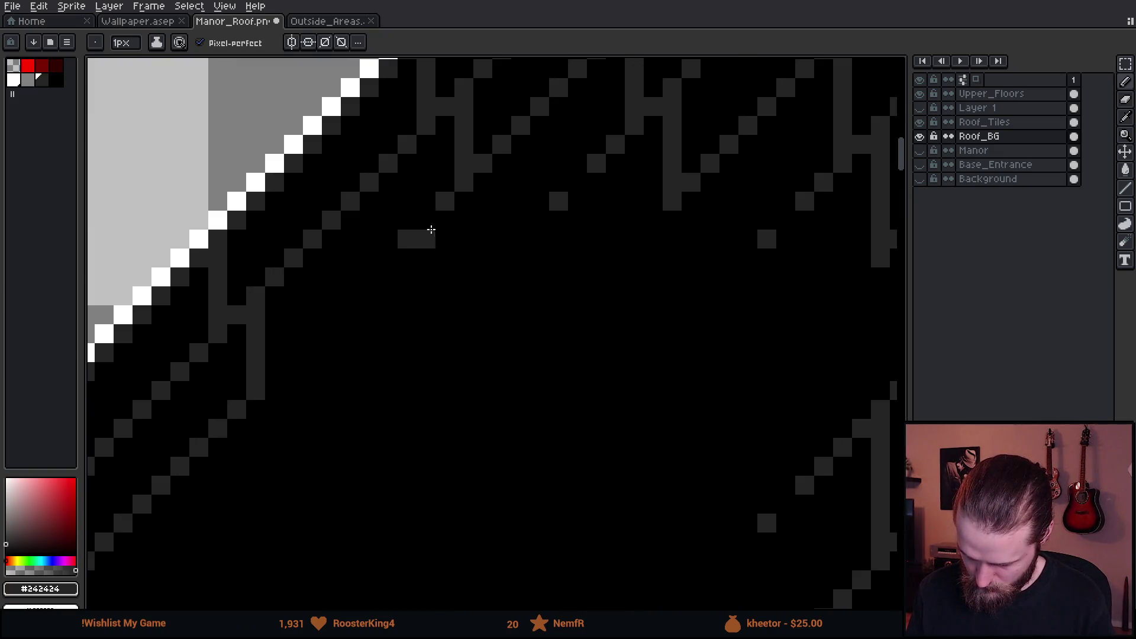
left_click_drag(431, 222, 426, 283)
left_click(426, 314)
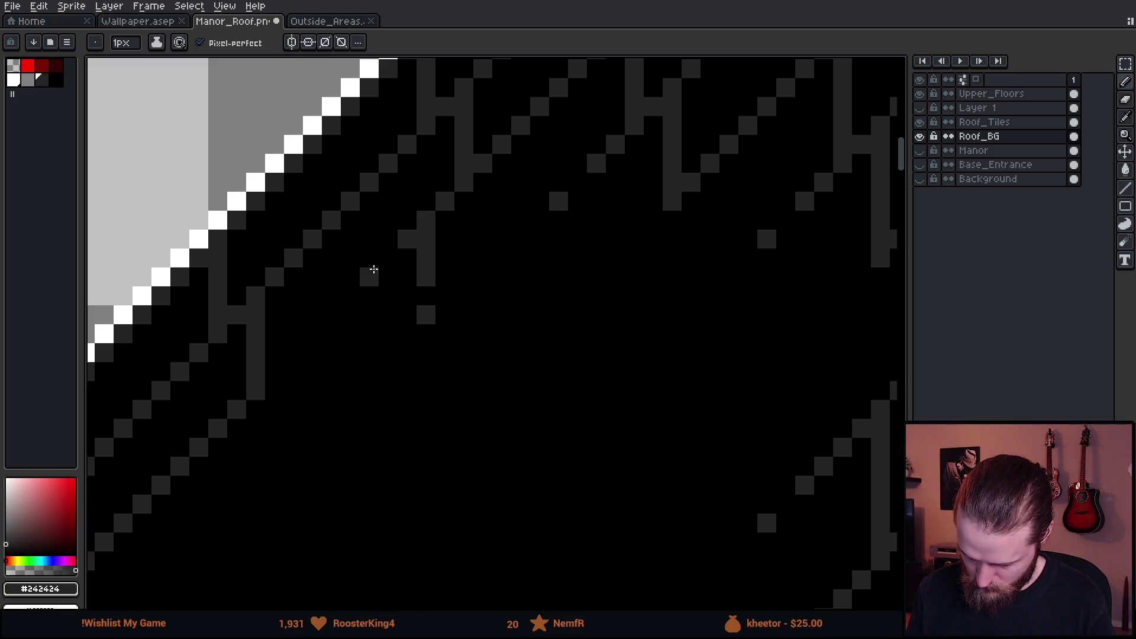
- Centre the roof peak and paint black over the railing lines with a large brush
scroll(446, 330, "down", 3)
scroll(513, 379, "up", 1)
scroll(513, 379, "up", 1)
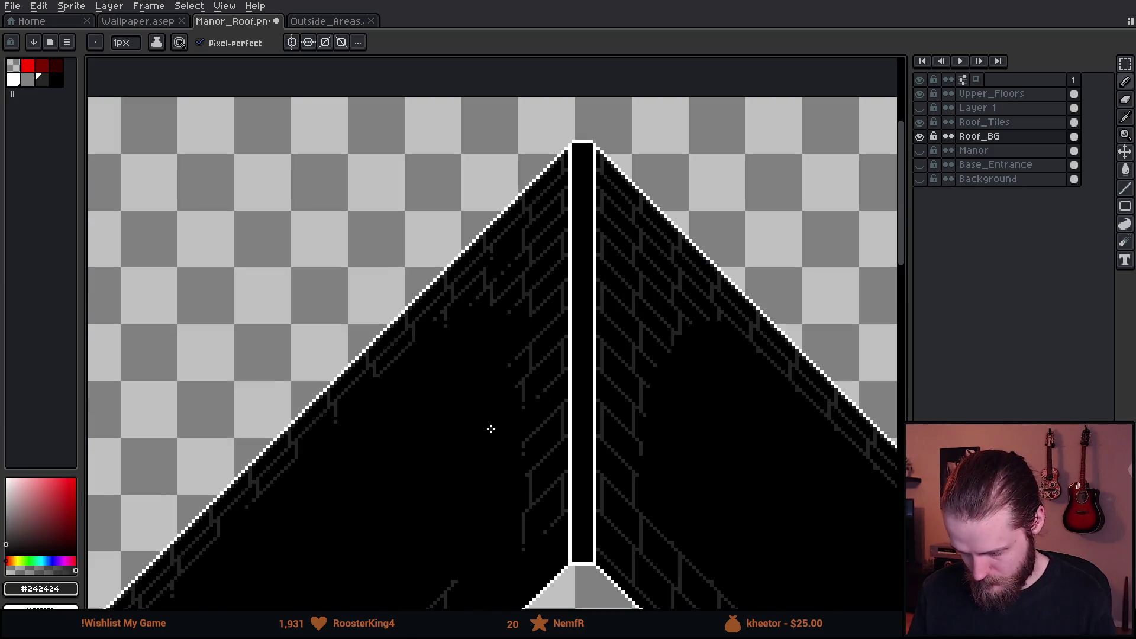
scroll(515, 324, "up", 1)
scroll(492, 399, "down", 1)
left_click_drag(505, 401, 543, 289)
scroll(521, 343, "up", 2)
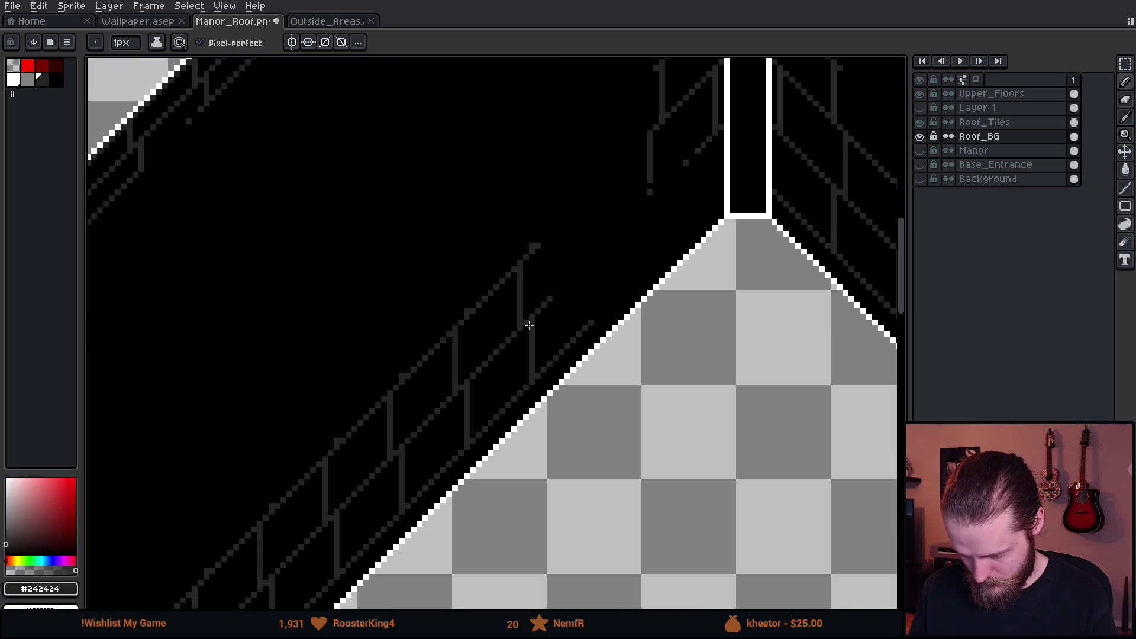
key("plus")
key("plus")
key("plus")
mouse_move(422, 360)
left_mouse_down()
mouse_move(580, 300)
mouse_move(383, 475)
left_mouse_up()
- Cover the upper and lower railing lines with the 16 px black brush
scroll(505, 289, "down", 3)
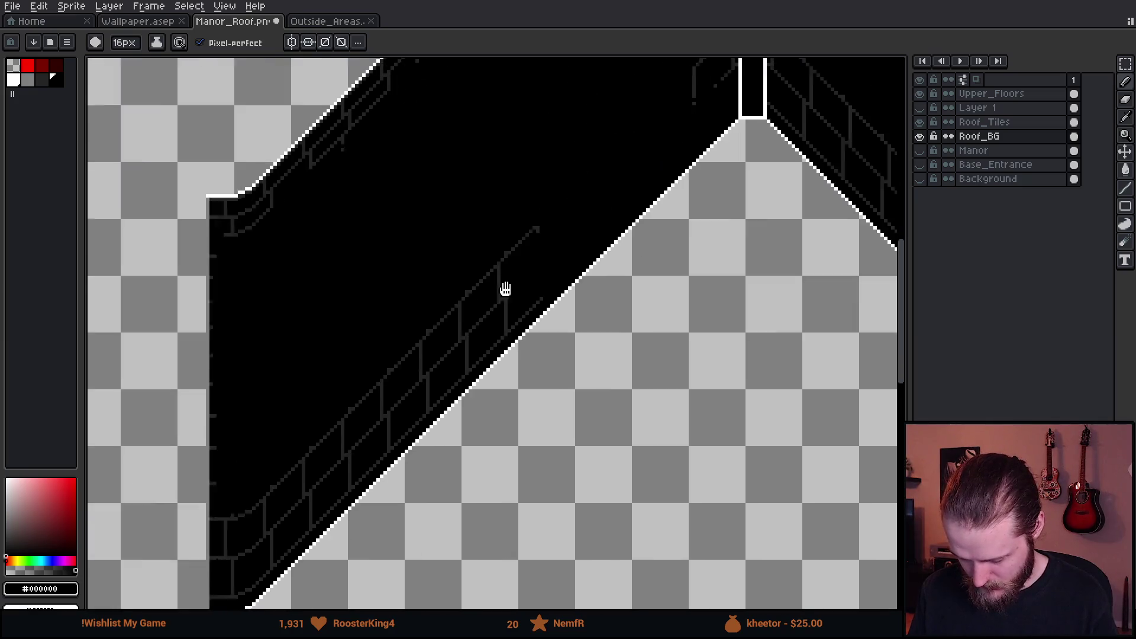
scroll(609, 150, "up", 1)
mouse_move(574, 185)
left_mouse_down()
mouse_move(474, 305)
mouse_move(491, 311)
mouse_move(576, 227)
left_mouse_up()
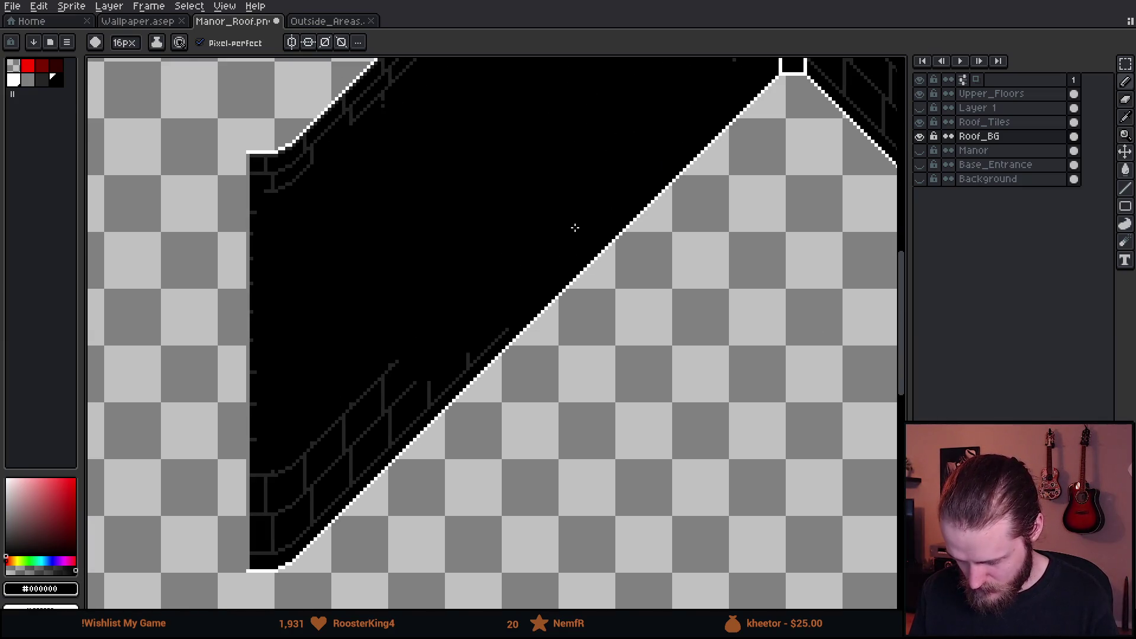
mouse_move(454, 334)
left_mouse_down()
mouse_move(490, 320)
mouse_move(336, 468)
mouse_move(386, 349)
left_mouse_up()
scroll(379, 340, "down", 4)
scroll(354, 337, "up", 4)
left_click(354, 337)
scroll(354, 338, "up", 2)
- Black out the remaining railing and stubs with a smaller brush, undoing the stray edge strip
key("minus")
key("minus")
key("minus")
mouse_move(339, 244)
left_mouse_down()
mouse_move(355, 332)
mouse_move(386, 326)
mouse_move(296, 398)
mouse_move(317, 416)
mouse_move(274, 437)
mouse_move(239, 434)
mouse_move(278, 431)
left_mouse_up()
key("minus")
key("minus")
key("minus")
key("plus")
key("plus")
key("plus")
mouse_move(286, 364)
left_mouse_down()
mouse_move(290, 380)
mouse_move(291, 233)
left_mouse_up()
left_click_drag(268, 370, 268, 360)
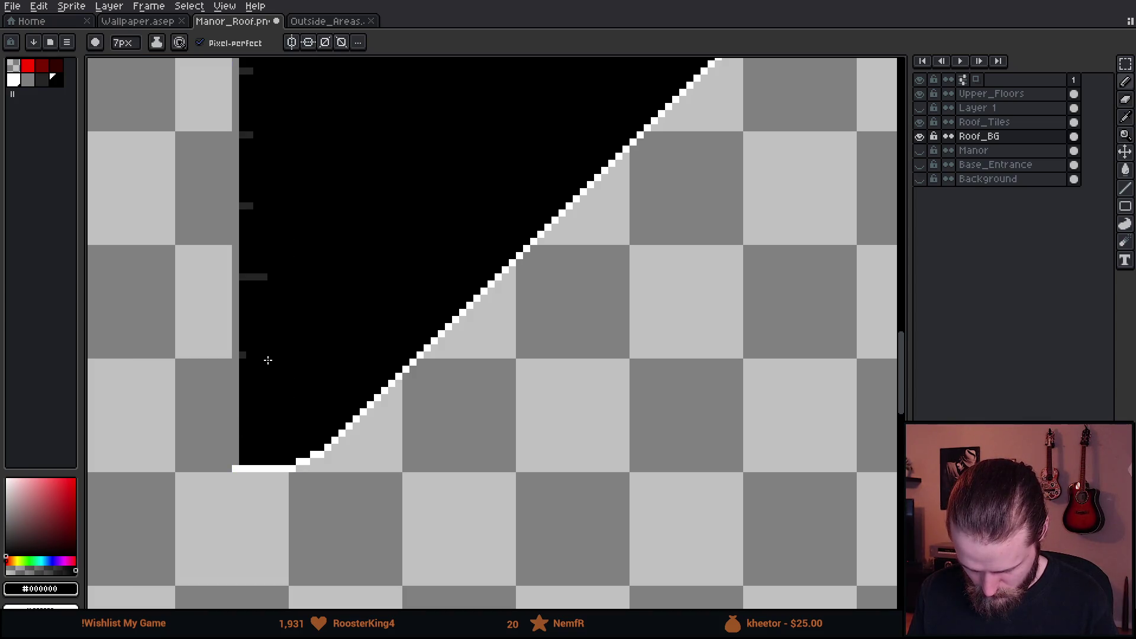
scroll(266, 359, "up", 10)
left_click(307, 351, "shift")
key("ctrl+z")
scroll(313, 351, "down", 4)
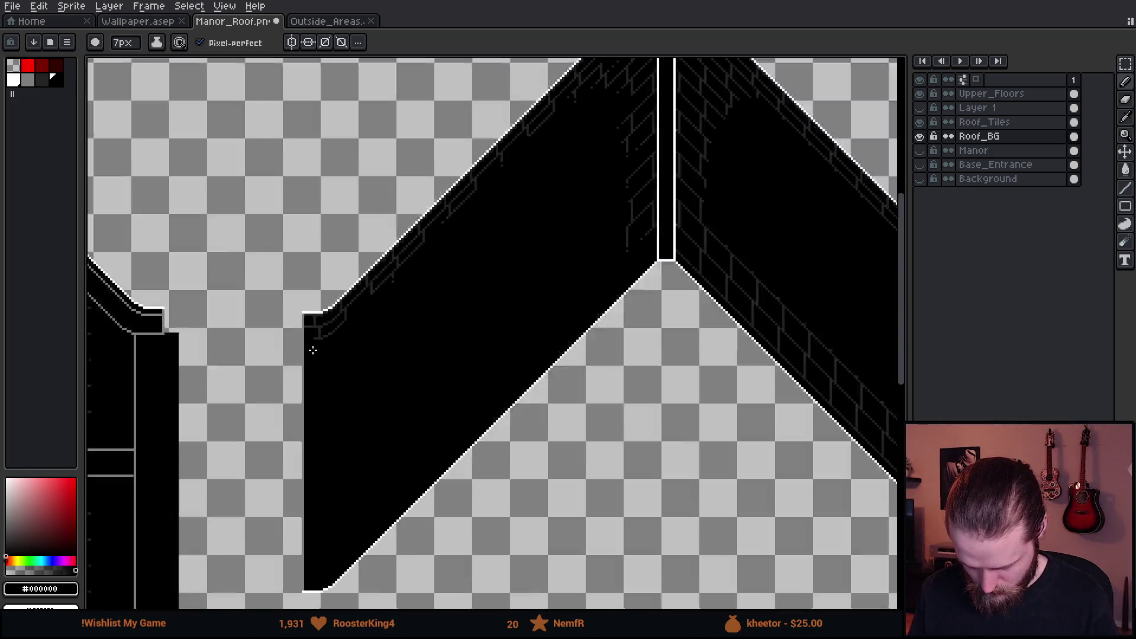
scroll(449, 300, "down", 1)
scroll(452, 297, "up", 1)
scroll(451, 298, "down", 1)
- Marquee-select the right-hand roof slope together with its peak corner
key("m")
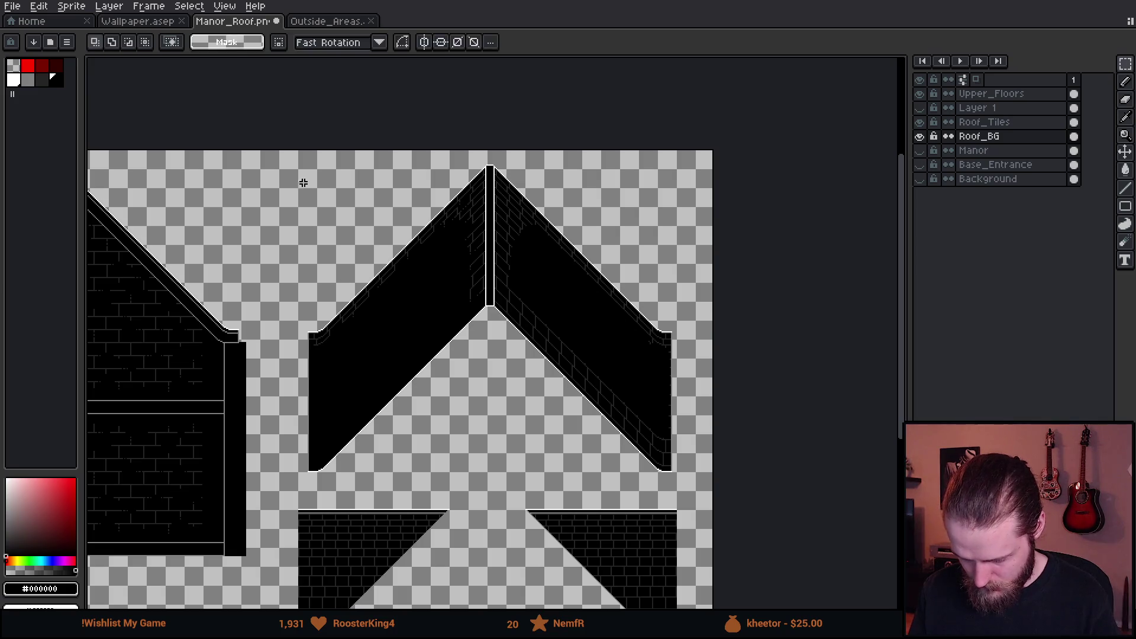
mouse_move(285, 172)
left_mouse_down()
mouse_move(317, 325)
mouse_move(495, 471)
left_mouse_up()
scroll(486, 169, "up", 3)
left_click_drag(486, 169, 447, 135, "shift")
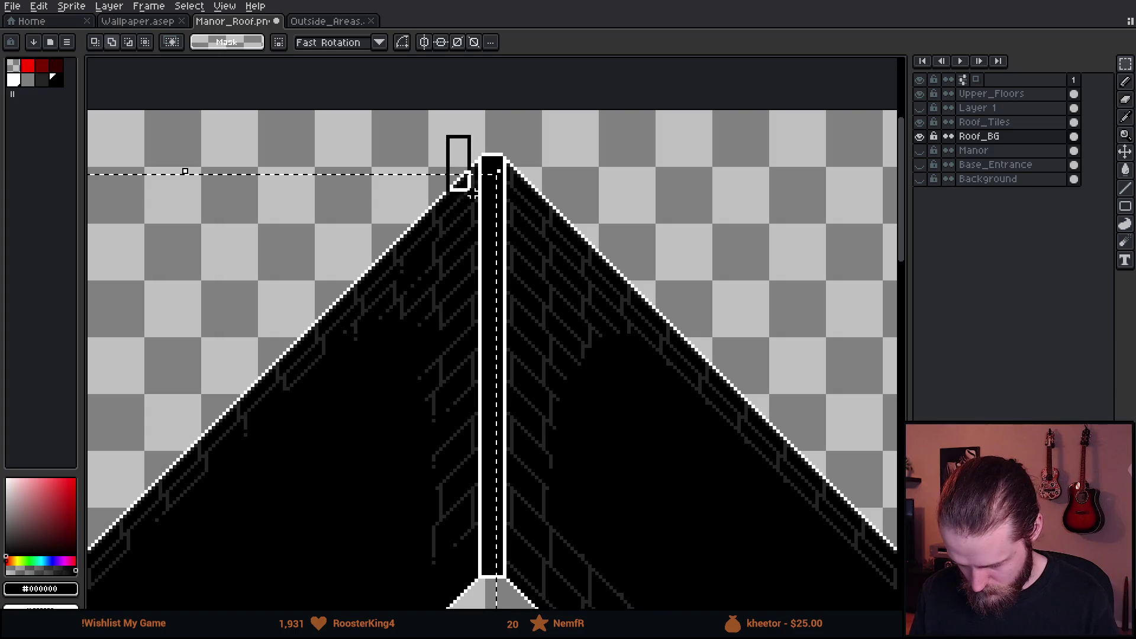
scroll(441, 332, "down", 1)
- Slide the selected slope up to meet the chimney at the peak and commit it
key("Right")
mouse_move(434, 392)
left_mouse_down()
mouse_move(558, 356)
mouse_move(470, 358)
mouse_move(564, 291)
mouse_move(548, 286)
mouse_move(565, 266)
left_mouse_up()
scroll(469, 358, "up", 1)
scroll(565, 266, "down", 1)
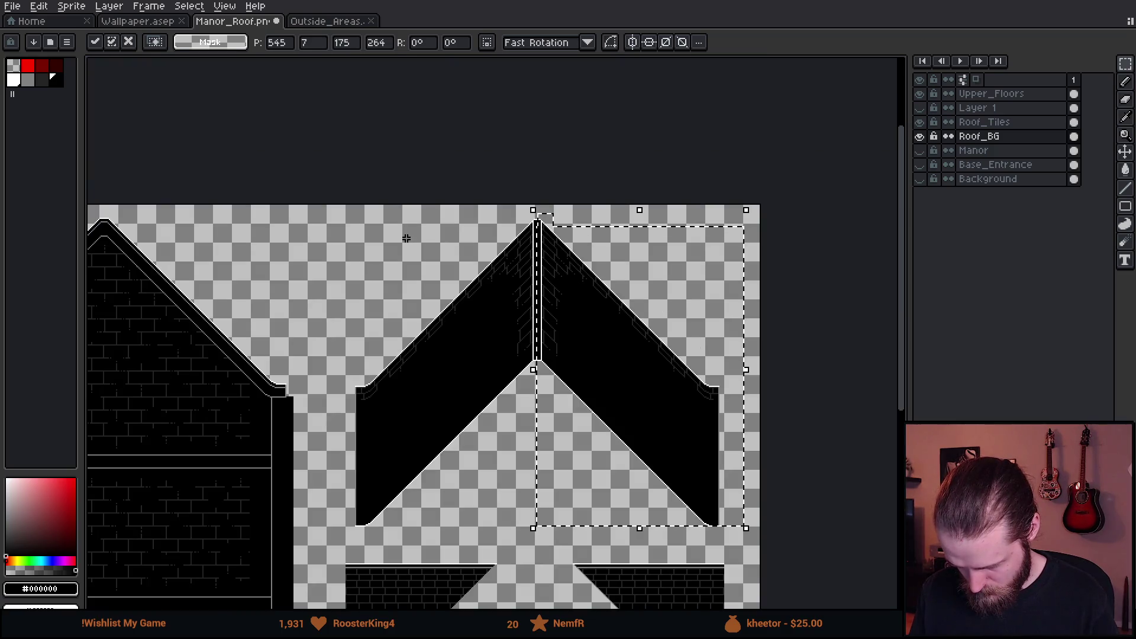
left_click(406, 236)
scroll(507, 314, "up", 1)
scroll(488, 457, "down", 1)
left_click_drag(487, 458, 488, 302)
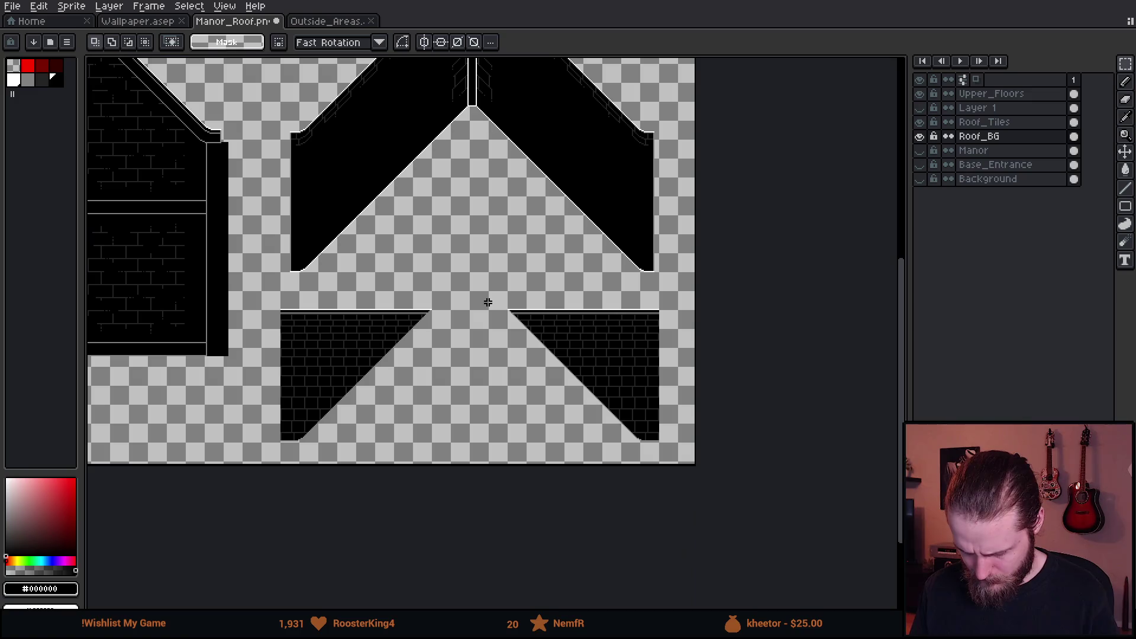
scroll(283, 430, "up", 2)
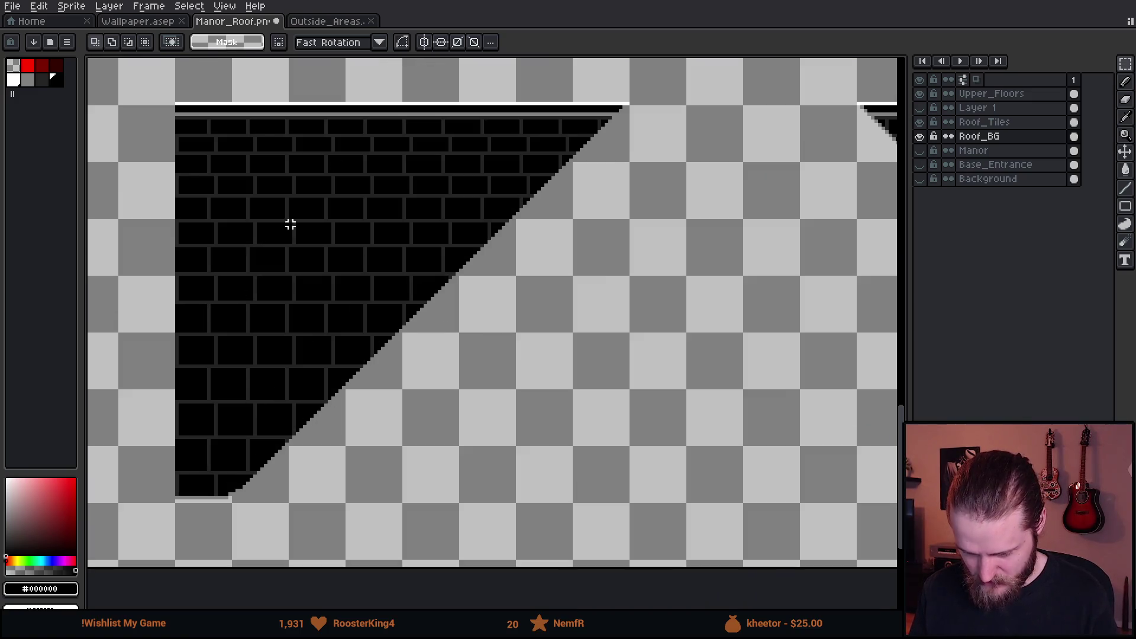
scroll(290, 224, "down", 2)
left_click_drag(355, 297, 418, 434)
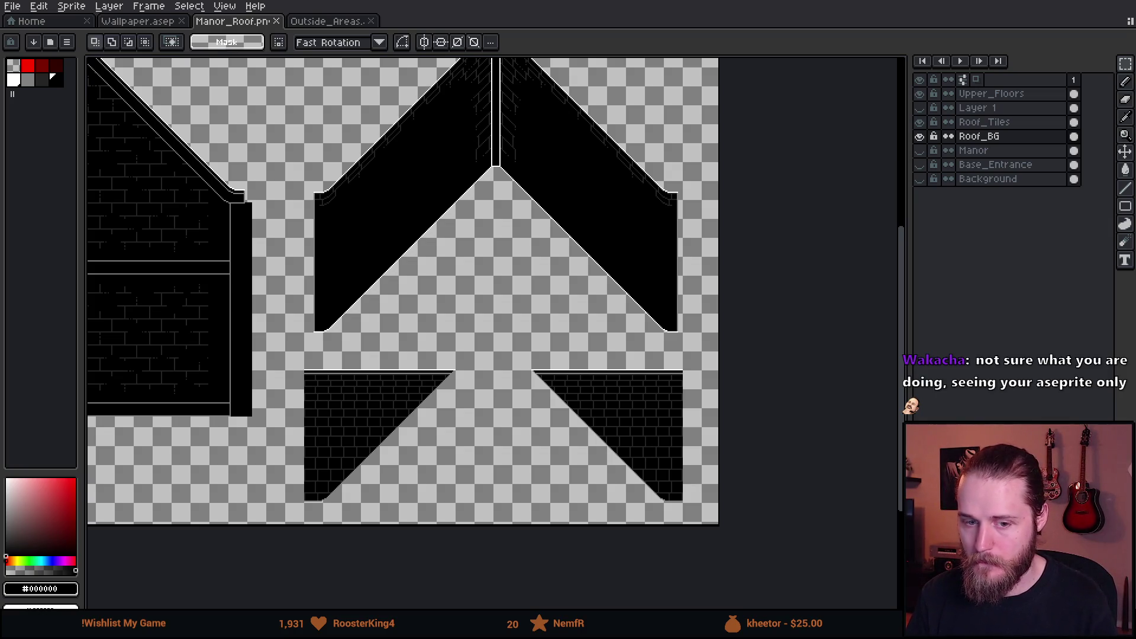
- Switch from Aseprite to the Unity editor to preview the roof
key("alt+Tab")
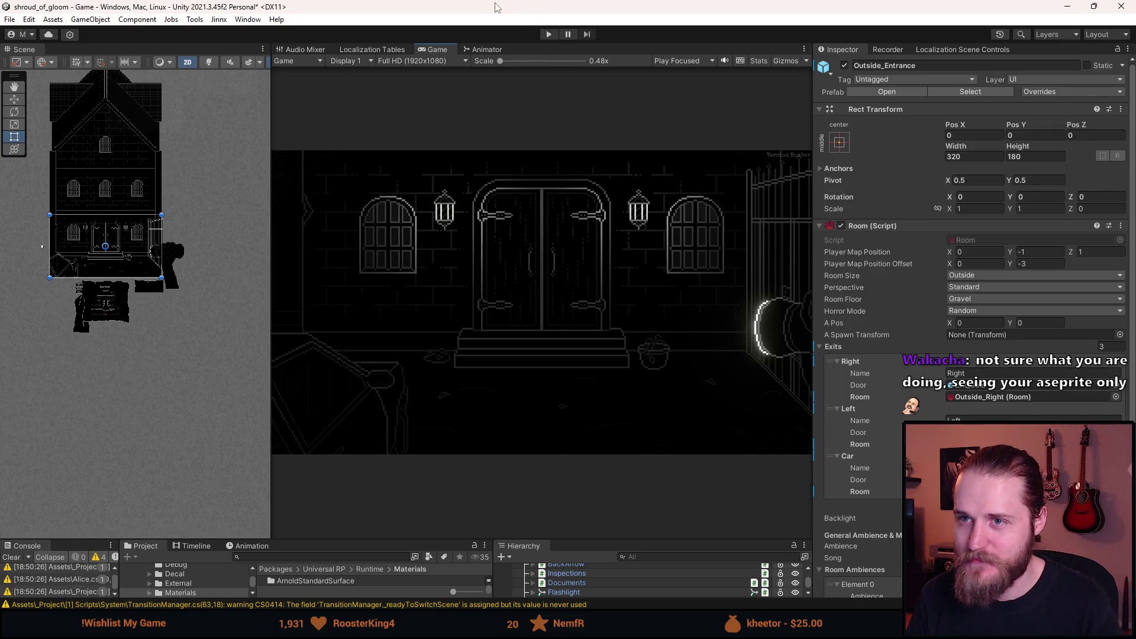
- Enter Play mode in Unity
left_click(549, 34)
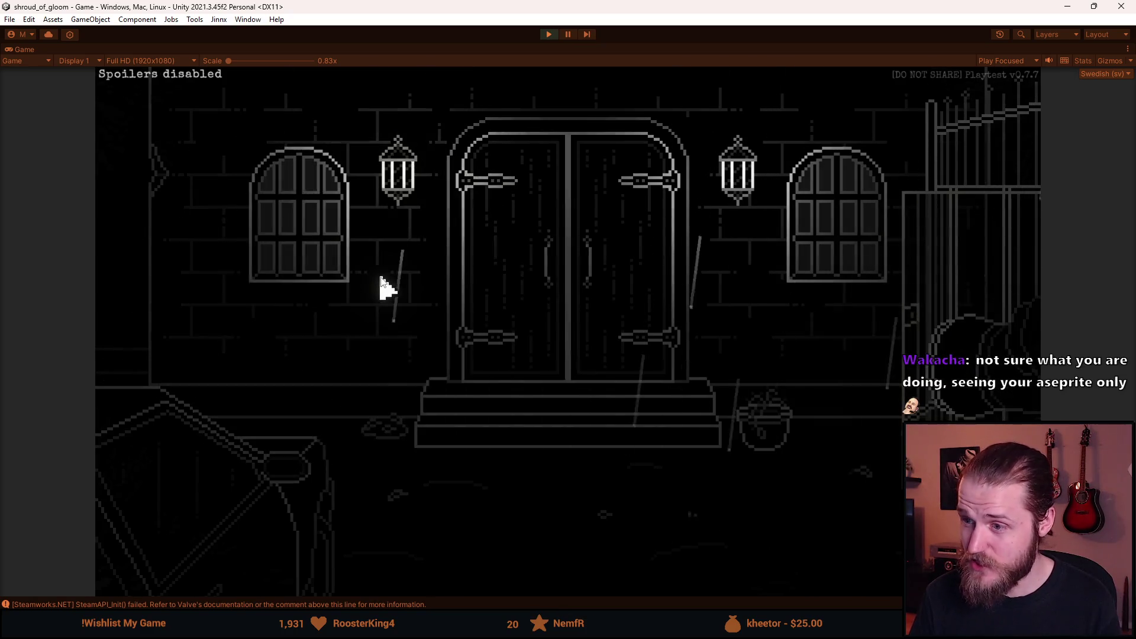
- Go through the manor double doors repeatedly to view the rooftop, then stop the game
left_click(477, 302)
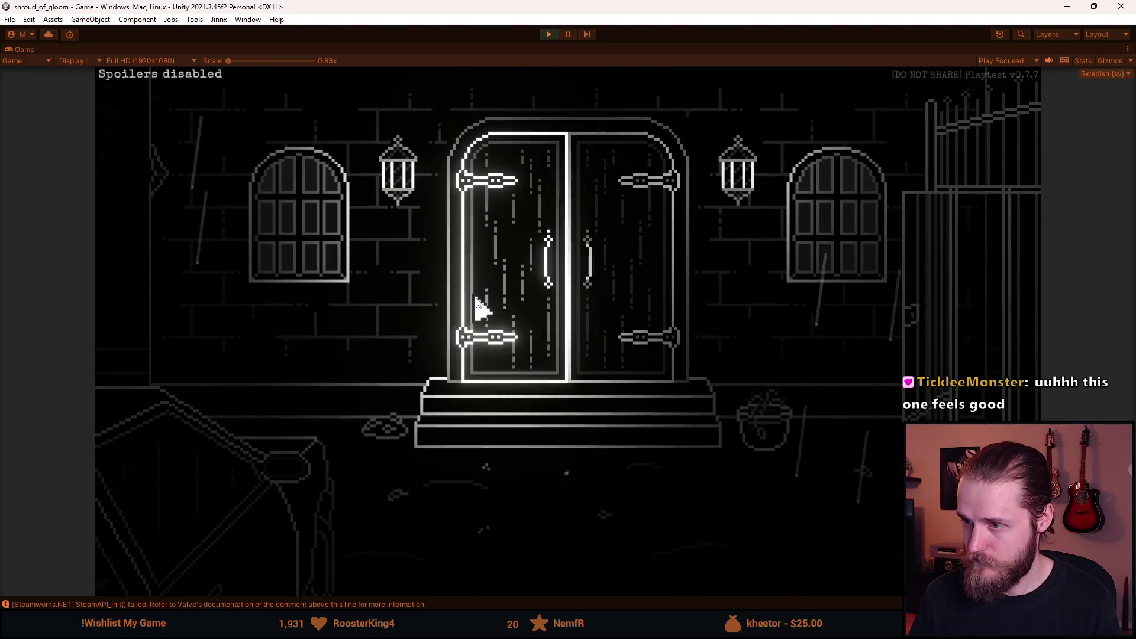
left_click(477, 299)
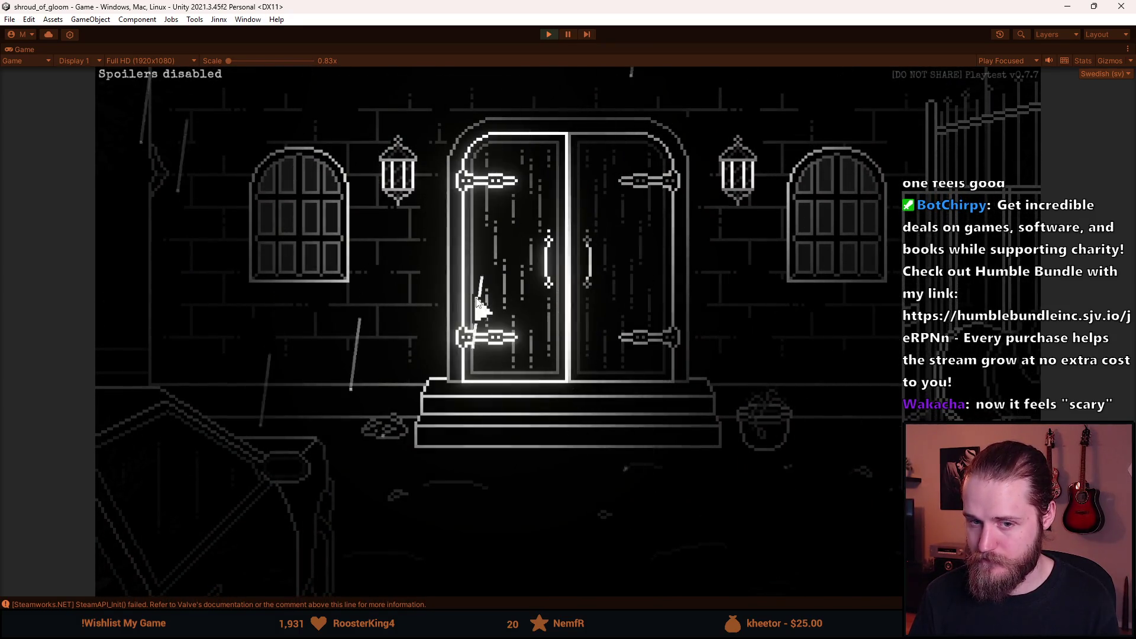
left_click(476, 298)
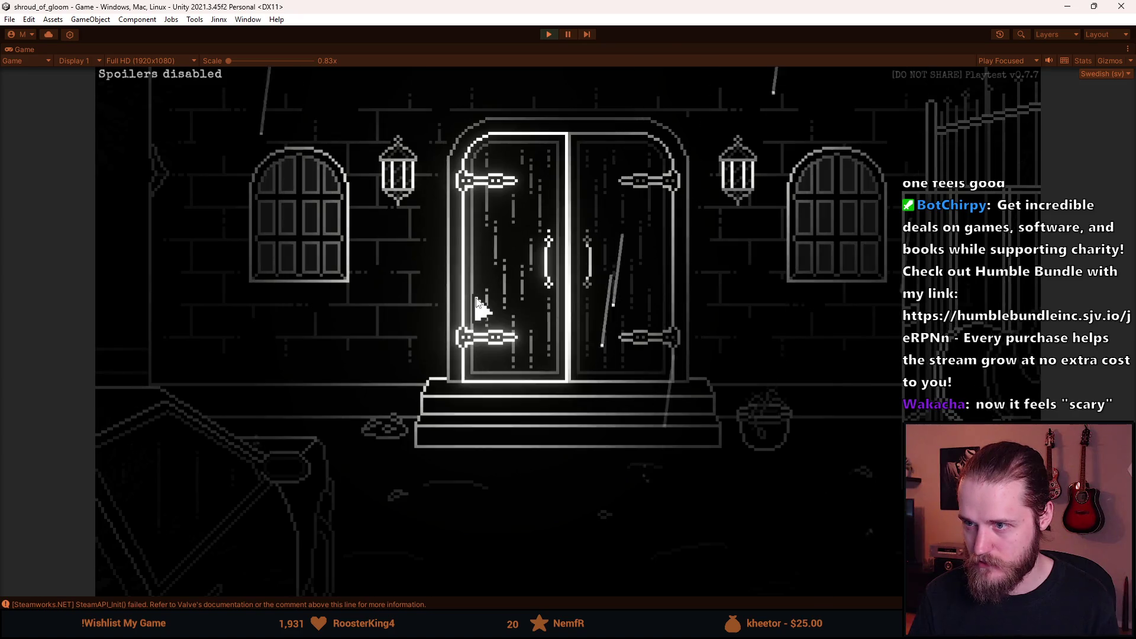
left_click(475, 297)
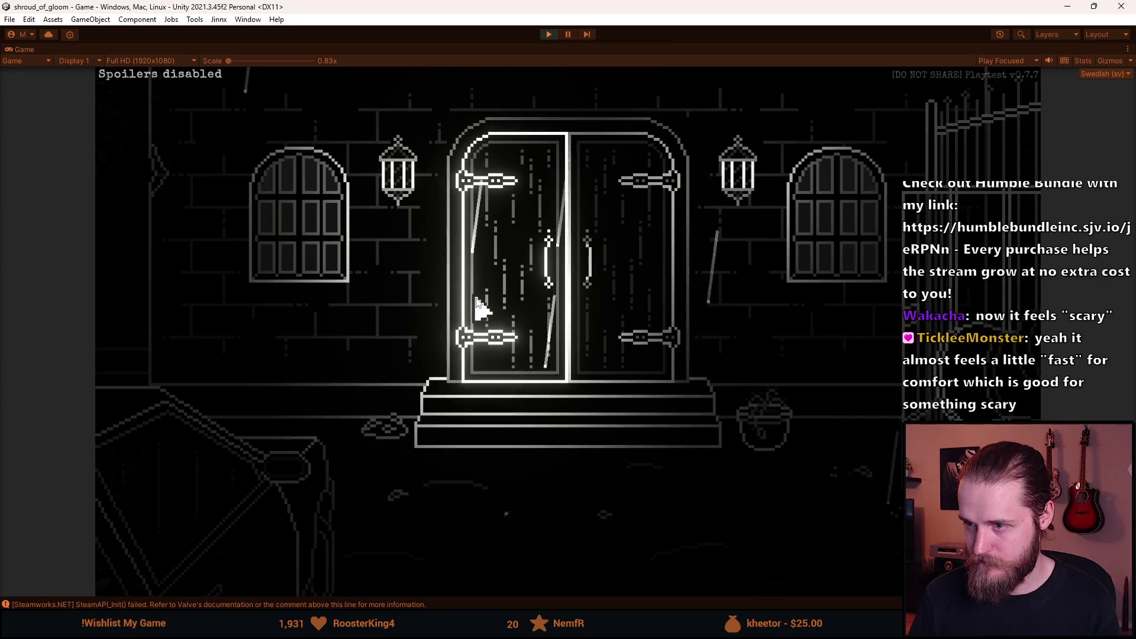
left_click(478, 303)
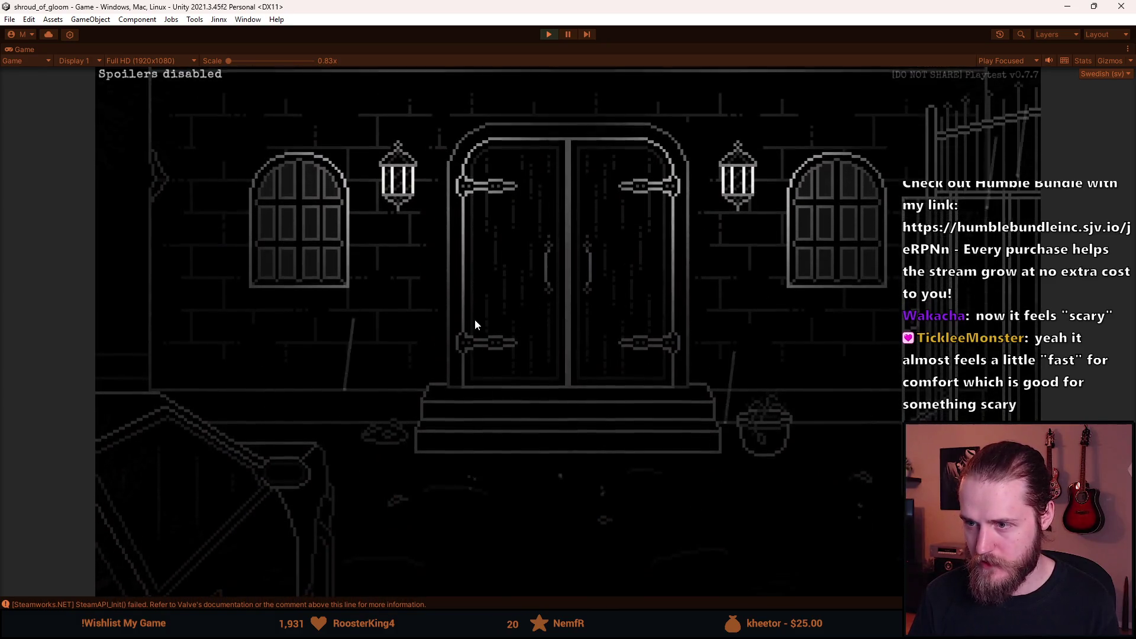
left_click(482, 319)
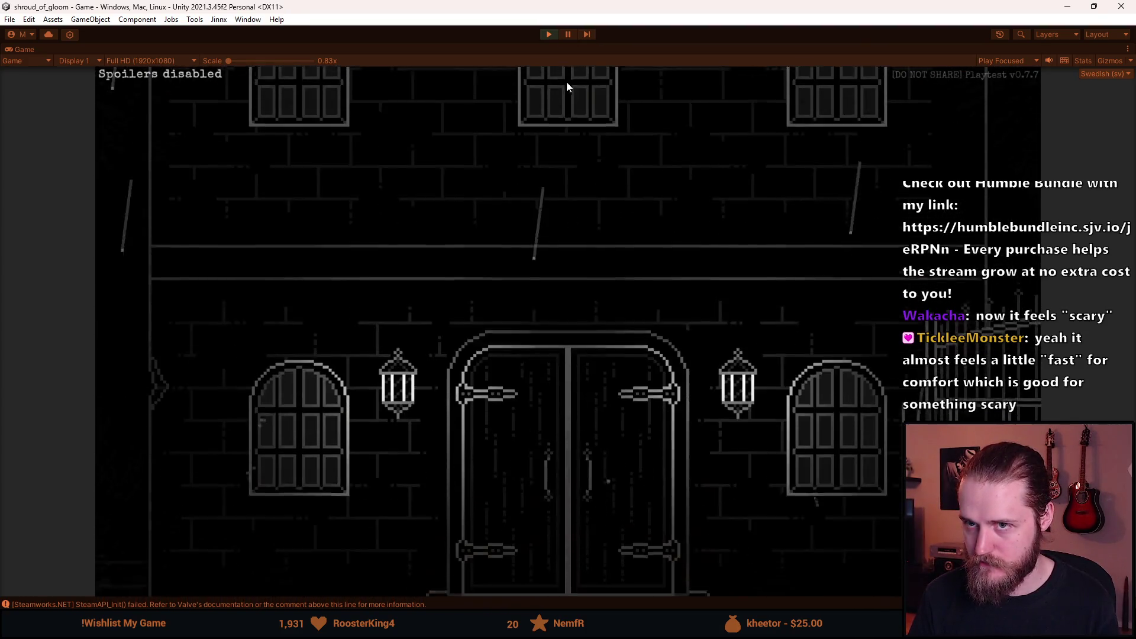
left_click(549, 36)
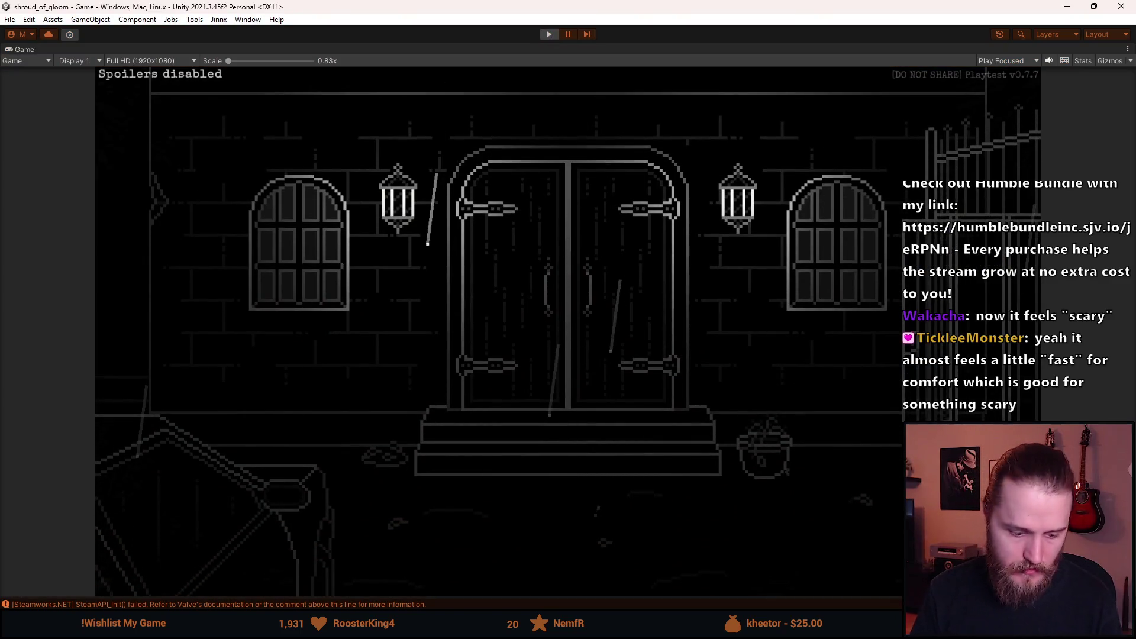
- Return to the roof sprite in Aseprite and pick the pencil tool
key("alt+Tab")
scroll(489, 380, "up", 3)
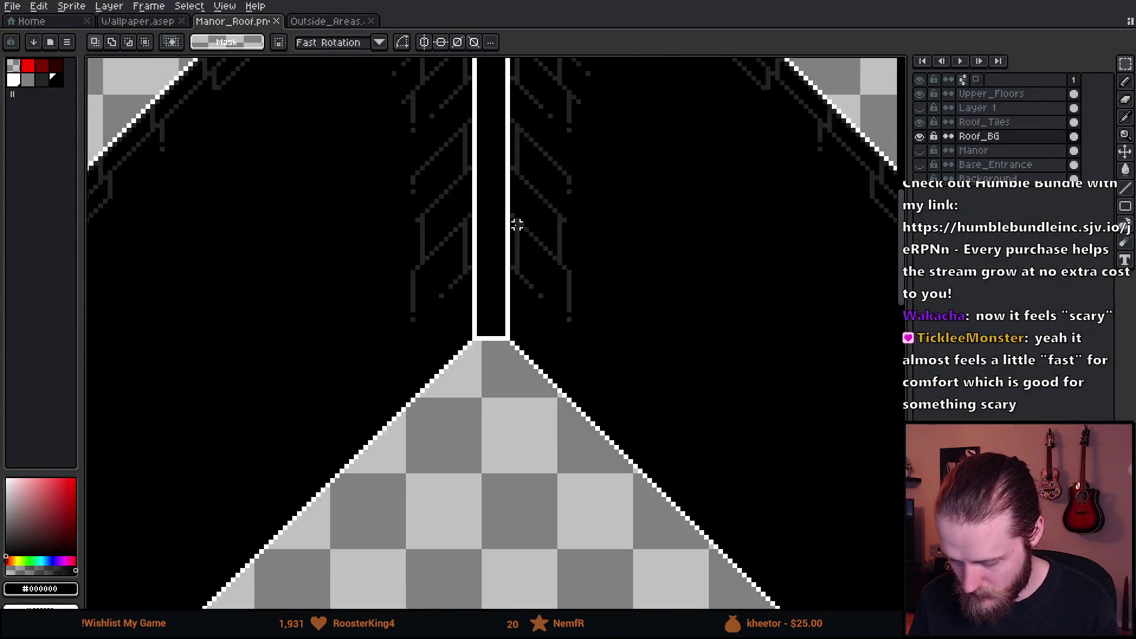
scroll(373, 350, "up", 3)
key("b")
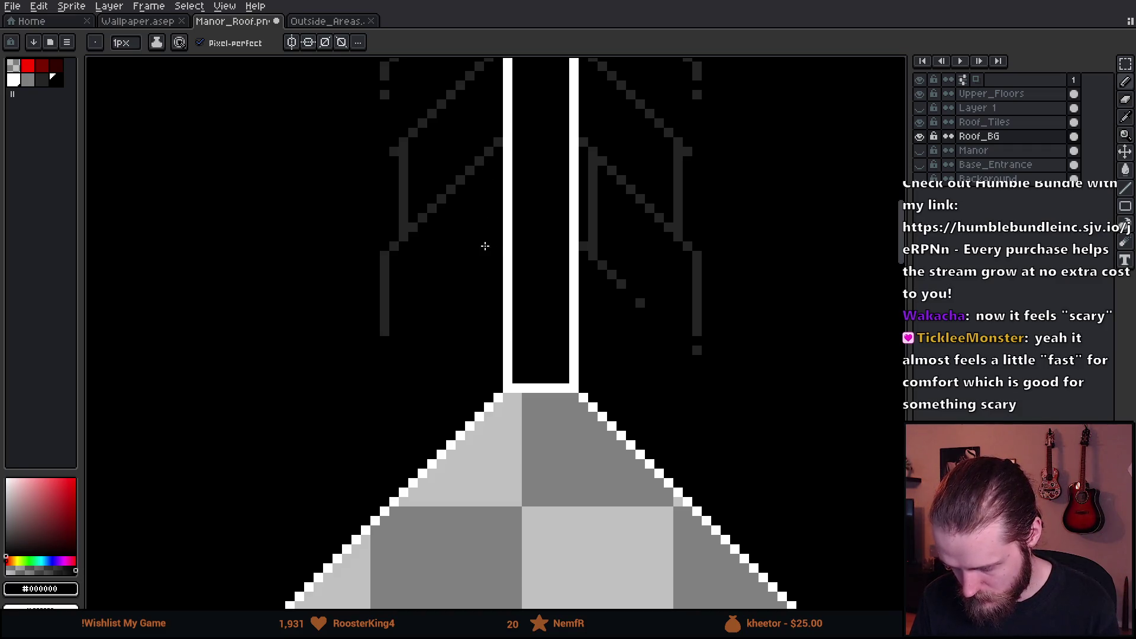
- Paint black over the grey brick lines beside the chimney
scroll(423, 406, "down", 1)
scroll(391, 436, "up", 3)
scroll(369, 460, "down", 1)
mouse_move(366, 456)
left_mouse_down()
mouse_move(366, 349)
mouse_move(417, 275)
left_mouse_up()
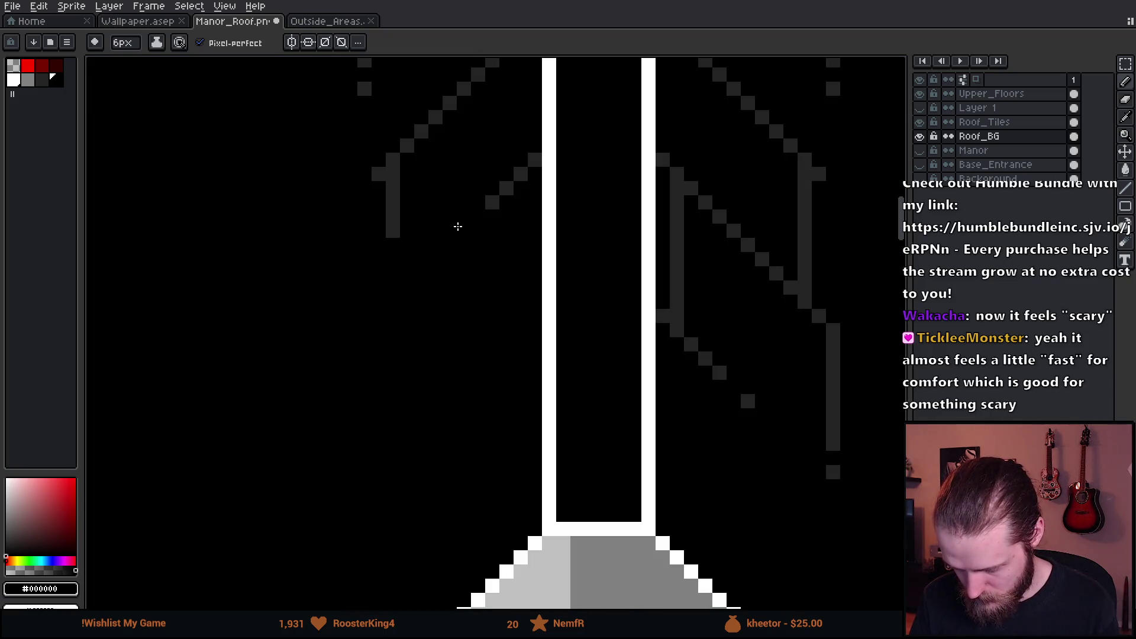
scroll(424, 306, "down", 1)
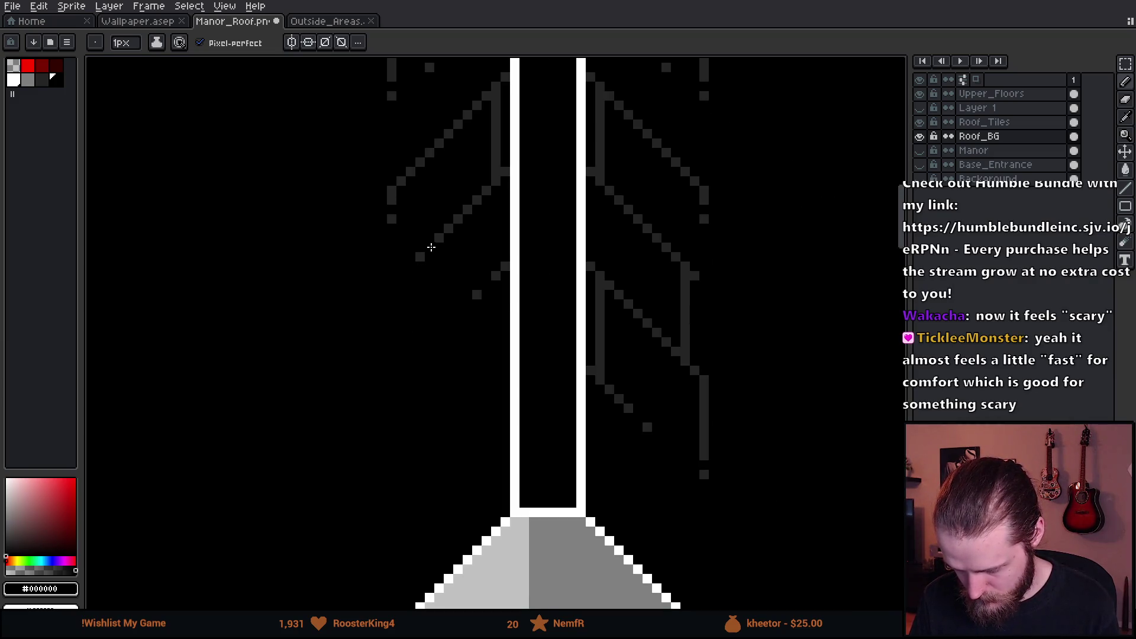
scroll(467, 303, "down", 3)
scroll(467, 303, "up", 2)
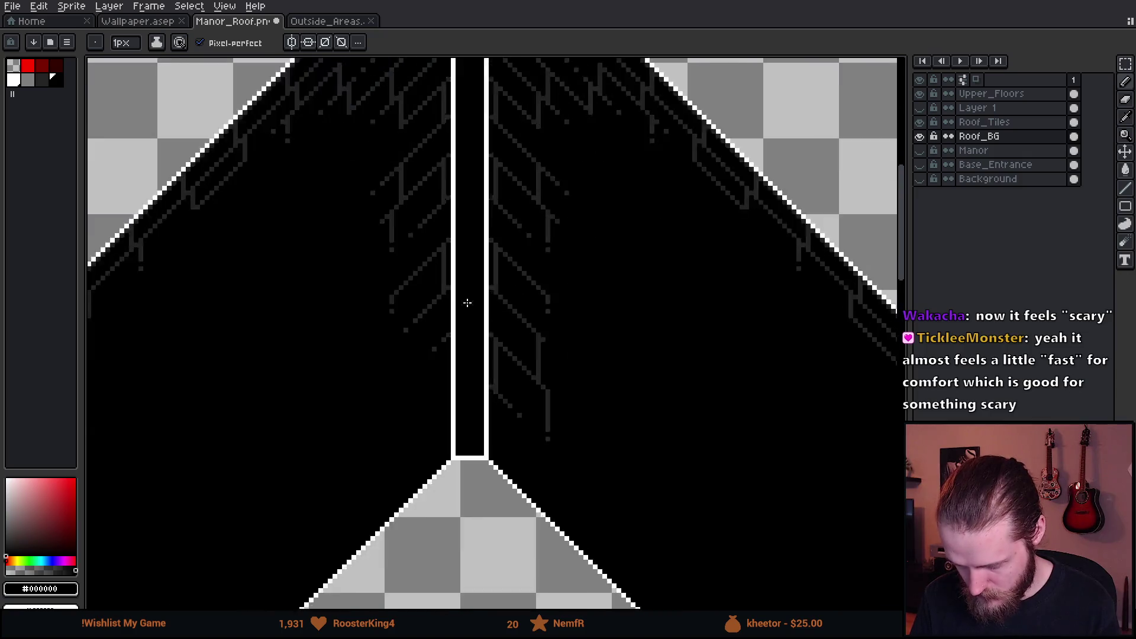
scroll(467, 303, "up", 2)
scroll(388, 365, "down", 3)
scroll(393, 360, "up", 4)
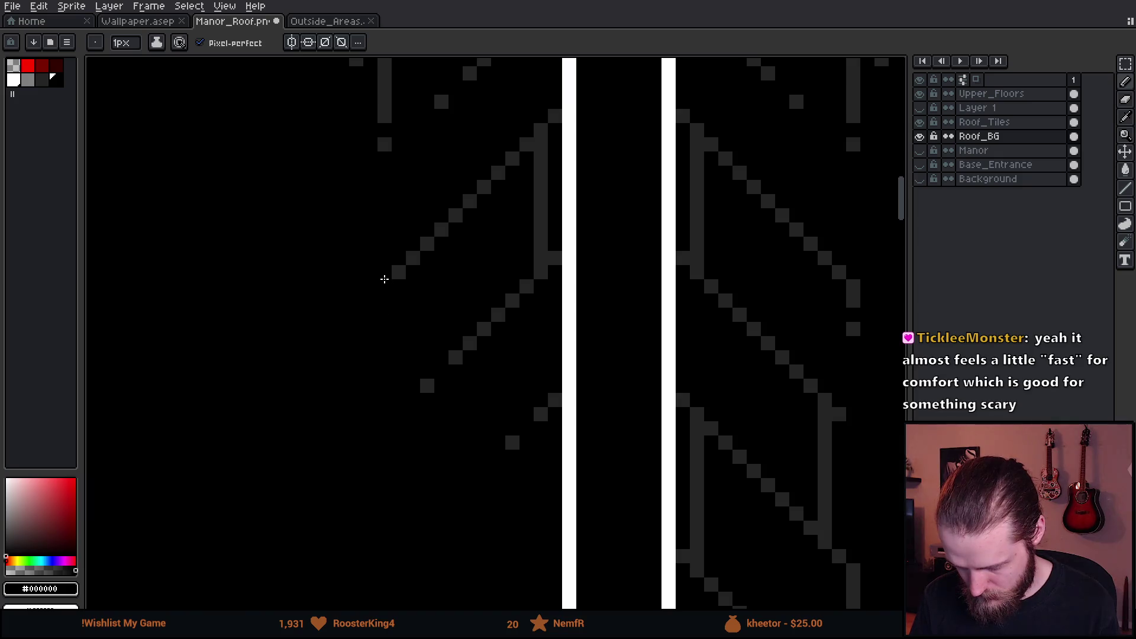